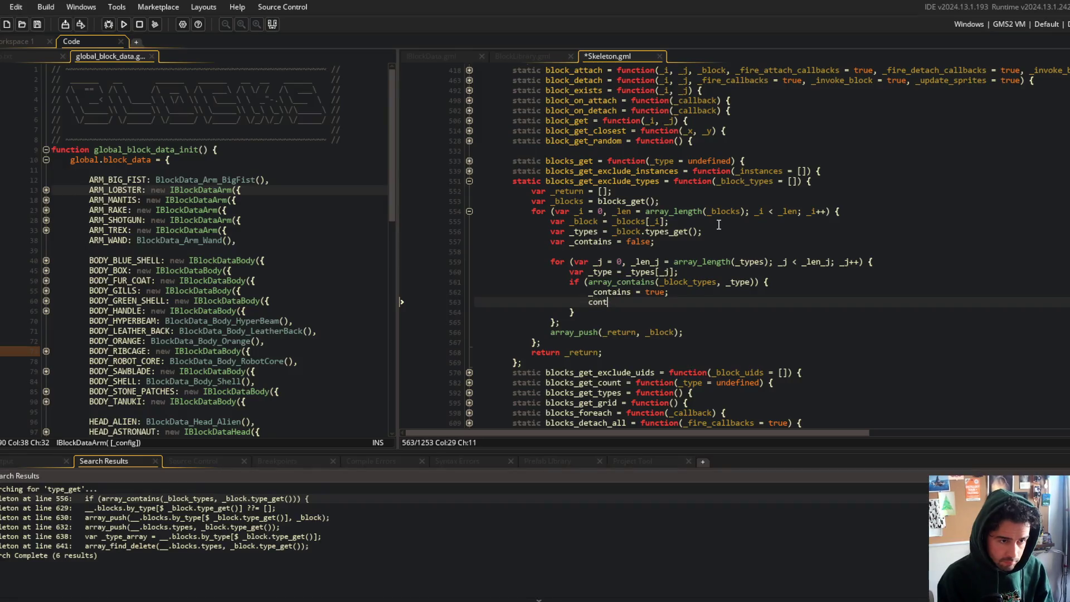
pyautogui.press('BackSpace')
pyautogui.press('BackSpace')
pyautogui.press('BackSpace')
# - In blocks_get_exclude_types, add 'break;' to the inner loop and 'if (_contains) continue;' after it, then save
pyautogui.write('break;')
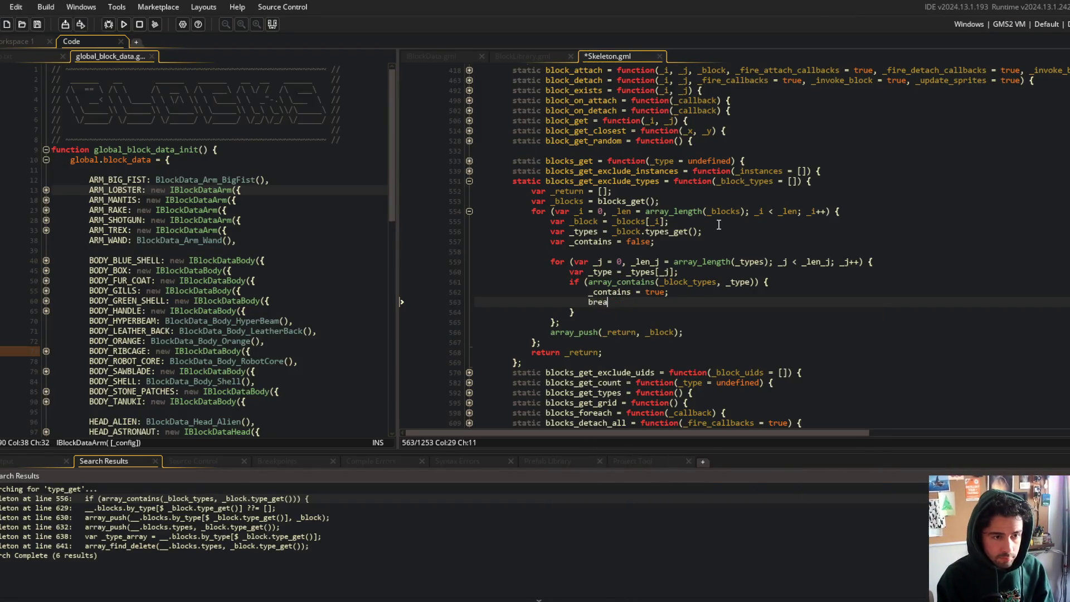
pyautogui.press('Down')
pyautogui.press('Down')
pyautogui.press('End')
pyautogui.press('Return')
pyautogui.press('Return')
pyautogui.press('Return')
pyautogui.press('Up')
pyautogui.write('if ')
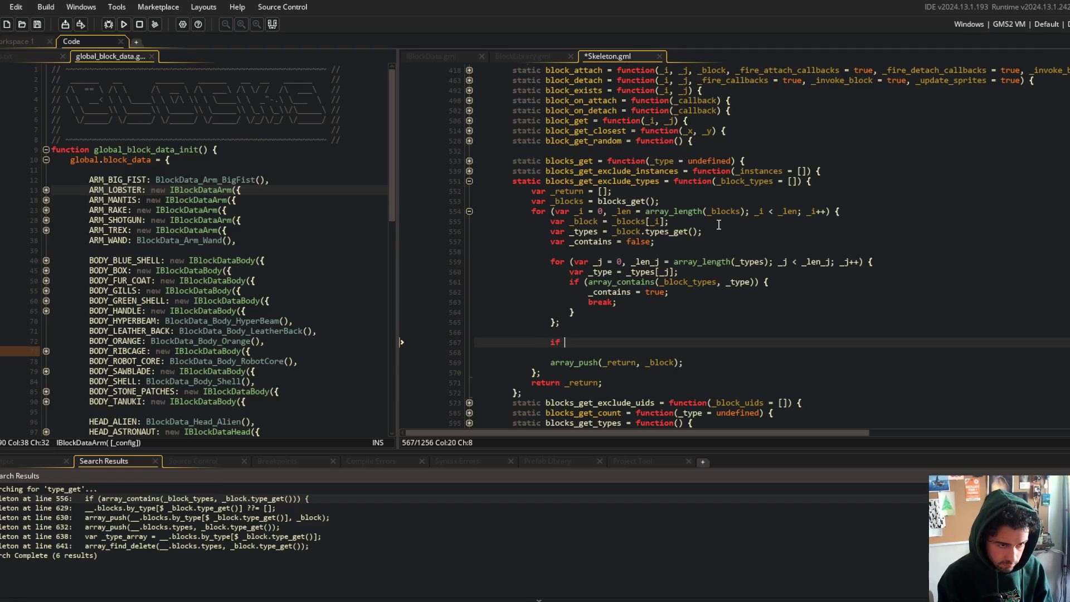
pyautogui.write('(_contains) continue;')
pyautogui.hotkey('ctrl', 's')
# - Insert a blank line below the blocks_get line for spacing before the for loop
pyautogui.click(747, 246)
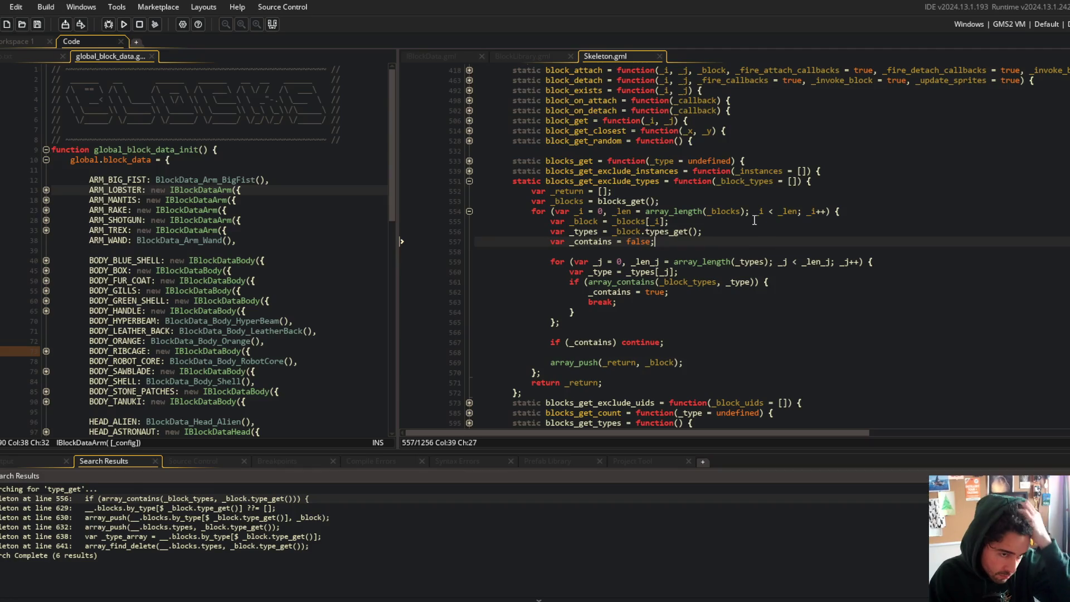
pyautogui.click(707, 201)
pyautogui.press('Return')
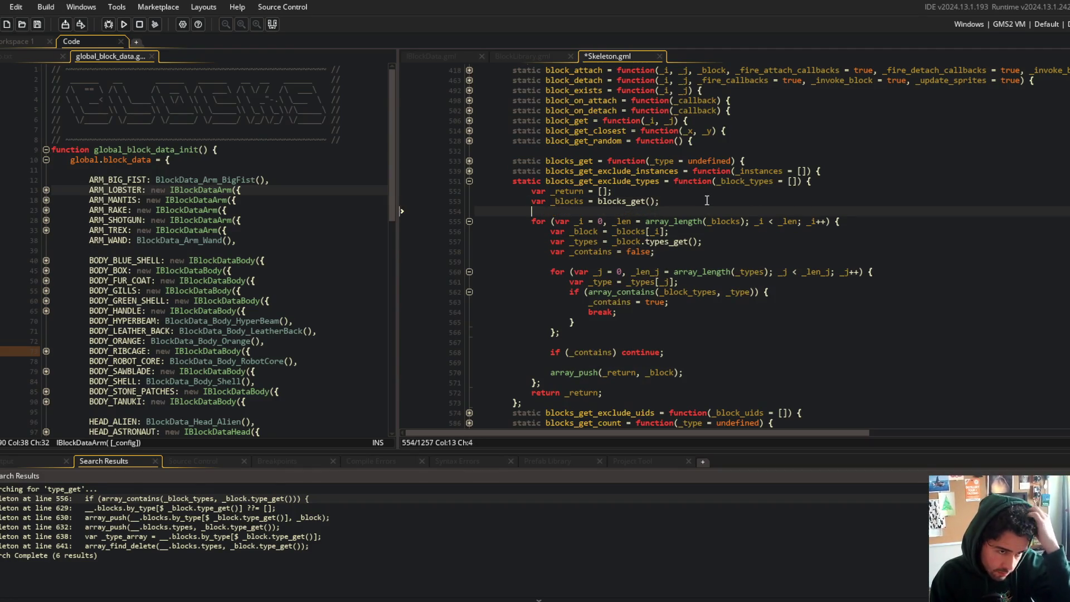
pyautogui.press('Up')
pyautogui.scroll(-3, 707, 201)
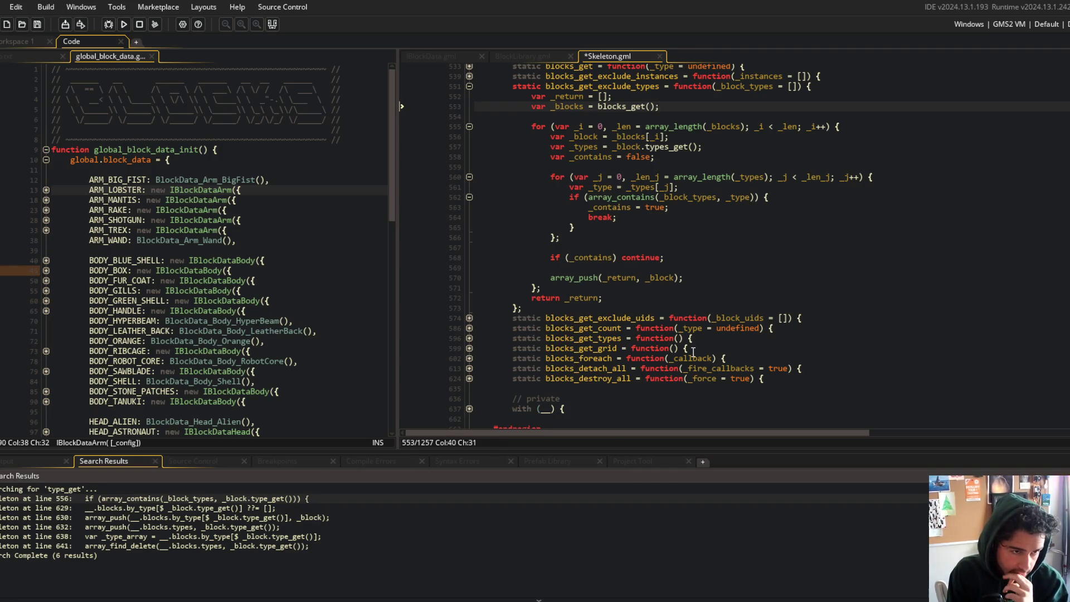
pyautogui.scroll(4, 748, 416)
# - Open the UTILS.gml script through the Ctrl+T asset search
pyautogui.click(772, 276)
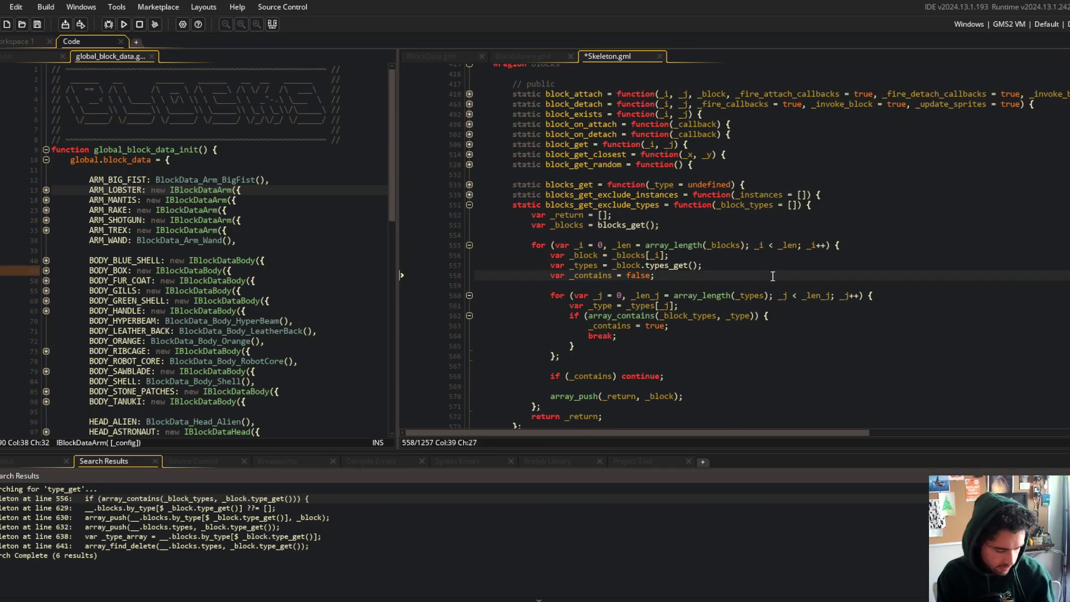
pyautogui.hotkey('ctrl', 't')
pyautogui.write('u')
pyautogui.press('Return')
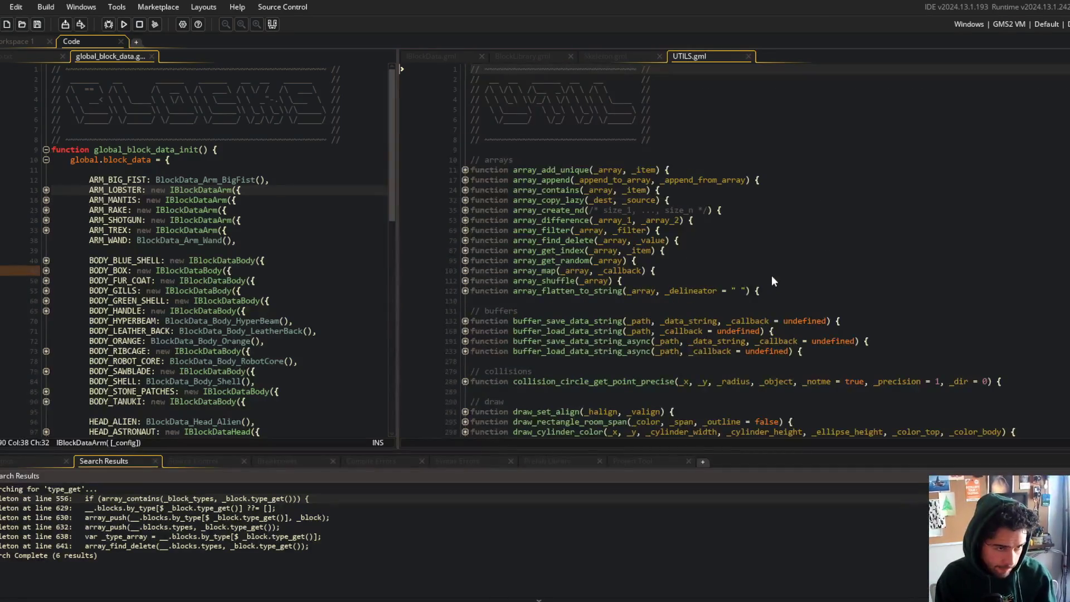
# - Expand array_add_unique in UTILS.gml to read its body, then collapse it
pyautogui.click(538, 211)
pyautogui.doubleClick(556, 290)
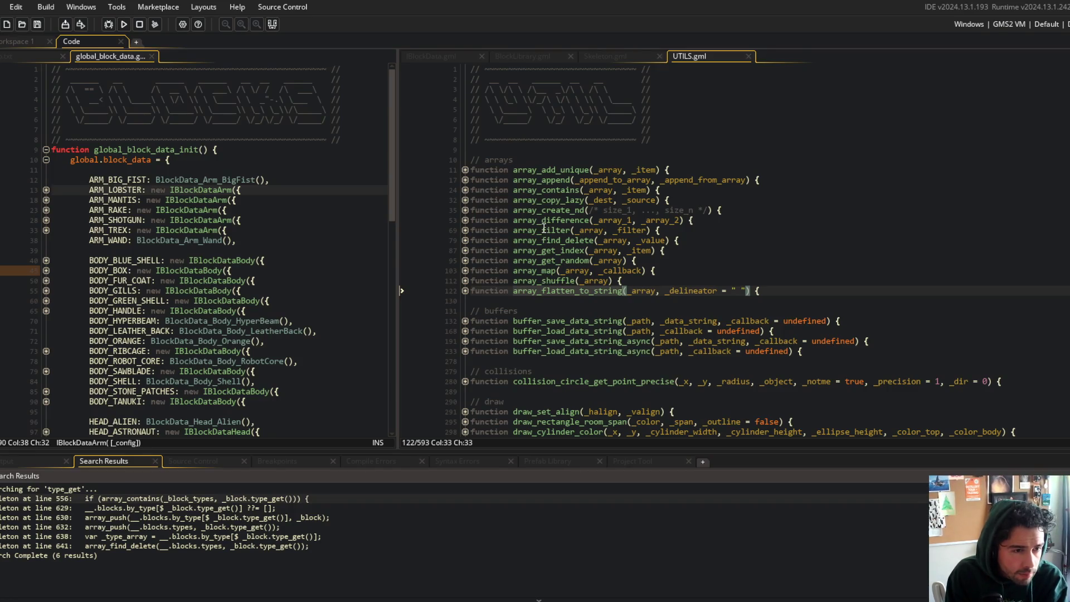
pyautogui.doubleClick(548, 170)
pyautogui.click(465, 169)
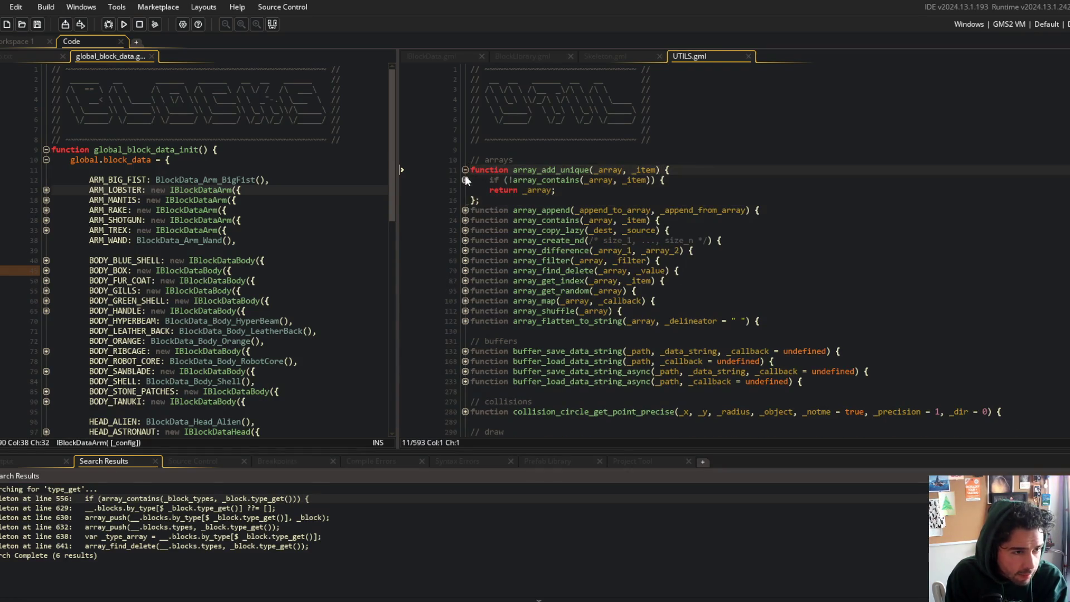
pyautogui.click(467, 172)
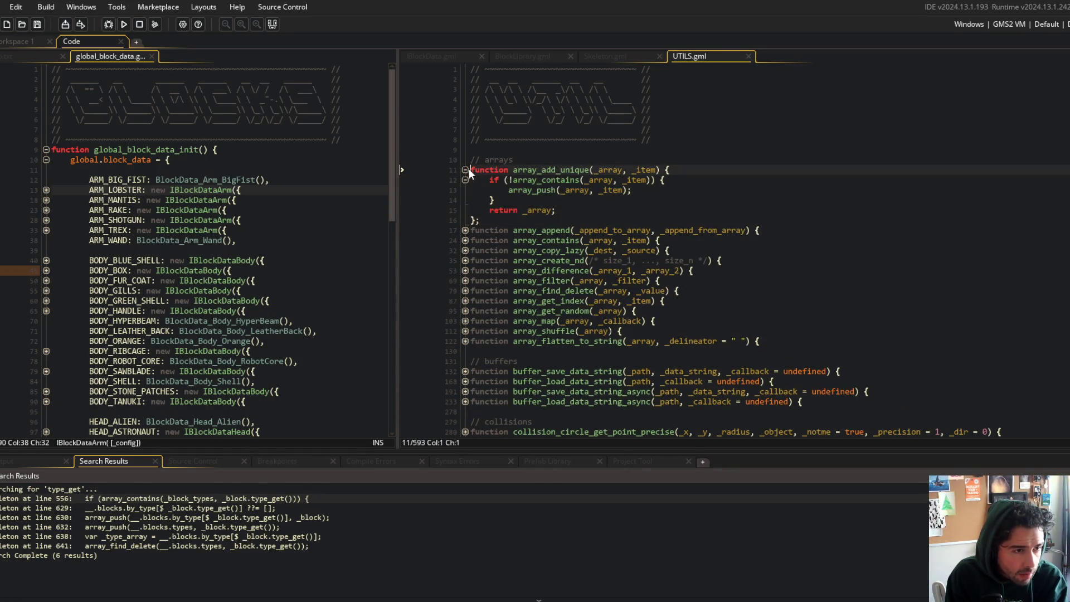
# - Switch through IBlockData.gml back to Skeleton.gml, caret after _contains = true
pyautogui.click(446, 55)
pyautogui.click(606, 55)
pyautogui.click(731, 324)
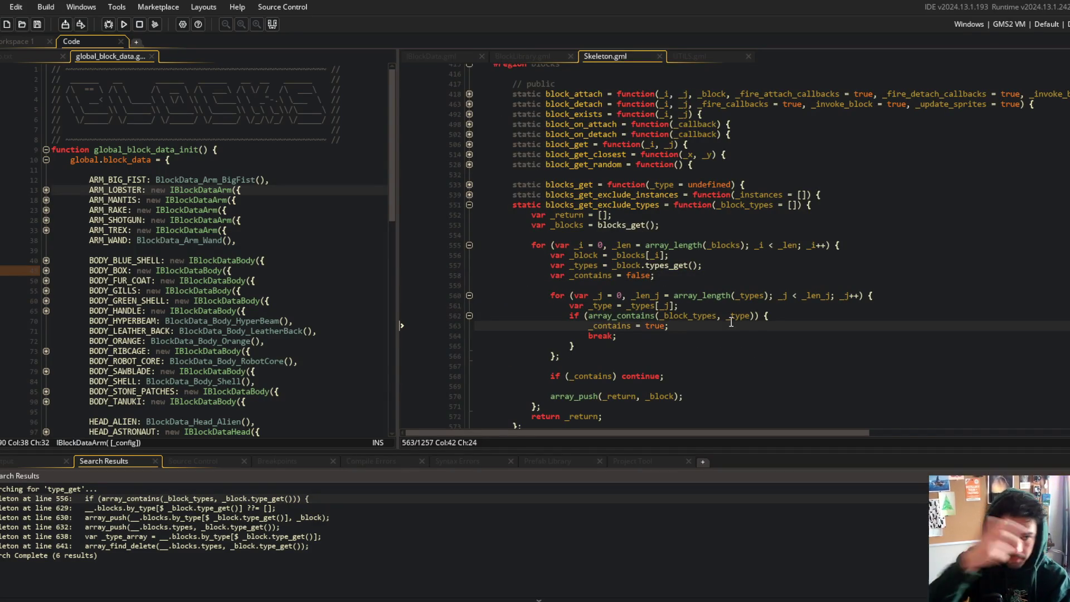
# - Rename _return to _retval in the declaration, array_push call and return statement, then save
pyautogui.doubleClick(558, 215)
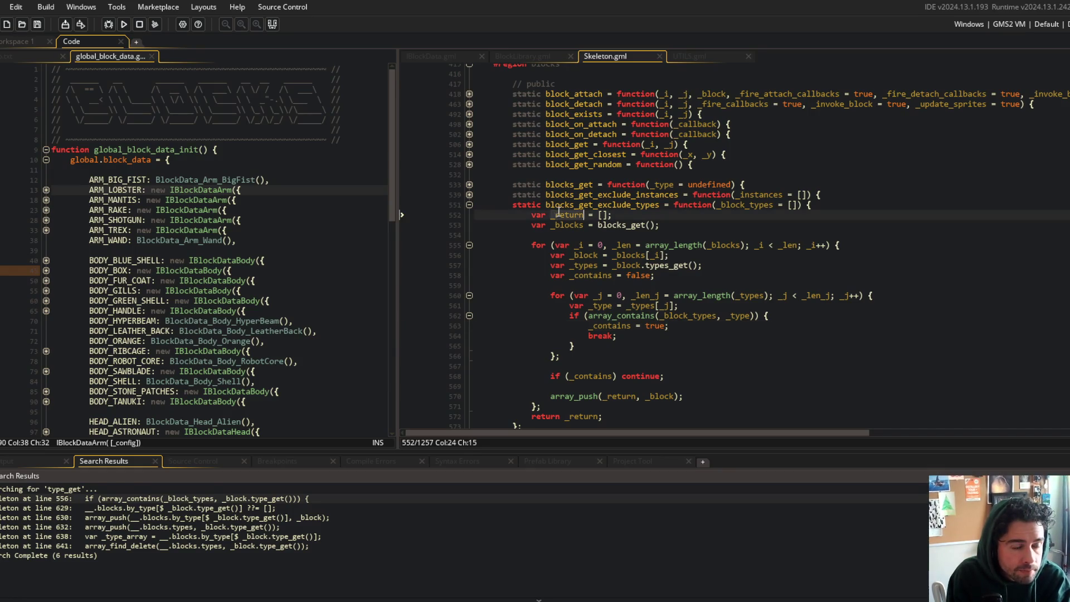
pyautogui.scroll(-2, 605, 199)
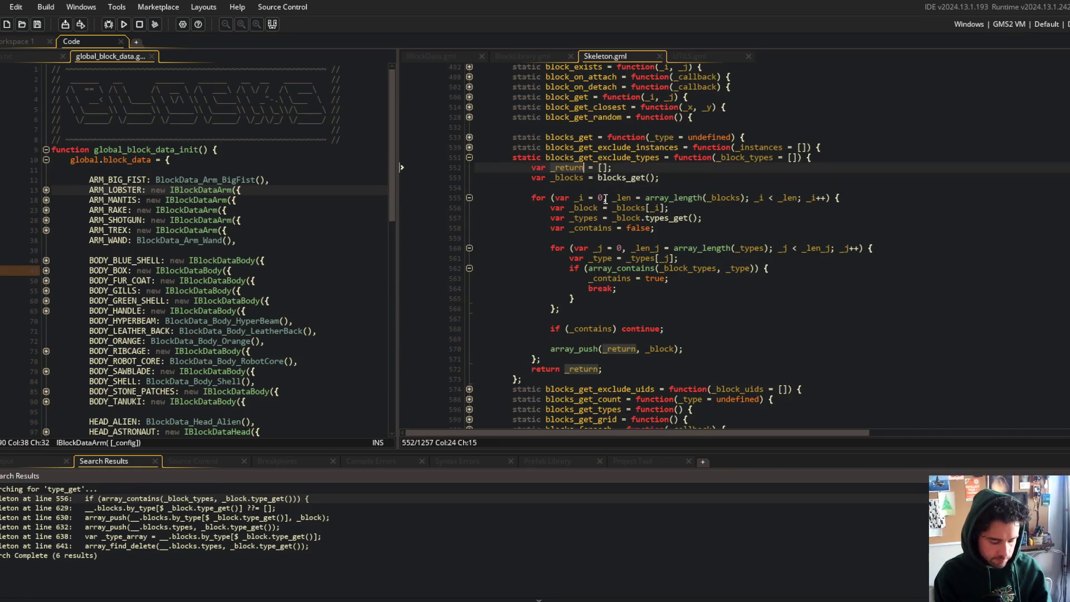
pyautogui.press('BackSpace')
pyautogui.press('BackSpace')
pyautogui.press('BackSpace')
pyautogui.write('val')
pyautogui.click(568, 168)
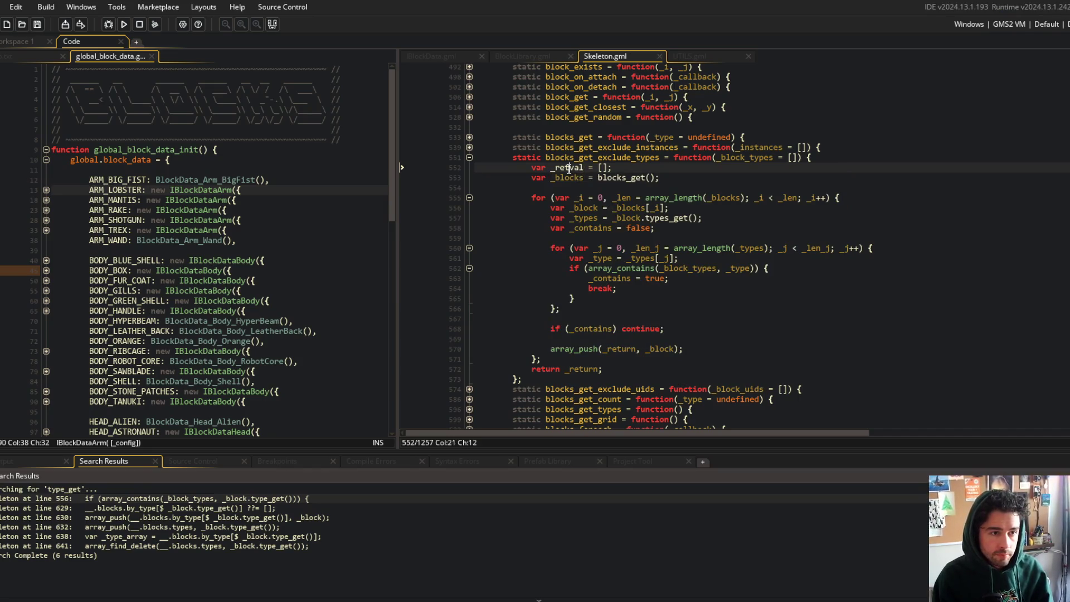
pyautogui.doubleClick(580, 369)
pyautogui.write('_retval')
pyautogui.doubleClick(618, 349)
pyautogui.write('_retval')
pyautogui.hotkey('ctrl', 's')
# - Open new lines below the blocks_get line
pyautogui.click(595, 178)
pyautogui.press('End')
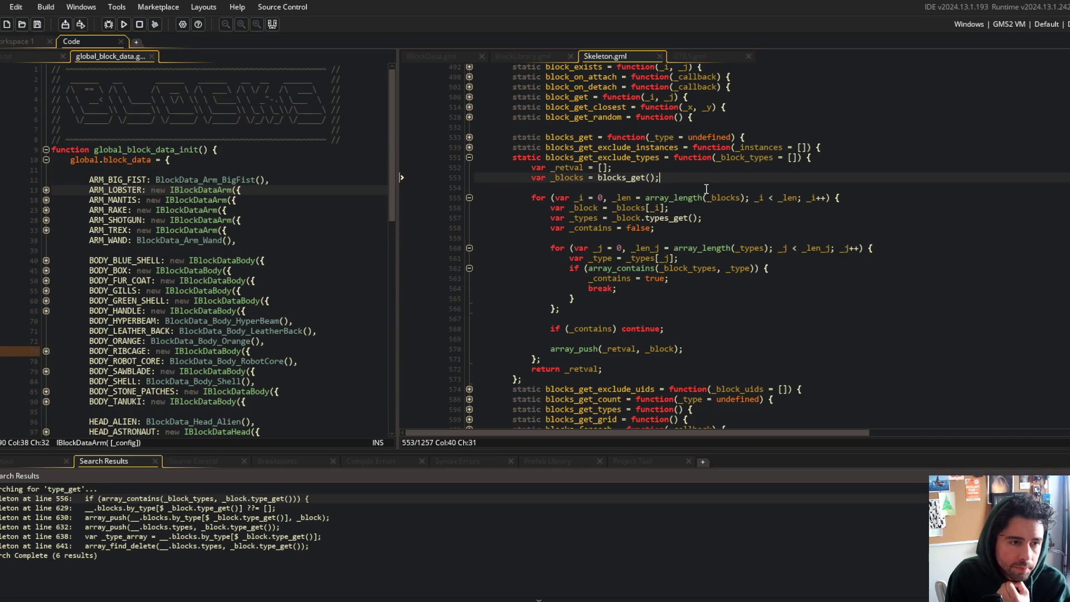
pyautogui.press('Return')
pyautogui.press('Return')
# - Write 'var _blocks = array_filter(blocks_get(), function(_block) { });' and save
pyautogui.write('array_filter(')
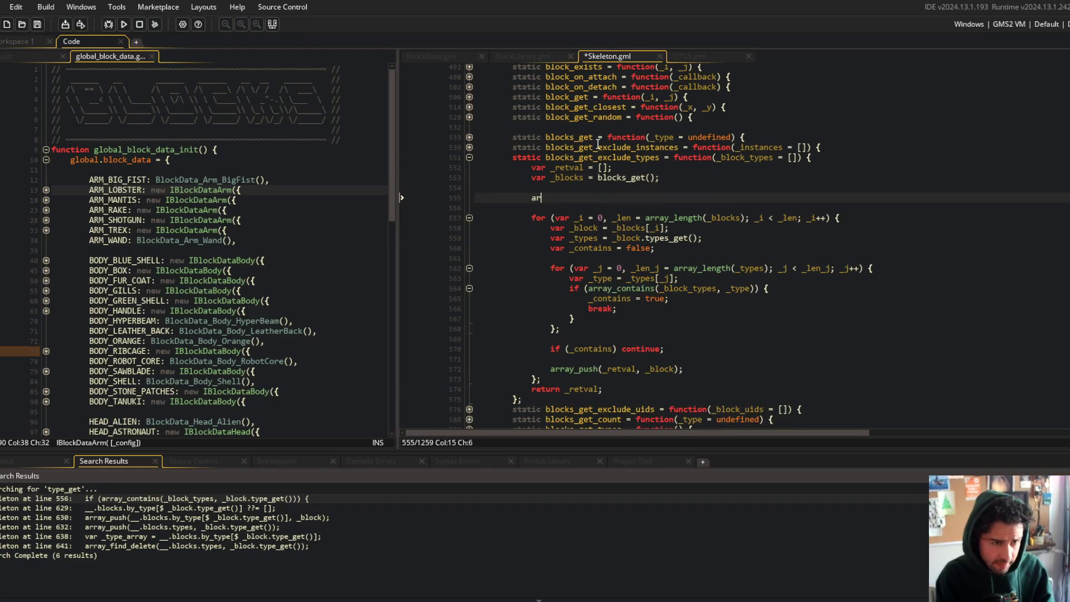
pyautogui.hotkey('ctrl', 'z')
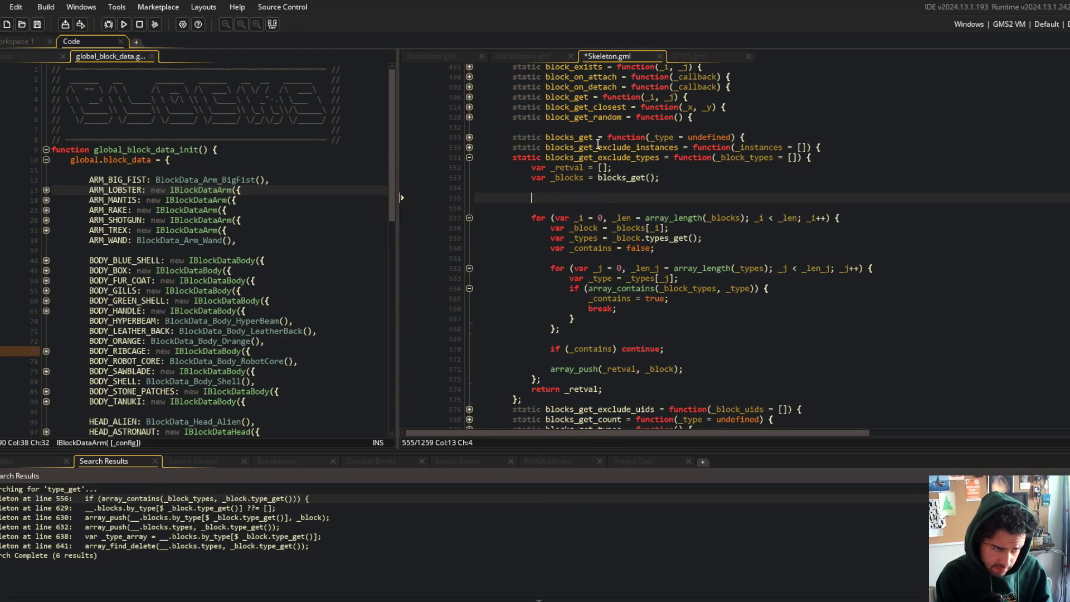
pyautogui.write('var ')
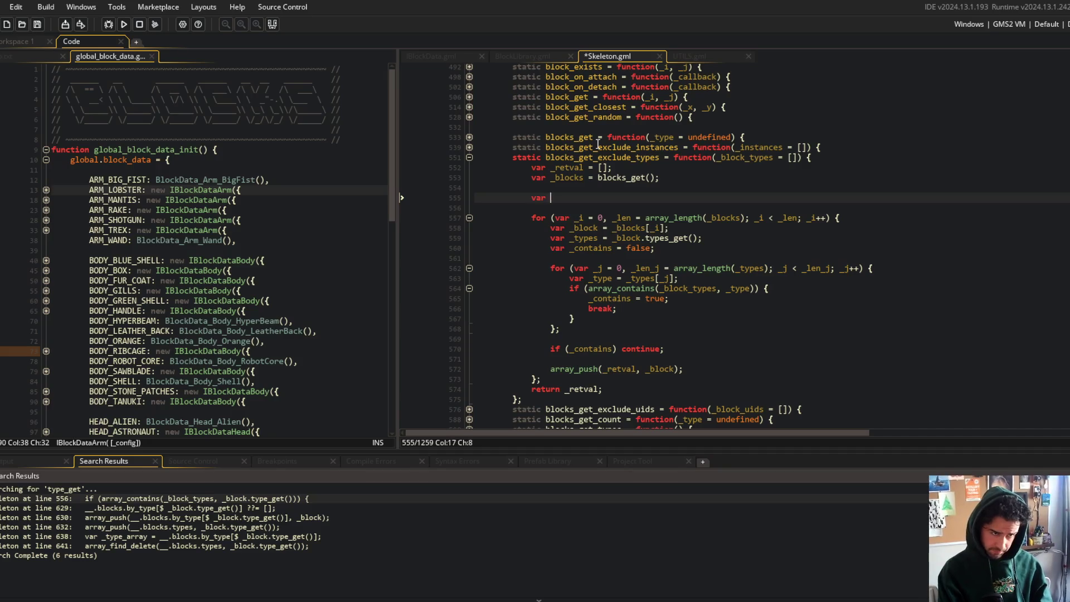
pyautogui.write('_blocks = array_filter(blocks_g')
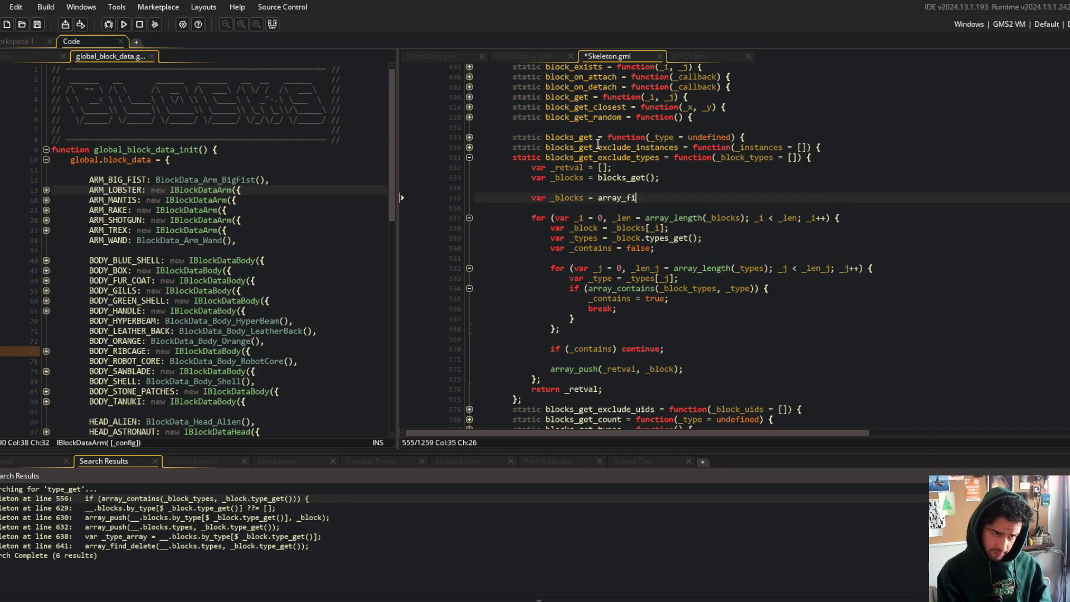
pyautogui.press('Return')
pyautogui.write('(),')
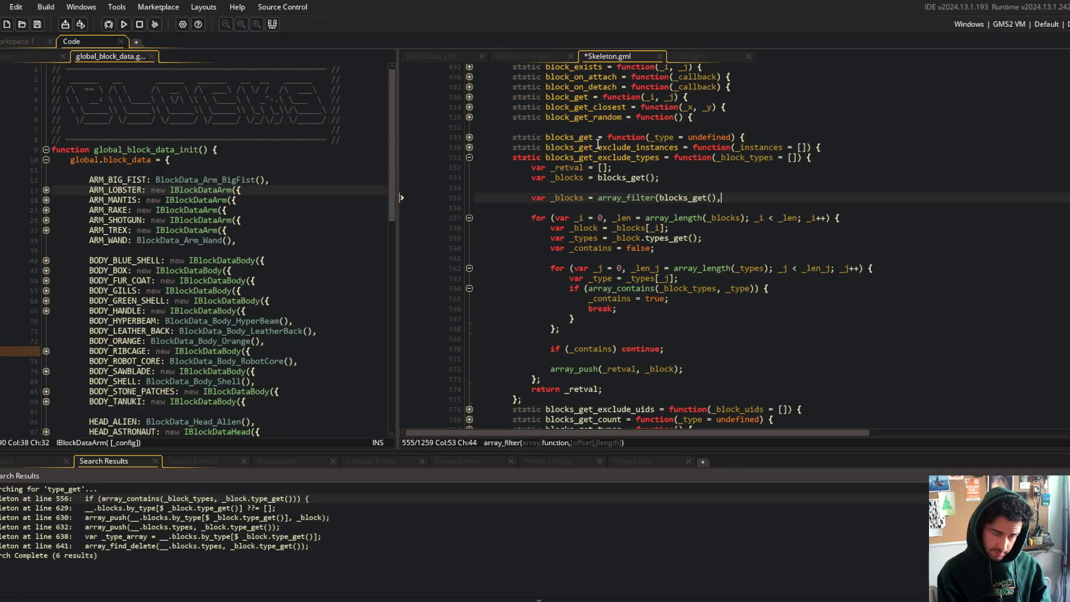
pyautogui.write(' function(_block) {')
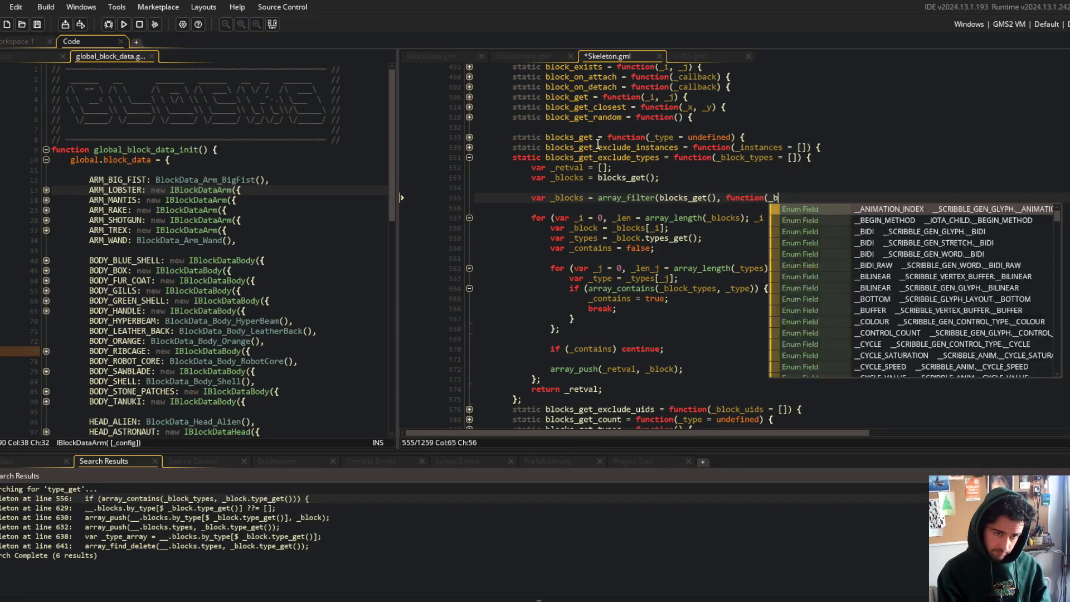
pyautogui.press('Return')
pyautogui.press('Return')
pyautogui.write('});')
pyautogui.hotkey('ctrl', 's')
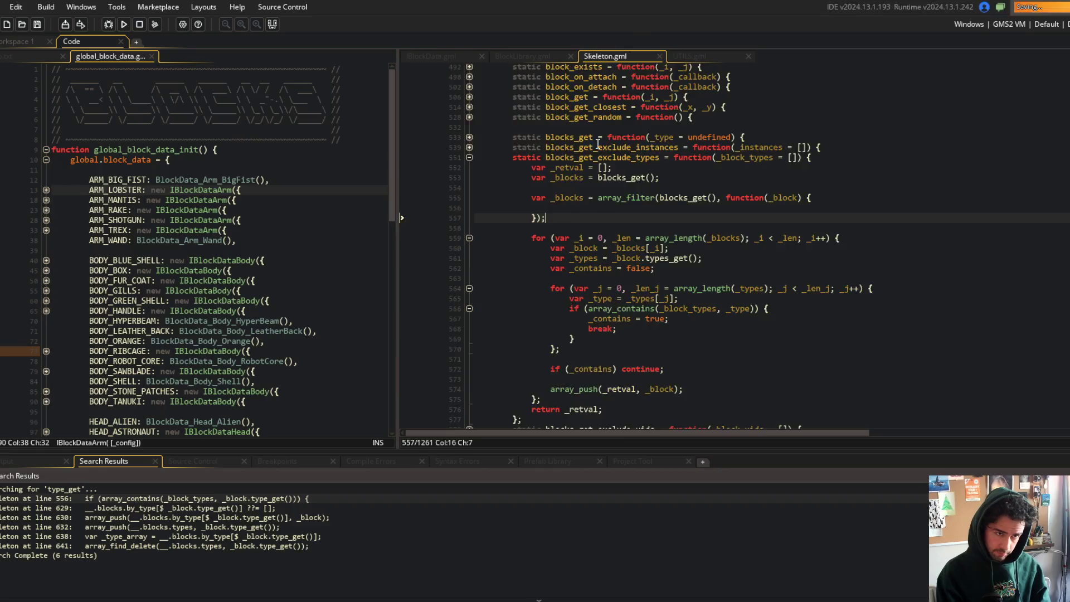
pyautogui.scroll(-7, 750, 310)
pyautogui.scroll(11, 750, 310)
pyautogui.scroll(-3, 750, 310)
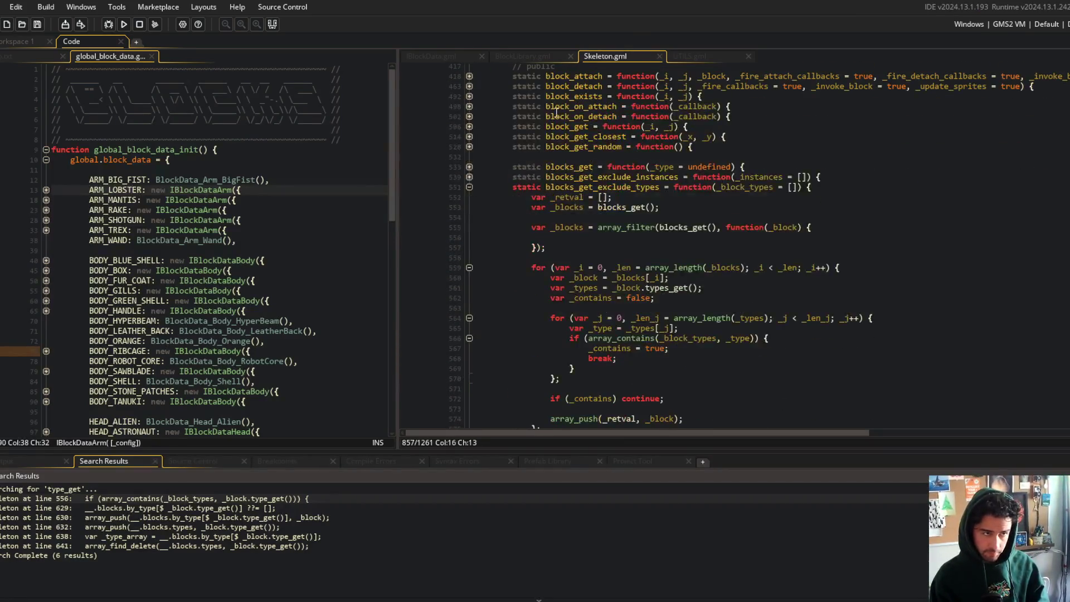
pyautogui.click(272, 24)
# - Wrap the callback in method({ this: other, types: _block_types }, ...) and save
pyautogui.click(753, 277)
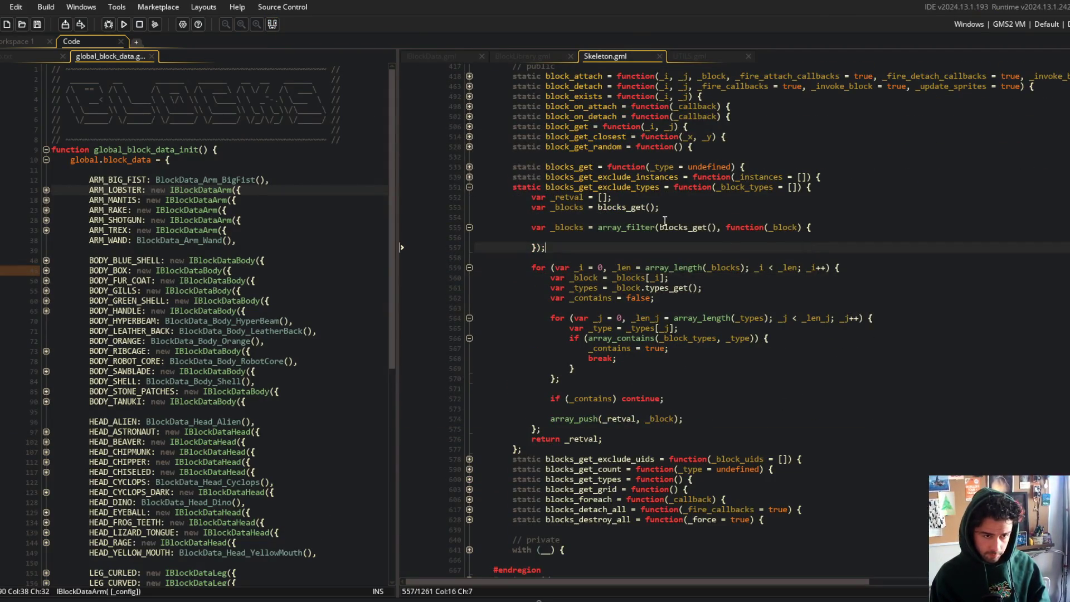
pyautogui.click(732, 227)
pyautogui.write('method(t')
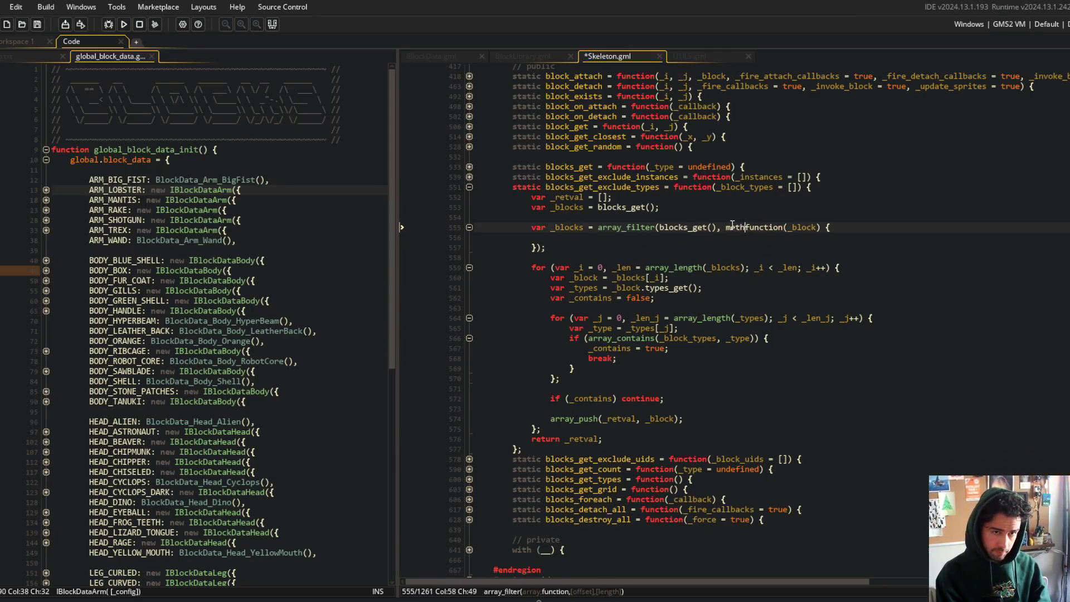
pyautogui.press('Escape')
pyautogui.press('BackSpace')
pyautogui.write('{ this: other, _')
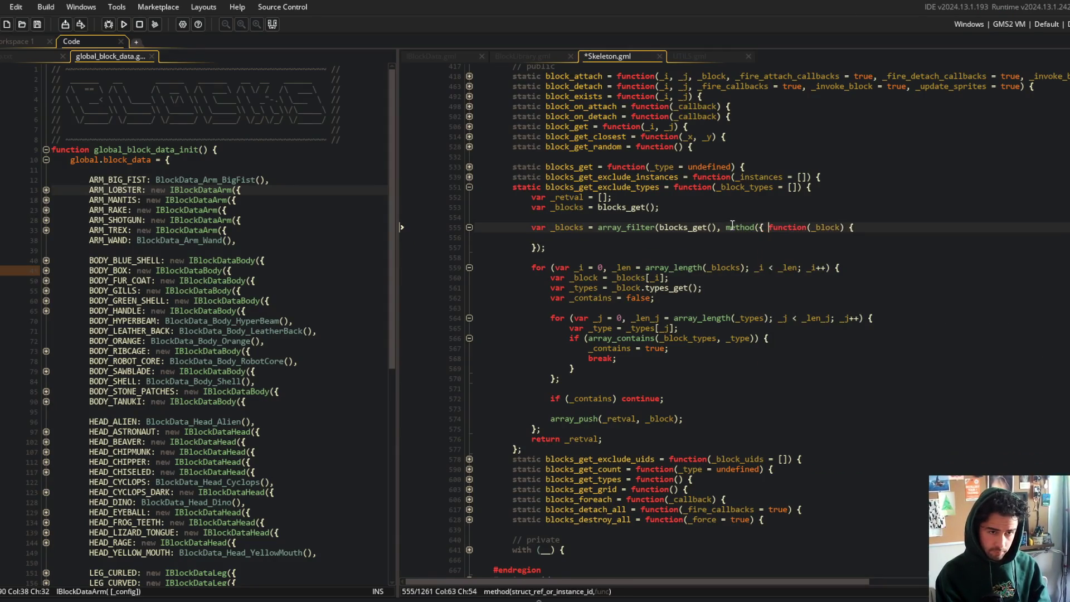
pyautogui.press('BackSpace')
pyautogui.write('types: _blo')
pyautogui.write('ck_types },')
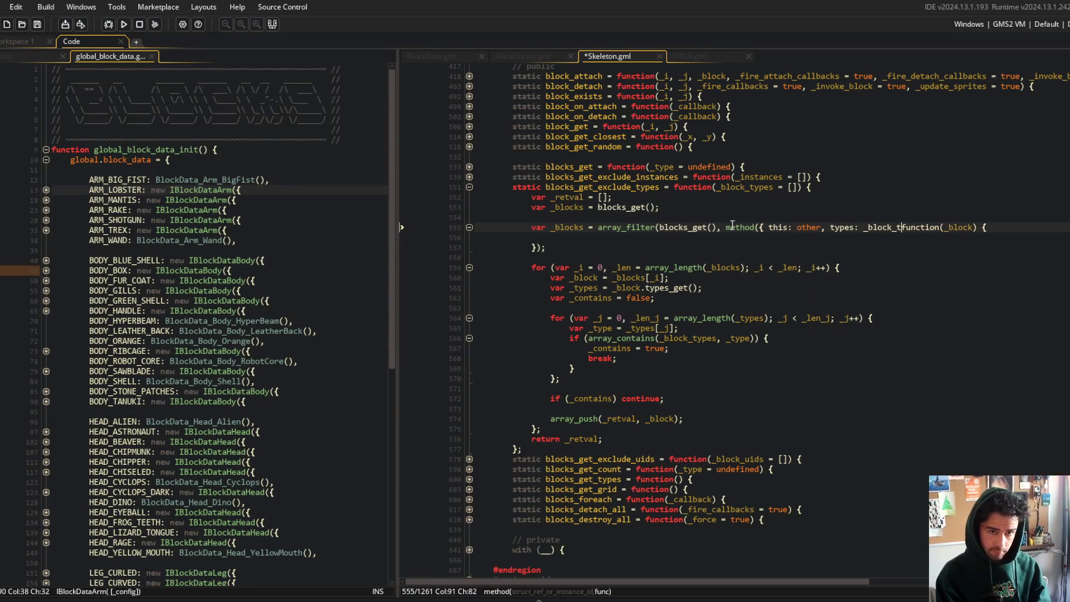
pyautogui.hotkey('ctrl', 's')
# - Close the method call and put each struct field and the closing brace on its own line
pyautogui.press('Down')
pyautogui.press('Down')
pyautogui.press('Left')
pyautogui.press('Left')
pyautogui.write(')')
pyautogui.press('Up')
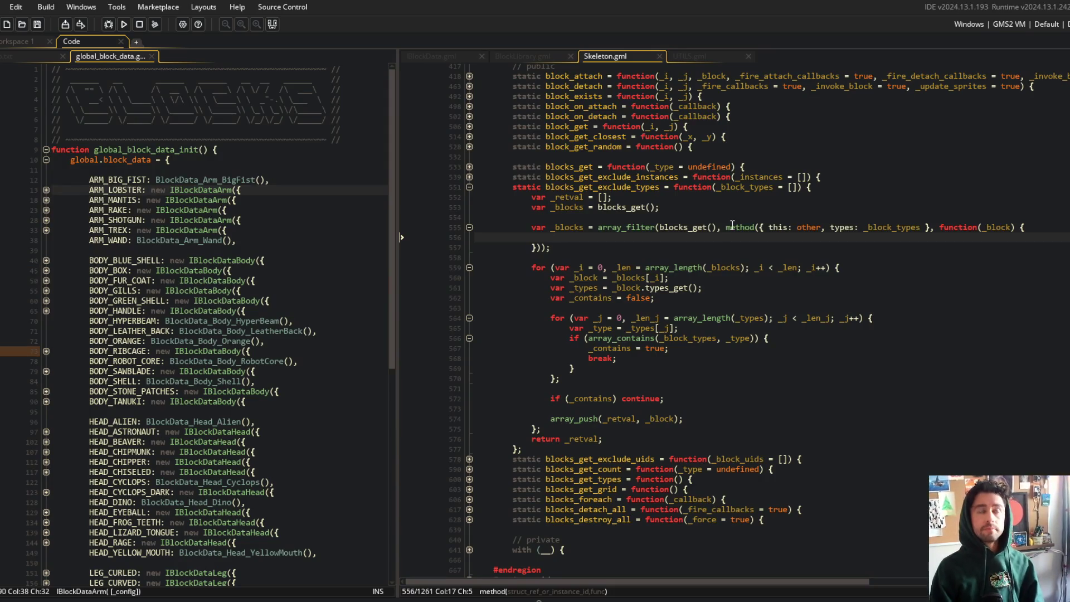
pyautogui.press('Up')
pyautogui.hotkey('ctrl', 'Right')
pyautogui.hotkey('ctrl', 'Right')
pyautogui.hotkey('ctrl', 'Right')
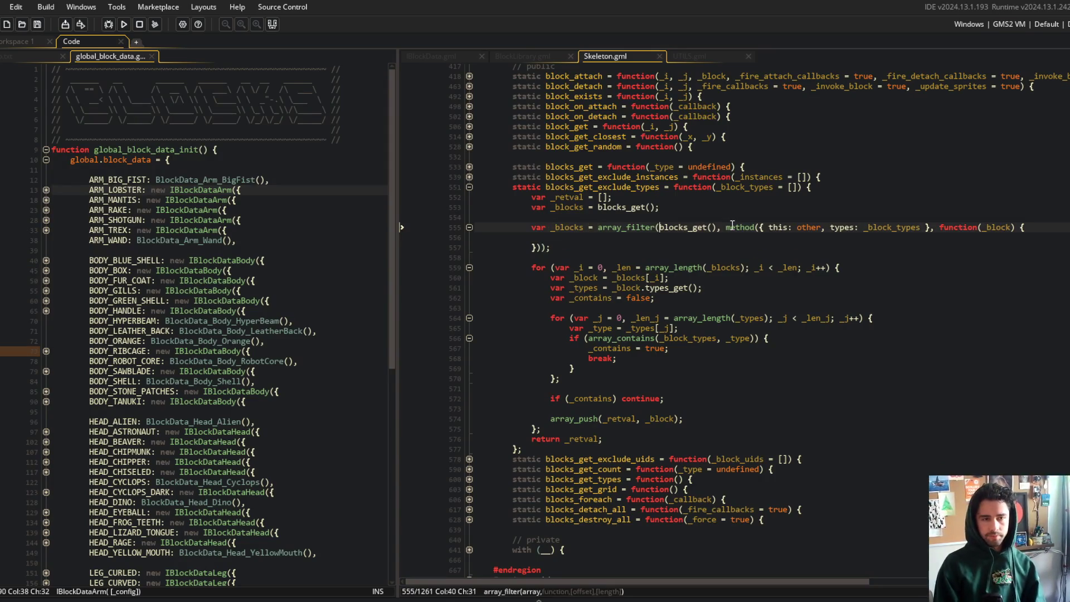
pyautogui.press('Return')
pyautogui.hotkey('ctrl', 'Right')
pyautogui.hotkey('ctrl', 'Right')
pyautogui.hotkey('ctrl', 'Right')
pyautogui.press('Return')
pyautogui.hotkey('ctrl', 'Right')
pyautogui.hotkey('ctrl', 'Right')
pyautogui.hotkey('ctrl', 'Right')
pyautogui.press('Return')
# - Add a 'retval: _retval,' field to the method struct
pyautogui.press('Up')
pyautogui.press('End')
pyautogui.write(',')
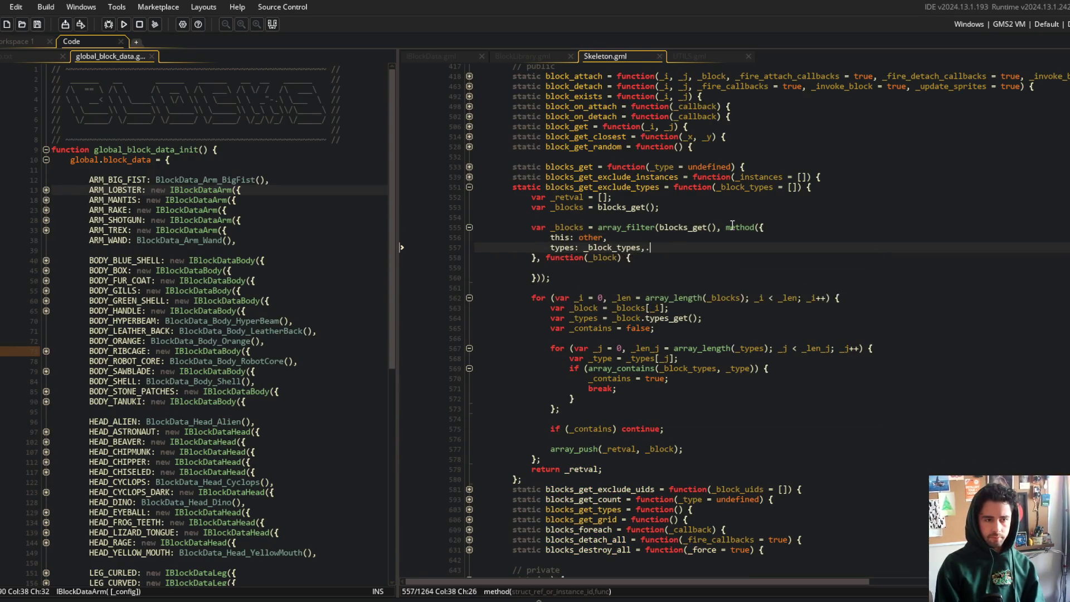
pyautogui.press('Return')
pyautogui.write('retval: ')
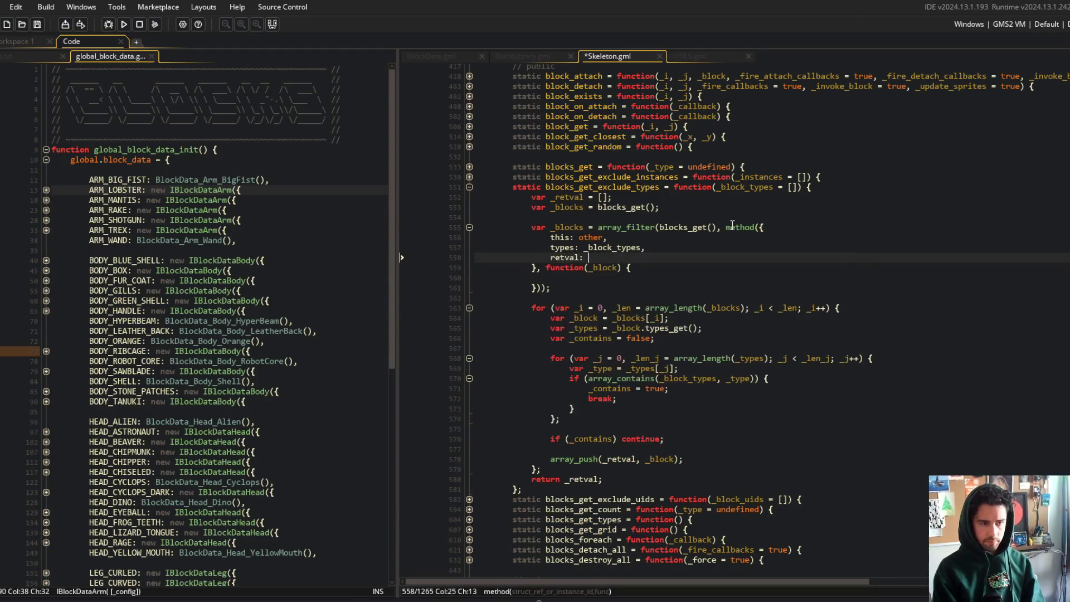
pyautogui.write('[],')
pyautogui.press('Up')
pyautogui.press('Up')
pyautogui.press('Up')
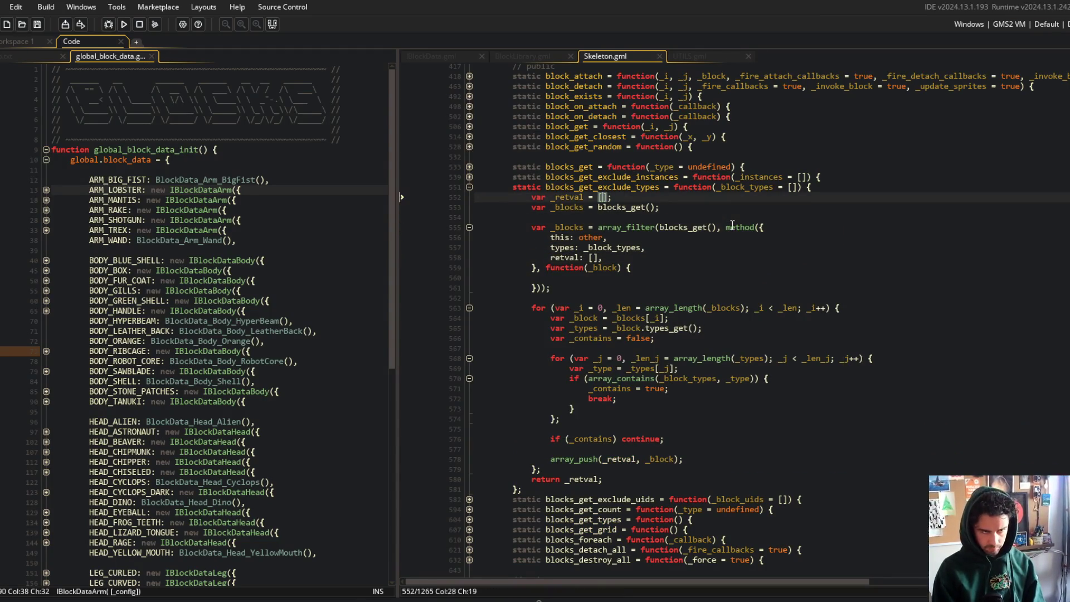
pyautogui.press('Down')
pyautogui.press('Down')
pyautogui.press('Down')
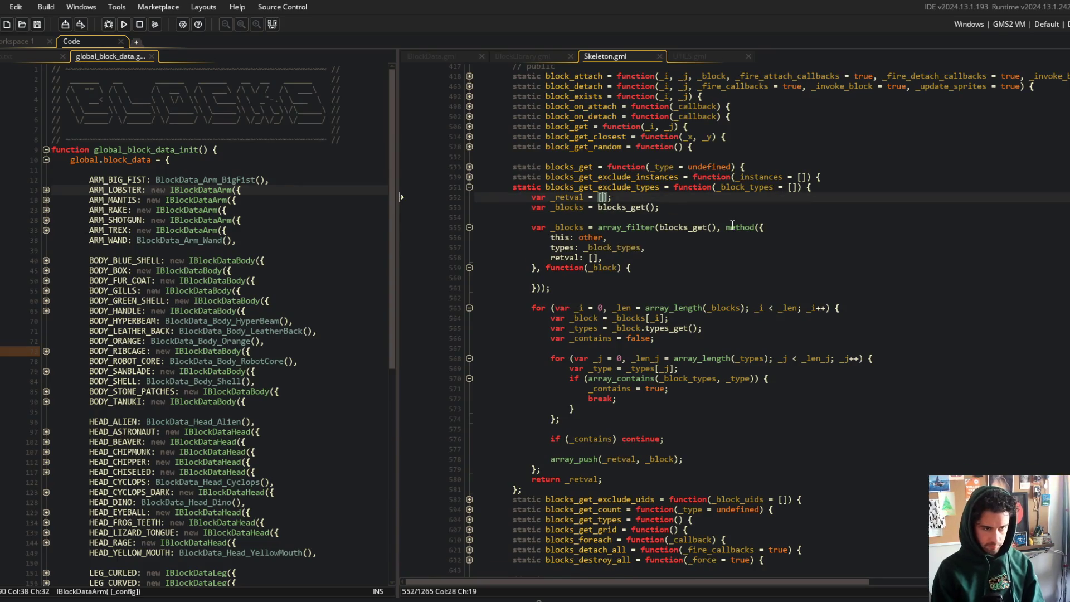
pyautogui.press('Down')
pyautogui.press('Down')
pyautogui.press('Down')
pyautogui.press('BackSpace')
pyautogui.press('BackSpace')
pyautogui.press('BackSpace')
pyautogui.write('_ret')
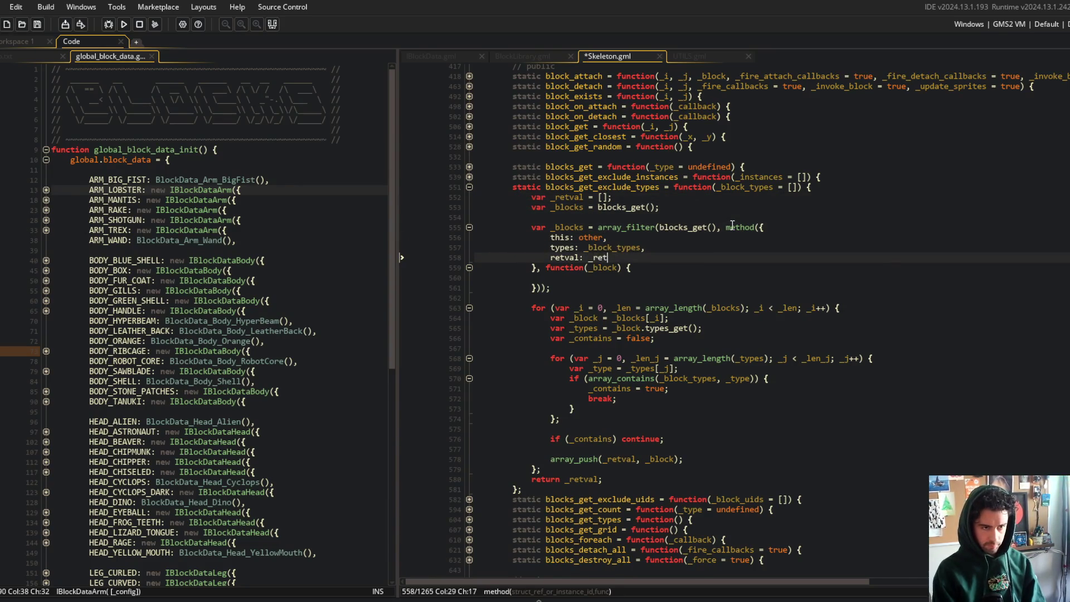
pyautogui.write('val,')
# - Delete the separate 'var _blocks = blocks_get();' line
pyautogui.press('Up')
pyautogui.press('Up')
pyautogui.press('Up')
pyautogui.hotkey('ctrl', 'd')
pyautogui.hotkey('ctrl', 'd')
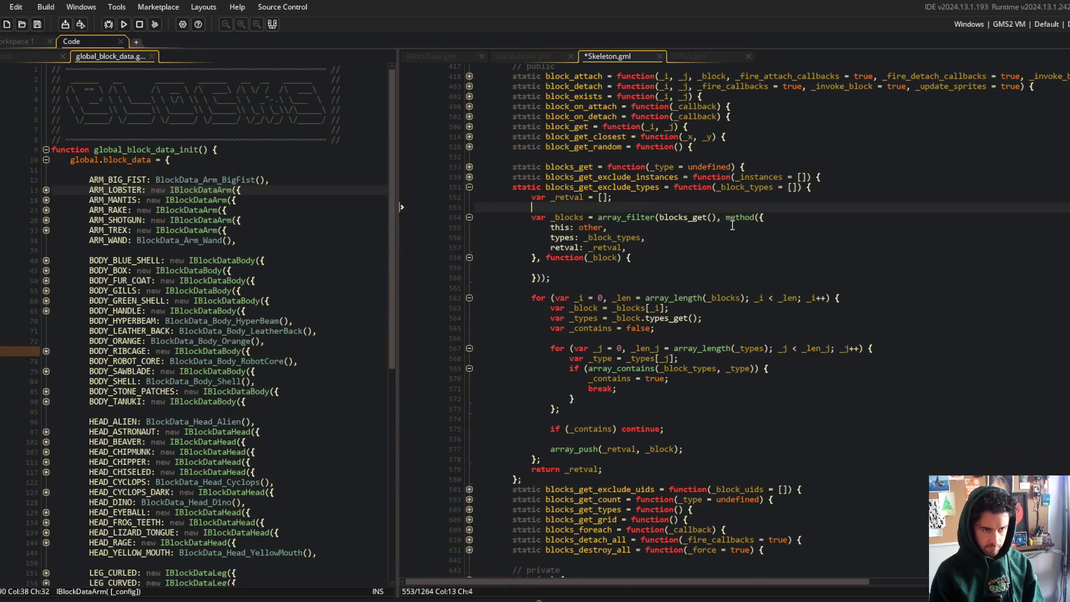
pyautogui.press('Up')
pyautogui.press('Home')
# - Tidy blank lines around the _retval declaration and save
pyautogui.press('Return')
pyautogui.press('End')
pyautogui.press('Return')
pyautogui.hotkey('ctrl', 's')
pyautogui.hotkey('ctrl', 'd')
pyautogui.press('Down')
pyautogui.press('Down')
pyautogui.press('Down')
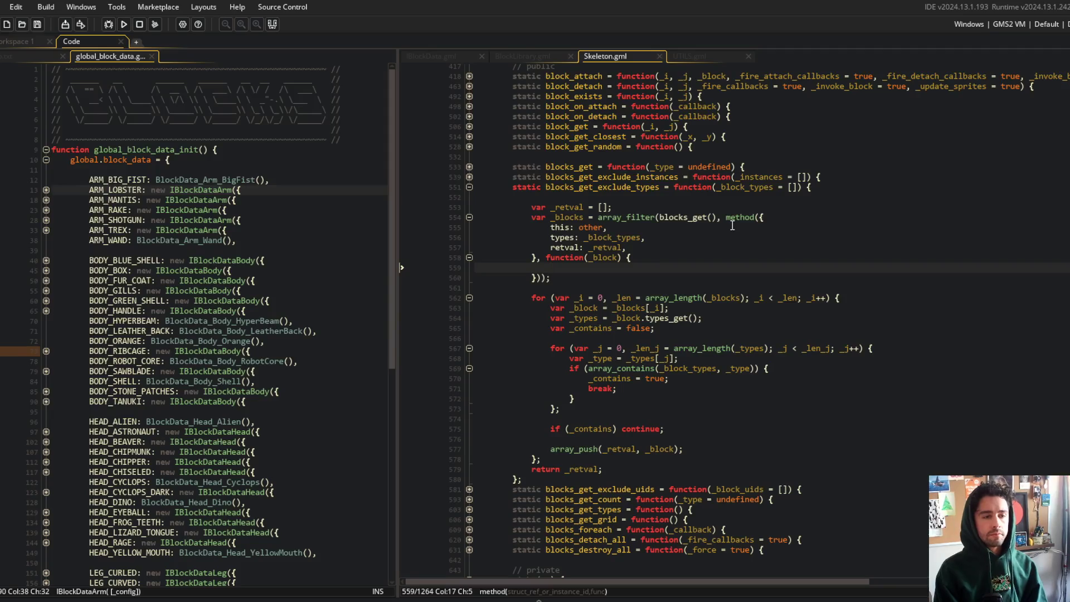
# - Add 'var _types = _block.types_get();' as the first line of the filter callback and save
pyautogui.write('if (')
pyautogui.press('BackSpace')
pyautogui.press('BackSpace')
pyautogui.press('BackSpace')
pyautogui.write('var _types = _')
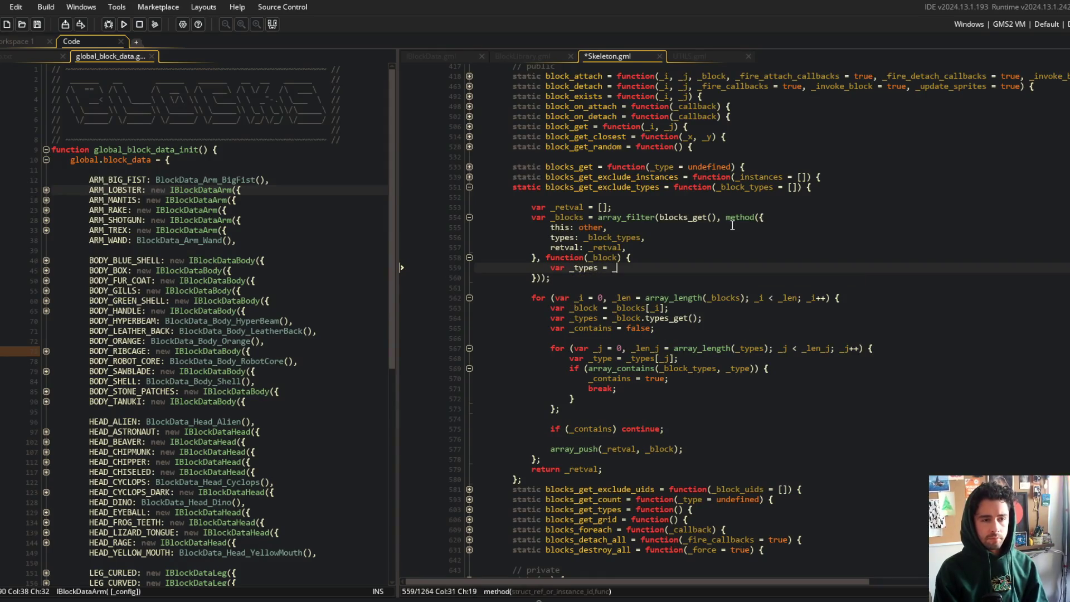
pyautogui.write('block.types_get();')
pyautogui.hotkey('ctrl', 's')
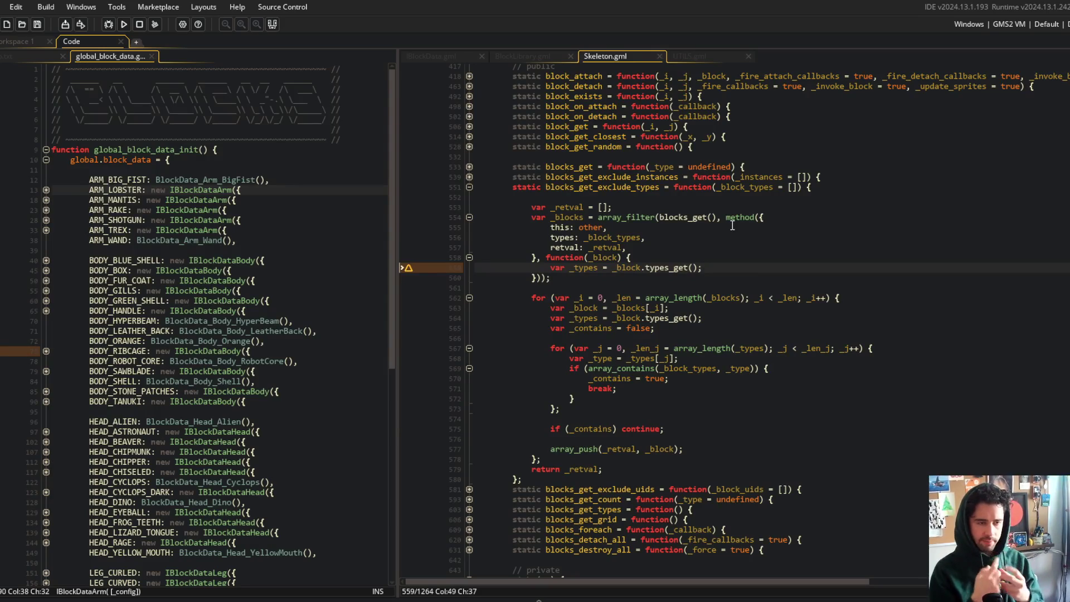
pyautogui.press('Return')
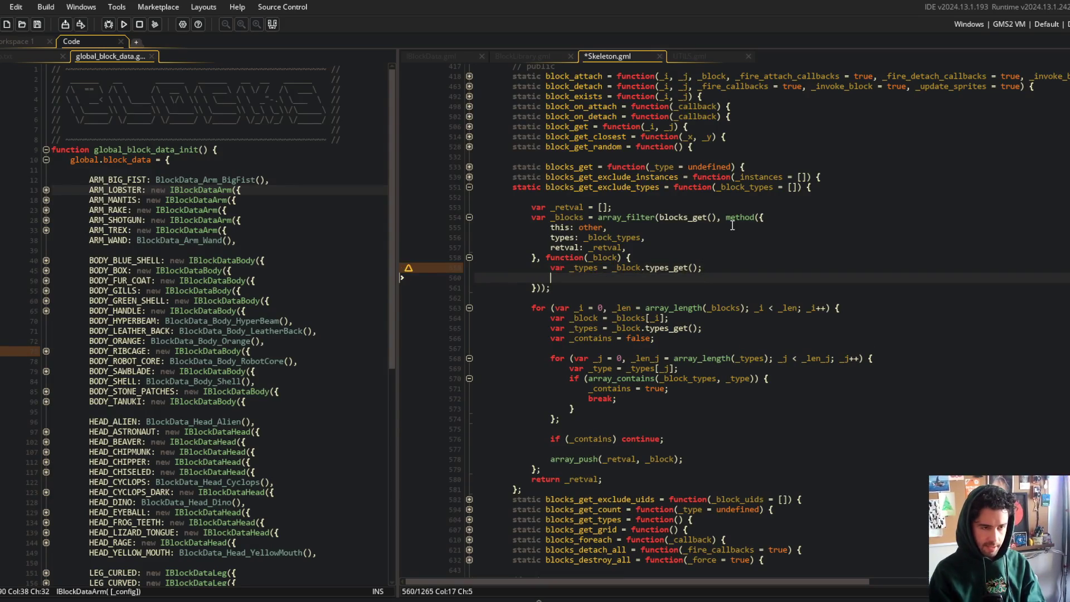
pyautogui.hotkey('ctrl', 's')
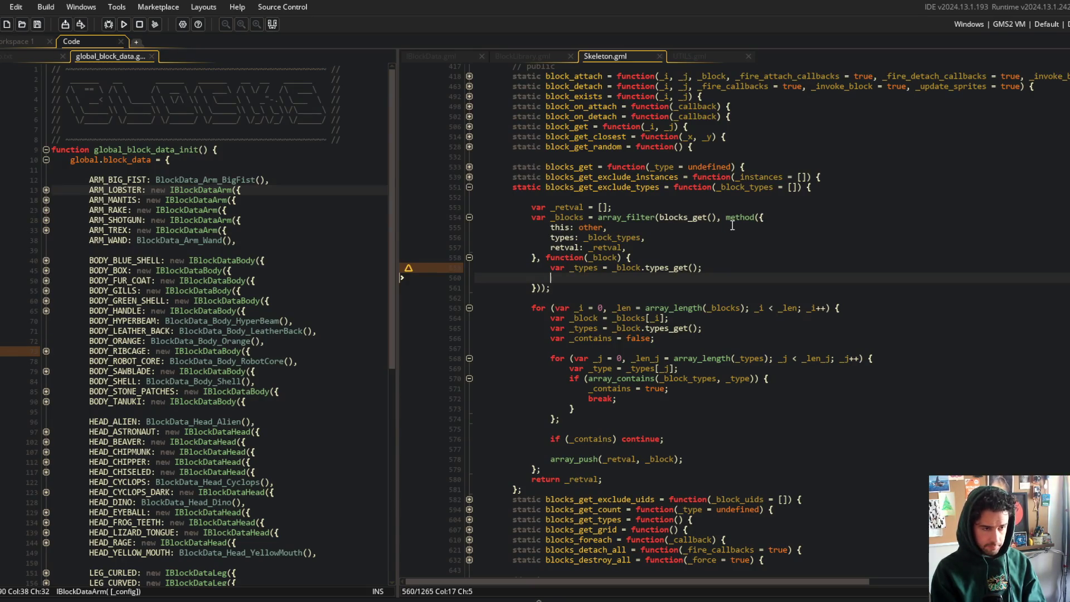
# - Add a for loop from _i = 0 to _len = array_length(_types) in the callback
pyautogui.press('space')
pyautogui.press('BackSpace')
pyautogui.write('r (var _i')
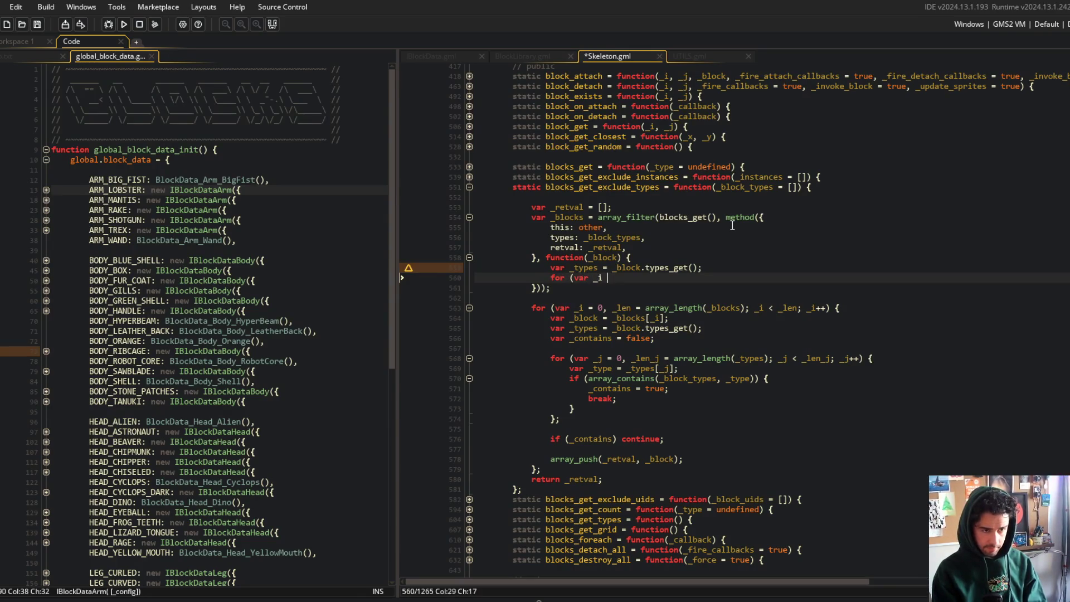
pyautogui.write(' = 0, _len = array_length')
pyautogui.press('Return')
pyautogui.write('_types); _i ')
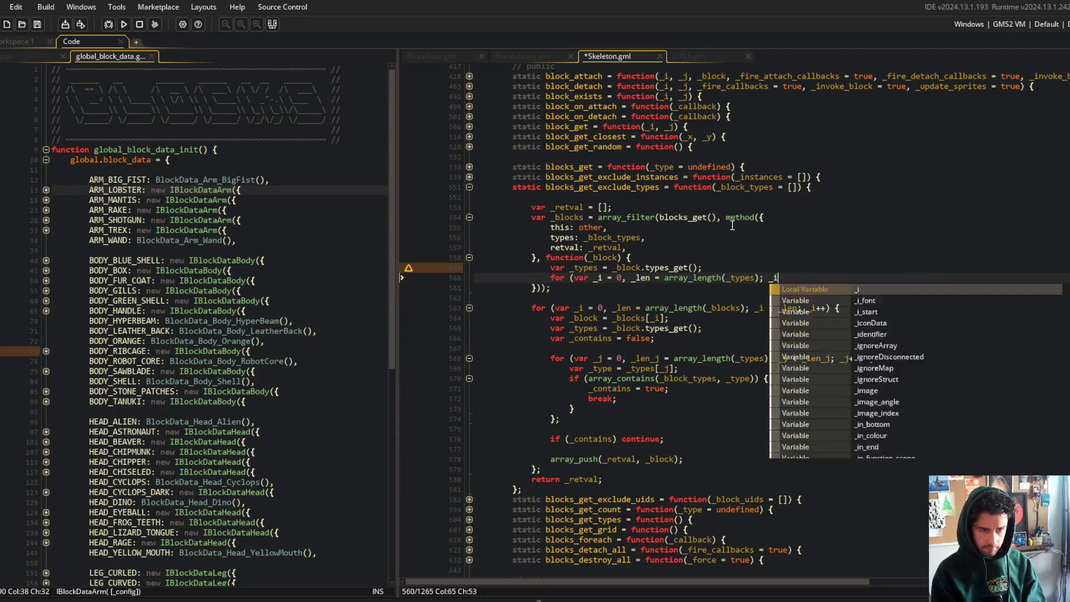
pyautogui.write('< _len; _i')
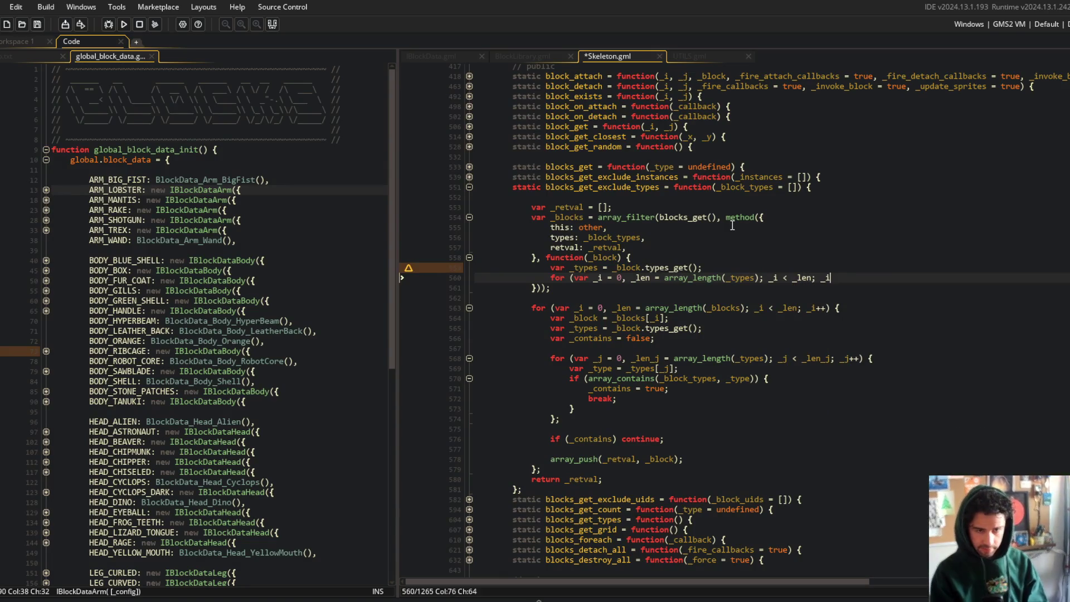
pyautogui.press('Return')
pyautogui.write('};')
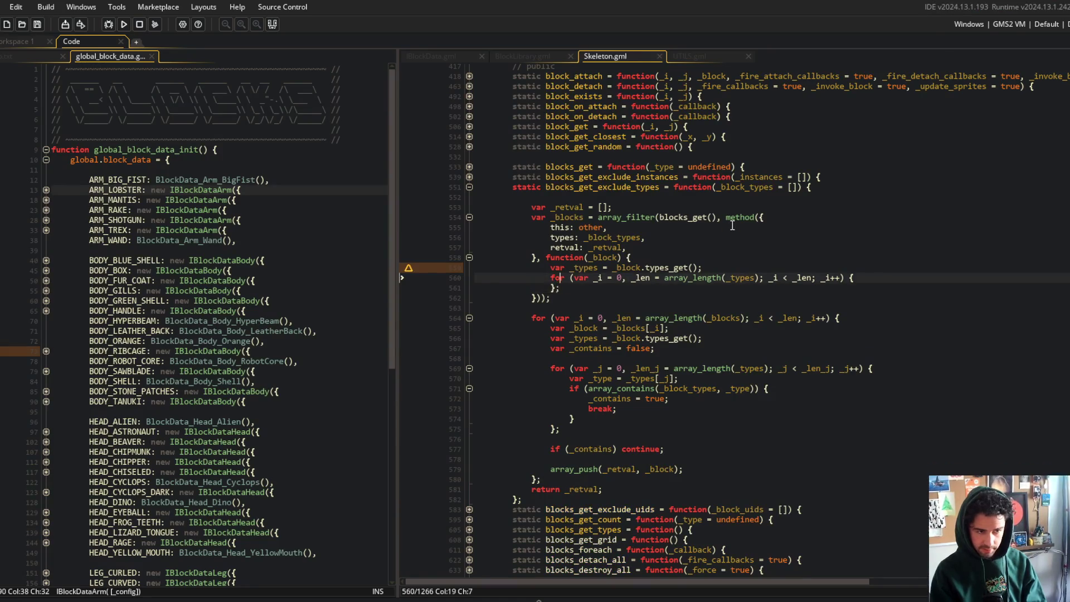
pyautogui.press('Up')
pyautogui.press('End')
# - Inside the loop, read each _type and check array_contains(types, _type), then save
pyautogui.press('Return')
pyautogui.write('var _t')
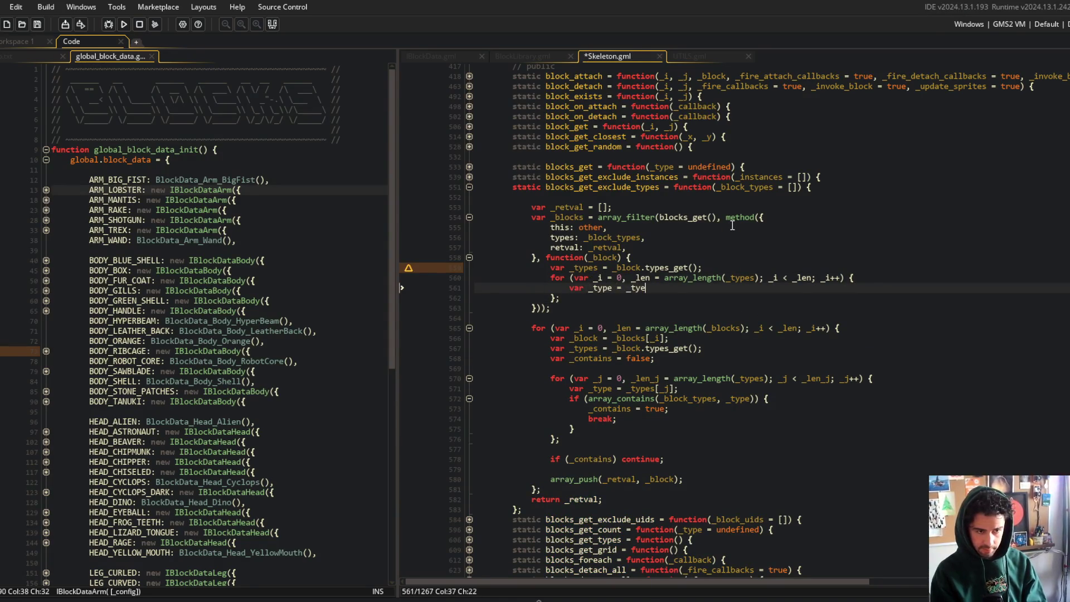
pyautogui.write('s[_i')
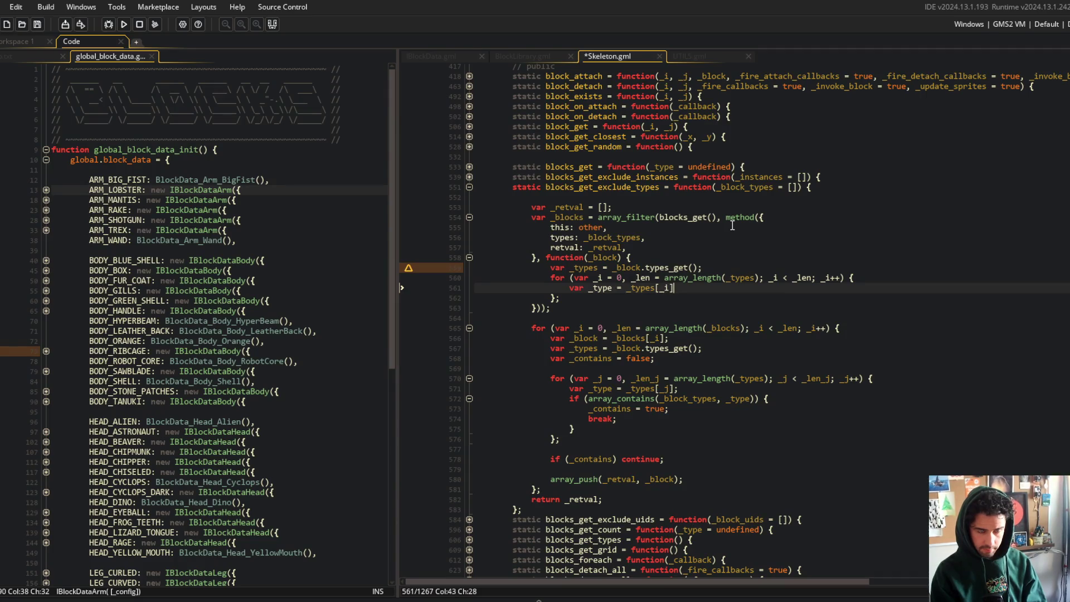
pyautogui.write(';')
pyautogui.press('Return')
pyautogui.write('if (!a')
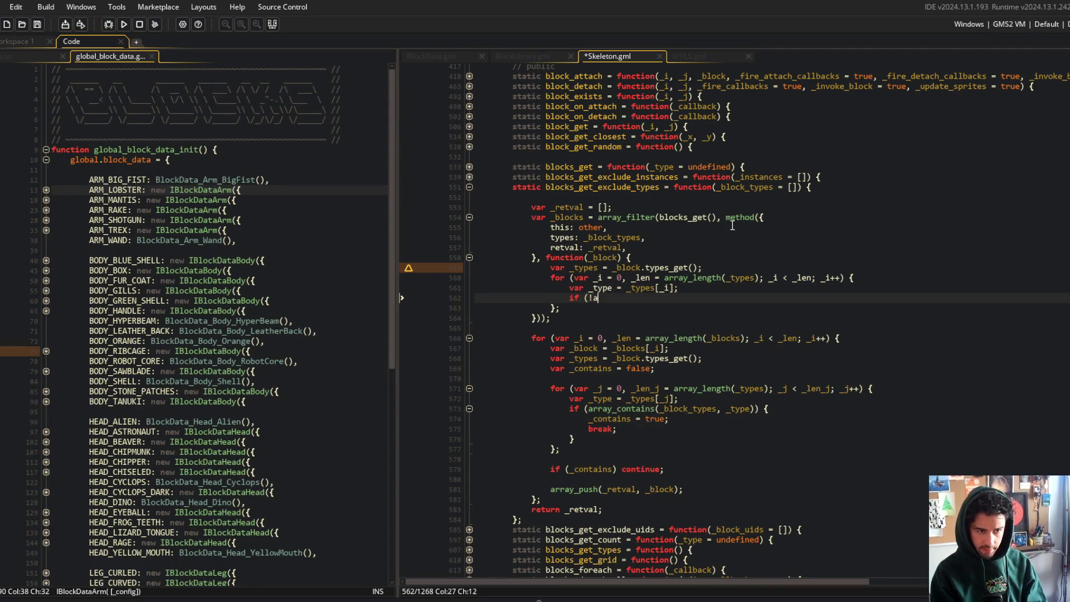
pyautogui.write('rray_contains(ty')
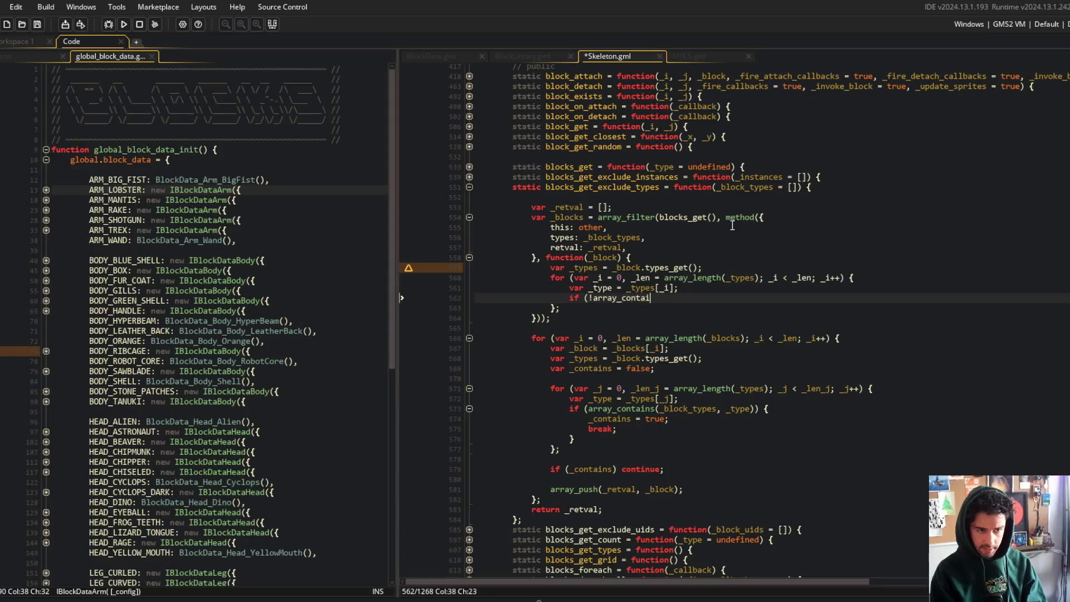
pyautogui.write('pes, ')
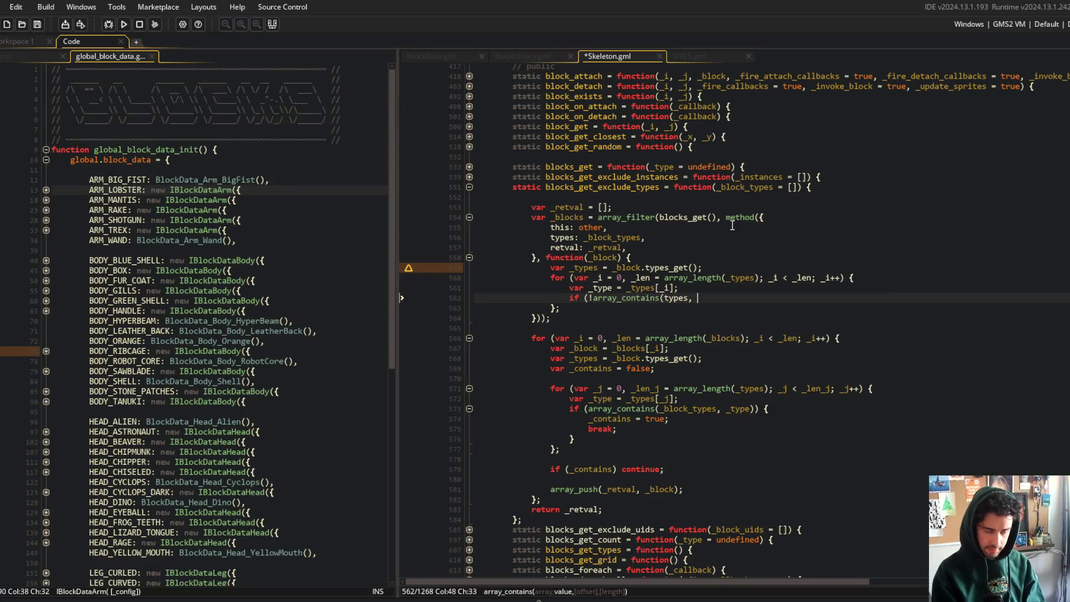
pyautogui.write(')_type)) {')
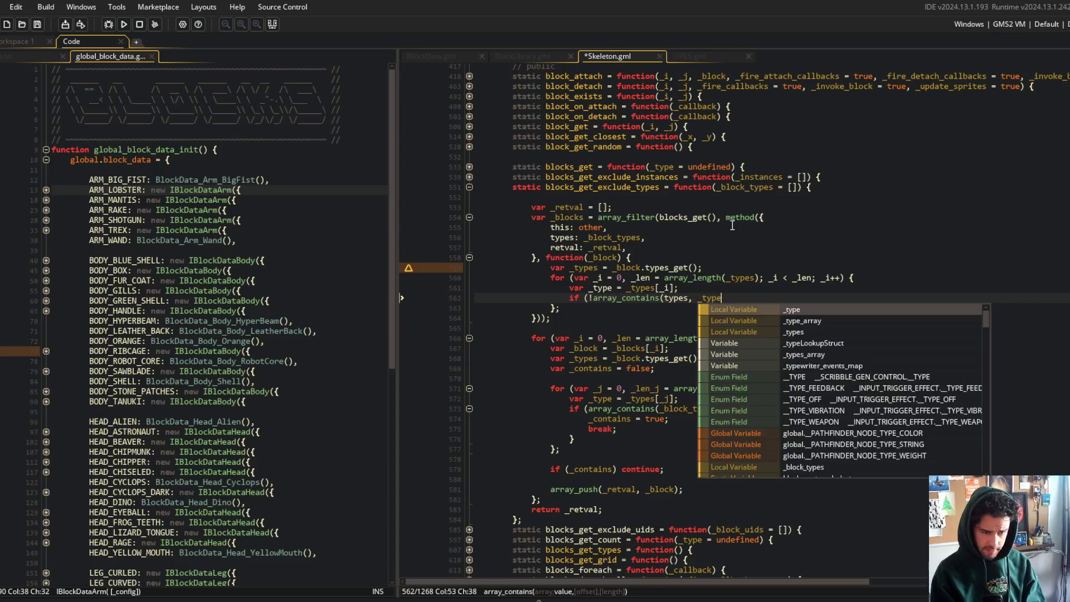
pyautogui.press('Return')
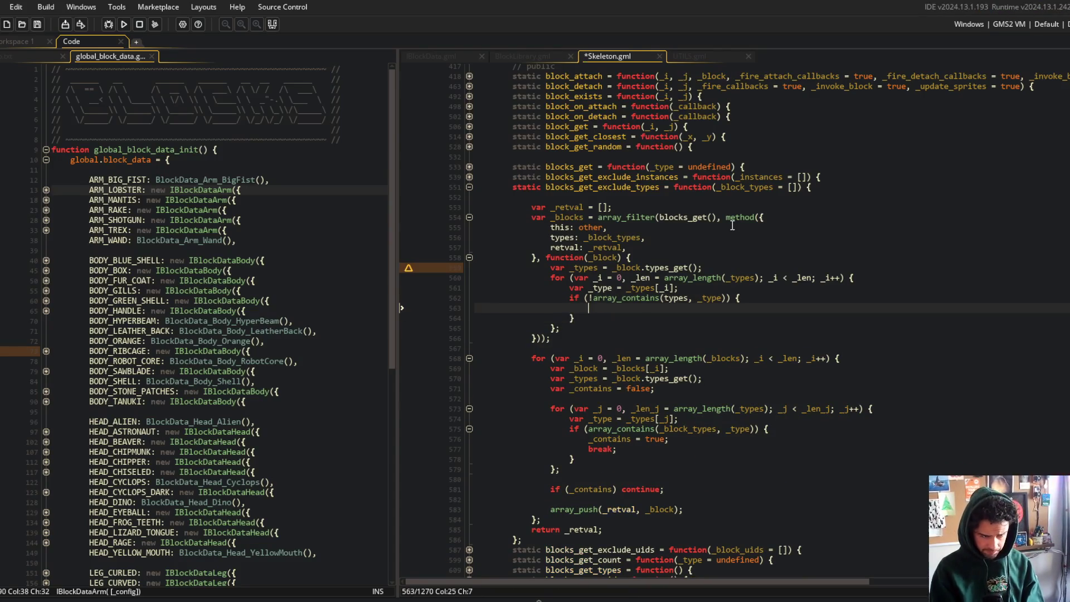
pyautogui.write('retu')
pyautogui.press('BackSpace')
pyautogui.press('BackSpace')
pyautogui.press('BackSpace')
pyautogui.hotkey('ctrl', 's')
# - Declare 'var _contains = false;' and on a match set _contains = true and break, then save
pyautogui.click(735, 269)
pyautogui.press('Return')
pyautogui.write('var _contains = false;')
pyautogui.hotkey('ctrl', 's')
pyautogui.press('Down')
pyautogui.press('Down')
pyautogui.press('Down')
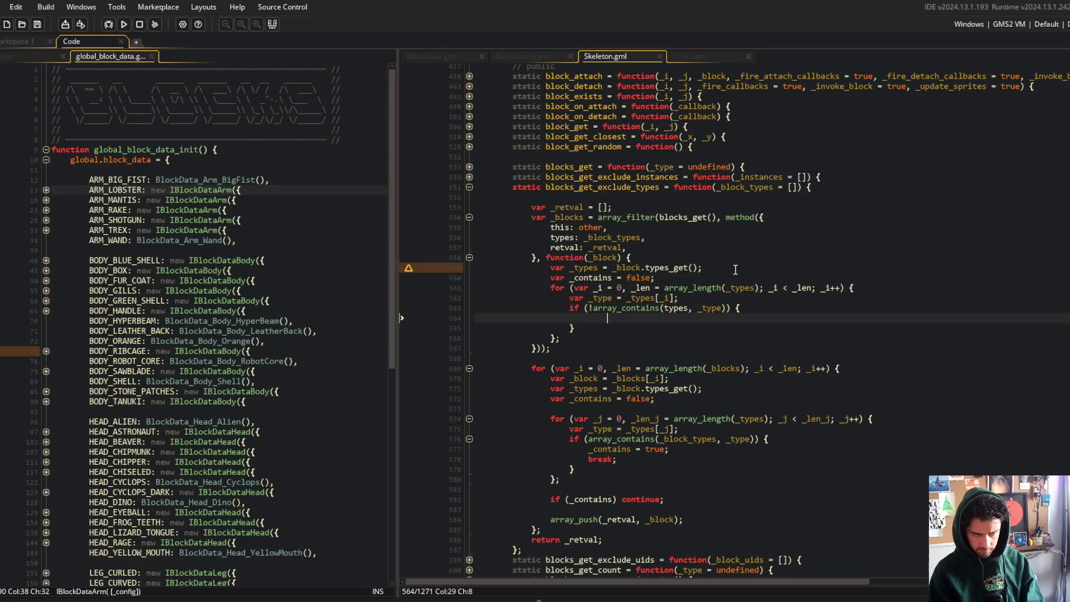
pyautogui.press('BackSpace')
pyautogui.press('Down')
pyautogui.write('_contains = true;')
pyautogui.press('Return')
pyautogui.write('break;')
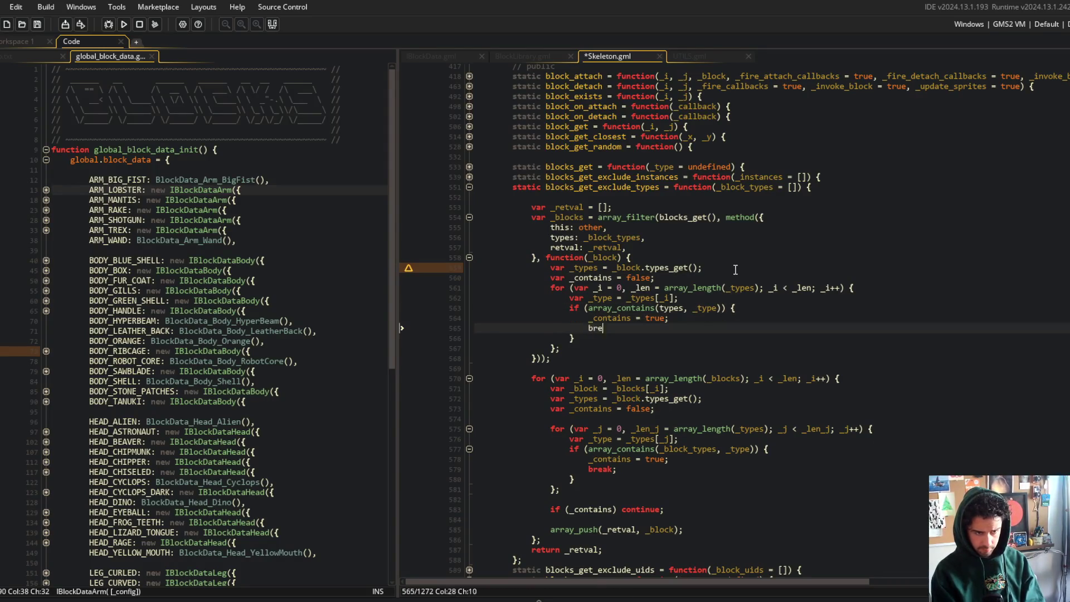
pyautogui.press('Down')
pyautogui.press('Down')
pyautogui.hotkey('ctrl', 's')
# - End the callback with 'return !_contains;' after the loop and save Skeleton.gml
pyautogui.press('Return')
pyautogui.write('if (')
pyautogui.write('contains) retu')
pyautogui.write('rn')
pyautogui.hotkey('shift', 'Home')
pyautogui.write('return !')
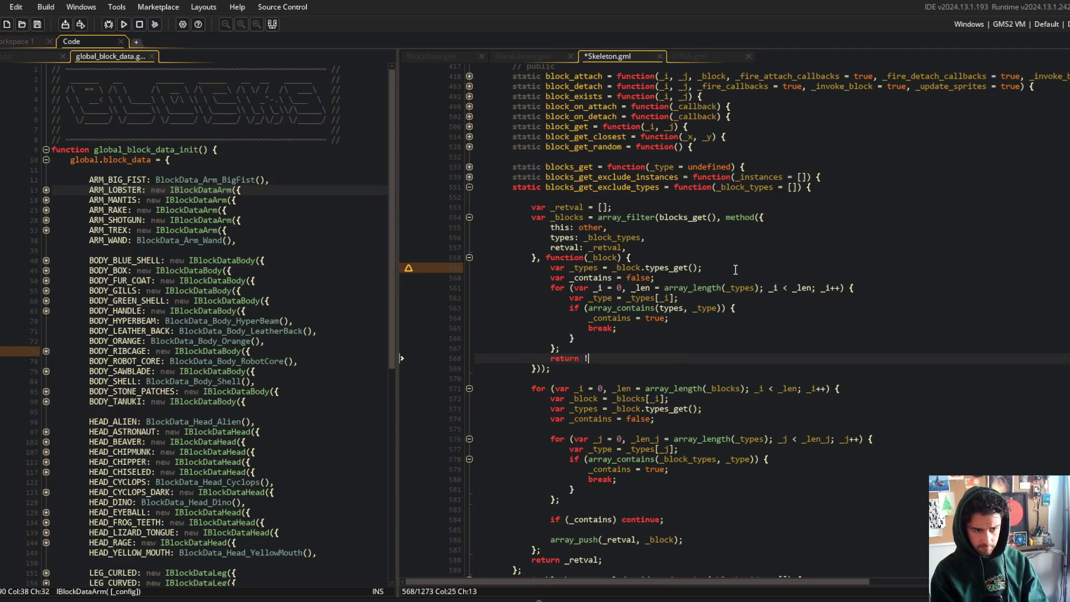
pyautogui.write('_contains;')
pyautogui.hotkey('ctrl', 's')
pyautogui.click(807, 290)
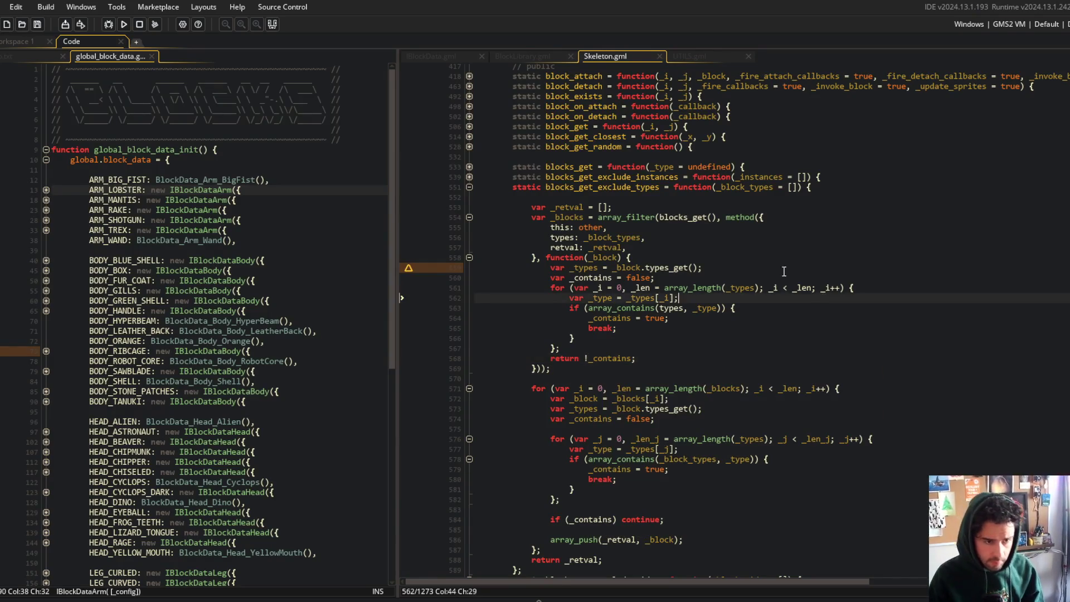
pyautogui.scroll(-3, 739, 165)
pyautogui.click(727, 246)
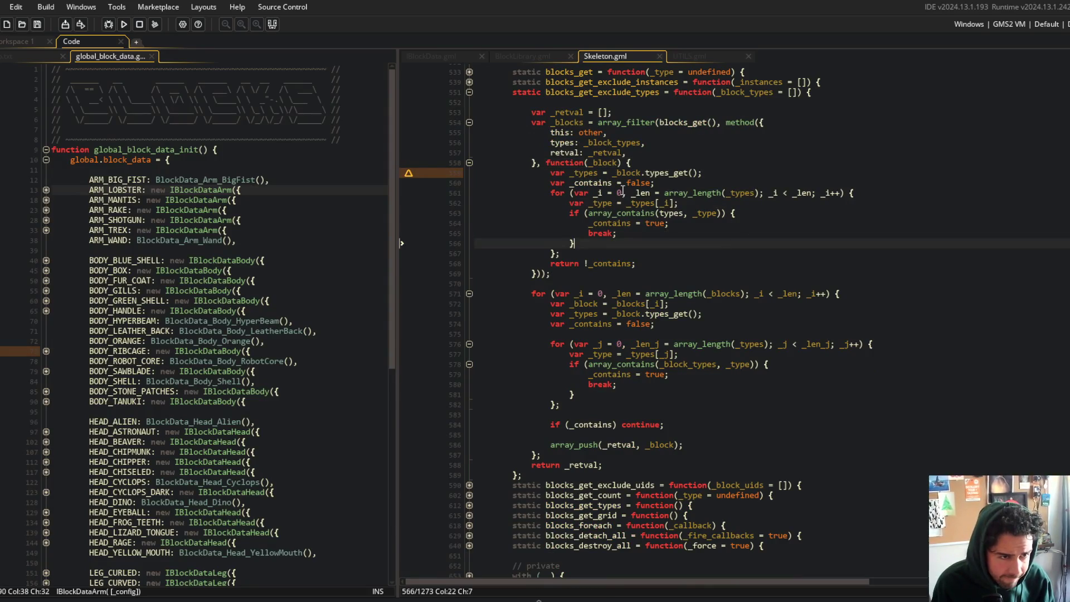
# - Delete the old loop code below the array_filter call in blocks_get_exclude_types
pyautogui.click(641, 173)
pyautogui.scroll(2, 623, 170)
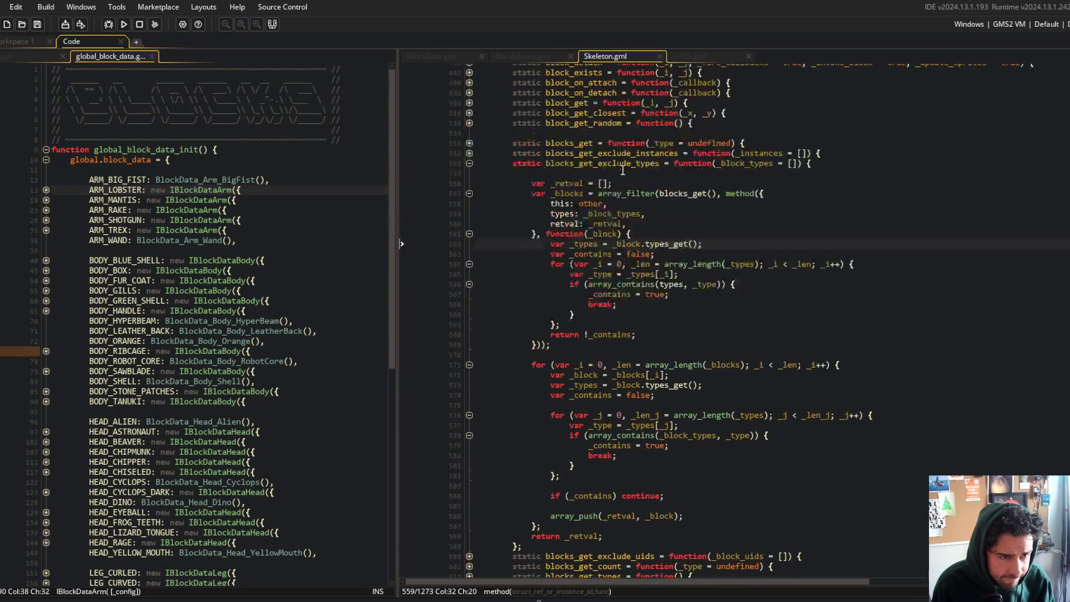
pyautogui.click(697, 347)
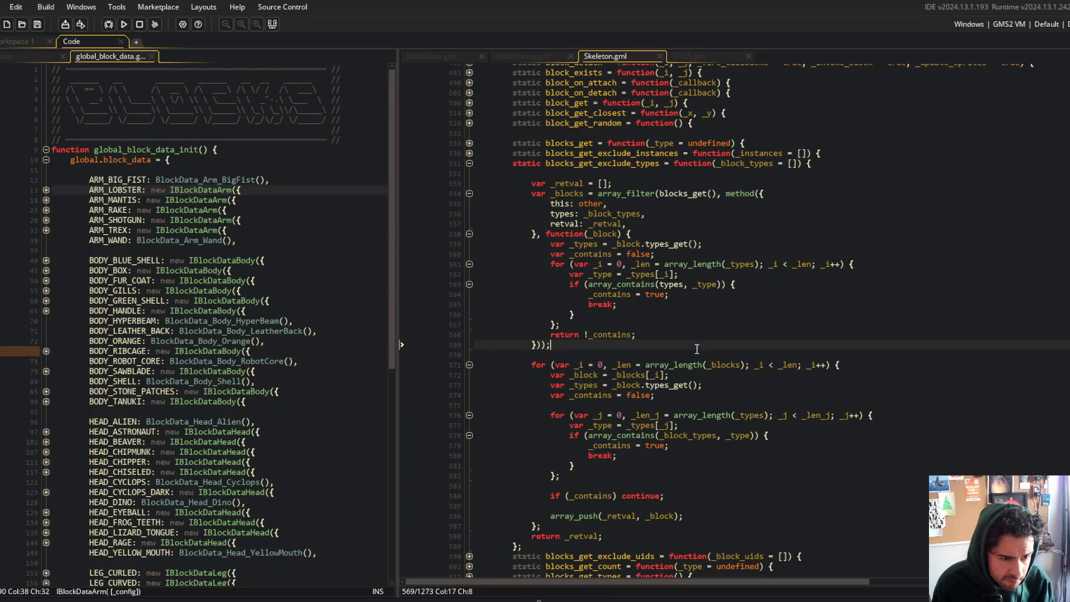
pyautogui.moveTo(522, 354)
pyautogui.mouseDown()
pyautogui.moveTo(703, 386)
pyautogui.moveTo(787, 547)
pyautogui.moveTo(789, 537)
pyautogui.mouseUp()
pyautogui.press('Delete')
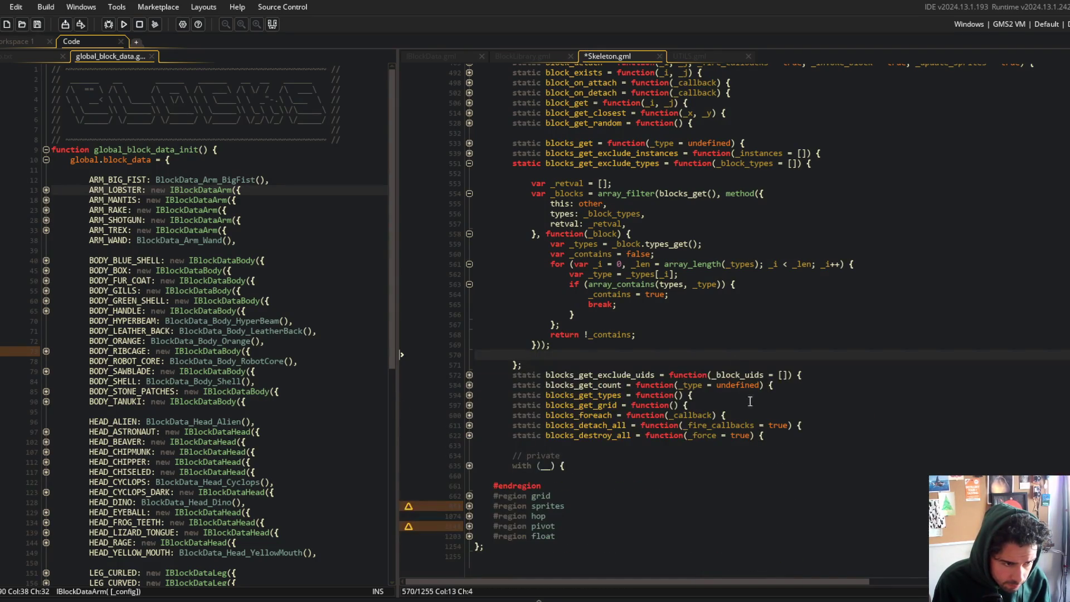
# - Replace 'var _blocks =' with 'return', drop the _retval lines, and save Skeleton.gml
pyautogui.click(596, 199)
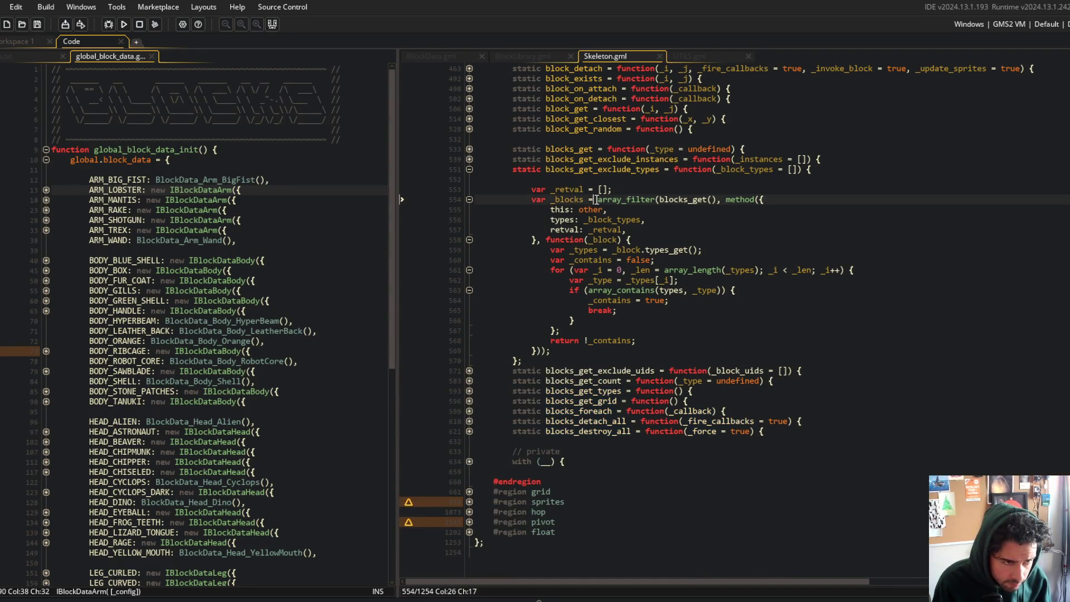
pyautogui.press('Up')
pyautogui.press('Up')
pyautogui.press('Delete')
pyautogui.press('Down')
pyautogui.hotkey('shift', 'Home')
pyautogui.write('return')
pyautogui.press('Up')
pyautogui.hotkey('ctrl', 'd')
pyautogui.press('Down')
pyautogui.press('Down')
pyautogui.press('Down')
pyautogui.hotkey('ctrl', 'd')
pyautogui.press('Down')
pyautogui.hotkey('ctrl', 's')
# - Join the 'this: other' and 'types' struct fields onto the return line, then save
pyautogui.click(646, 225)
pyautogui.press('Up')
pyautogui.press('Home')
pyautogui.press('BackSpace')
pyautogui.press('BackSpace')
pyautogui.press('BackSpace')
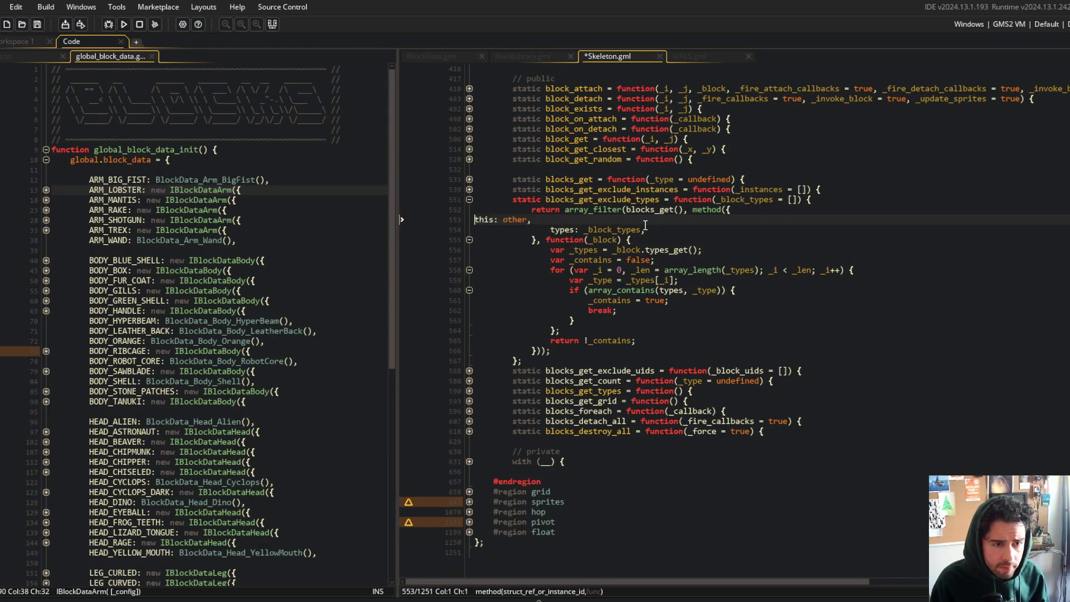
pyautogui.press('Down')
pyautogui.press('Home')
pyautogui.press('BackSpace')
pyautogui.press('BackSpace')
pyautogui.press('BackSpace')
pyautogui.press('End')
pyautogui.press('Delete')
pyautogui.press('Delete')
pyautogui.press('Delete')
pyautogui.press('BackSpace')
pyautogui.press('Up')
pyautogui.hotkey('ctrl', 's')
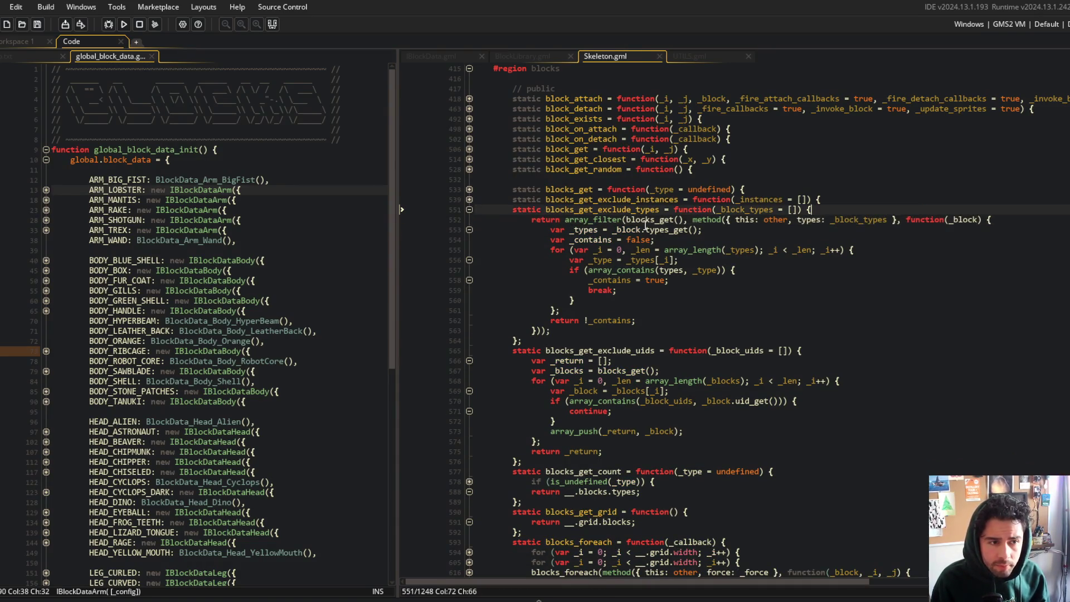
pyautogui.click(741, 370)
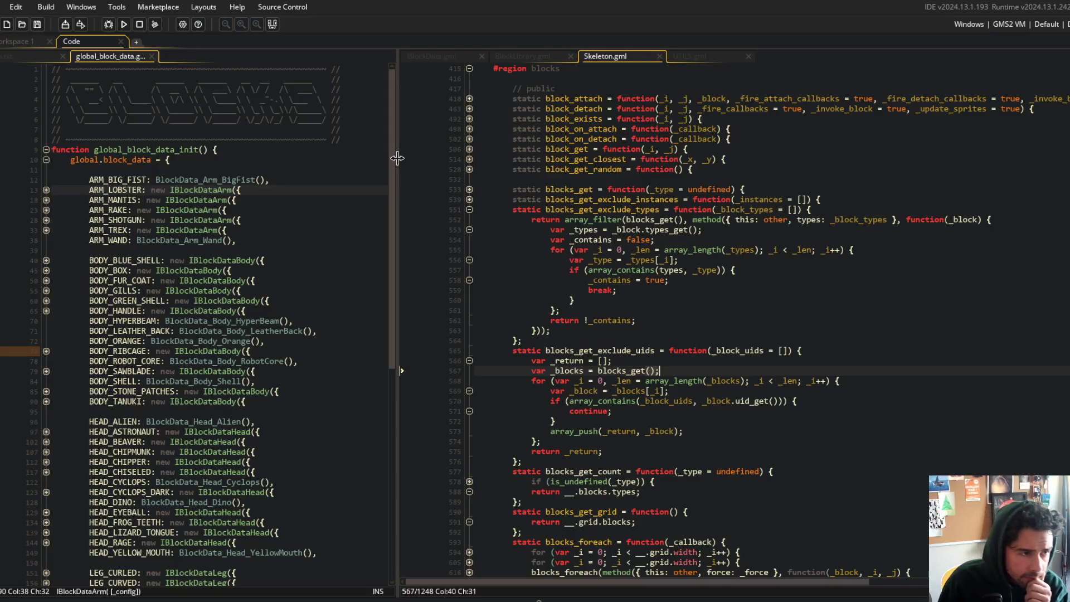
# - Widen the Skeleton.gml pane and review the function header, method binding and _types usage
pyautogui.moveTo(397, 158); pyautogui.dragTo(349, 159)
pyautogui.click(540, 210)
pyautogui.doubleClick(541, 210)
pyautogui.click(590, 220)
pyautogui.click(655, 220)
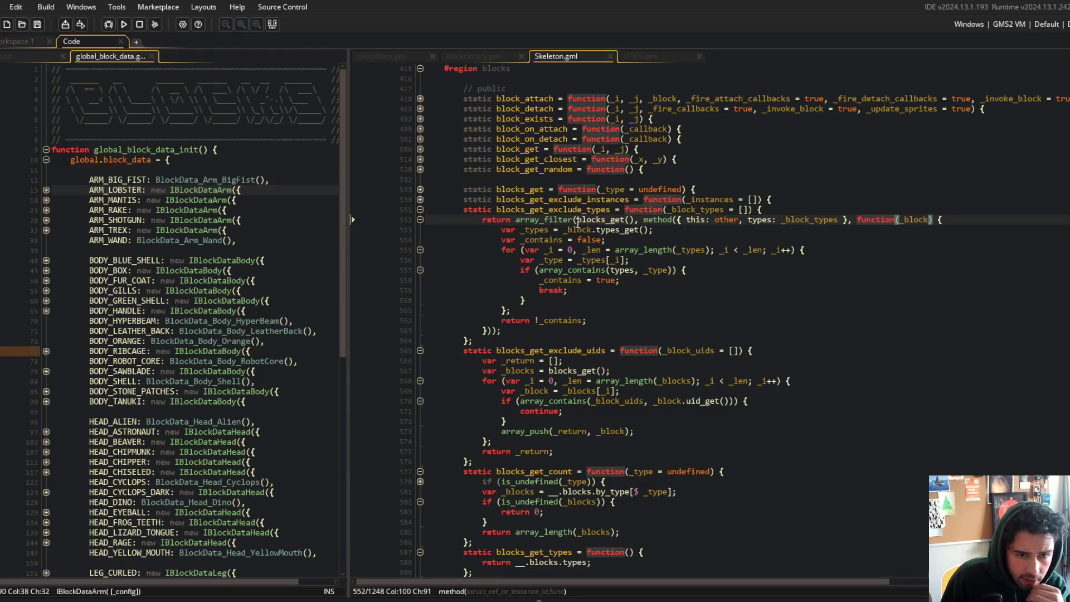
pyautogui.click(534, 231)
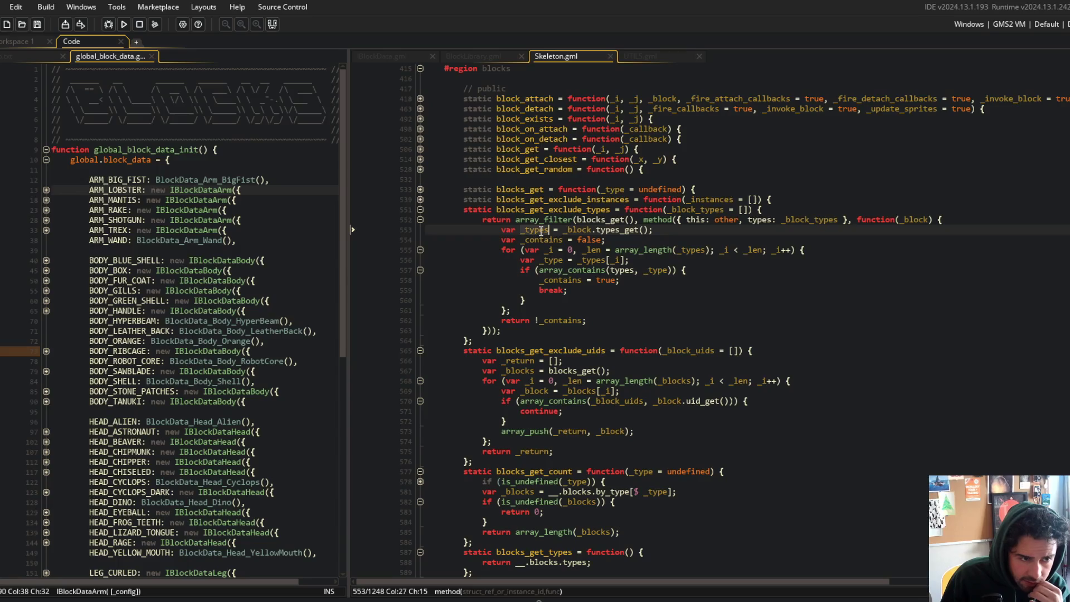
pyautogui.press('Right')
pyautogui.press('Right')
pyautogui.press('Down')
pyautogui.press('Down')
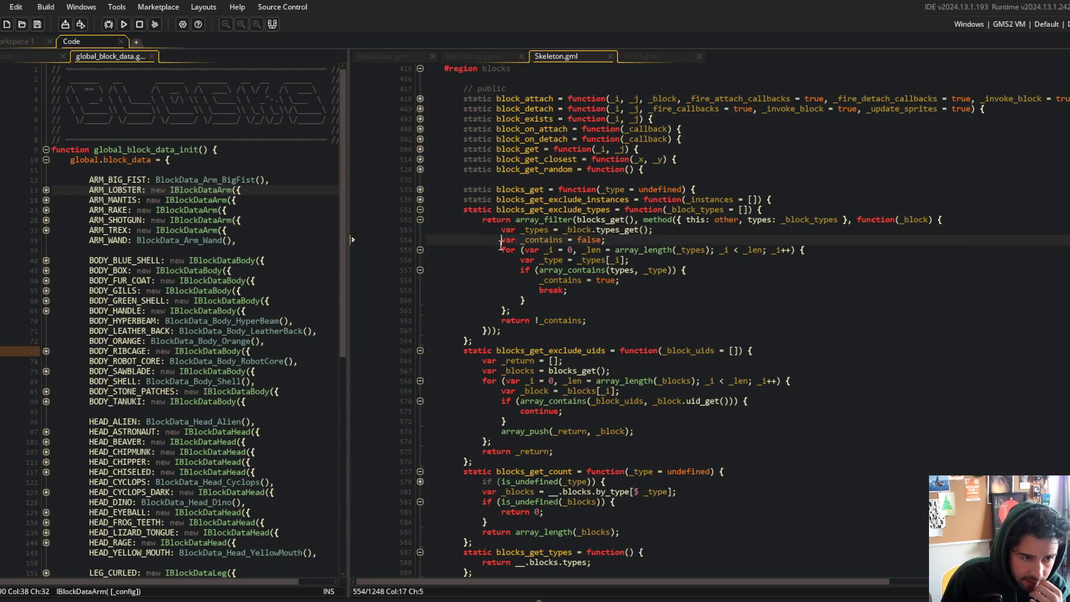
pyautogui.click(696, 249)
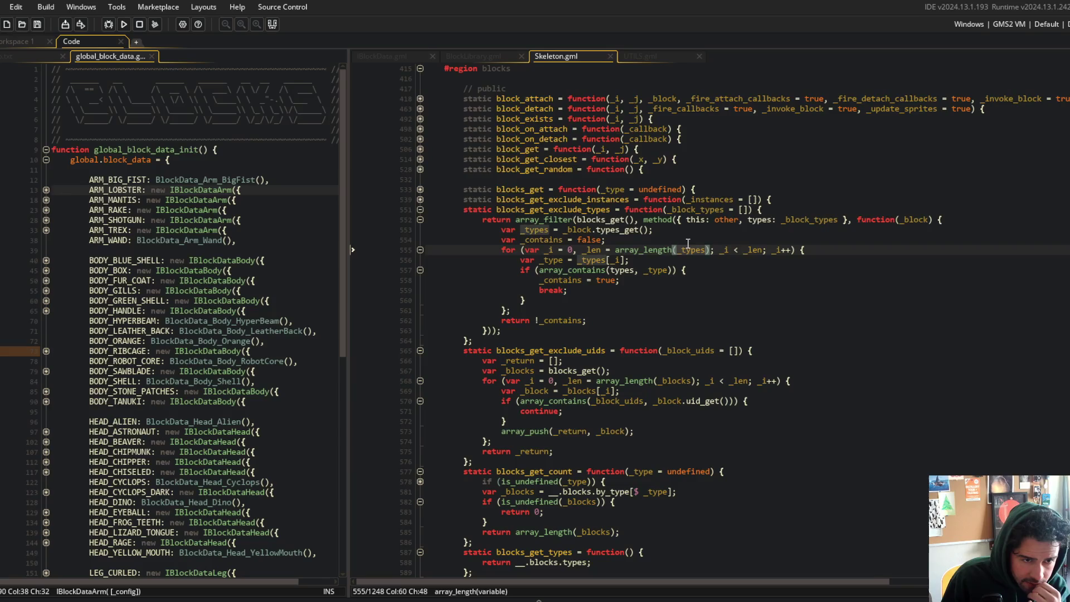
pyautogui.click(768, 218)
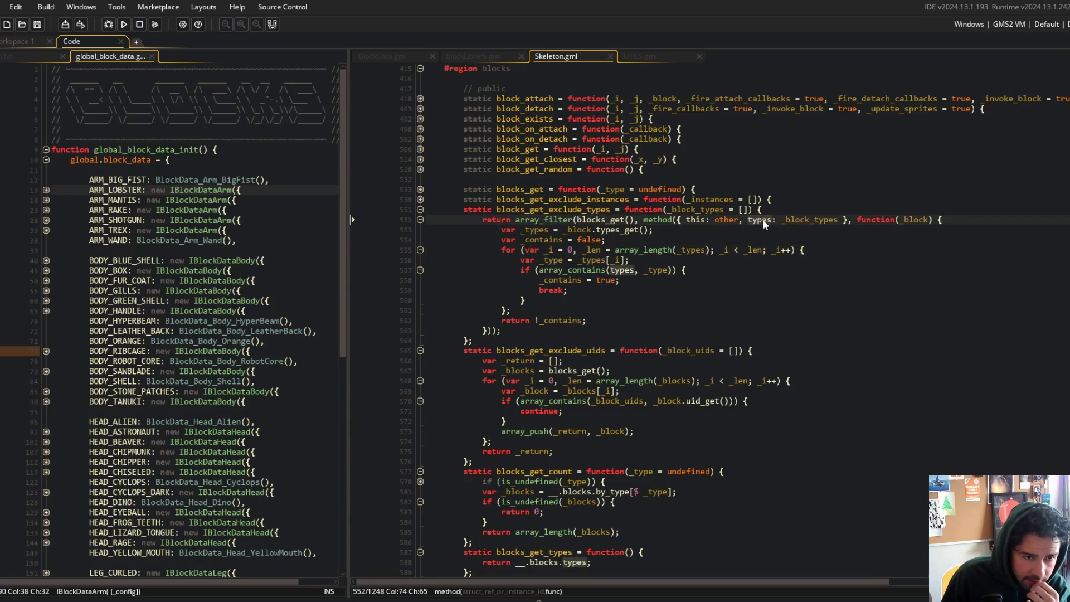
# - Change 'return !_contains;' to 'return _contains;' and begin renaming the _contains flag
pyautogui.click(592, 260)
pyautogui.moveTo(515, 259); pyautogui.dragTo(647, 262)
pyautogui.click(910, 212)
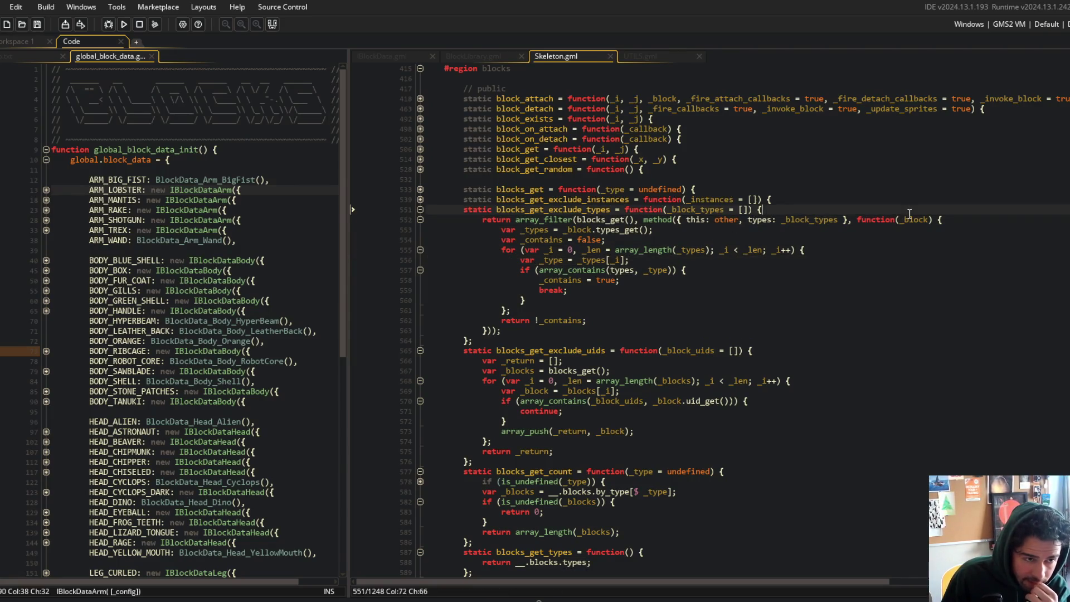
pyautogui.click(707, 269)
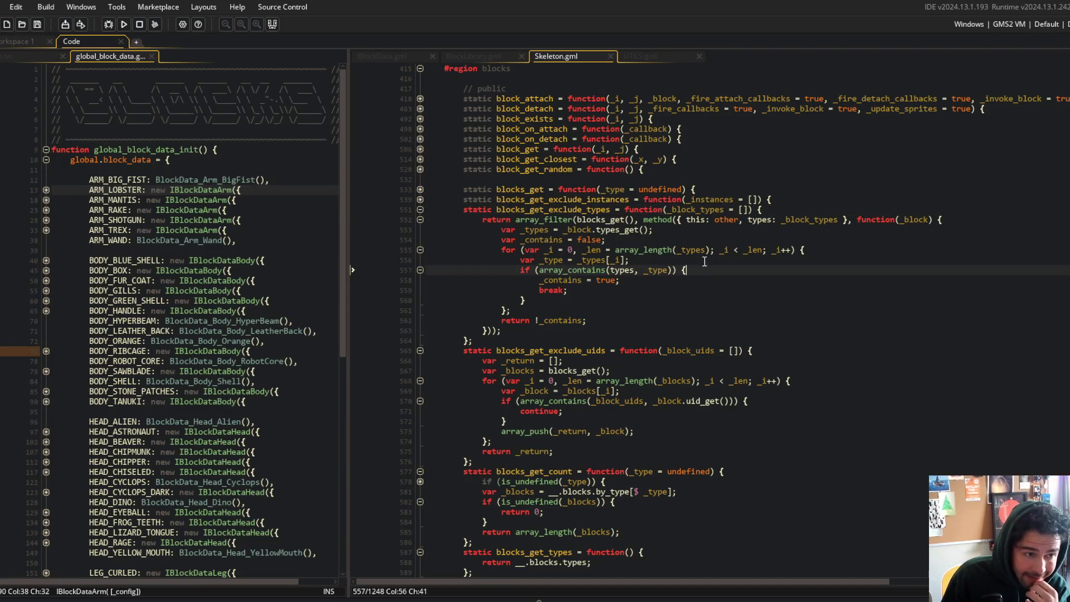
pyautogui.click(583, 240)
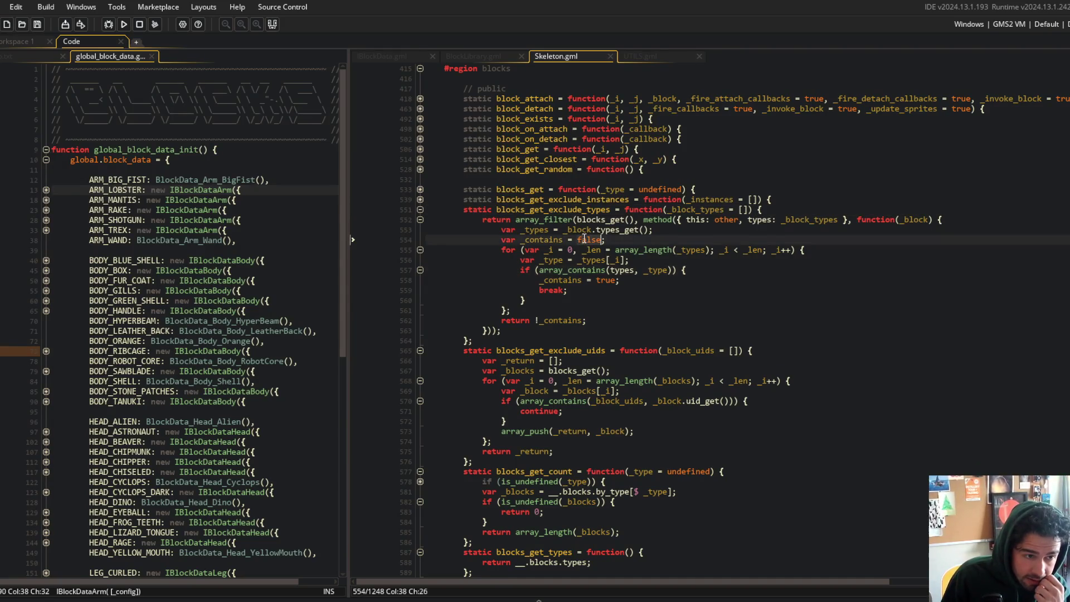
pyautogui.click(552, 291)
pyautogui.click(544, 321)
pyautogui.press('BackSpace')
pyautogui.click(727, 227)
pyautogui.click(544, 240)
pyautogui.press('BackSpace')
pyautogui.press('BackSpace')
pyautogui.press('BackSpace')
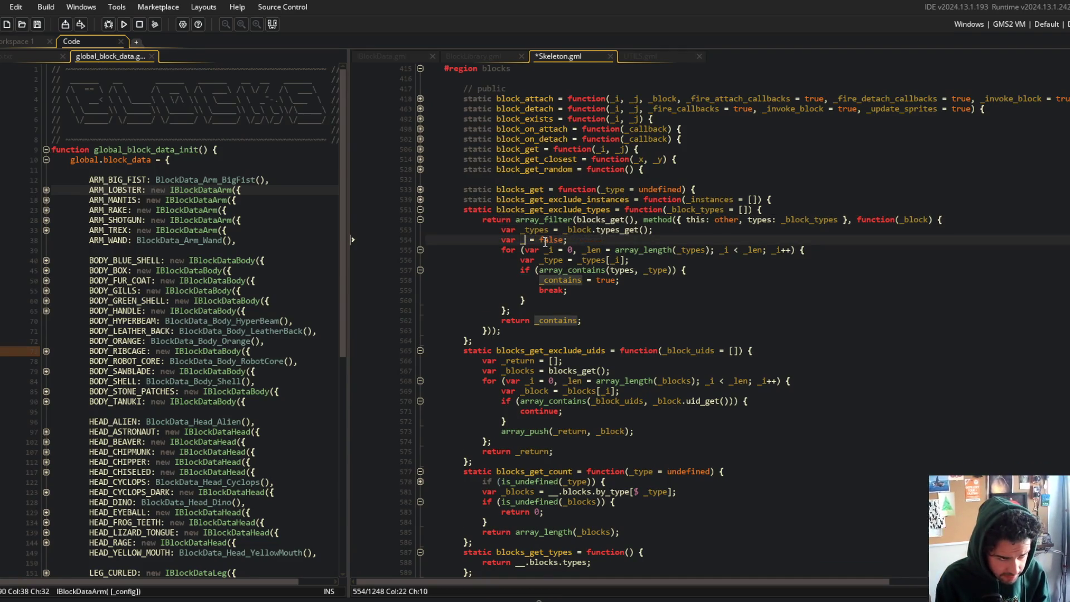
# - Rename _contains to _is_of_type in its declaration and every use, then save
pyautogui.write('is_of_type')
pyautogui.hotkey('ctrl', 's')
pyautogui.doubleClick(545, 240)
pyautogui.hotkey('ctrl', 'c')
pyautogui.doubleClick(555, 280)
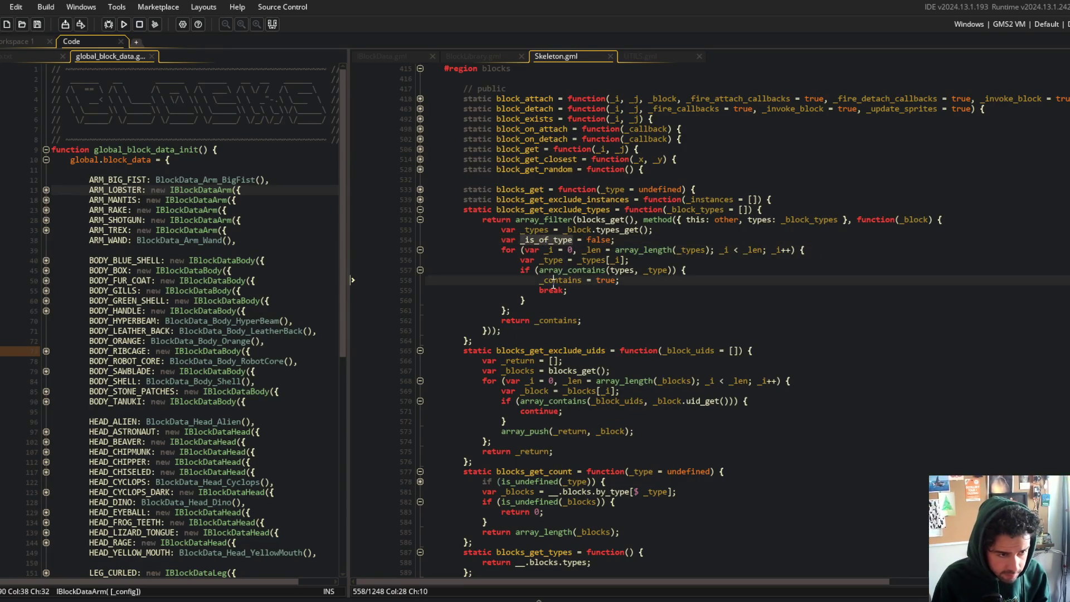
pyautogui.hotkey('ctrl', 'v')
pyautogui.doubleClick(546, 322)
pyautogui.hotkey('ctrl', 'v')
pyautogui.hotkey('ctrl', 's')
# - Inline _types[_i] into array_contains and delete the 'var _type = _types[_i];' line
pyautogui.click(646, 190)
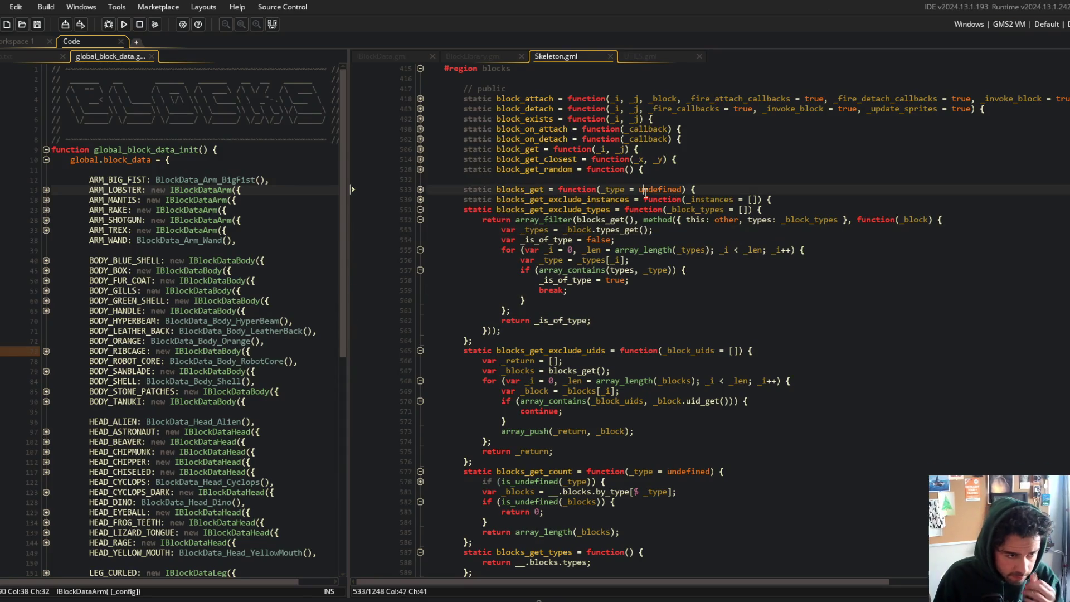
pyautogui.click(530, 230)
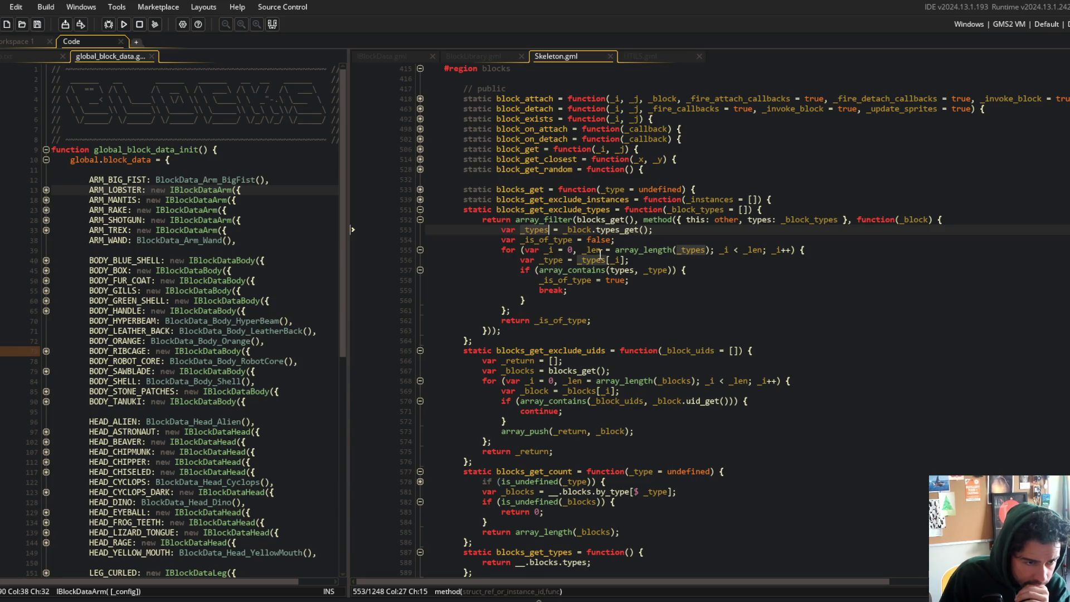
pyautogui.click(574, 263)
pyautogui.press('Right')
pyautogui.press('Right')
pyautogui.press('Right')
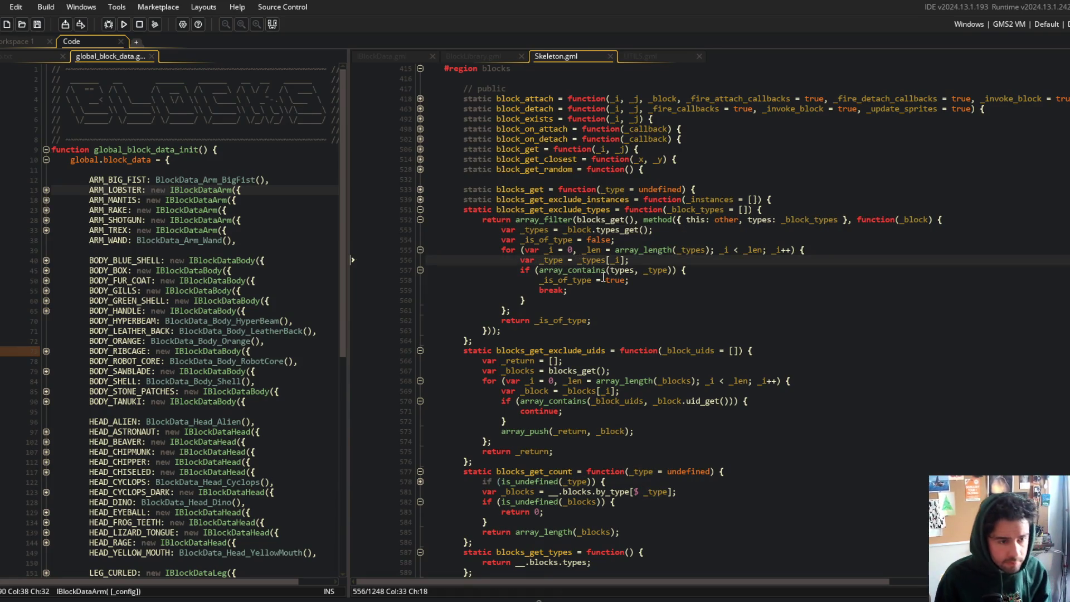
pyautogui.hotkey('ctrl', 'c')
pyautogui.hotkey('ctrl', 'shift', 'k')
pyautogui.hotkey('ctrl', 'Right')
pyautogui.hotkey('ctrl', 'Right')
pyautogui.hotkey('ctrl', 'Right')
pyautogui.hotkey('ctrl', 'shift', 'Right')
pyautogui.hotkey('ctrl', 'v')
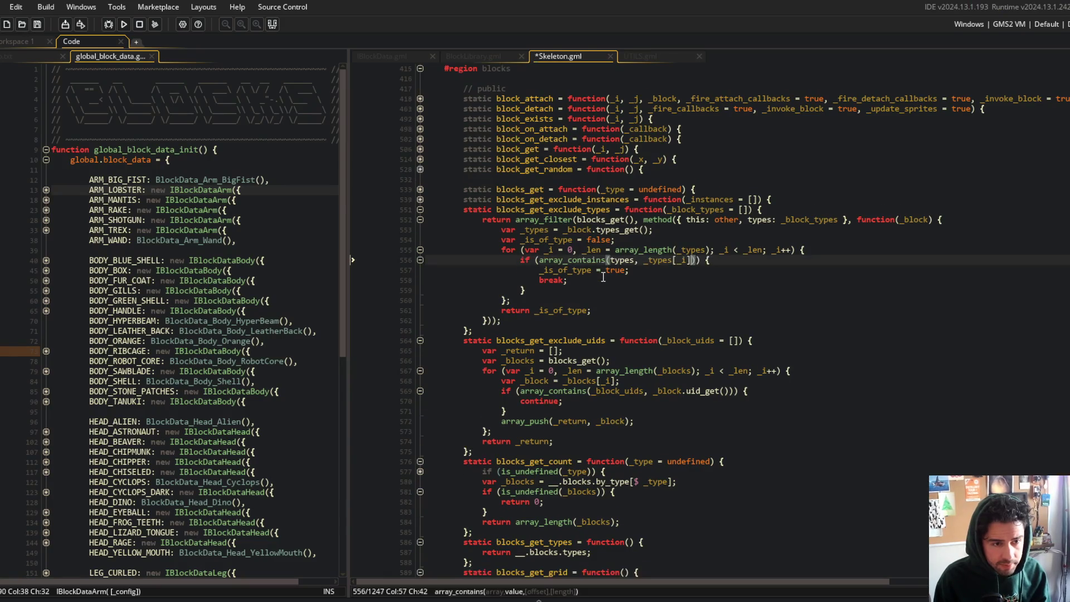
pyautogui.click(636, 260)
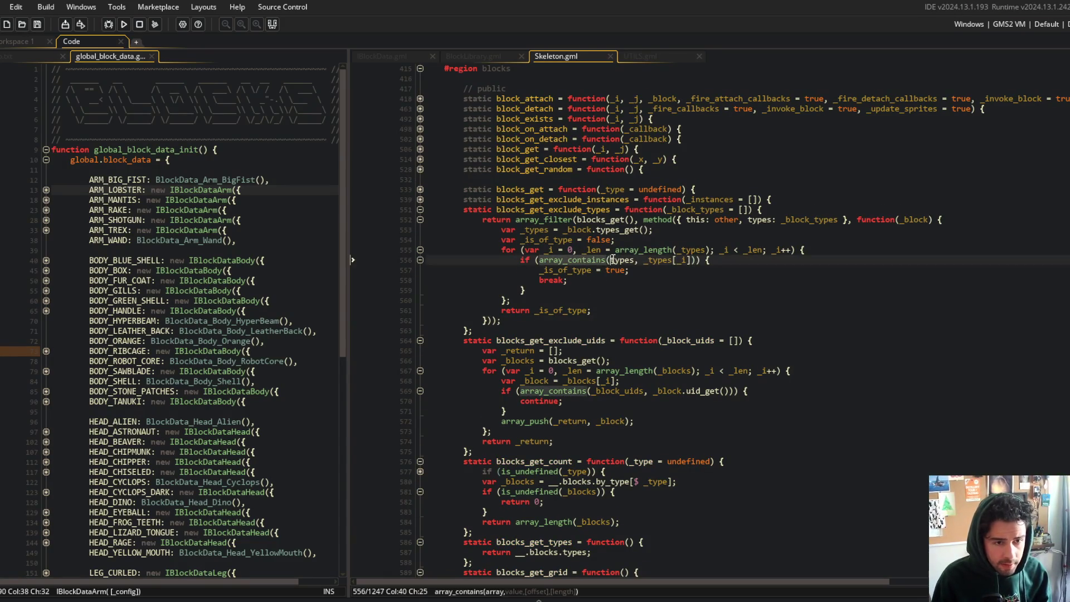
pyautogui.click(748, 220)
# - Rename types to incoming_types in the method binding and the array_contains call
pyautogui.write('incoming_')
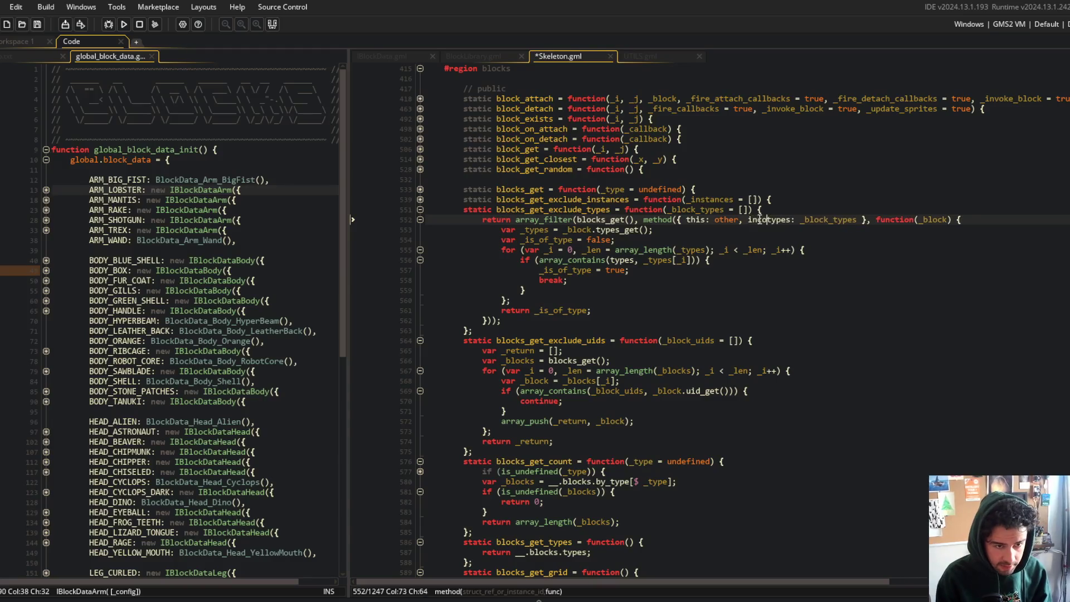
pyautogui.hotkey('ctrl', 's')
pyautogui.hotkey('ctrl', 'Right')
pyautogui.click(622, 259)
pyautogui.write('incoming_')
pyautogui.hotkey('ctrl', 's')
# - Change incoming_types to accepted_types in the binding and array_contains, then save
pyautogui.click(549, 270)
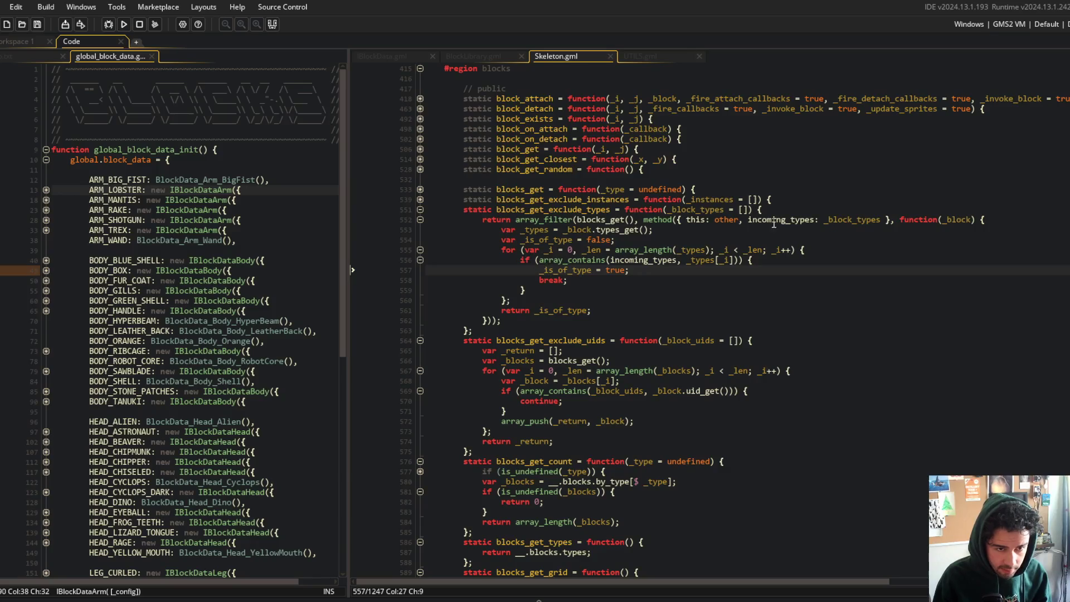
pyautogui.doubleClick(778, 219)
pyautogui.write('accepted')
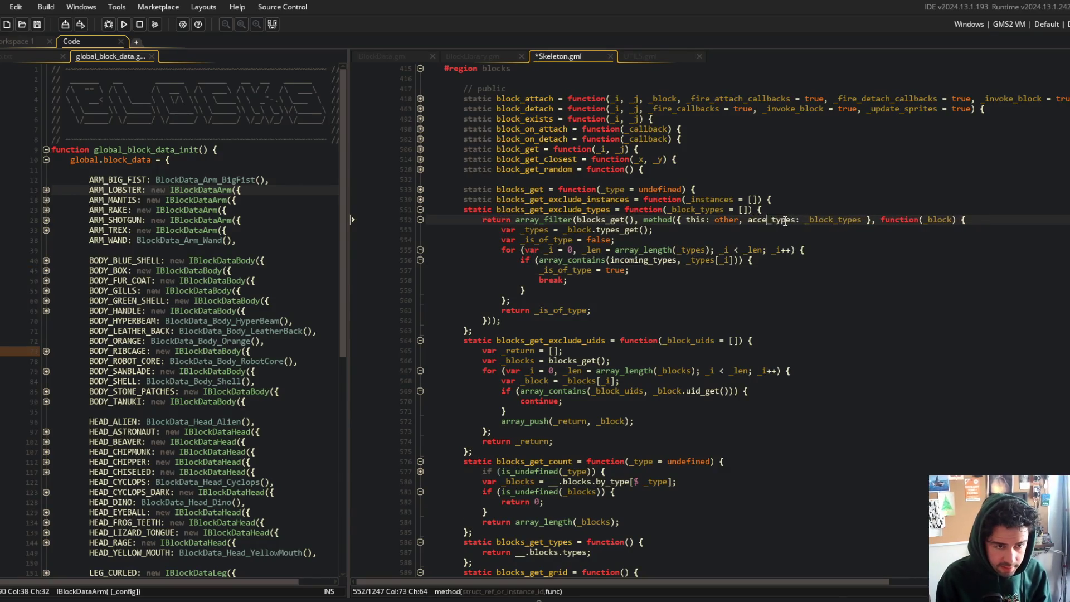
pyautogui.doubleClick(786, 219)
pyautogui.hotkey('ctrl', 'c')
pyautogui.doubleClick(647, 260)
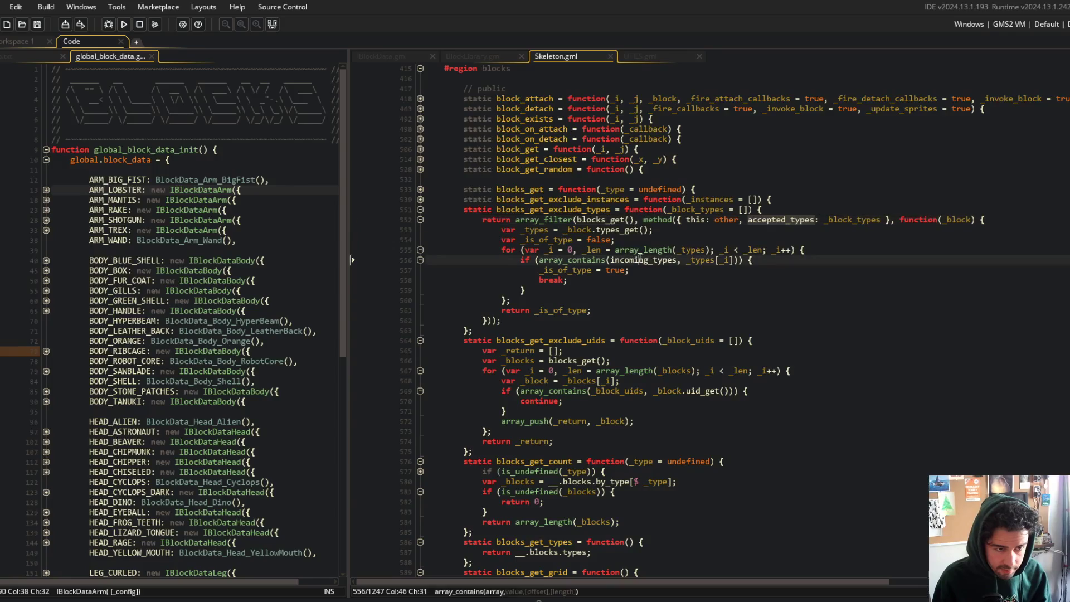
pyautogui.hotkey('ctrl', 'v')
pyautogui.hotkey('ctrl', 's')
pyautogui.click(704, 240)
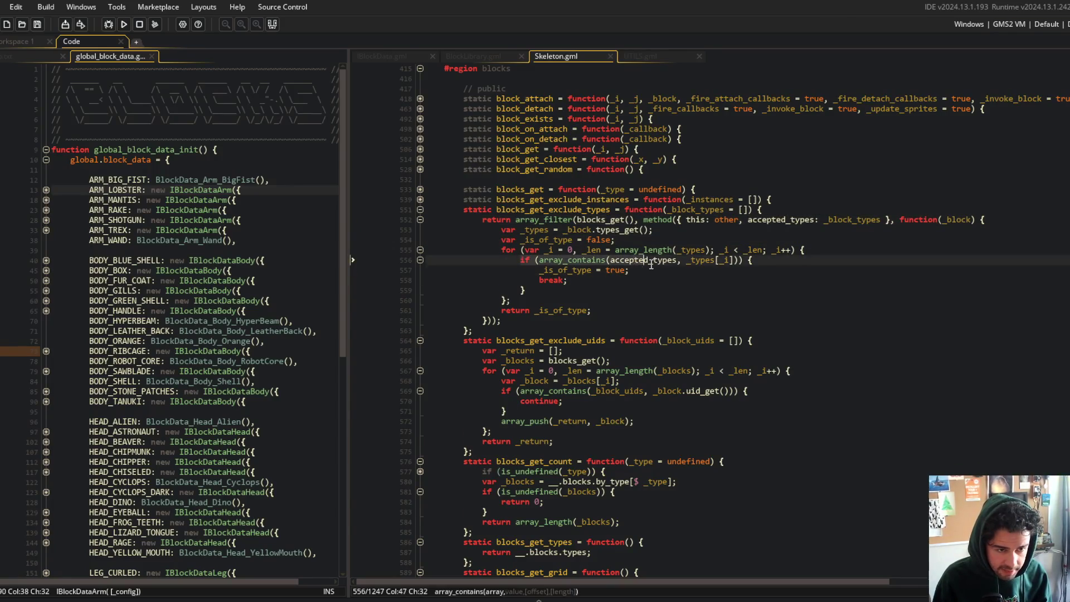
# - Rename the _types variable to _blocks_types in its declaration and all loop uses
pyautogui.click(716, 260)
pyautogui.click(525, 230)
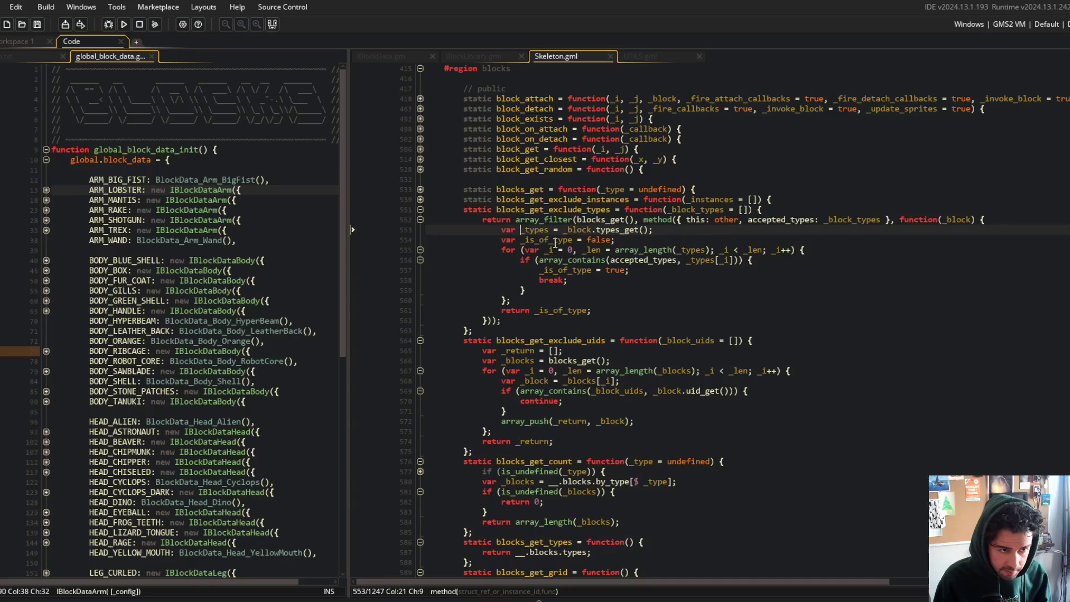
pyautogui.write('blocks_')
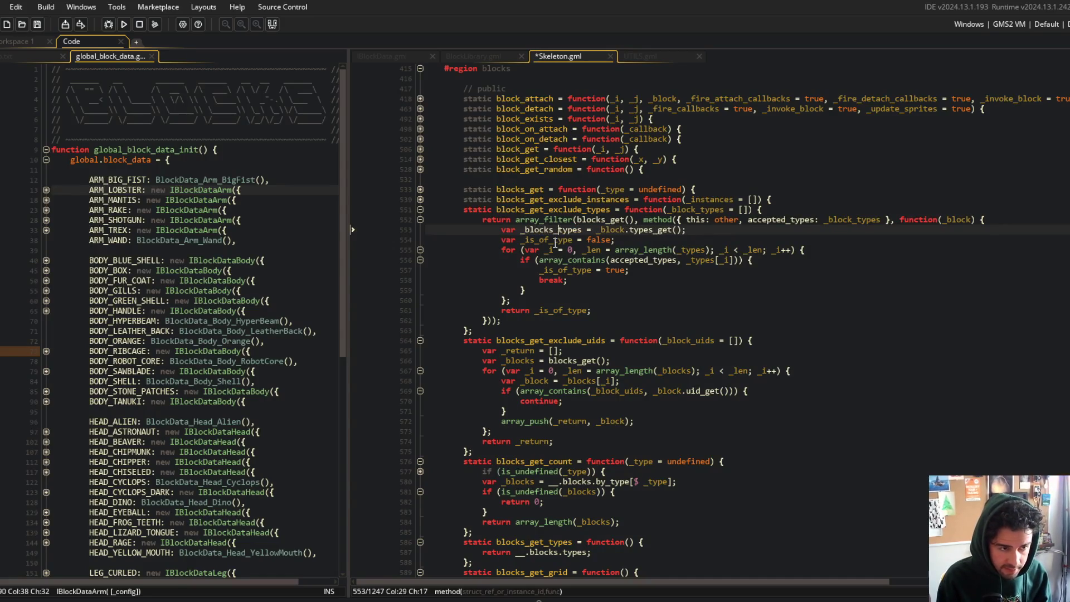
pyautogui.press('Return')
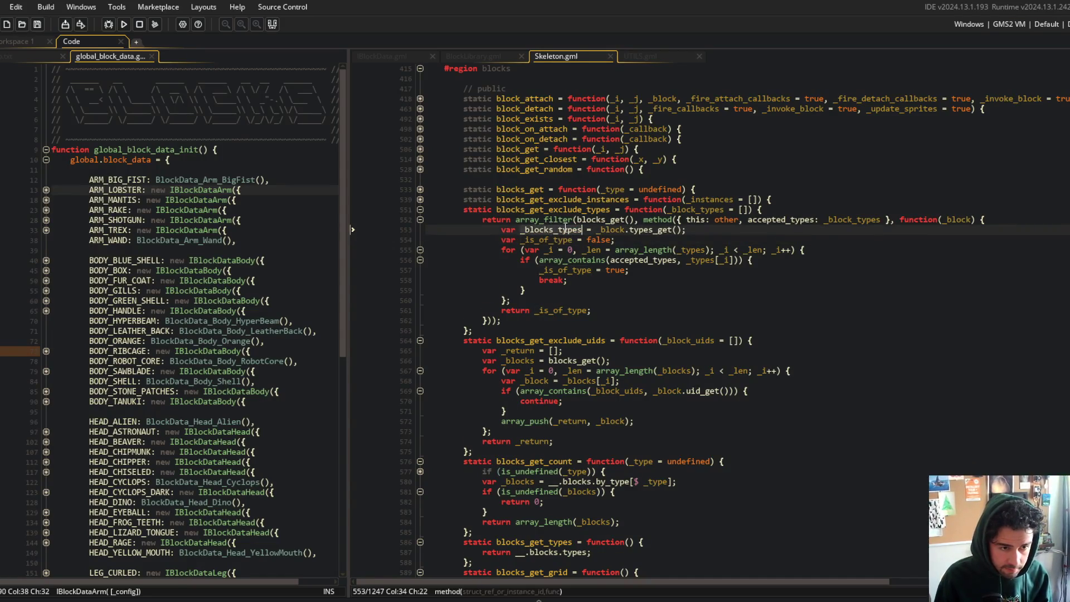
pyautogui.doubleClick(693, 250)
pyautogui.hotkey('ctrl', 'v')
pyautogui.doubleClick(698, 260)
pyautogui.hotkey('ctrl', 'v')
pyautogui.click(716, 220)
# - Review the loop's closing brace, break statement and 'return _is_of_type' line
pyautogui.click(660, 303)
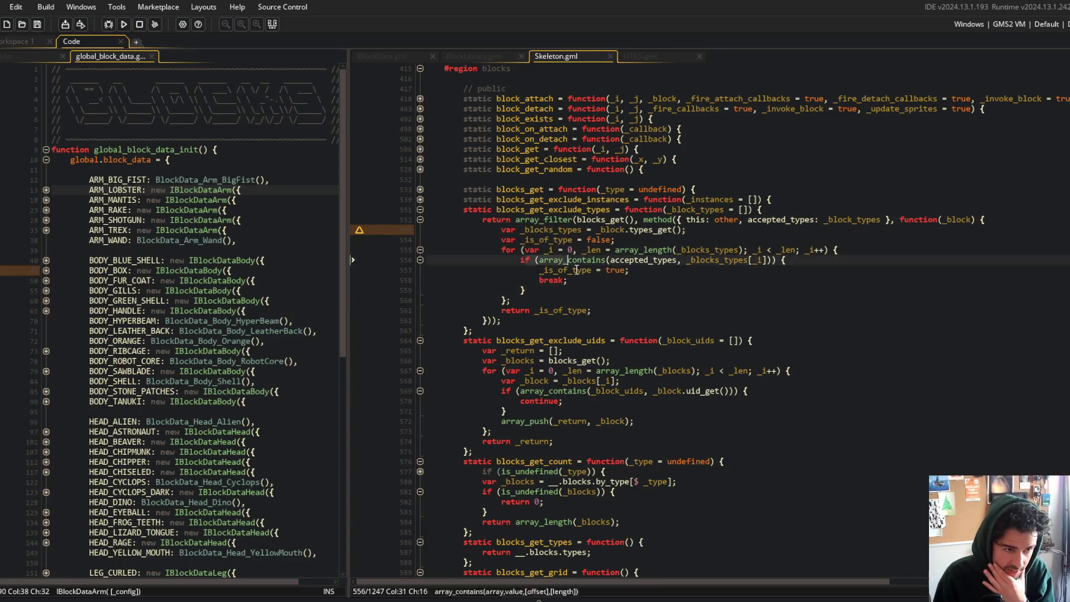
pyautogui.click(547, 280)
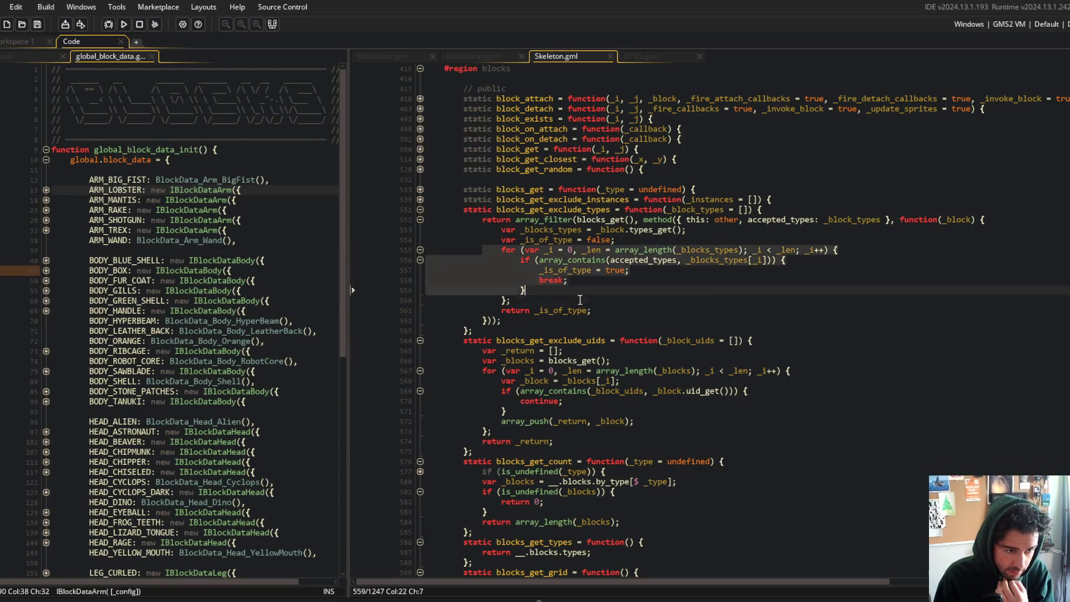
pyautogui.click(561, 310)
pyautogui.click(587, 292)
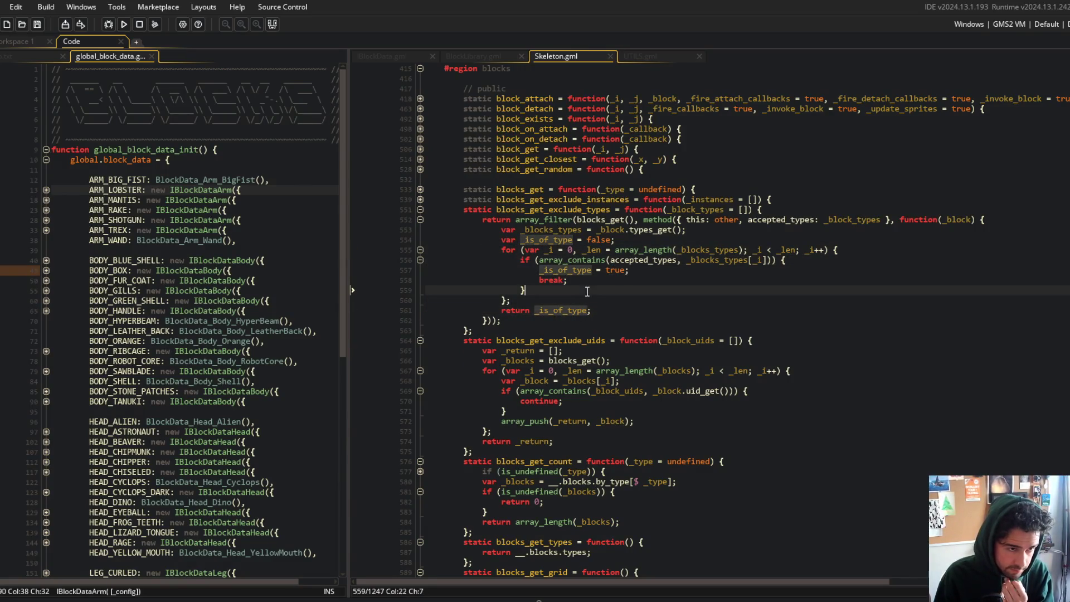
pyautogui.click(560, 229)
pyautogui.click(595, 284)
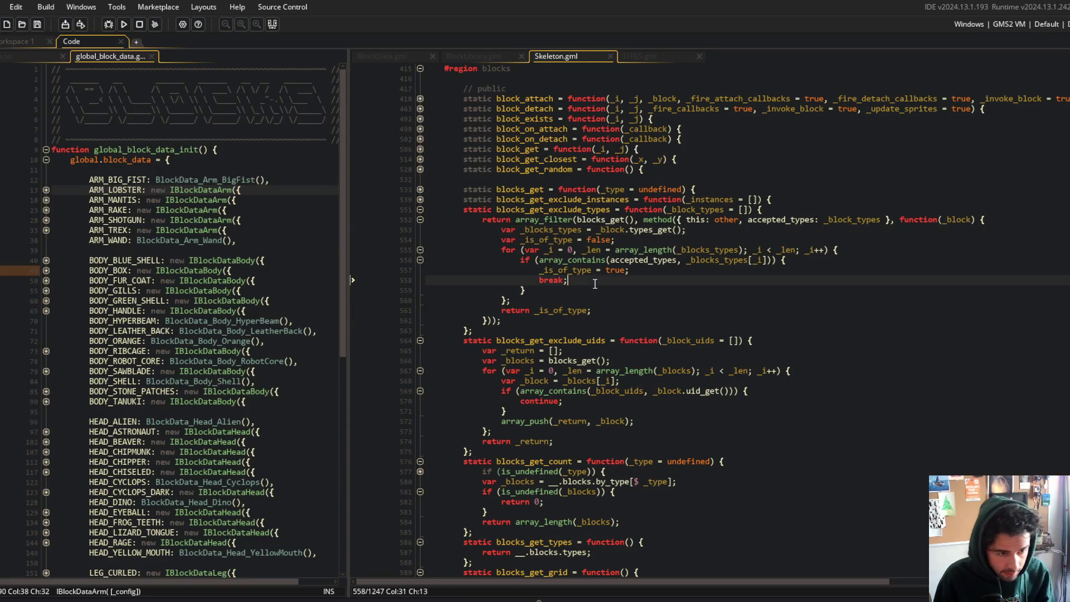
# - Search the project for type_get() and open the first match in Skeleton.gml
pyautogui.hotkey('ctrl', 'shift', 'f')
pyautogui.write('type_get')
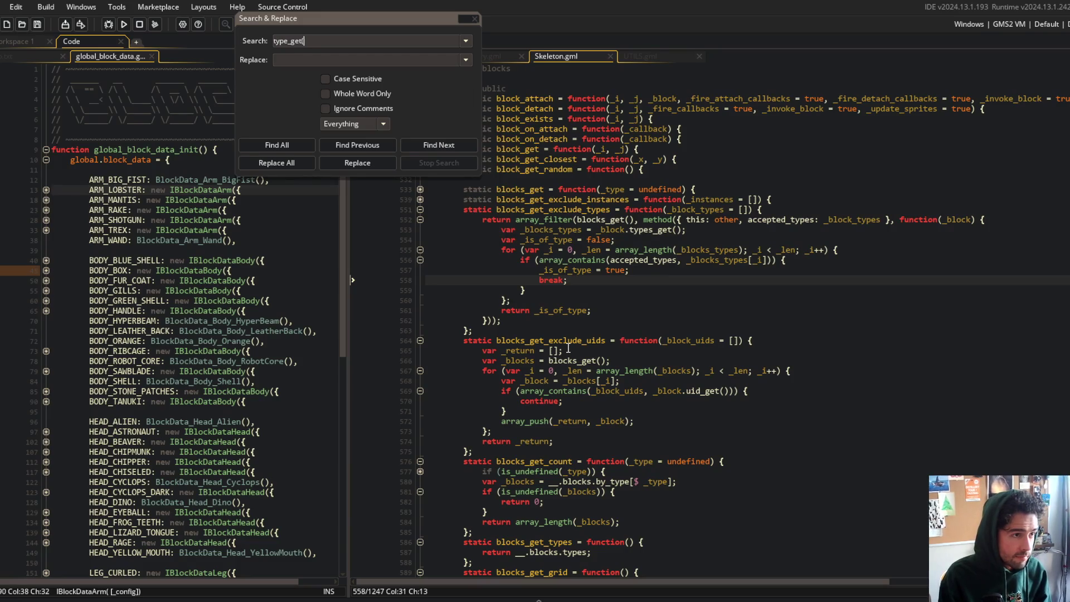
pyautogui.write(')')
pyautogui.press('Return')
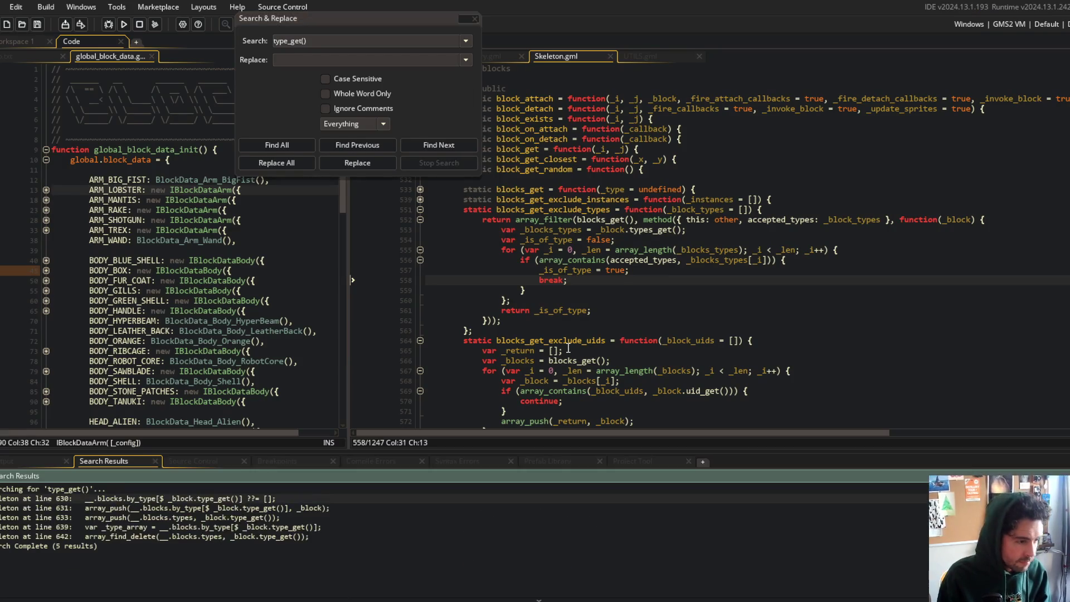
pyautogui.doubleClick(234, 499)
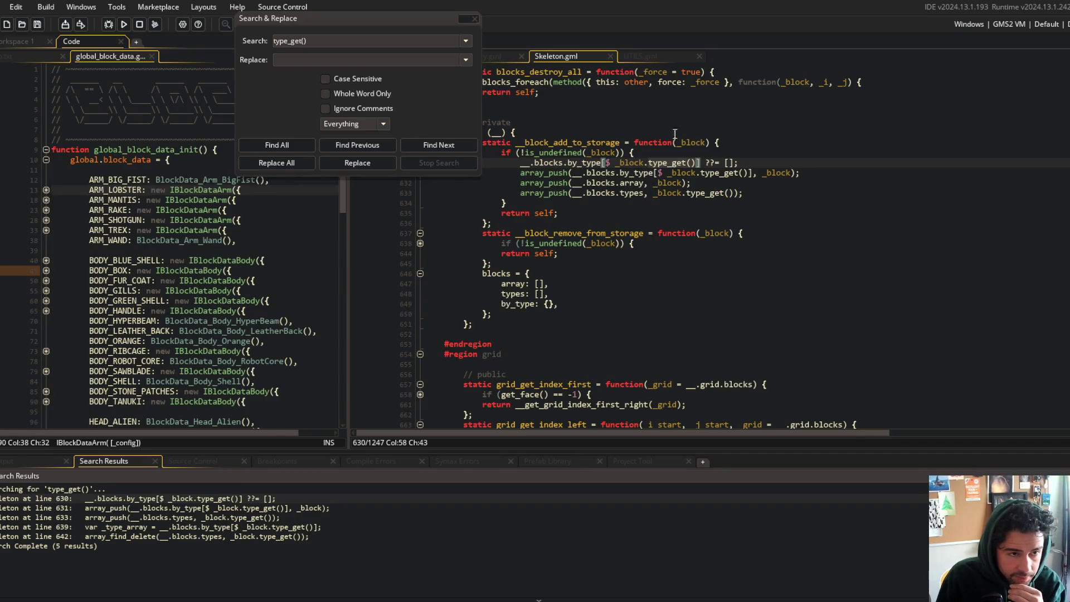
# - Add an array_foreach(_block.types_get(), function(_type) {...}) loop inside the null check, keying by_type initialisation on _type
pyautogui.click(723, 152)
pyautogui.press('Return')
pyautogui.write('array_foreach(_block.types_get(), function(_type) ')
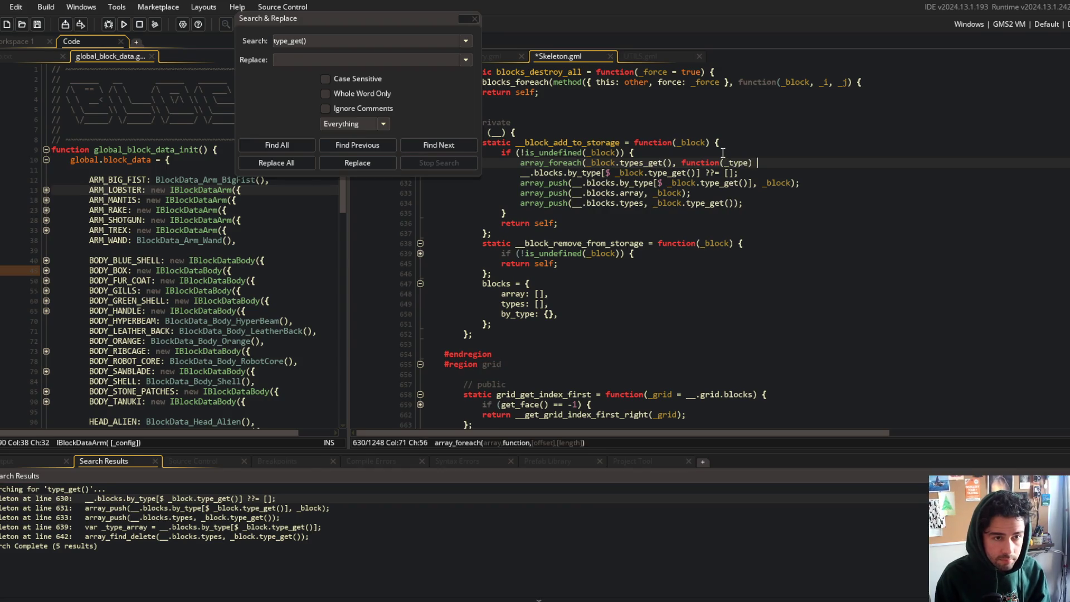
pyautogui.write('{')
pyautogui.press('Return')
pyautogui.press('Return')
pyautogui.write('});')
pyautogui.press('Up')
pyautogui.hotkey('ctrl', 'z')
pyautogui.press('BackSpace')
pyautogui.press('BackSpace')
pyautogui.press('BackSpace')
pyautogui.write('_type')
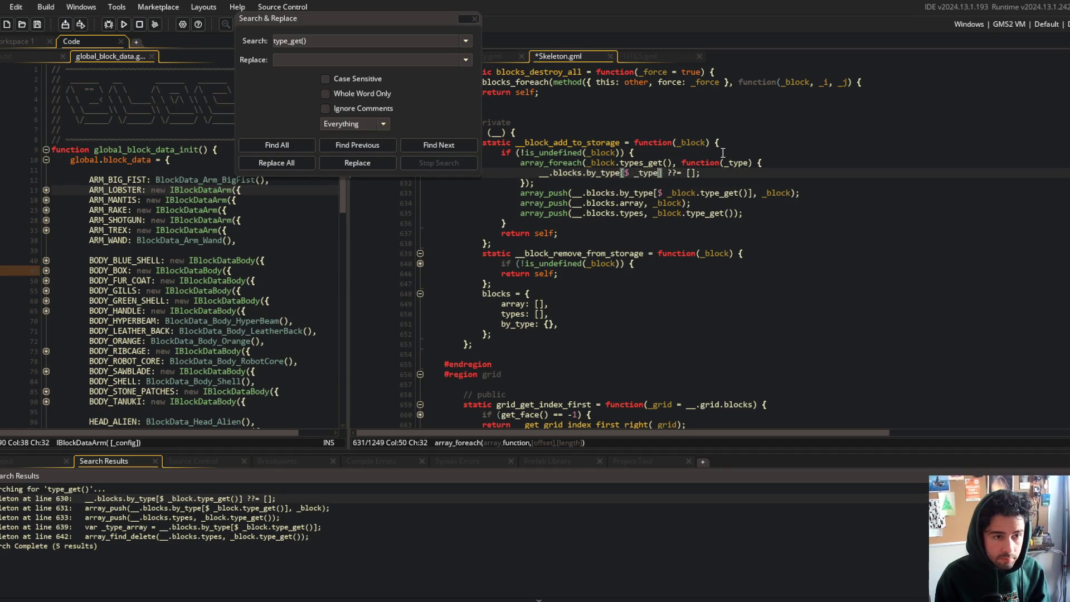
pyautogui.press('Up')
pyautogui.press('Up')
pyautogui.press('Up')
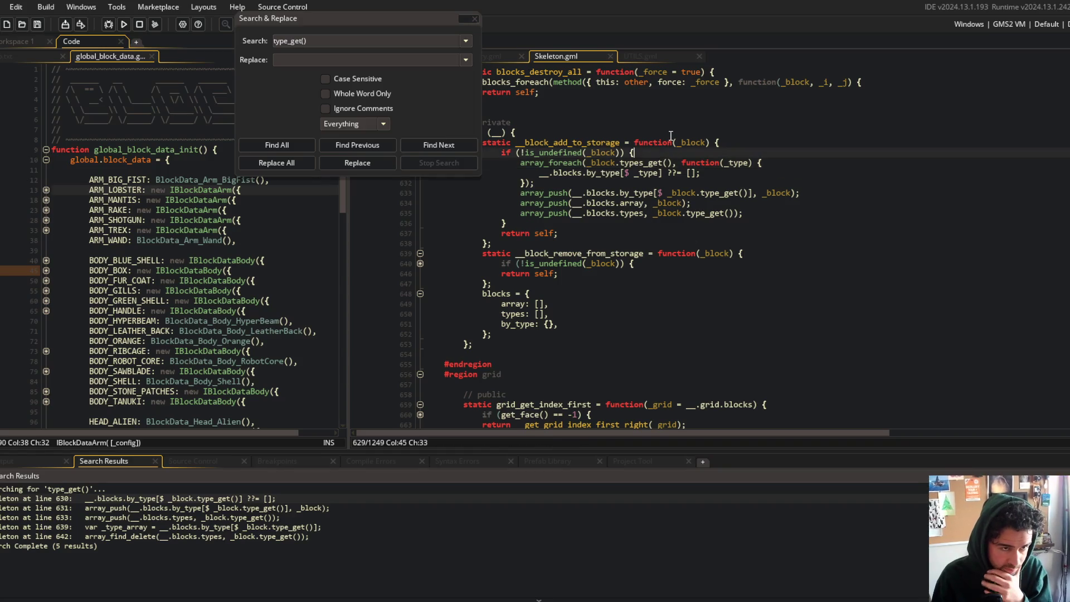
pyautogui.press('Right')
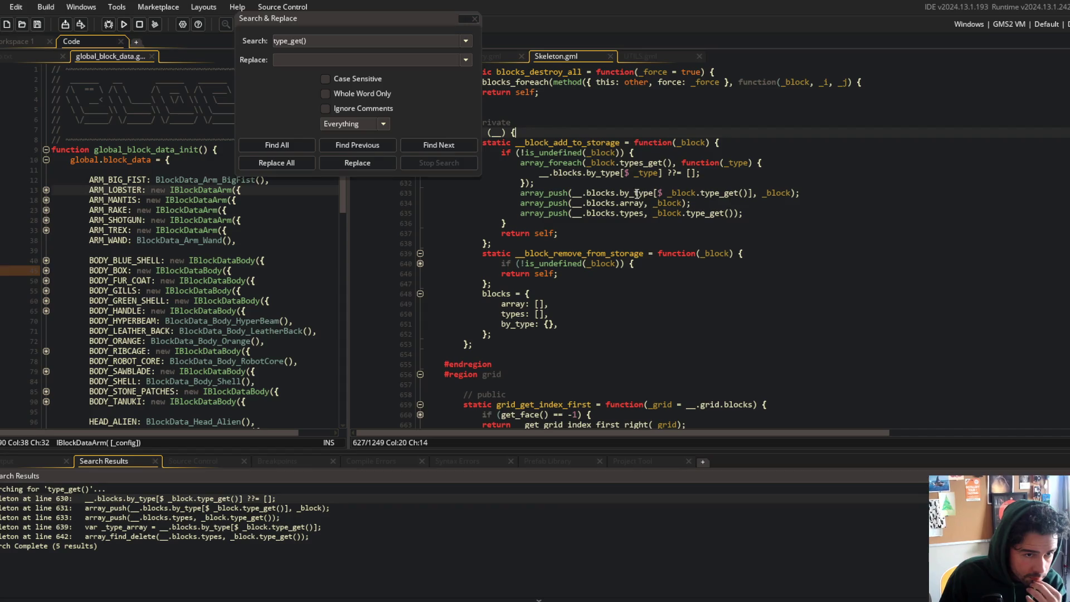
# - Move the by_type push line into the foreach body, using _type as its key, and save
pyautogui.click(725, 193)
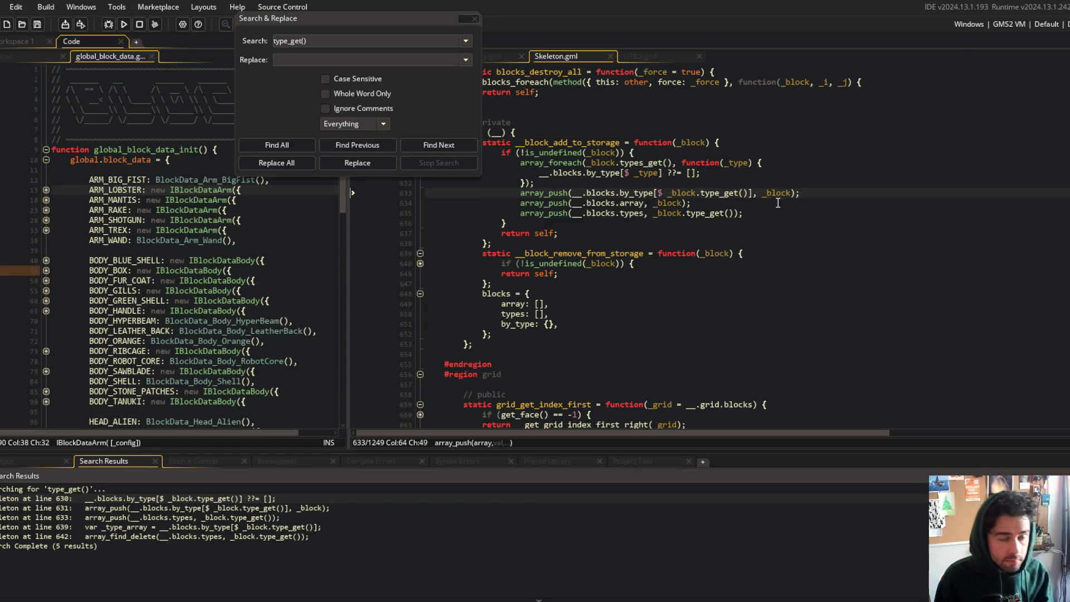
pyautogui.hotkey('shift', 'Home')
pyautogui.hotkey('ctrl', 'x')
pyautogui.press('Up')
pyautogui.press('Up')
pyautogui.press('End')
pyautogui.press('Return')
pyautogui.hotkey('ctrl', 'v')
pyautogui.press('Down')
pyautogui.press('Down')
pyautogui.press('BackSpace')
pyautogui.press('Down')
pyautogui.press('End')
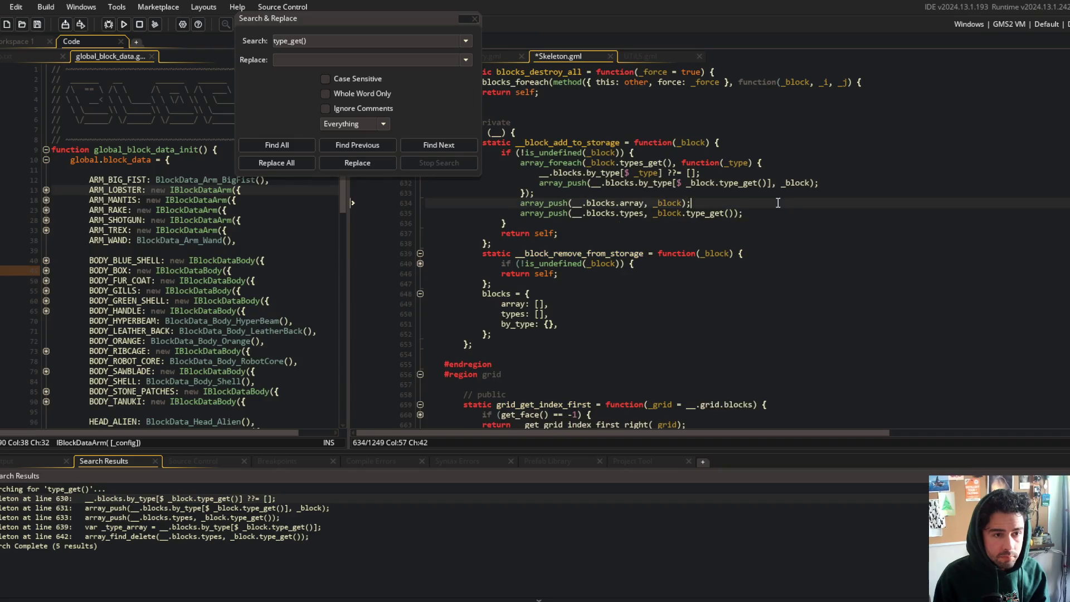
pyautogui.press('Up')
pyautogui.press('Up')
pyautogui.press('End')
pyautogui.hotkey('ctrl', 'Left')
pyautogui.hotkey('ctrl', 'Left')
pyautogui.press('BackSpace')
pyautogui.press('BackSpace')
pyautogui.press('BackSpace')
pyautogui.press('BackSpace')
pyautogui.press('BackSpace')
pyautogui.press('BackSpace')
pyautogui.write('type')
pyautogui.click(753, 193)
pyautogui.hotkey('ctrl', 's')
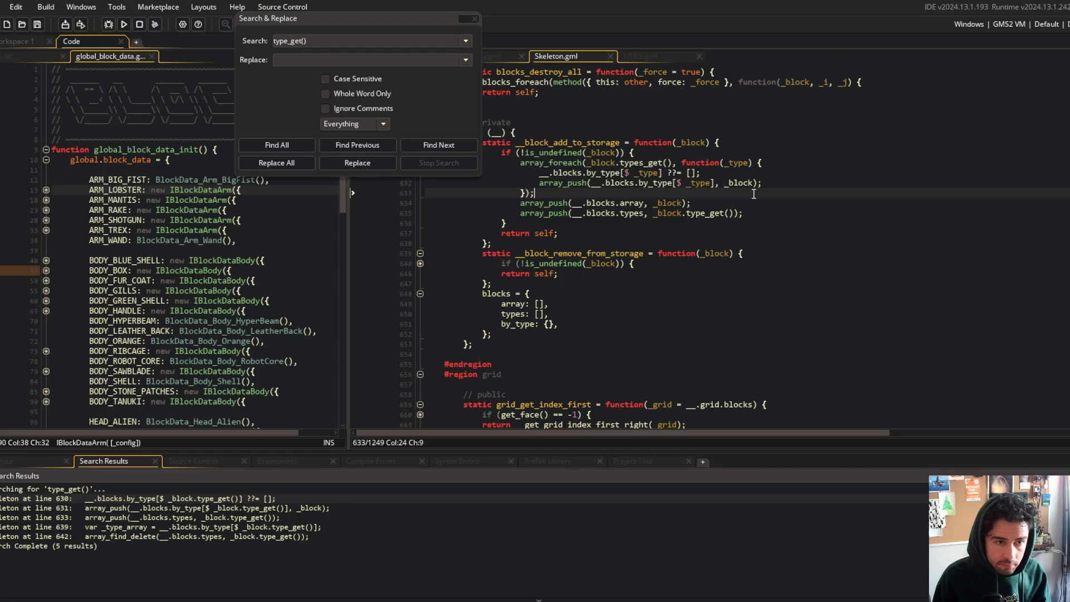
# - Move the types push into the foreach with _type, remove leftover blank lines, and save
pyautogui.click(719, 212)
pyautogui.press('Home')
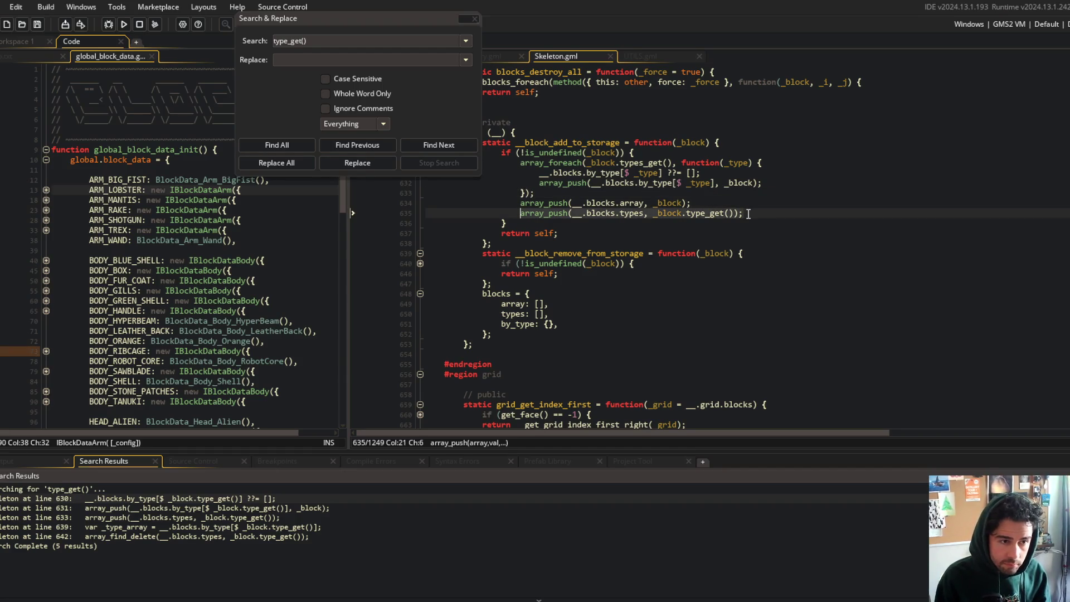
pyautogui.hotkey('ctrl', 'k')
pyautogui.hotkey('ctrl', 'x')
pyautogui.press('Up')
pyautogui.press('Up')
pyautogui.press('End')
pyautogui.press('Return')
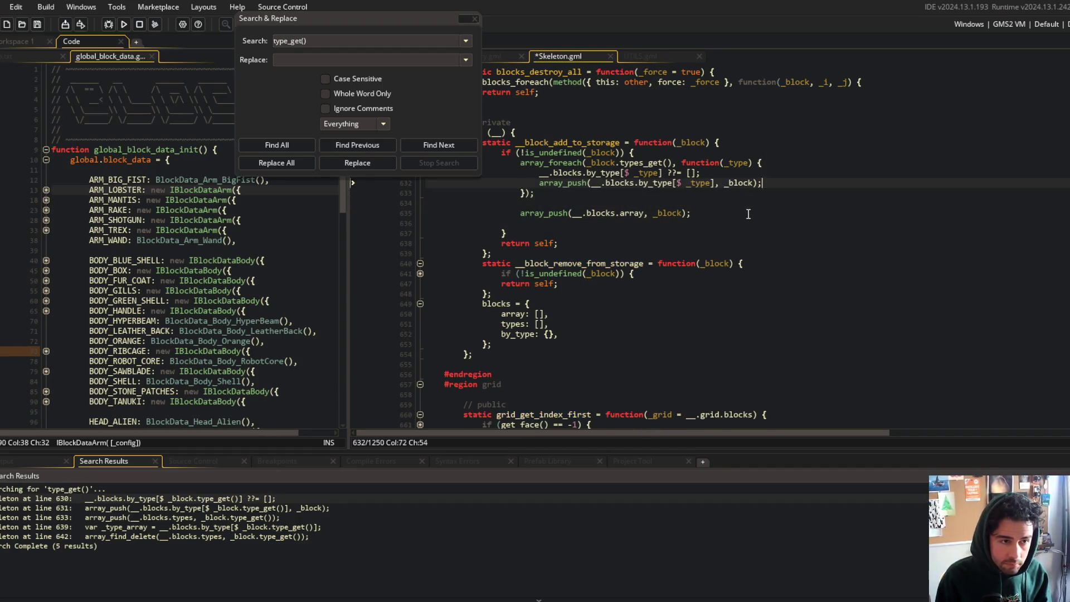
pyautogui.hotkey('ctrl', 'v')
pyautogui.hotkey('ctrl', 's')
pyautogui.press('Left')
pyautogui.press('Left')
pyautogui.press('BackSpace')
pyautogui.press('BackSpace')
pyautogui.press('BackSpace')
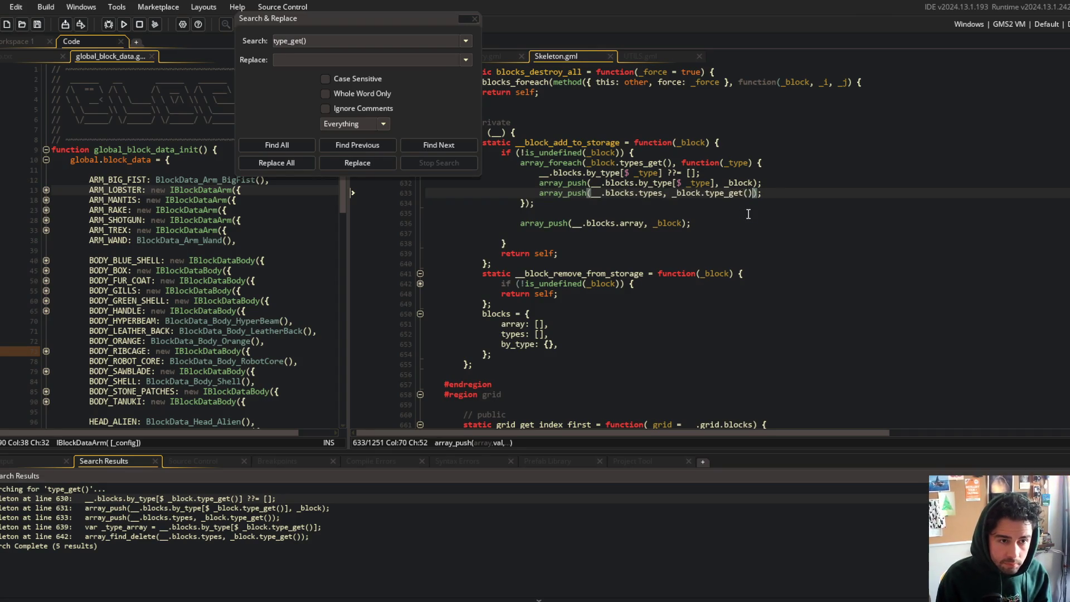
pyautogui.press('BackSpace')
pyautogui.press('BackSpace')
pyautogui.press('BackSpace')
pyautogui.press('Down')
pyautogui.press('Down')
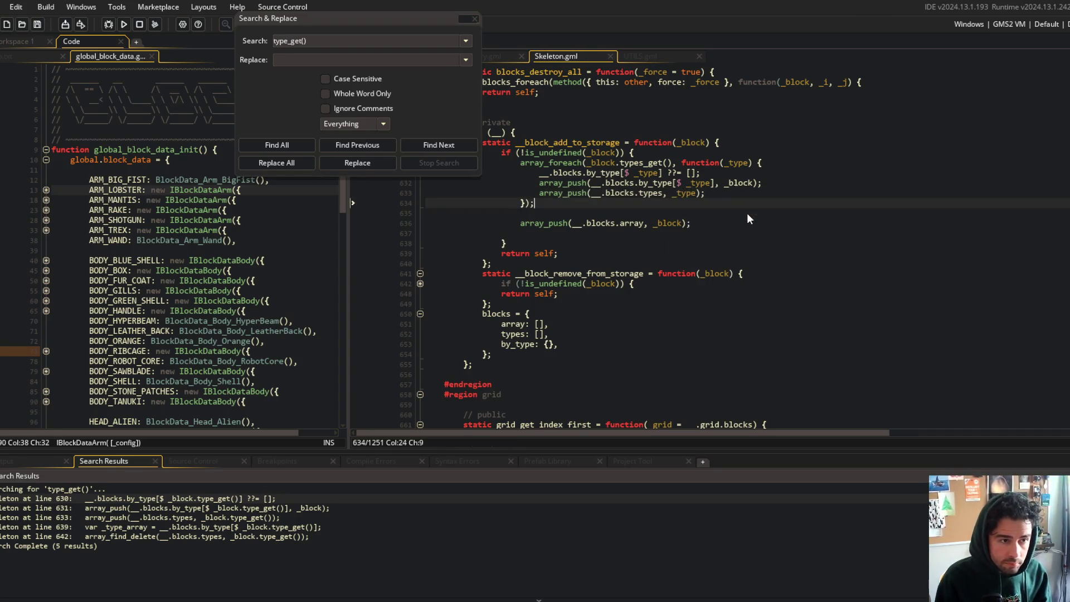
pyautogui.press('BackSpace')
pyautogui.press('Down')
pyautogui.press('Down')
pyautogui.press('BackSpace')
pyautogui.press('Down')
pyautogui.hotkey('ctrl', 's')
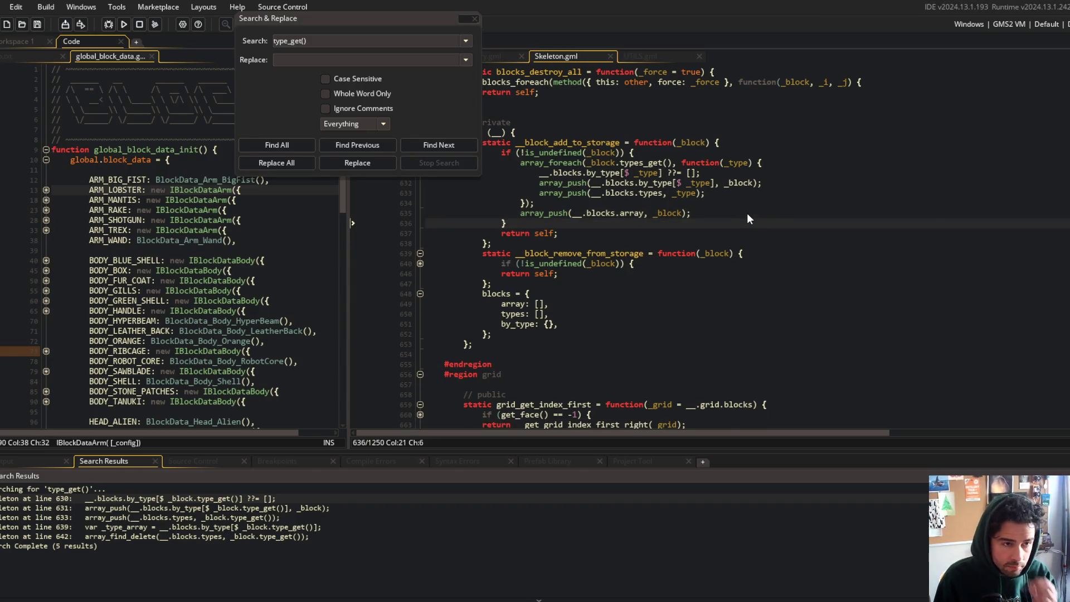
# - Review the new loop and begin wrapping the callback in method({ this: other, _block }, ...)
pyautogui.click(726, 150)
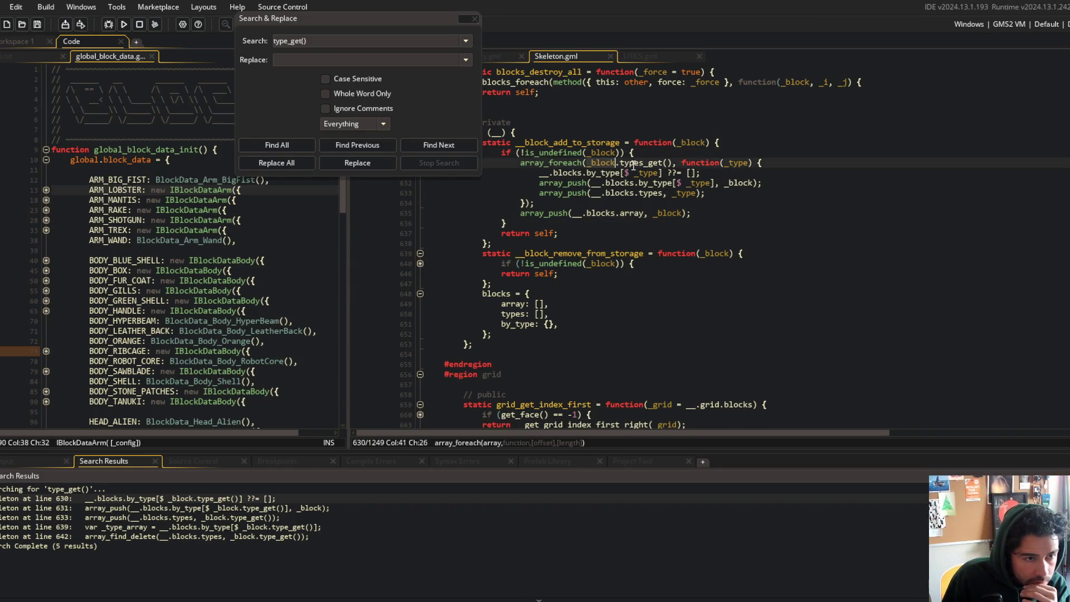
pyautogui.click(745, 176)
pyautogui.click(754, 183)
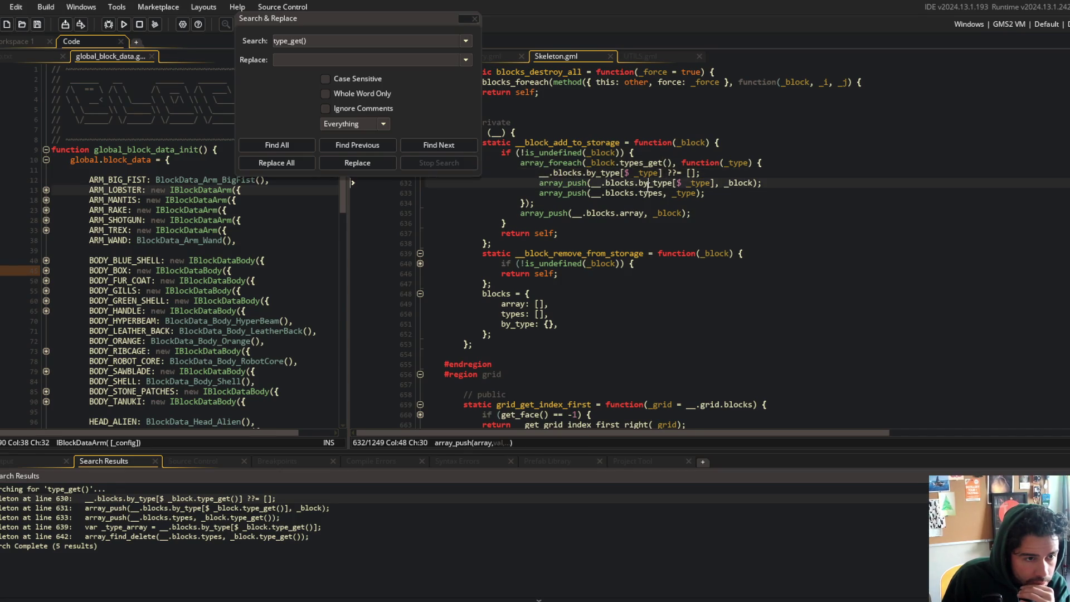
pyautogui.click(599, 162)
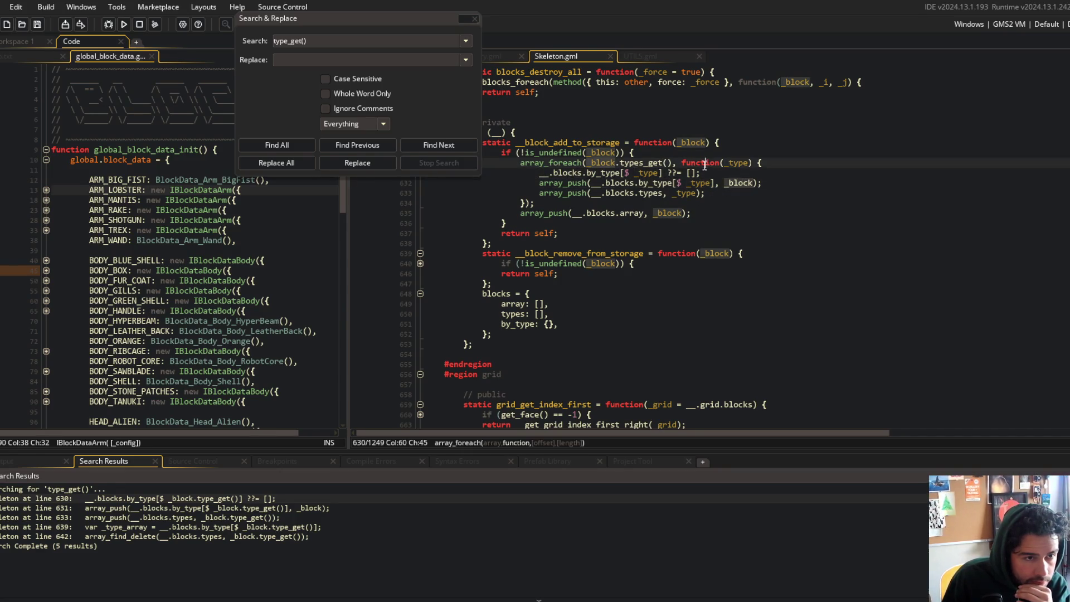
pyautogui.click(682, 162)
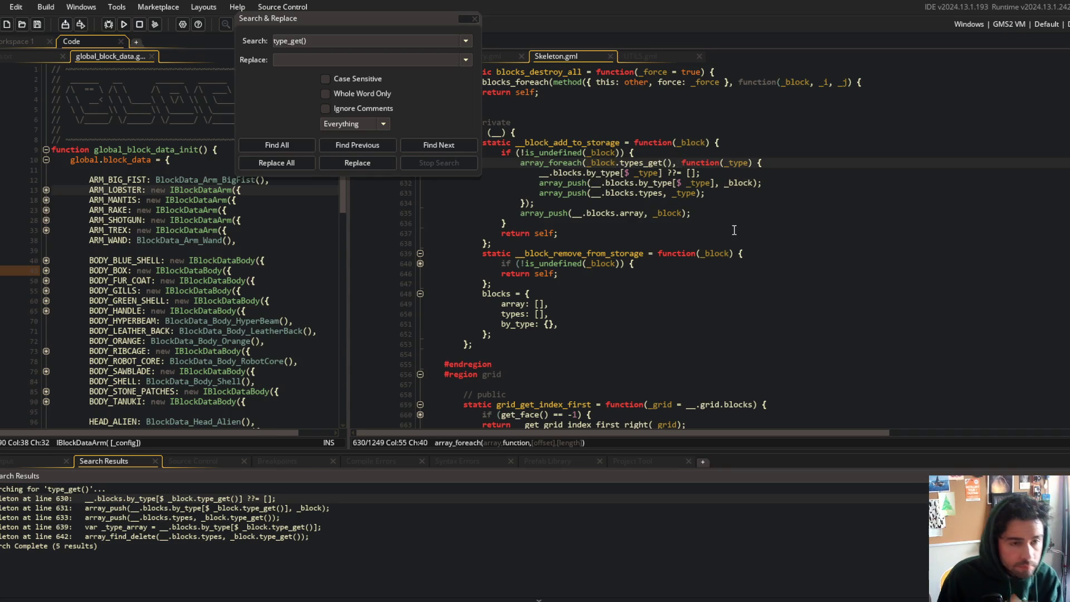
pyautogui.write('method(')
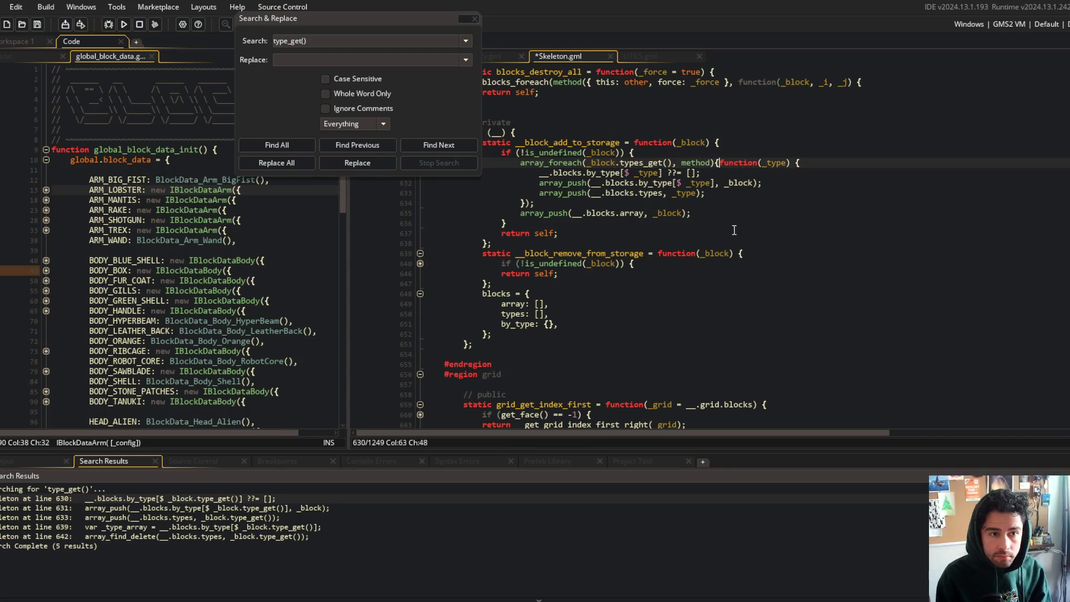
pyautogui.write('{ this: other, _bl')
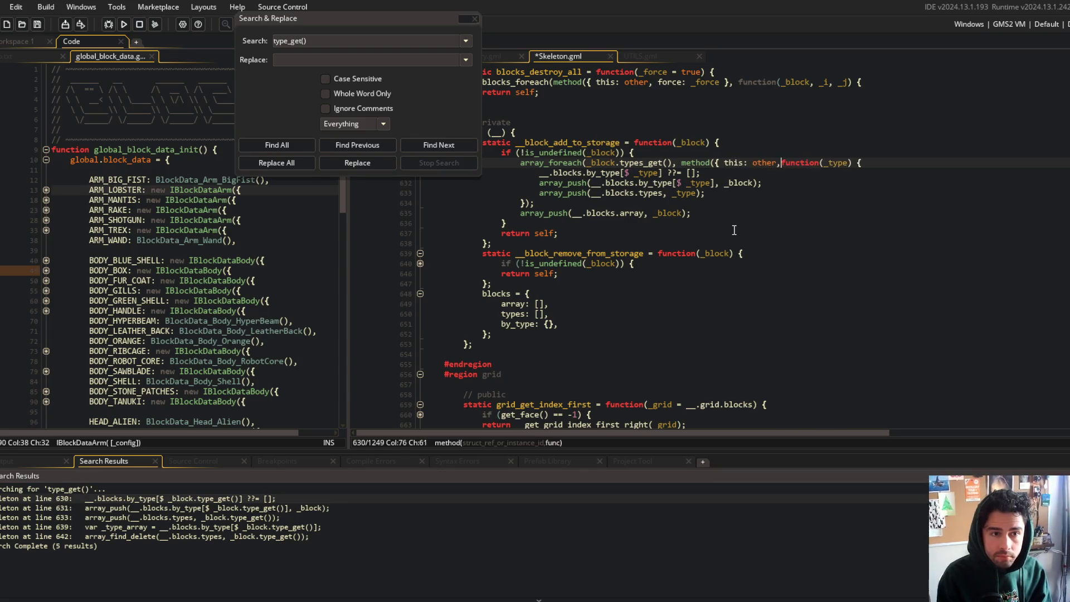
pyautogui.write('ock },')
# - Add the closing parenthesis for the method binding at the end of the foreach, and save
pyautogui.press('Down')
pyautogui.press('Down')
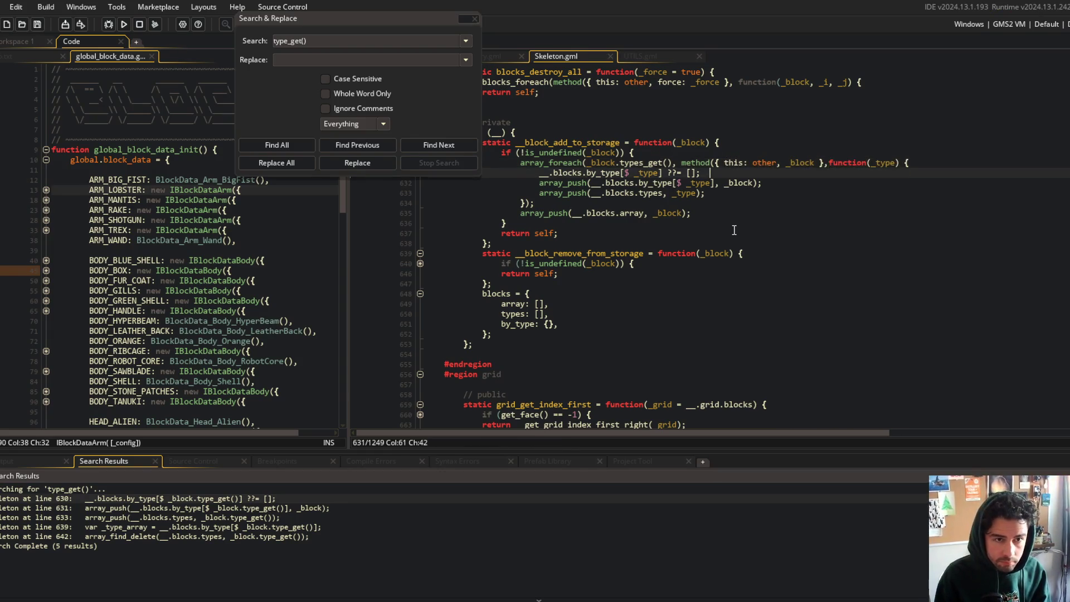
pyautogui.press('Down')
pyautogui.press('Down')
pyautogui.press('Left')
pyautogui.write(')')
pyautogui.hotkey('ctrl', 's')
# - Prefix the by_type initialisation and push references to __.blocks with this
pyautogui.press('Up')
pyautogui.press('Up')
pyautogui.press('Up')
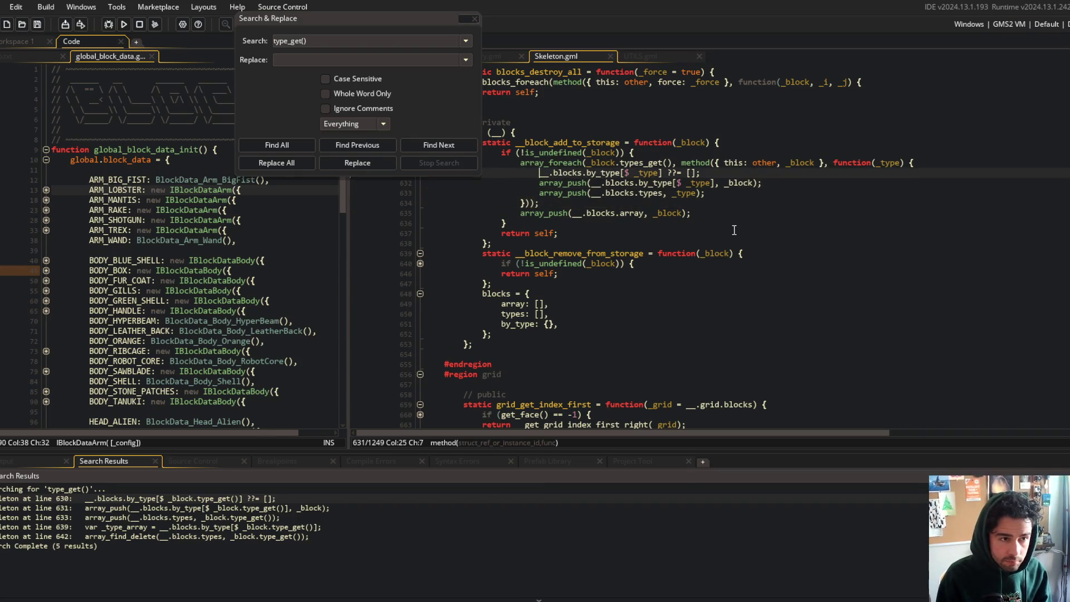
pyautogui.write('this.')
pyautogui.press('Down')
pyautogui.press('Right')
pyautogui.press('Right')
pyautogui.press('Right')
pyautogui.write('this.')
pyautogui.press('Down')
pyautogui.press('Left')
pyautogui.press('Left')
pyautogui.press('Left')
pyautogui.write('this.')
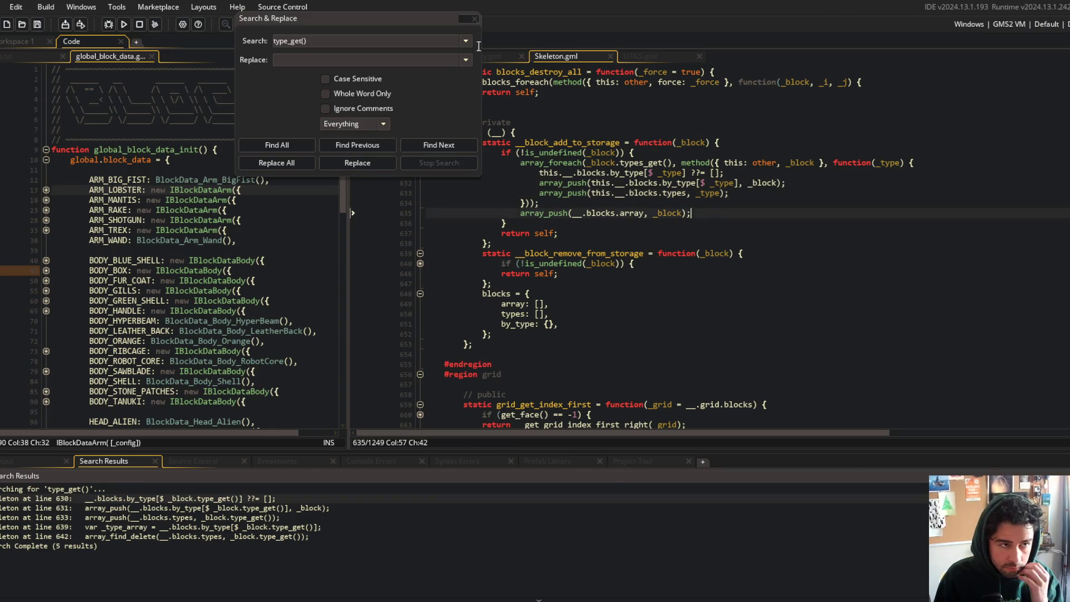
# - Close the search dialog, check the bound callback's _block capture, and reopen project-wide search
pyautogui.click(475, 18)
pyautogui.click(727, 153)
pyautogui.click(803, 162)
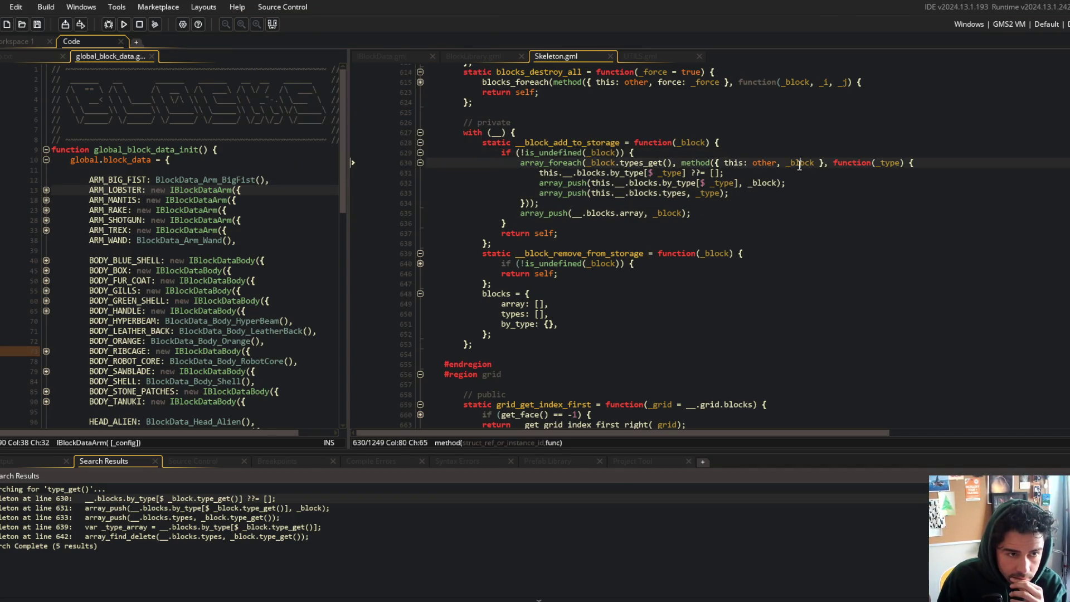
pyautogui.click(709, 124)
pyautogui.click(578, 192)
pyautogui.hotkey('ctrl', 'shift', 'f')
pyautogui.write('type_g')
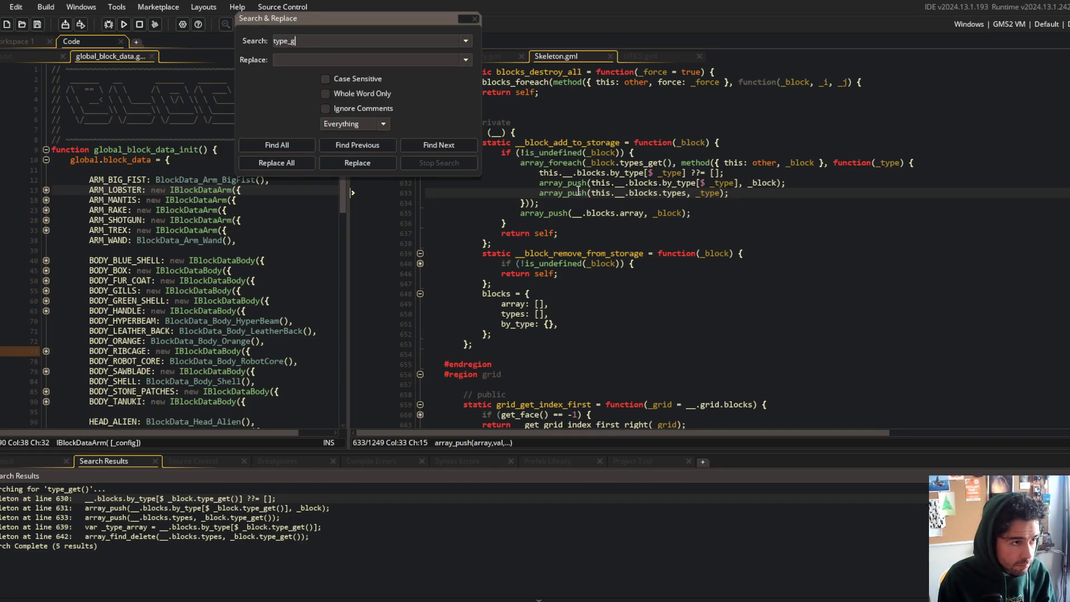
# - Rerun the type_get() search and jump to the remaining match in the block-removal code
pyautogui.write('et()')
pyautogui.press('Return')
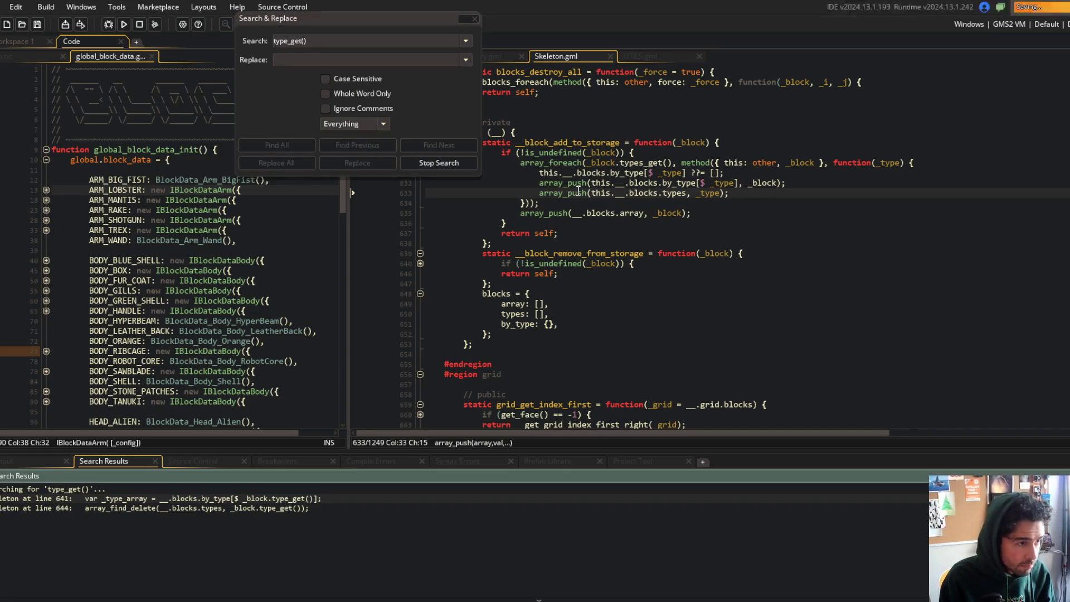
pyautogui.doubleClick(291, 500)
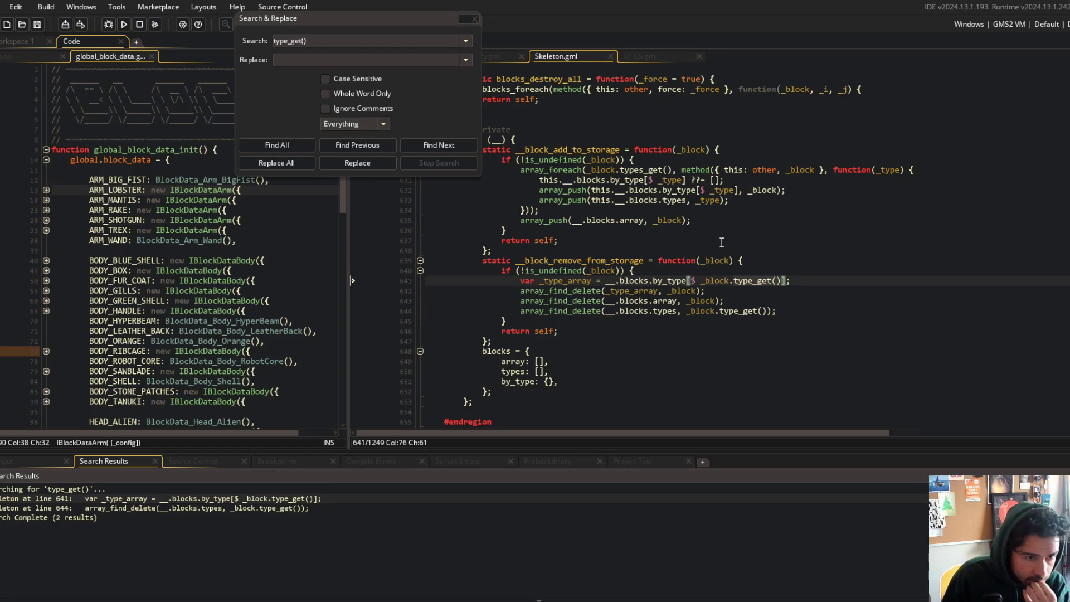
pyautogui.click(727, 268)
pyautogui.click(474, 19)
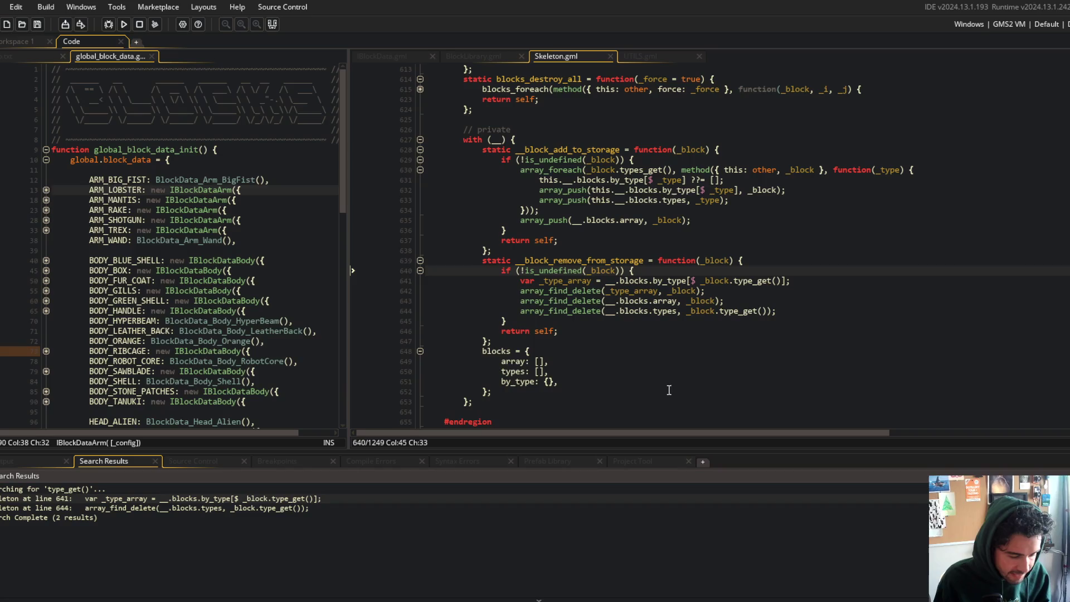
# - Close global_block_data.gml and todo.txt, return to the line 641 match, and place the caret after the if
pyautogui.middleClick(114, 60)
pyautogui.click(135, 132)
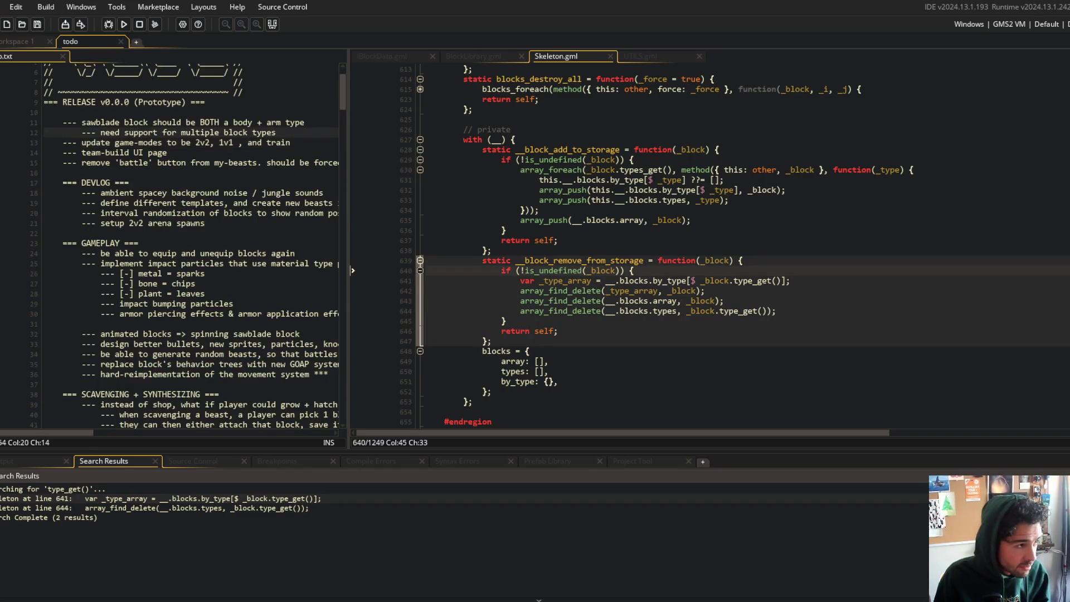
pyautogui.hotkey('ctrl', 'w')
pyautogui.click(691, 190)
pyautogui.scroll(-2, 420, 368)
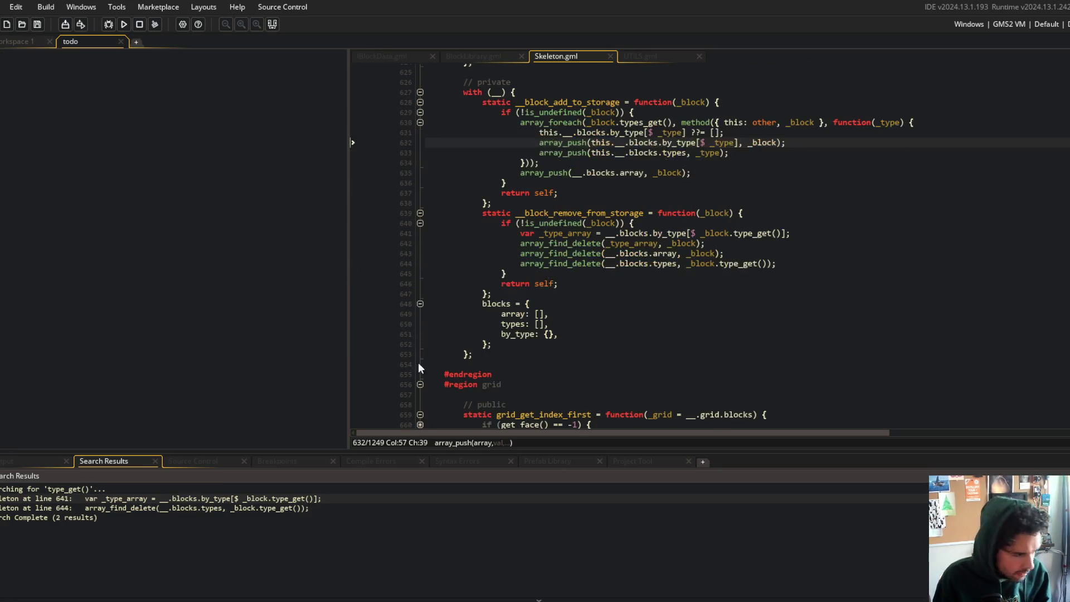
pyautogui.doubleClick(299, 497)
pyautogui.scroll(3, 742, 325)
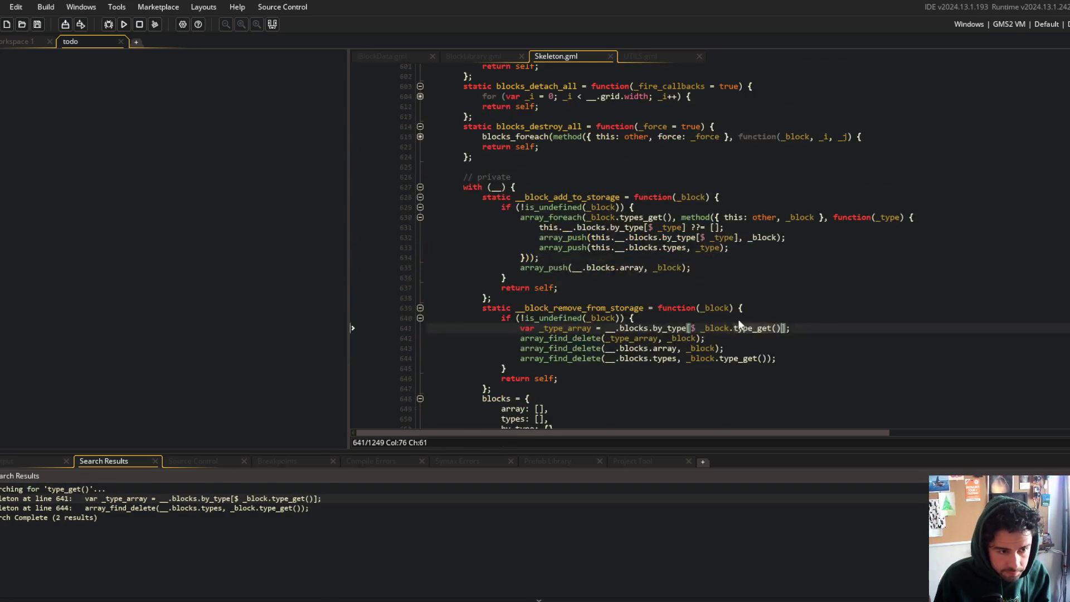
pyautogui.click(716, 316)
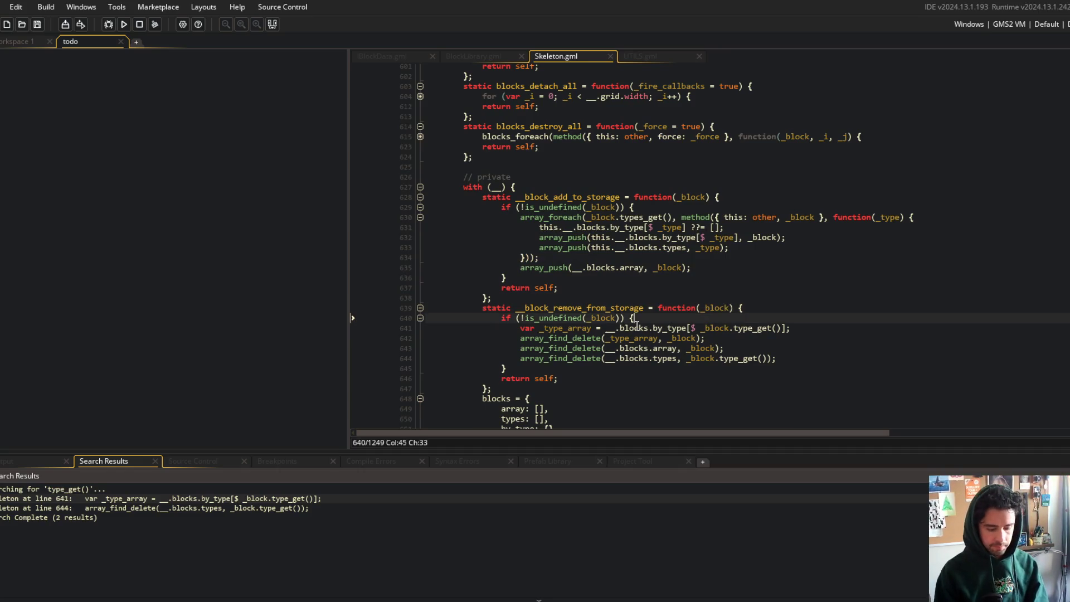
# - Wrap the removal lines in array_foreach(_block.types_get(), function(_type) {...}), using _type for the lookup, and save
pyautogui.press('Return')
pyautogui.write('h*(')
pyautogui.write('(_')
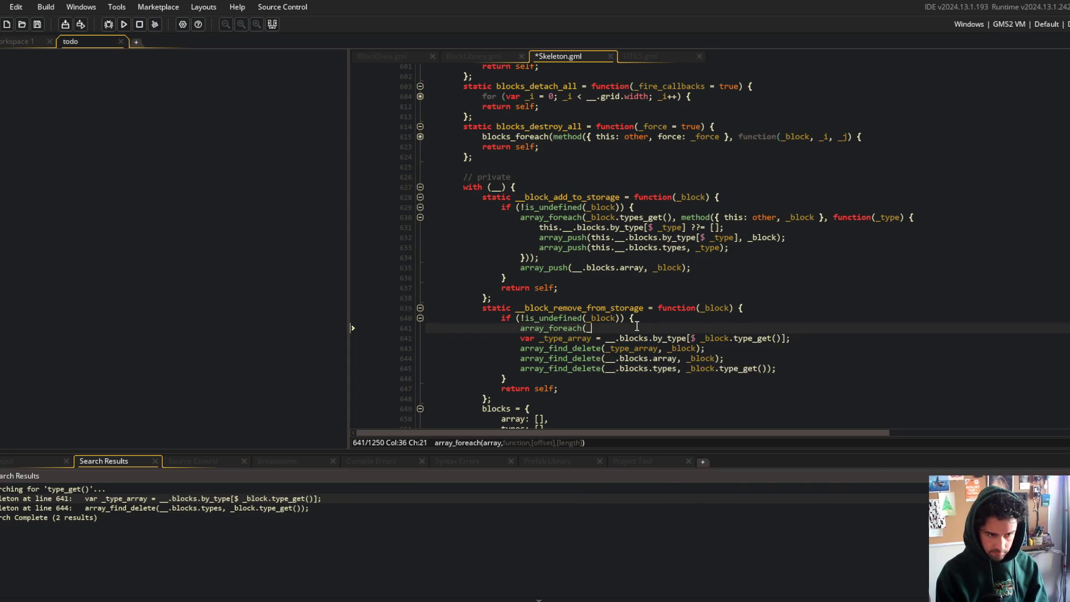
pyautogui.write('block.types_get(),')
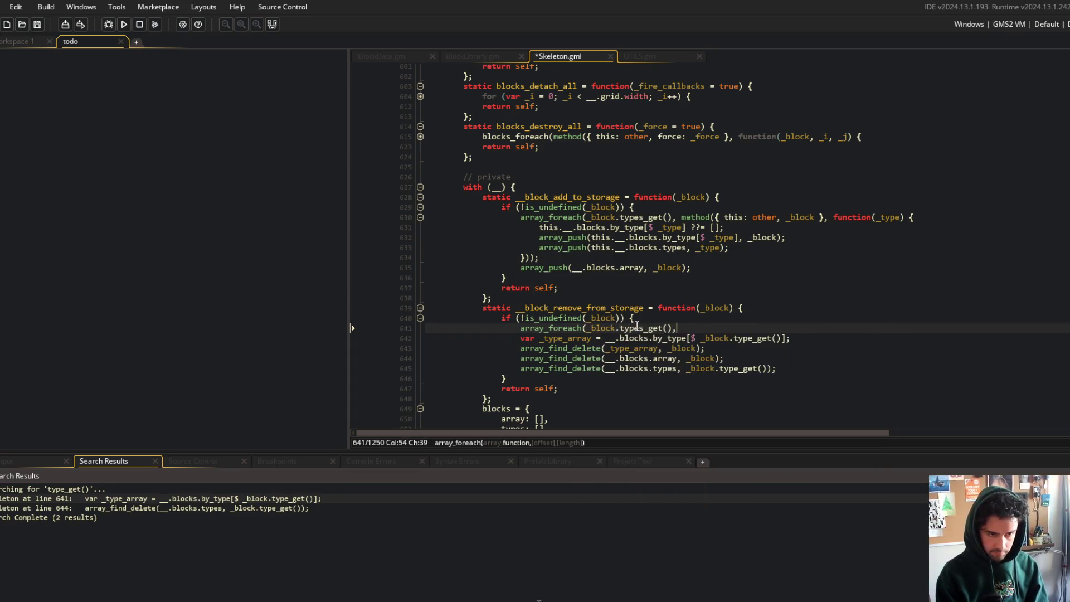
pyautogui.write(' function(_type) {')
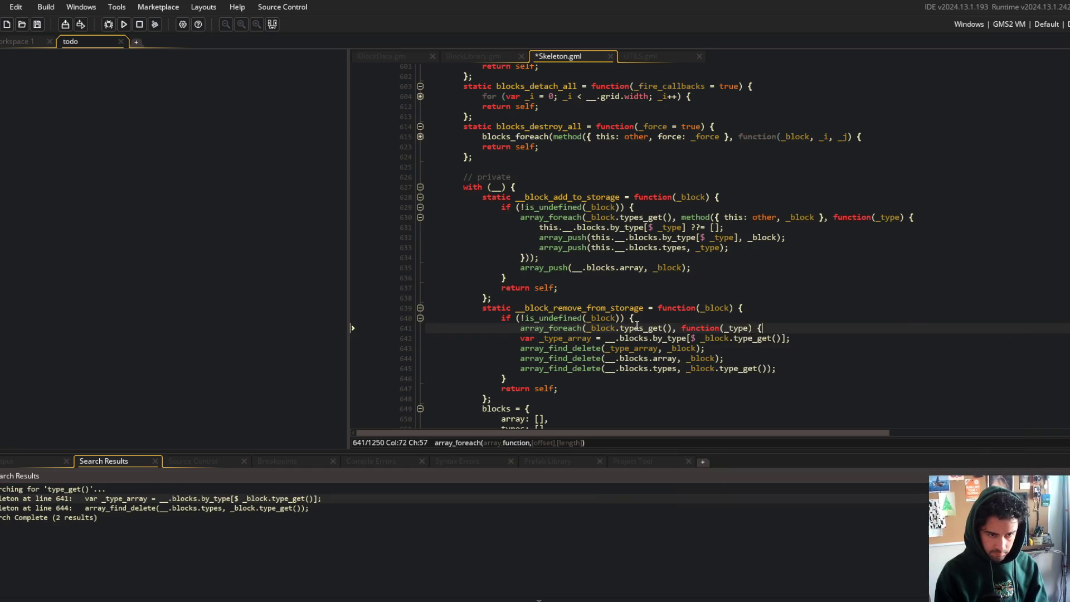
pyautogui.press('Down')
pyautogui.hotkey('shift', 'Down')
pyautogui.hotkey('shift', 'Down')
pyautogui.hotkey('shift', 'Down')
pyautogui.press('Tab')
pyautogui.press('End')
pyautogui.press('Return')
pyautogui.write('}')
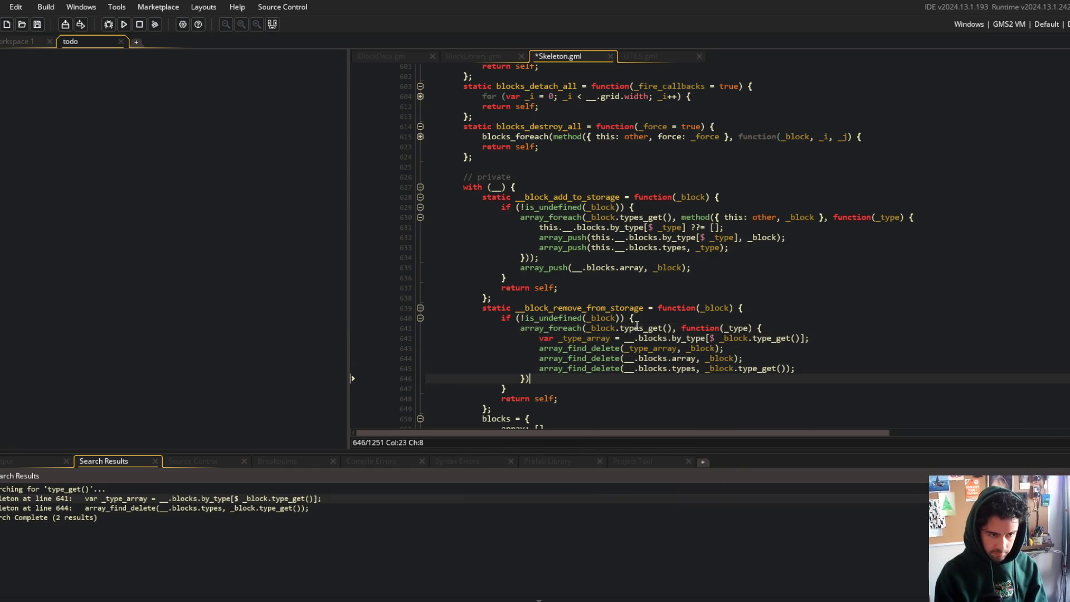
pyautogui.press('Up')
pyautogui.press('Up')
pyautogui.press('Up')
pyautogui.press('End')
pyautogui.press('Left')
pyautogui.press('Left')
pyautogui.press('BackSpace')
pyautogui.press('BackSpace')
pyautogui.press('BackSpace')
# - Replace _block.type_get() on the types deletion line with _type, and save
pyautogui.press('BackSpace')
pyautogui.press('BackSpace')
pyautogui.press('BackSpace')
pyautogui.press('Escape')
pyautogui.hotkey('ctrl', 's')
pyautogui.press('Down')
pyautogui.press('Down')
pyautogui.press('Down')
pyautogui.press('End')
pyautogui.press('Left')
pyautogui.press('Left')
pyautogui.press('BackSpace')
pyautogui.press('BackSpace')
pyautogui.press('BackSpace')
pyautogui.write('type')
pyautogui.press('Up')
pyautogui.press('Up')
pyautogui.press('Up')
pyautogui.hotkey('ctrl', 's')
# - Bind the removal callback with method({ this: other, _block }, ...)
pyautogui.scroll(-2, 637, 326)
pyautogui.click(758, 277)
pyautogui.click(564, 311)
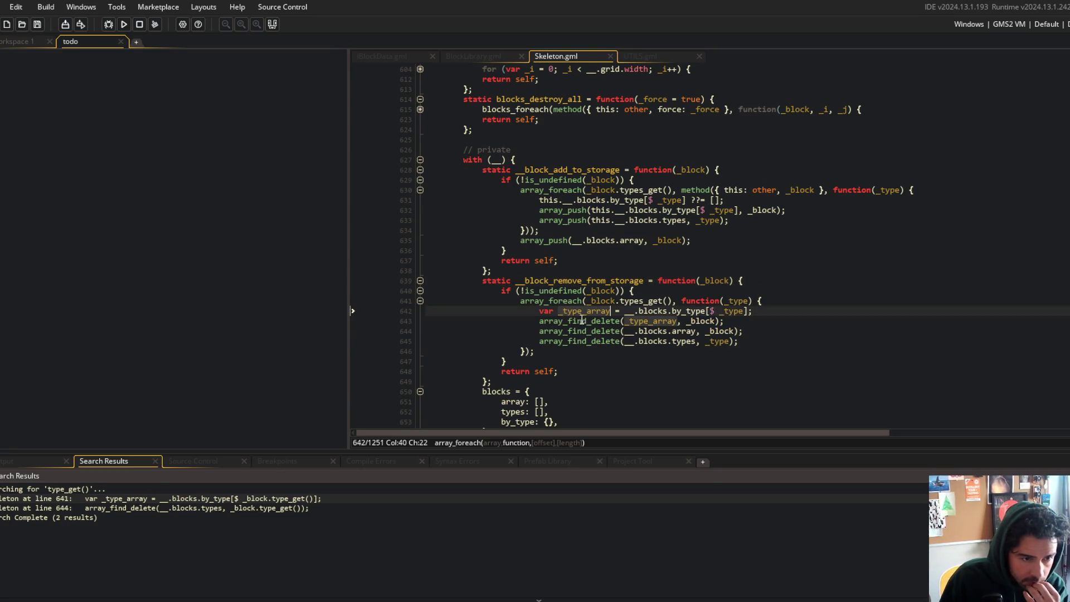
pyautogui.click(668, 312)
pyautogui.click(707, 301)
pyautogui.hotkey('ctrl', 'Left')
pyautogui.write('method({ this: other, _block')
pyautogui.write(',')
pyautogui.hotkey('ctrl', 's')
# - Prefix both __.blocks references inside the removal loop with this., and save
pyautogui.press('Down')
pyautogui.press('Down')
pyautogui.press('Down')
pyautogui.press('Up')
pyautogui.press('Up')
pyautogui.press('Up')
pyautogui.hotkey('ctrl', 'Right')
pyautogui.hotkey('ctrl', 'Right')
pyautogui.hotkey('ctrl', 'Right')
pyautogui.write('this.')
pyautogui.press('Down')
pyautogui.press('Down')
pyautogui.press('Down')
pyautogui.hotkey('ctrl', 'Left')
pyautogui.hotkey('ctrl', 'Left')
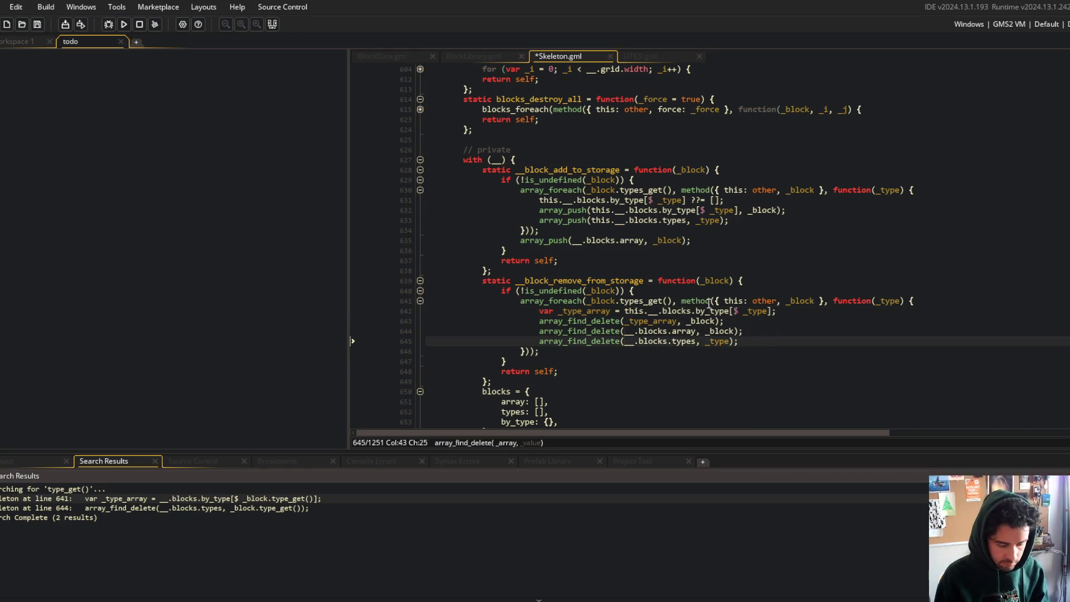
pyautogui.write('this.')
pyautogui.hotkey('ctrl', 's')
# - Review the add- and remove-from-storage functions, then close Skeleton.gml
pyautogui.click(784, 99)
pyautogui.click(740, 180)
pyautogui.scroll(-2, 740, 179)
pyautogui.click(591, 233)
pyautogui.middleClick(597, 57)
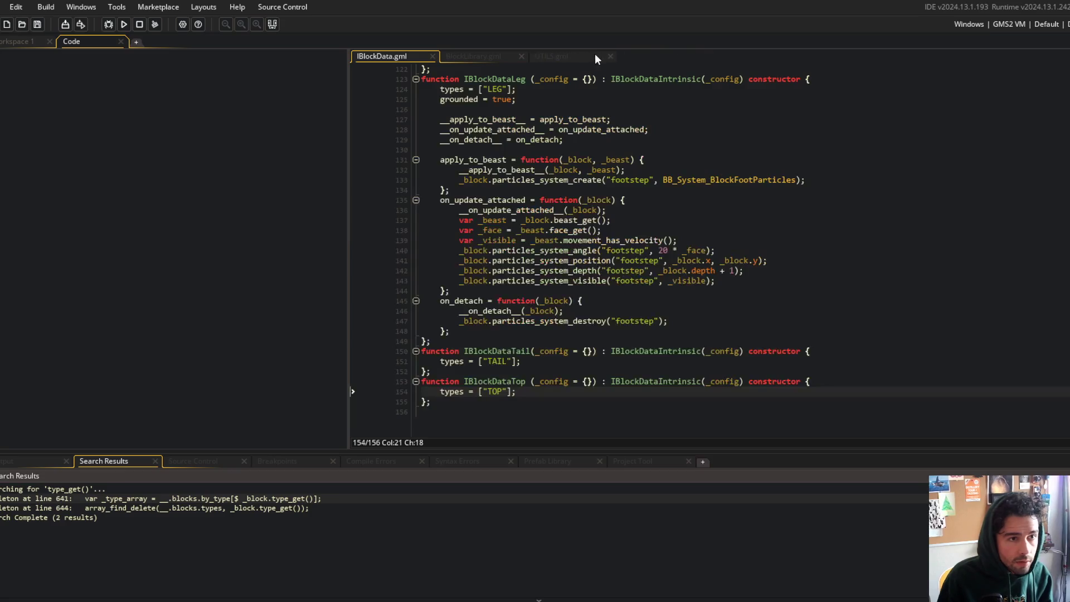
# - Close BlockLibrary.gml and IBlockData.gml, maximize obj_block's Create code, collapse Behavior_Data, and open project search
pyautogui.middleClick(503, 57)
pyautogui.middleClick(396, 57)
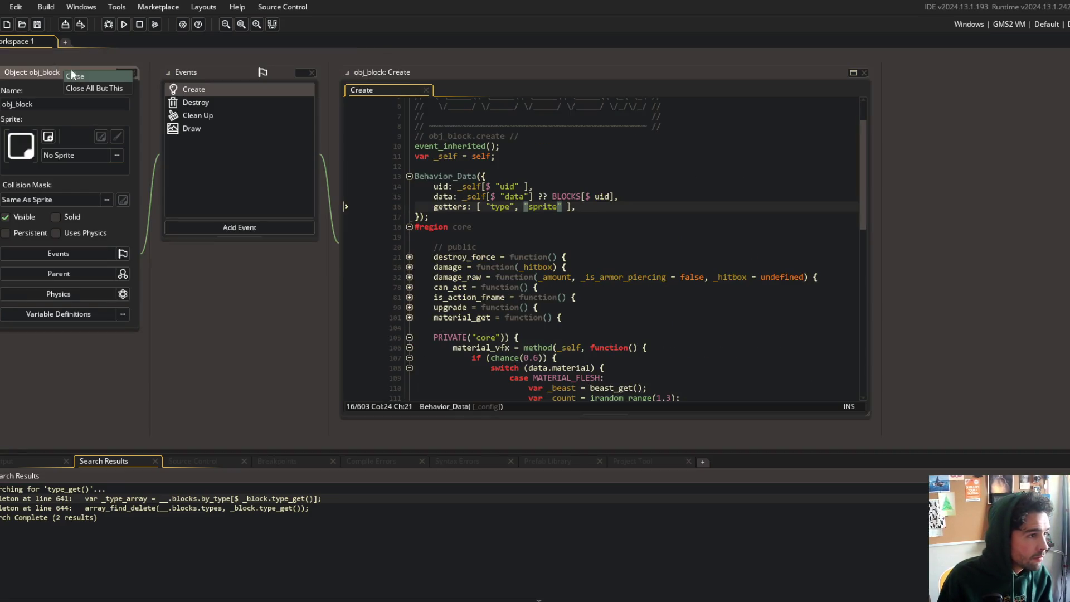
pyautogui.click(853, 73)
pyautogui.click(375, 174)
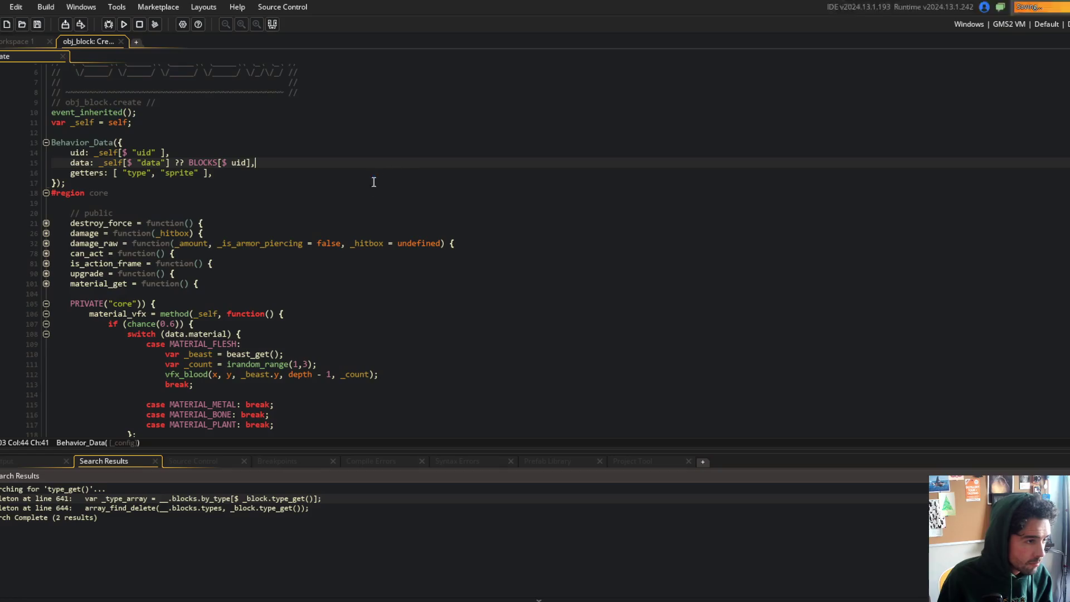
pyautogui.click(46, 142)
pyautogui.hotkey('ctrl', 'shift', 'f')
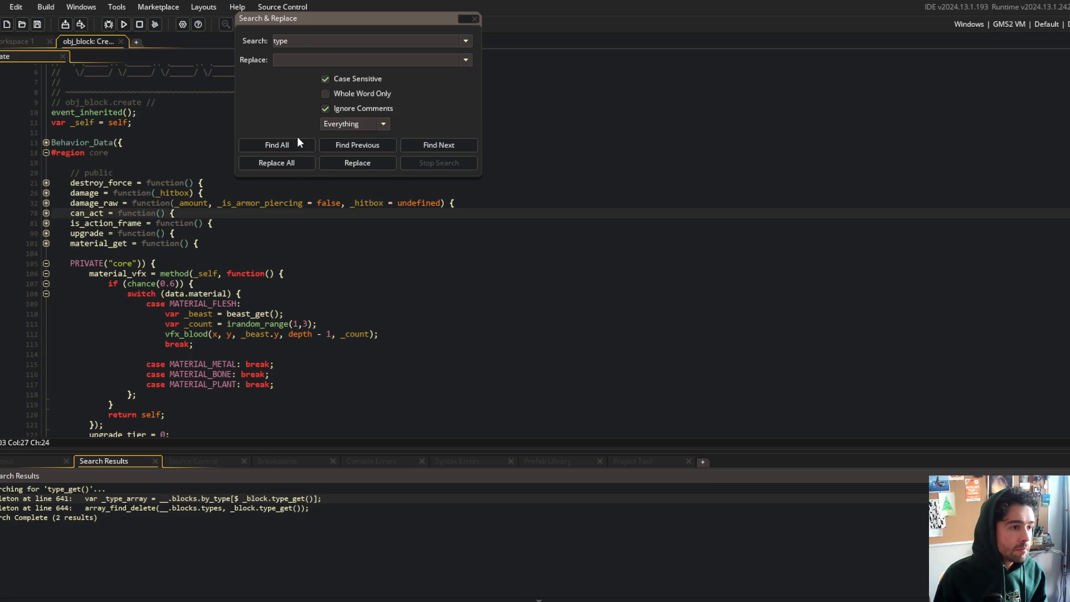
# - List every 'type' match and rename obj_block's type getter to types
pyautogui.click(277, 145)
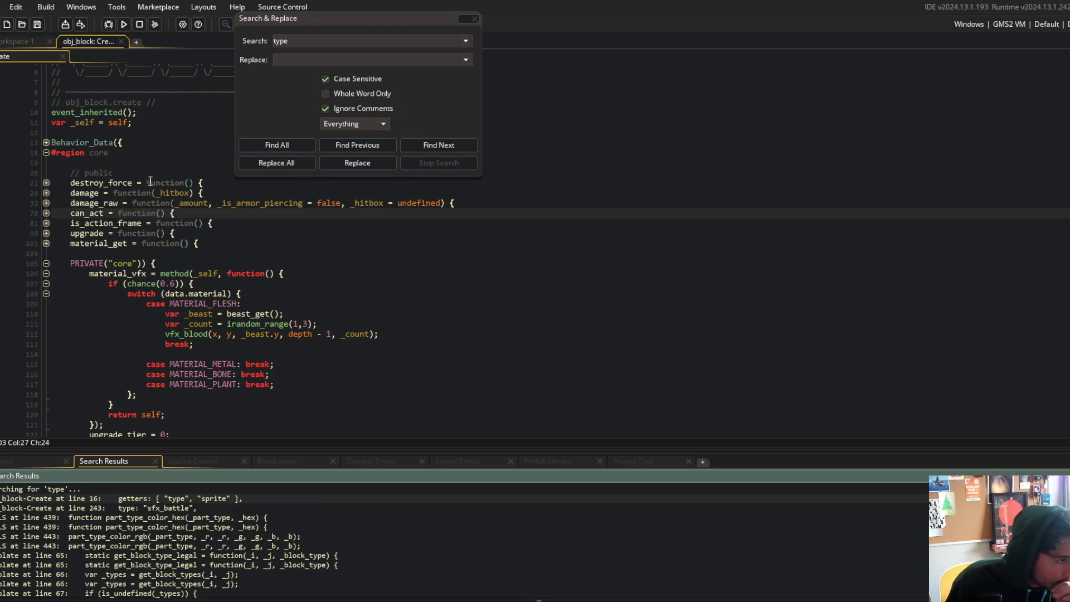
pyautogui.doubleClick(212, 498)
pyautogui.click(147, 220)
pyautogui.write('s')
pyautogui.press('Down')
pyautogui.press('Down')
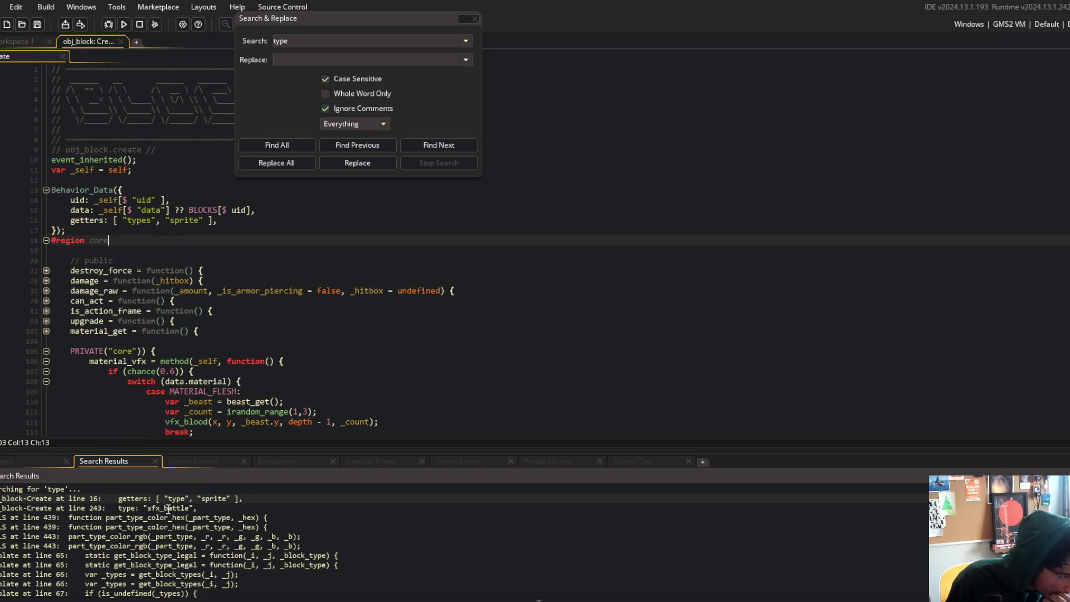
# - Open the Template.gml matches at lines 65 and 75, highlighting uses of get_block_types
pyautogui.scroll(-1, 181, 515)
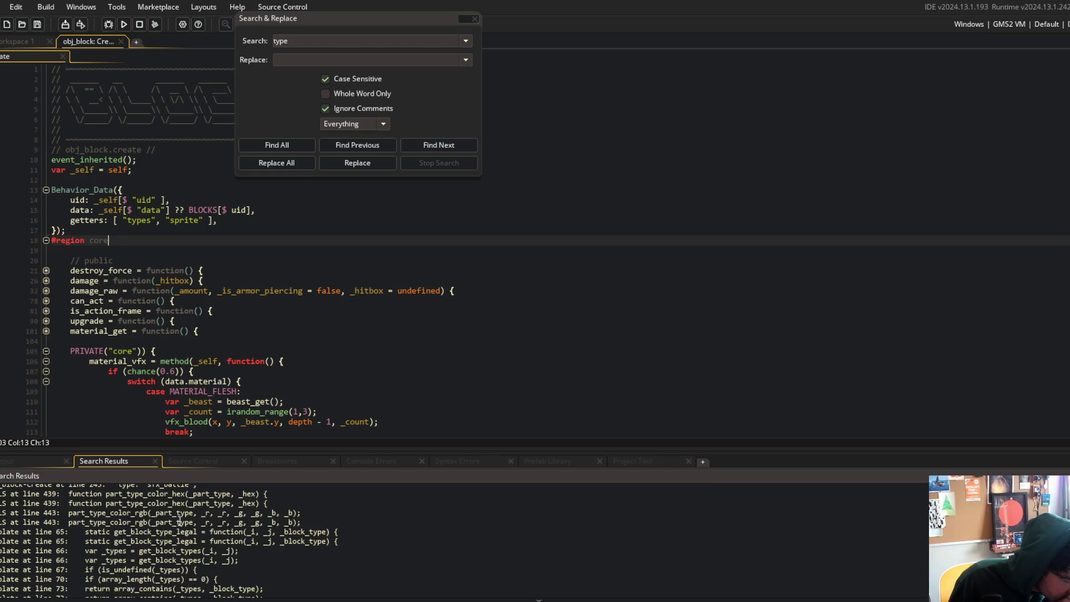
pyautogui.doubleClick(137, 533)
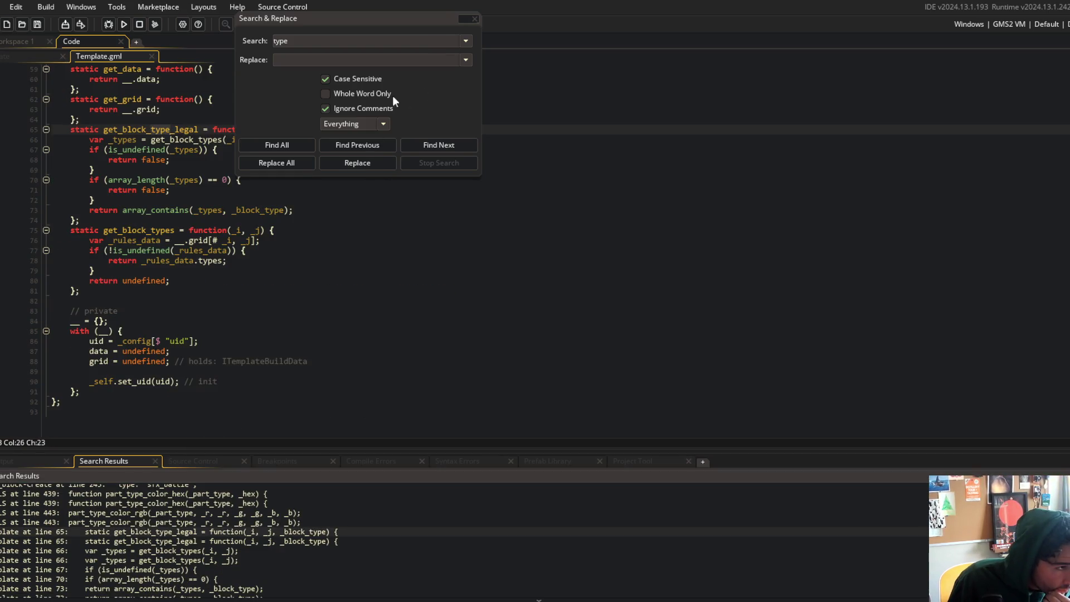
pyautogui.moveTo(329, 11); pyautogui.dragTo(479, 80)
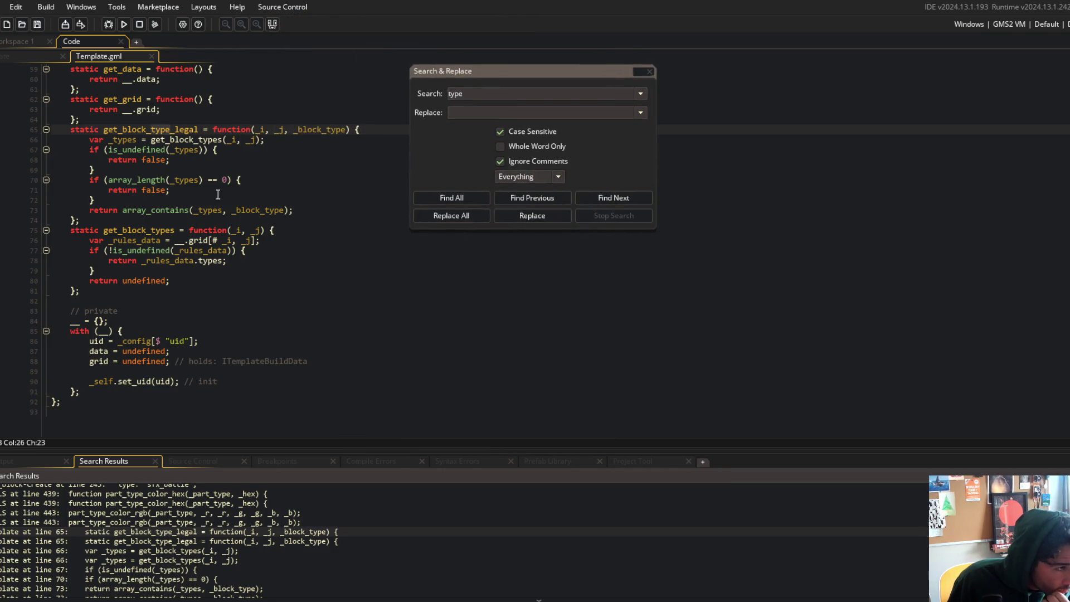
pyautogui.scroll(3, 223, 190)
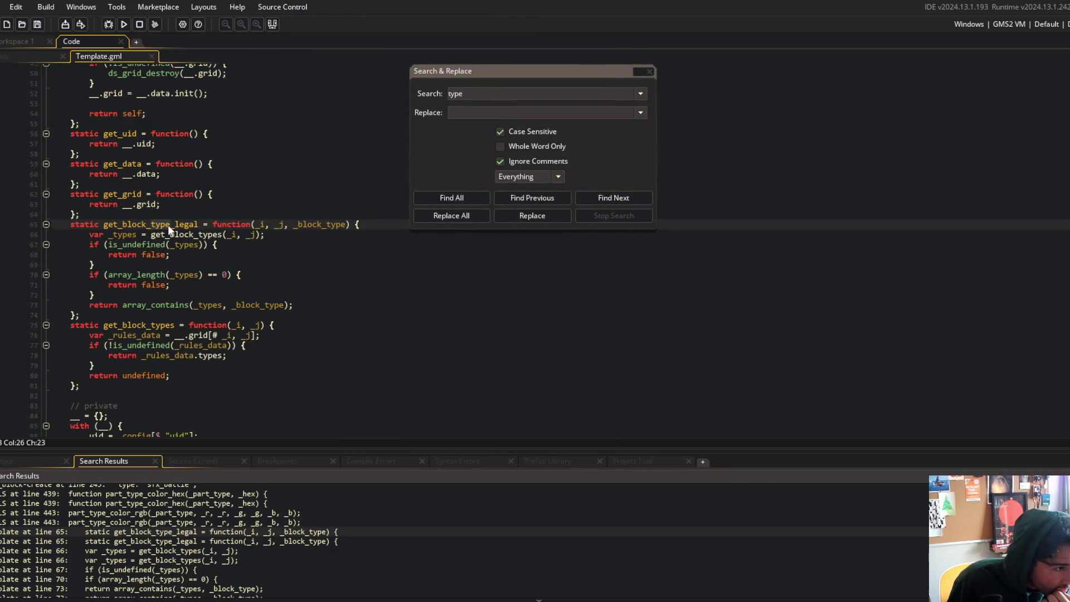
pyautogui.click(174, 326)
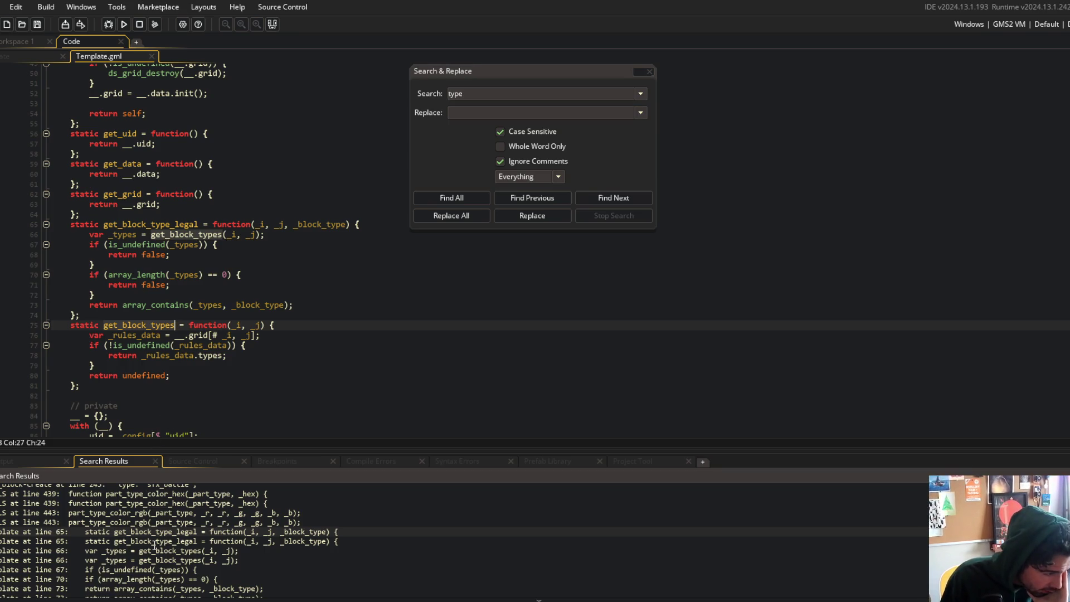
pyautogui.scroll(-1, 155, 546)
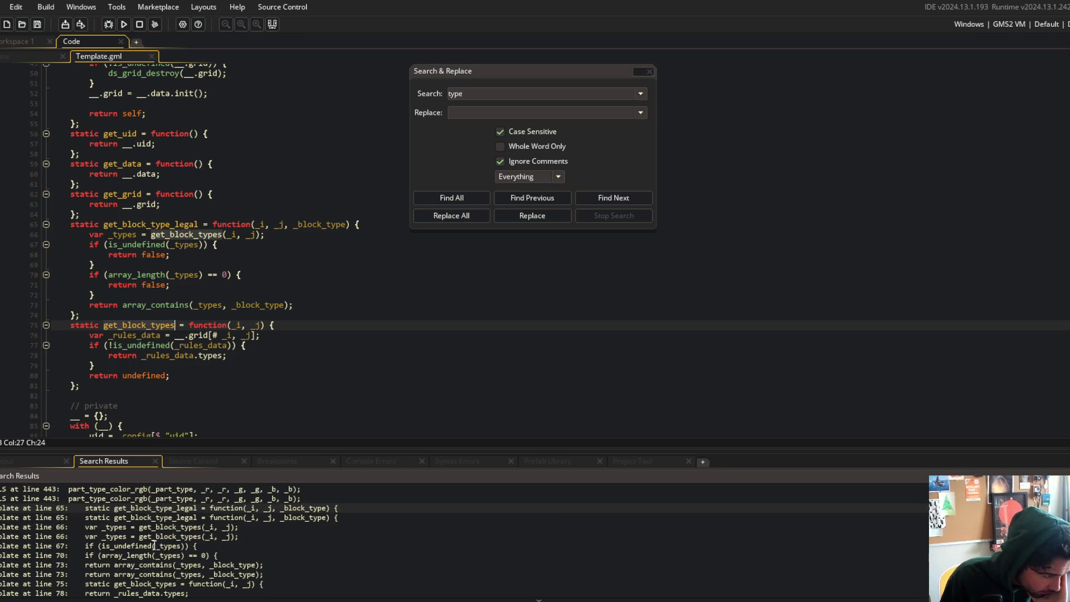
pyautogui.scroll(-3, 154, 546)
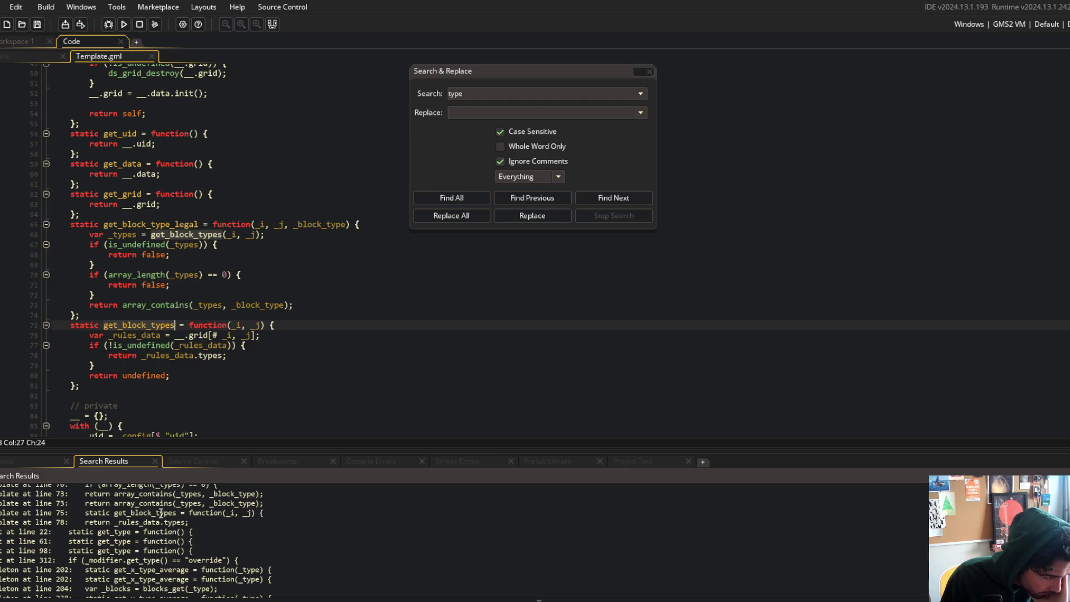
pyautogui.doubleClick(161, 514)
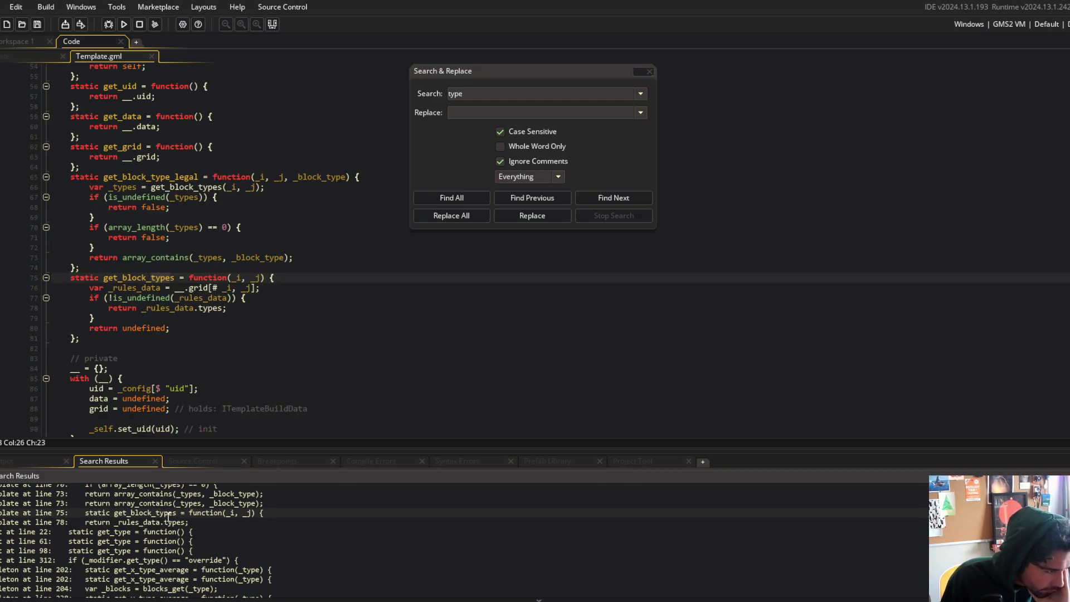
# - Open Skeleton.gml at the line 204 match
pyautogui.scroll(-1, 167, 534)
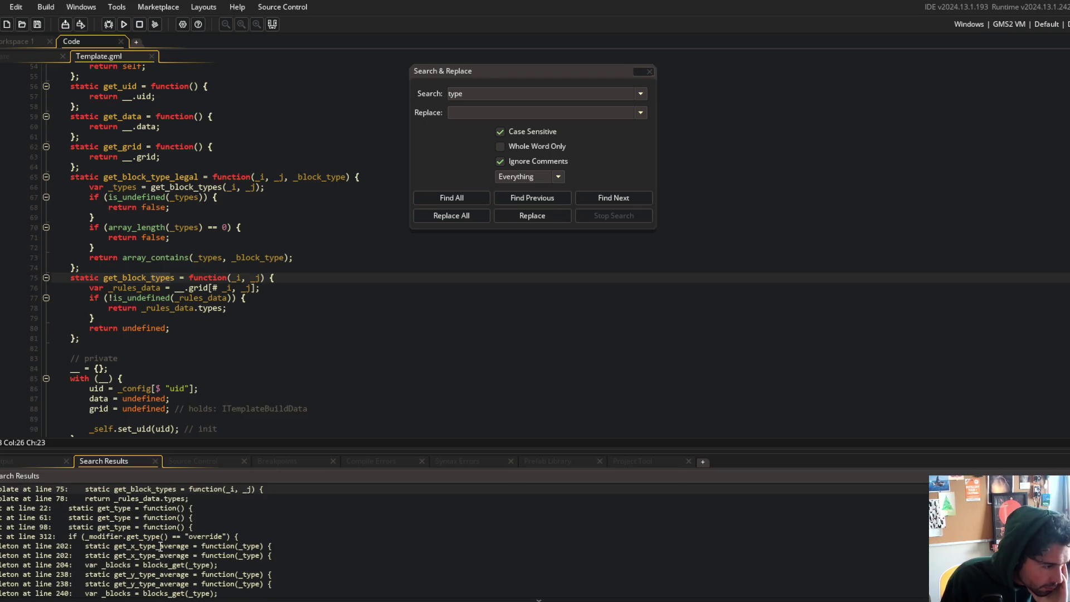
pyautogui.click(158, 565)
pyautogui.doubleClick(158, 565)
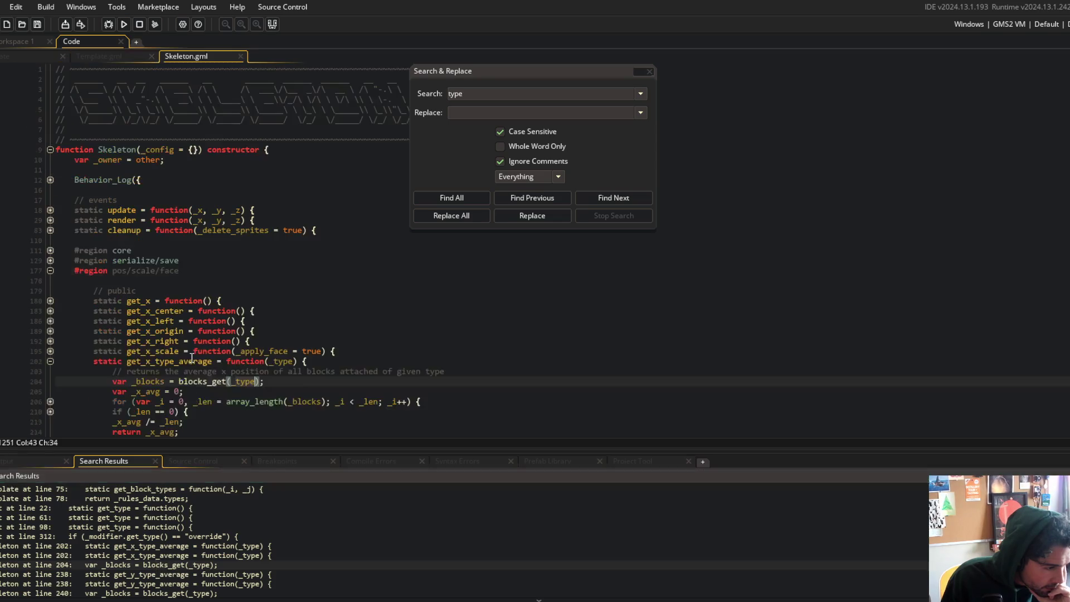
# - Review Skeleton.gml's type matches at lines 204, 240 and 308 in get_x_type_average and get_y_type_average
pyautogui.scroll(-2, 192, 335)
pyautogui.click(208, 310)
pyautogui.click(213, 290)
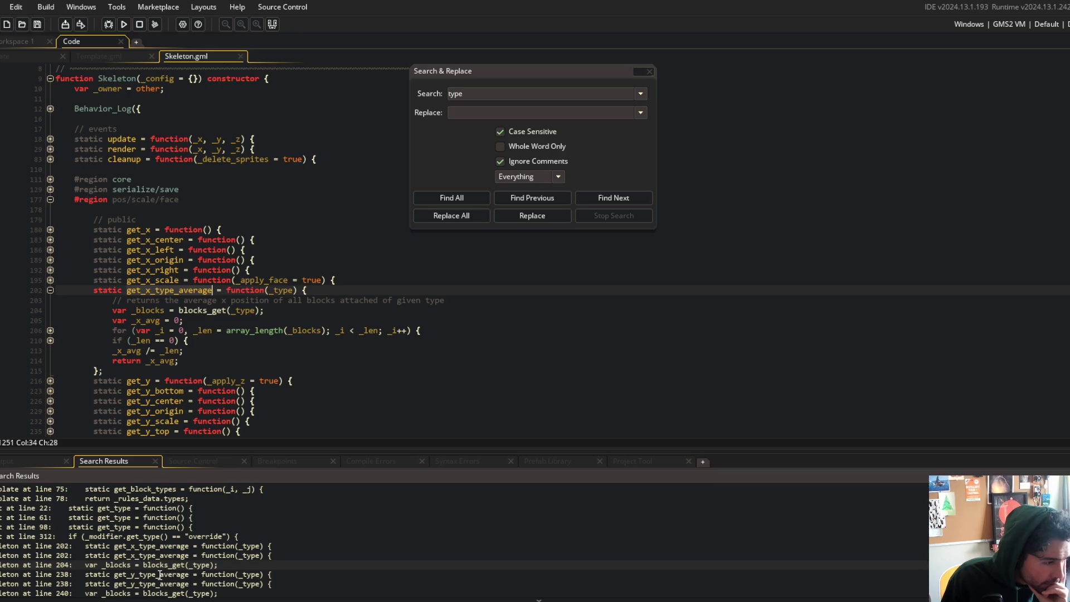
pyautogui.scroll(-2, 159, 574)
pyautogui.doubleClick(155, 546)
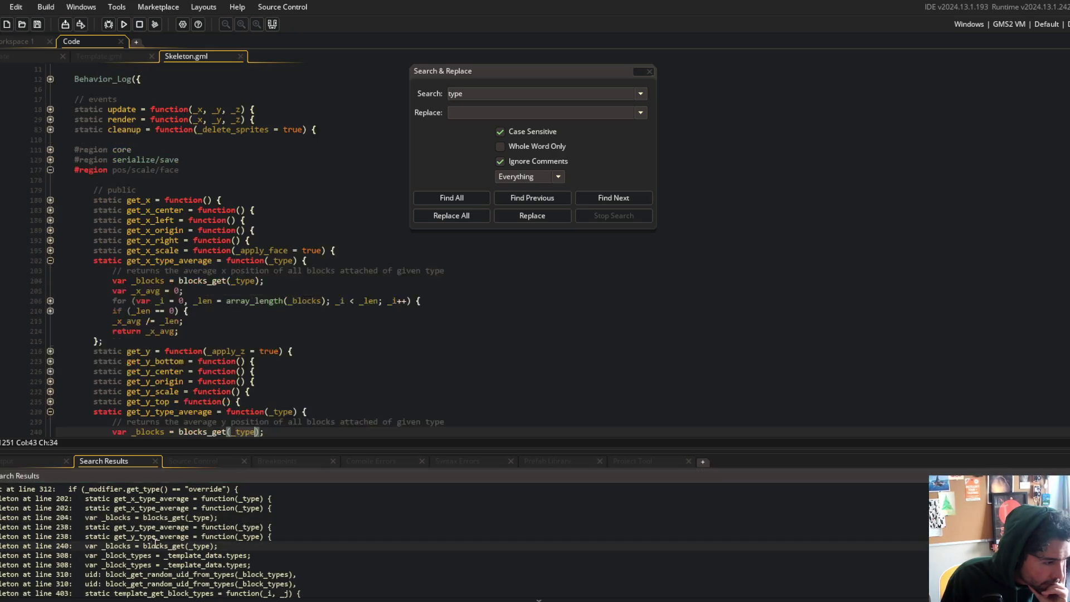
pyautogui.scroll(-4, 228, 315)
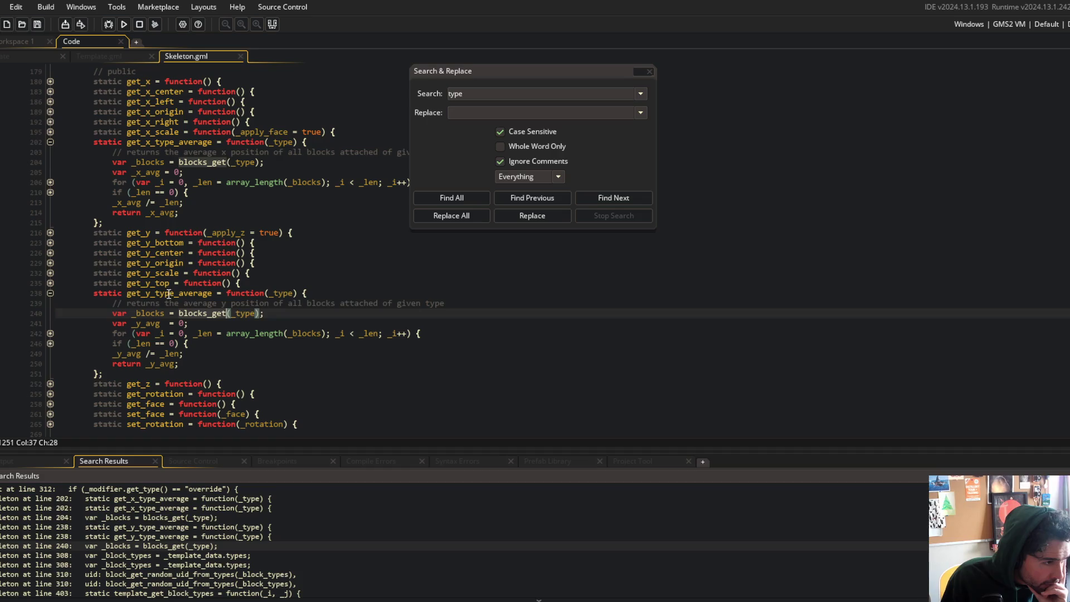
pyautogui.click(212, 293)
pyautogui.doubleClick(189, 555)
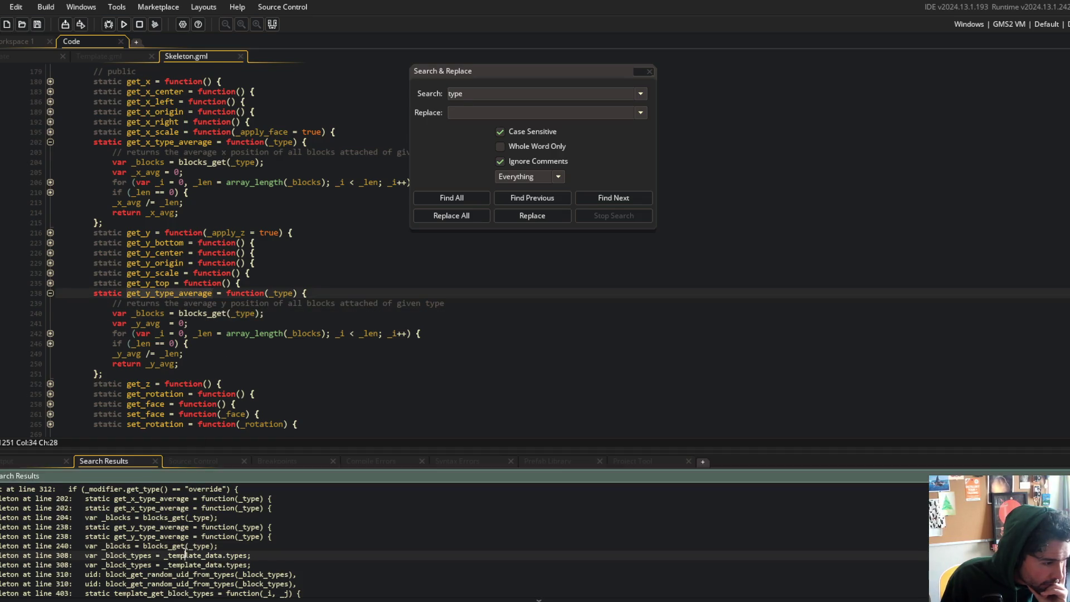
pyautogui.scroll(-4, 239, 307)
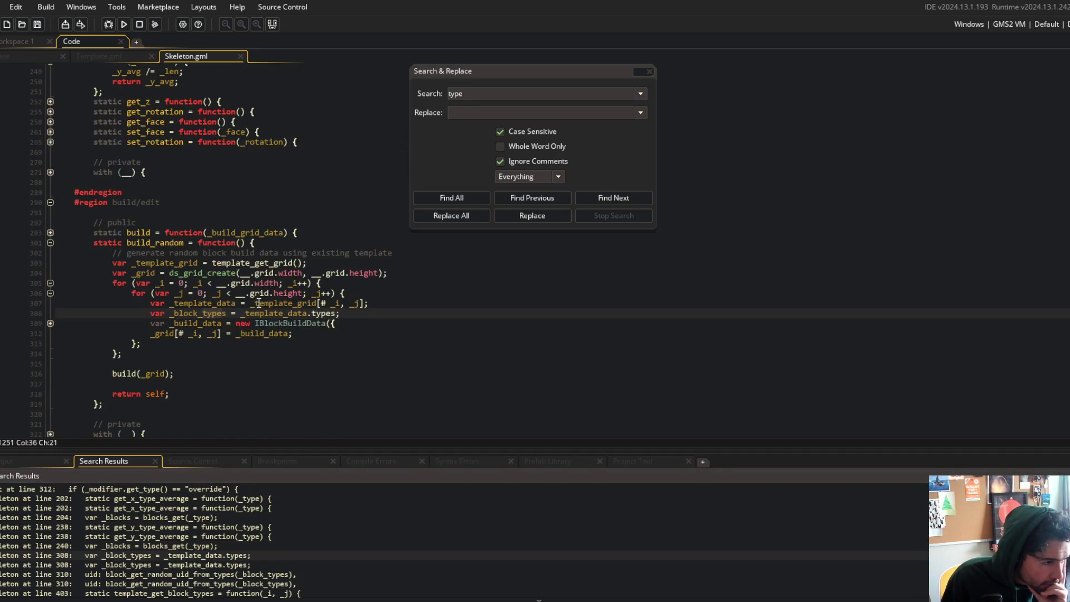
# - Close Find and Replace, unfold line 309, and read build_random's _block_types code
pyautogui.click(650, 70)
pyautogui.click(51, 324)
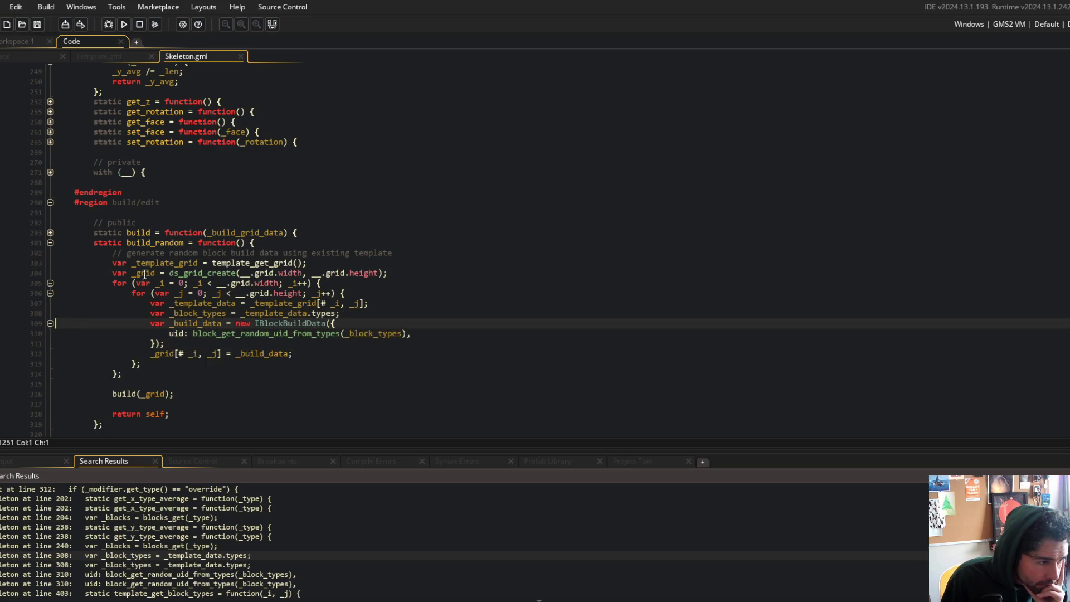
pyautogui.scroll(-1, 199, 282)
pyautogui.click(316, 207)
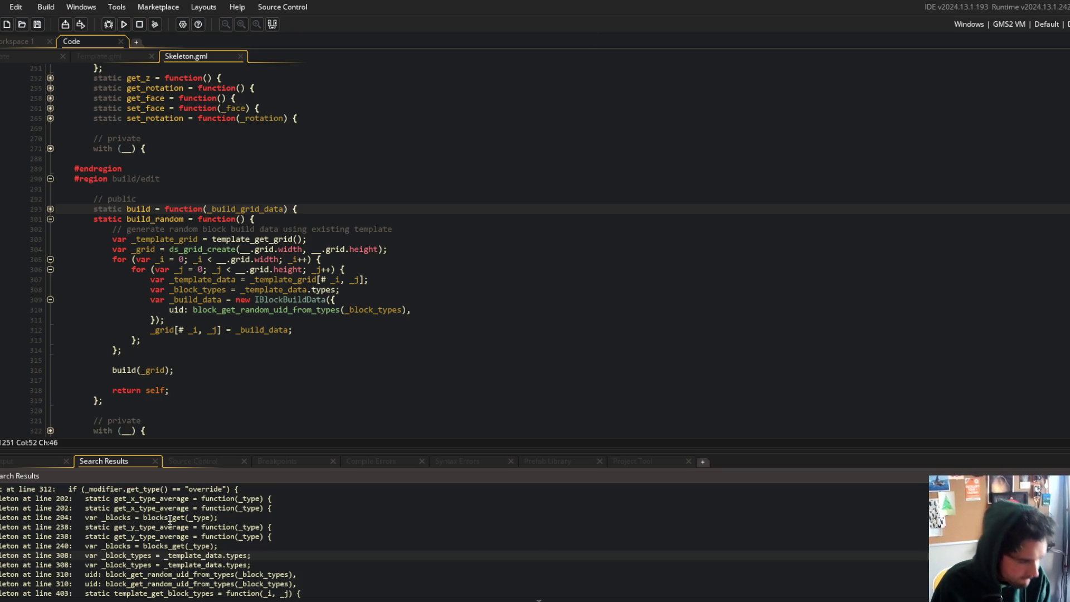
pyautogui.scroll(-1, 197, 559)
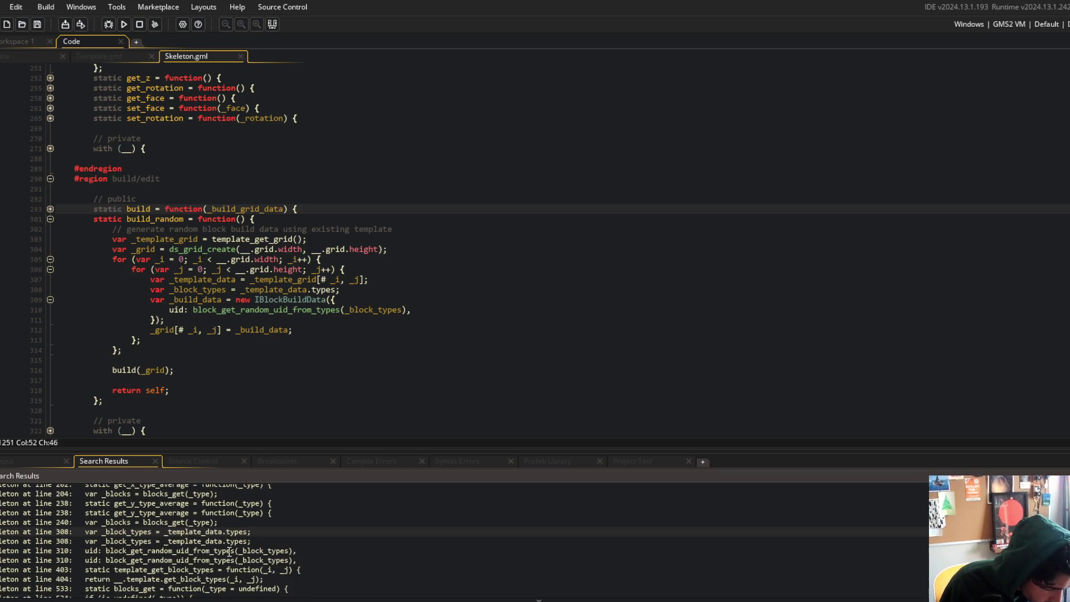
pyautogui.scroll(-1, 196, 559)
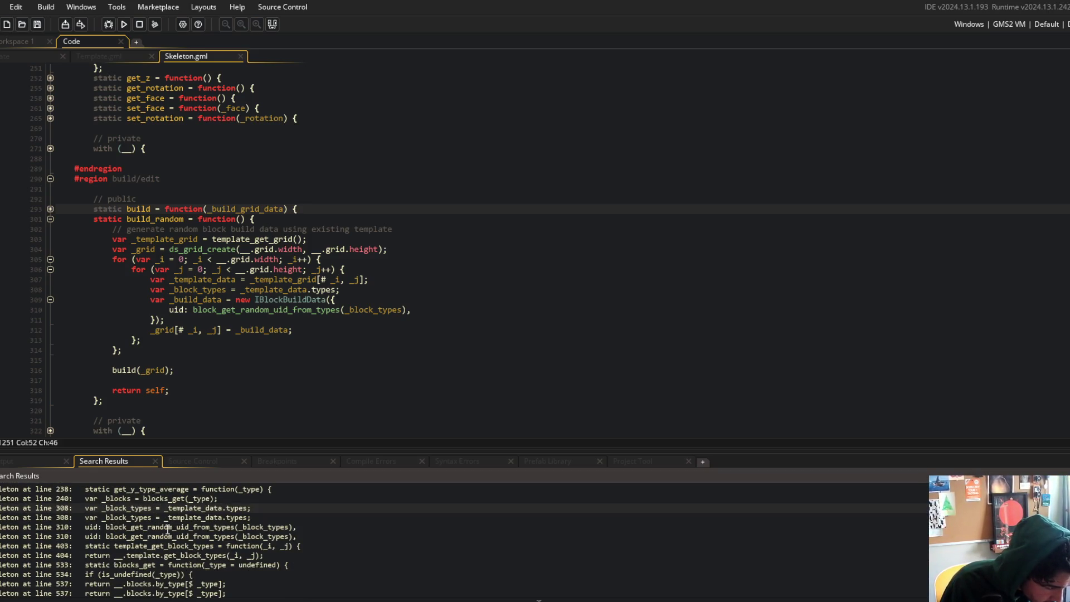
pyautogui.scroll(-1, 186, 548)
# - Jump to the line 537 match in blocks_get and unfold its is_undefined branch
pyautogui.doubleClick(186, 561)
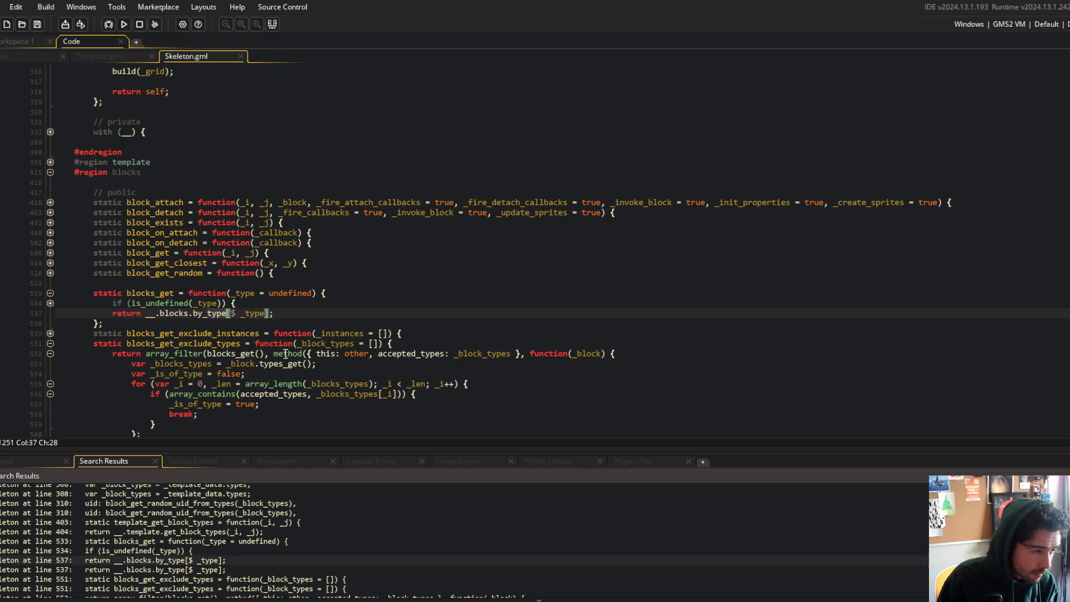
pyautogui.click(50, 304)
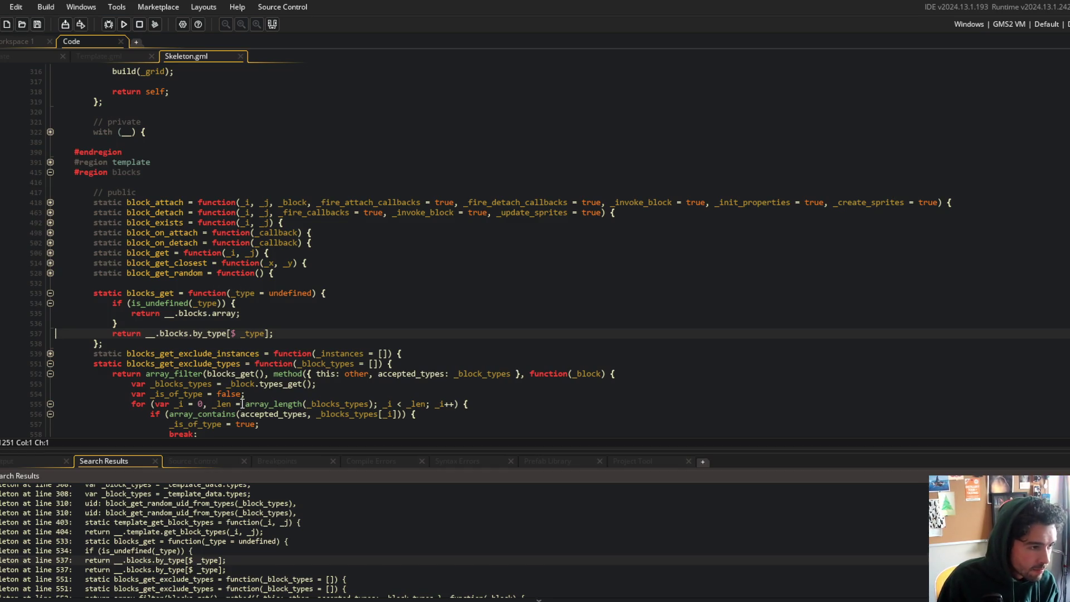
pyautogui.scroll(-3, 239, 504)
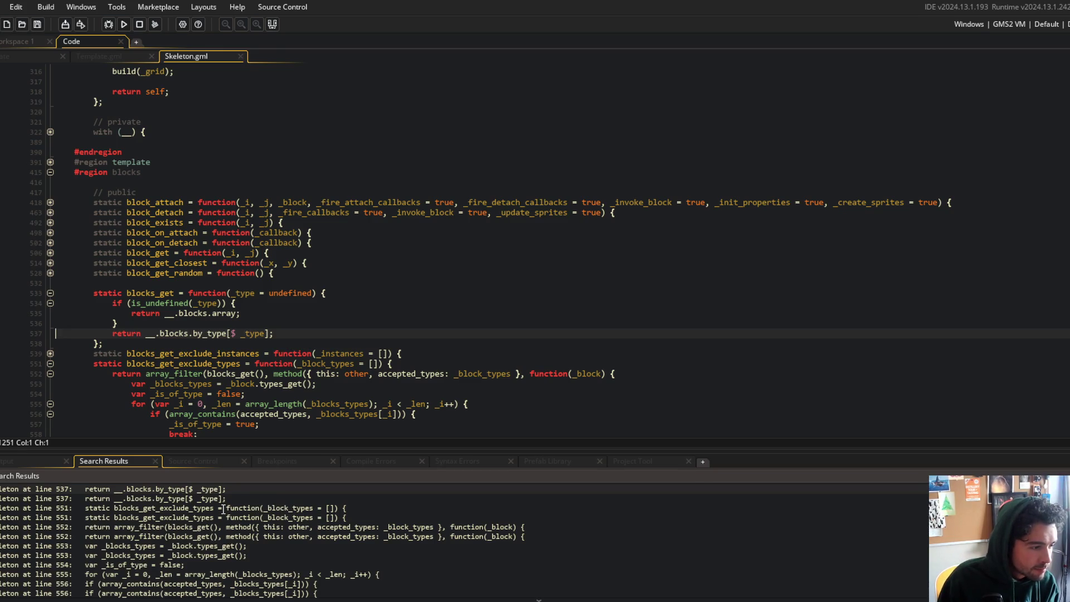
# - Review the line 553 _blocks_types match and blocks_get_count at line 580, down to the storage code
pyautogui.doubleClick(193, 548)
pyautogui.scroll(-3, 266, 373)
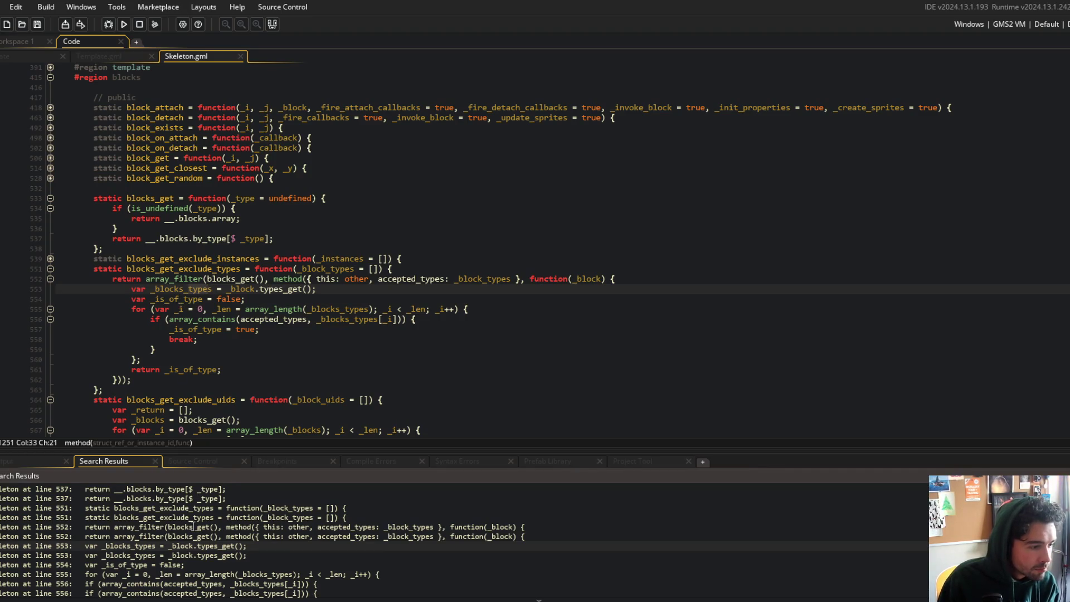
pyautogui.scroll(-1, 154, 566)
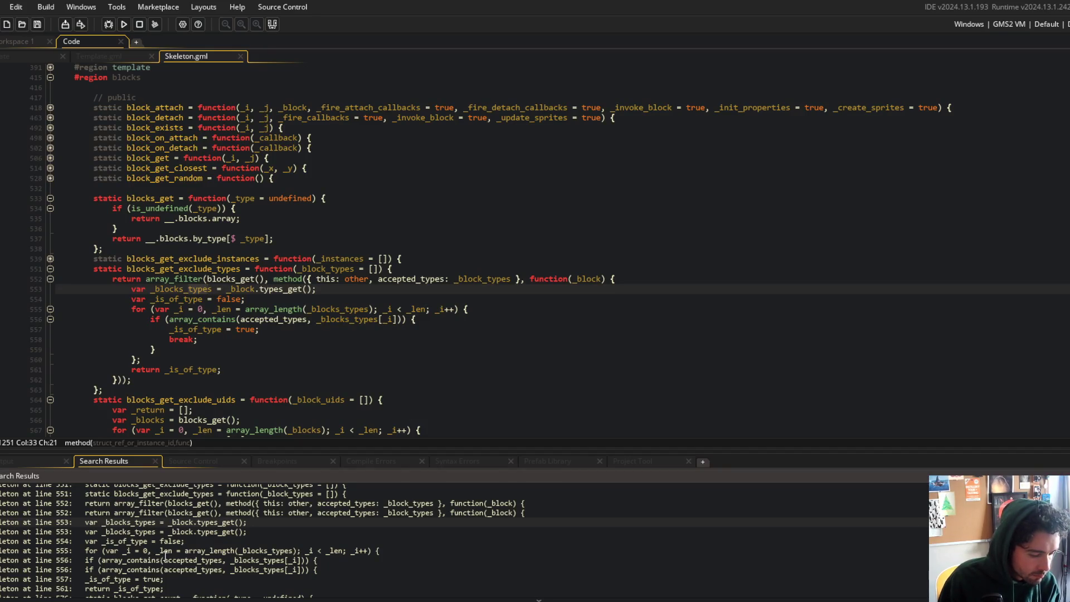
pyautogui.scroll(-1, 166, 562)
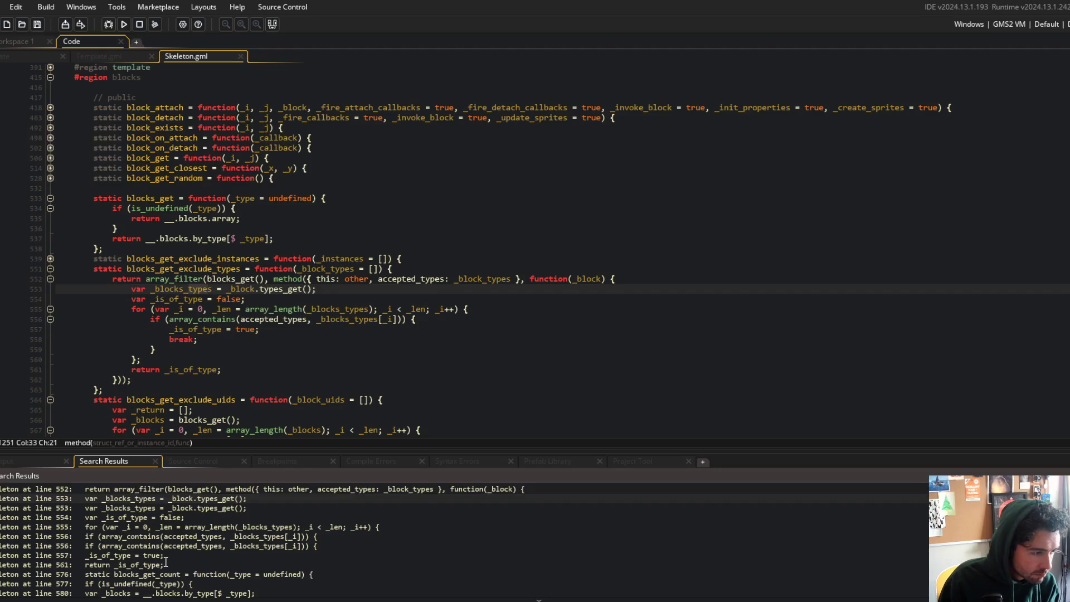
pyautogui.scroll(-2, 166, 563)
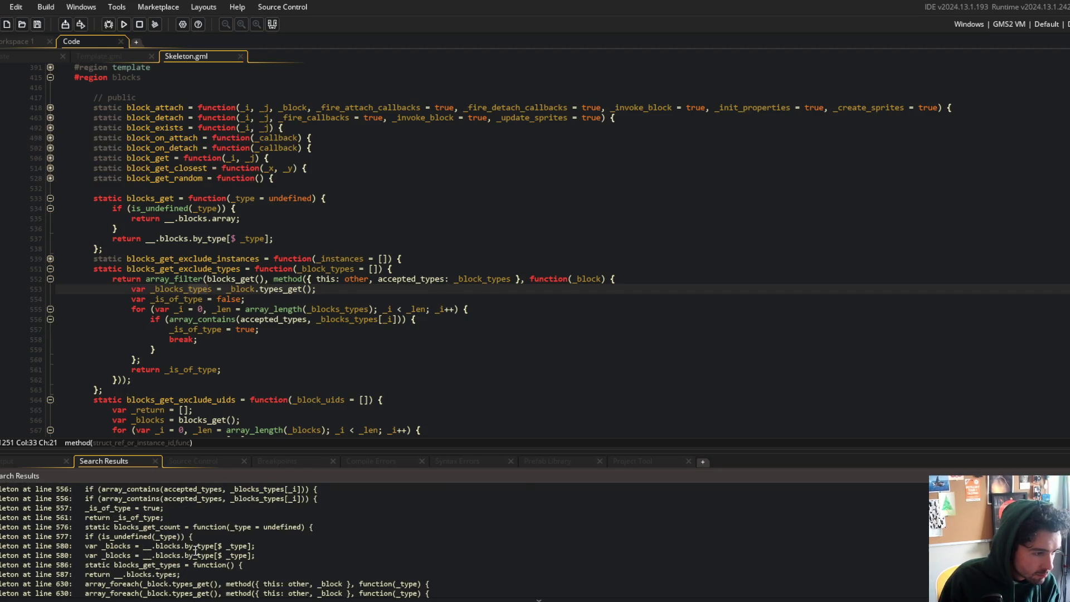
pyautogui.doubleClick(195, 547)
pyautogui.scroll(-1, 260, 333)
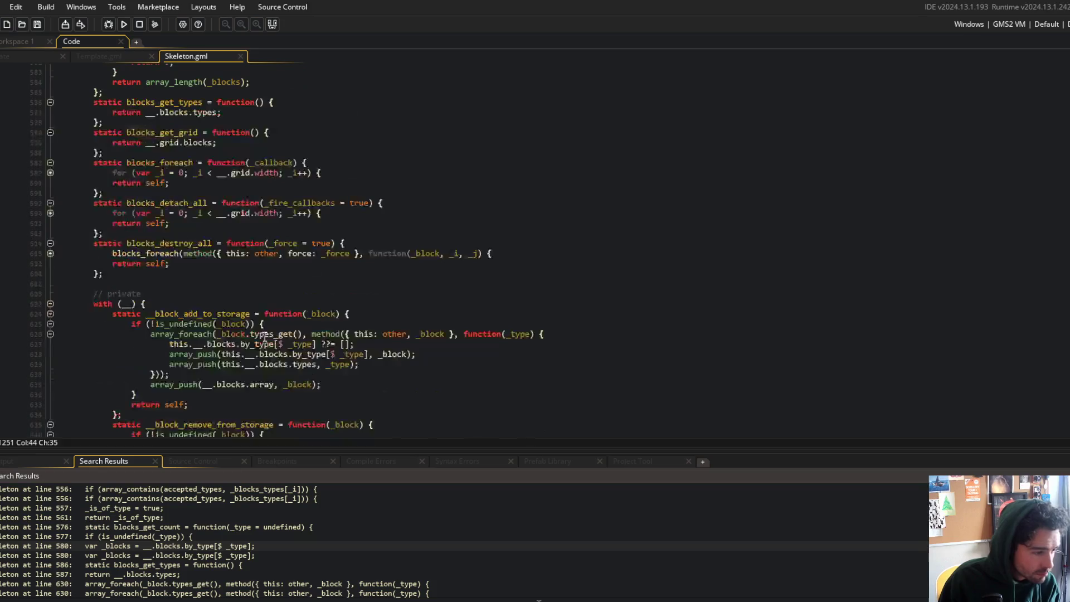
pyautogui.scroll(-5, 195, 552)
pyautogui.scroll(10, 195, 552)
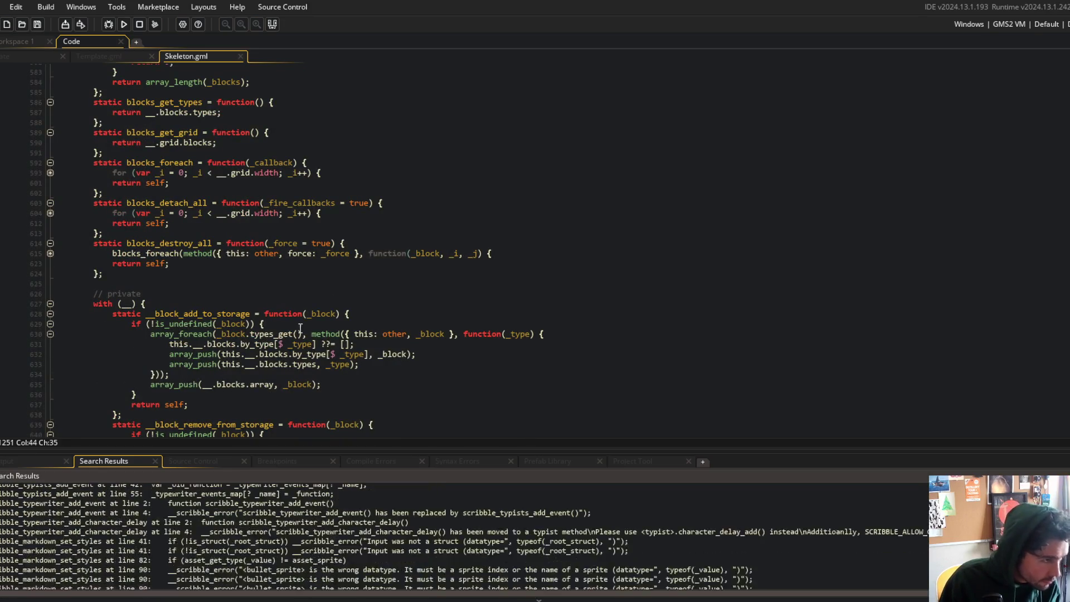
# - Run the game and select the code error line pointing at BlockLibrary line 24
pyautogui.click(117, 72)
pyautogui.click(124, 24)
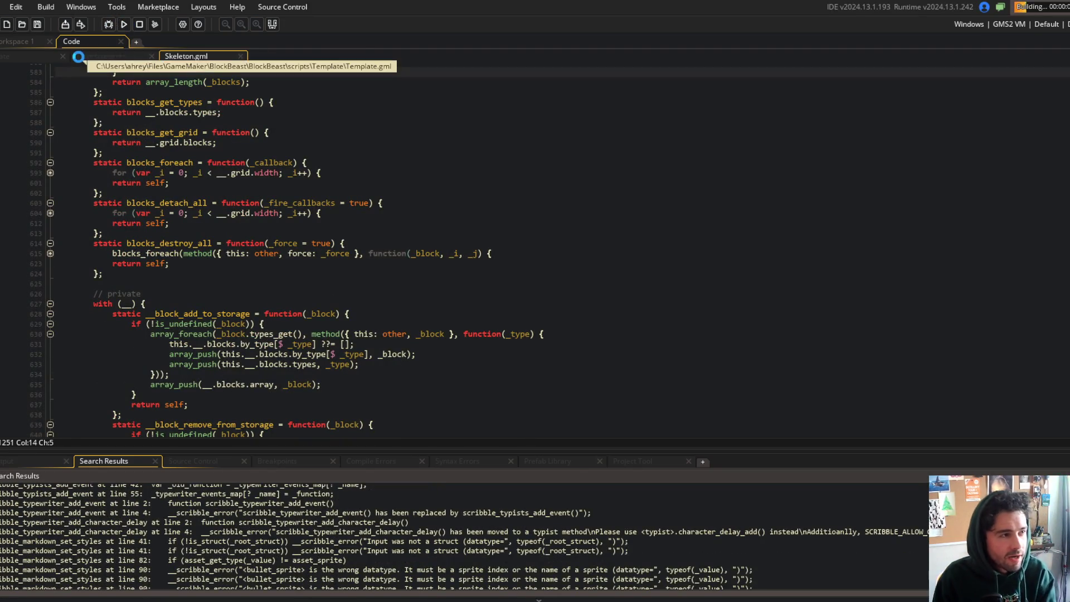
pyautogui.scroll(-10, 276, 545)
pyautogui.scroll(-10, 275, 546)
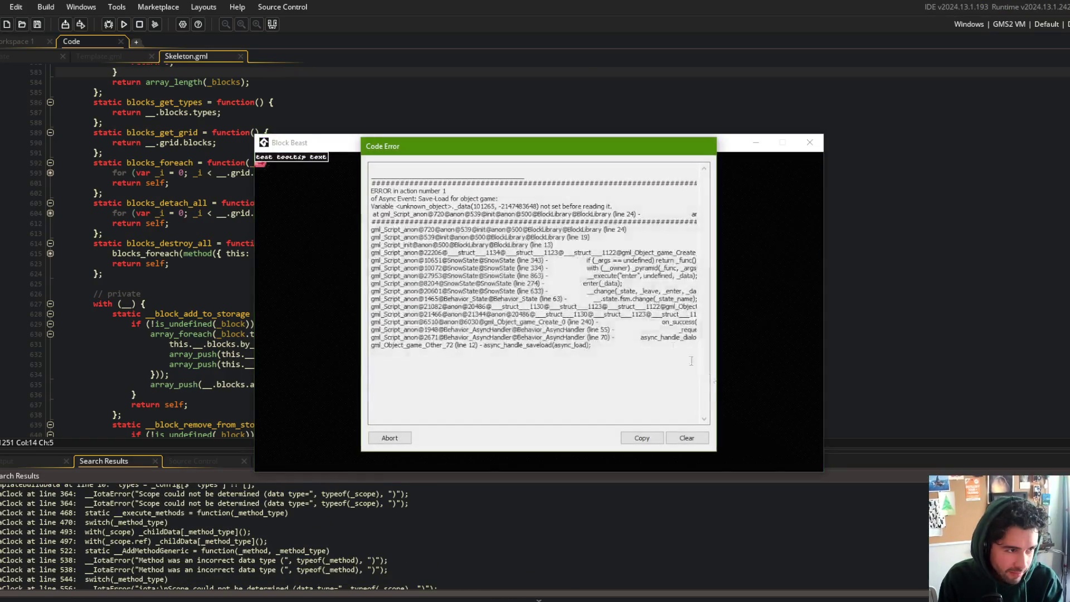
pyautogui.moveTo(622, 215); pyautogui.dragTo(711, 216)
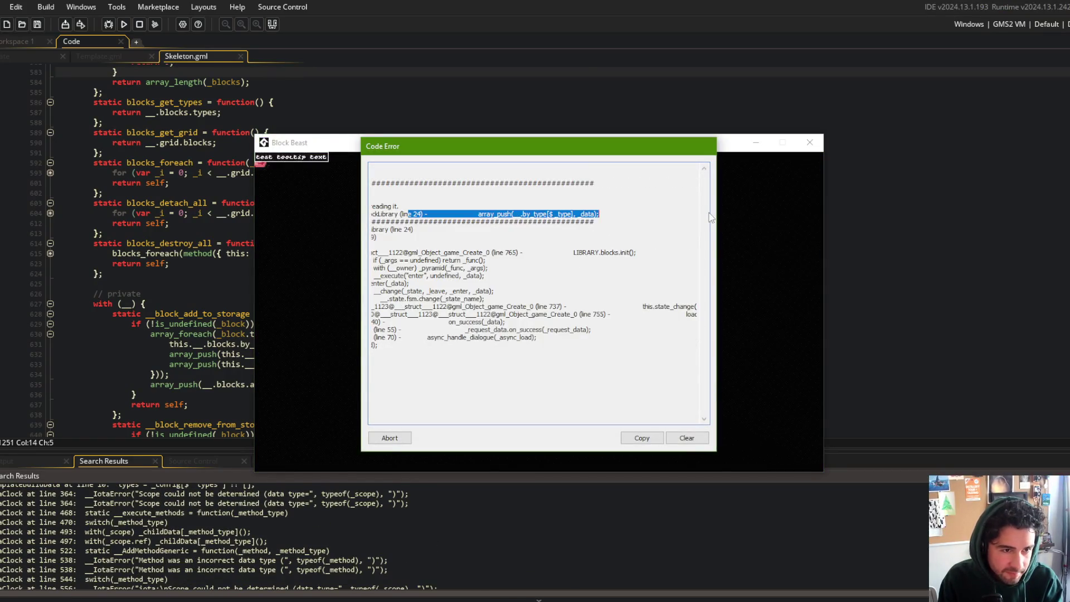
pyautogui.tripleClick(542, 214)
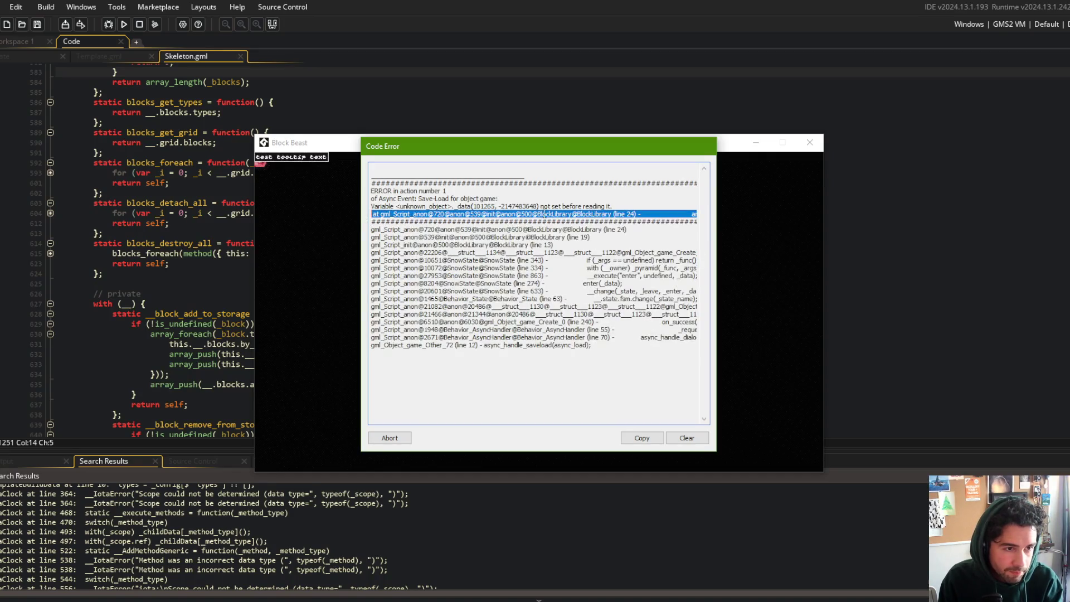
# - Abort the crashed run and bring up the asset search
pyautogui.click(390, 438)
pyautogui.click(304, 203)
pyautogui.hotkey('ctrl', 't')
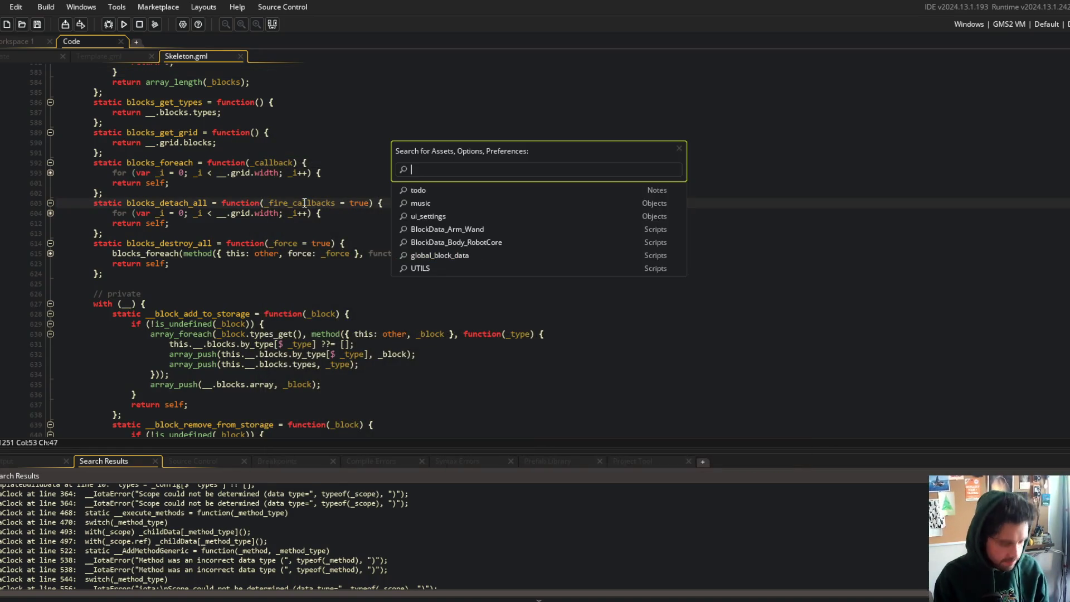
# - Open BlockLibrary at line 24, highlight the by_type and _type uses, and hide the search results
pyautogui.write('blocklibrary')
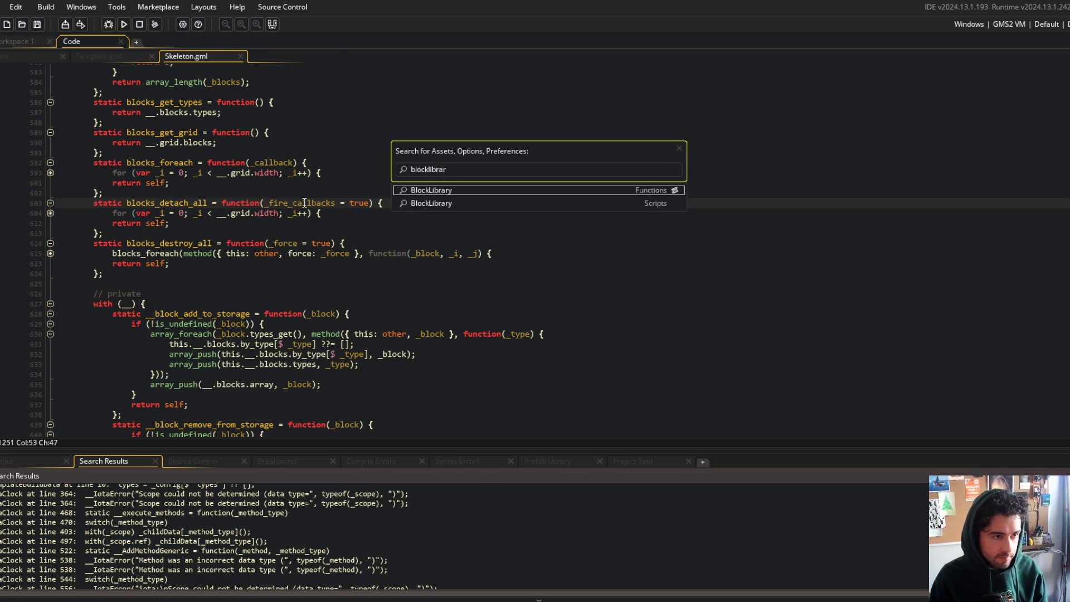
pyautogui.press('Return')
pyautogui.hotkey('ctrl', 'g')
pyautogui.write('24')
pyautogui.press('Return')
pyautogui.click(294, 261)
pyautogui.click(281, 292)
pyautogui.click(228, 301)
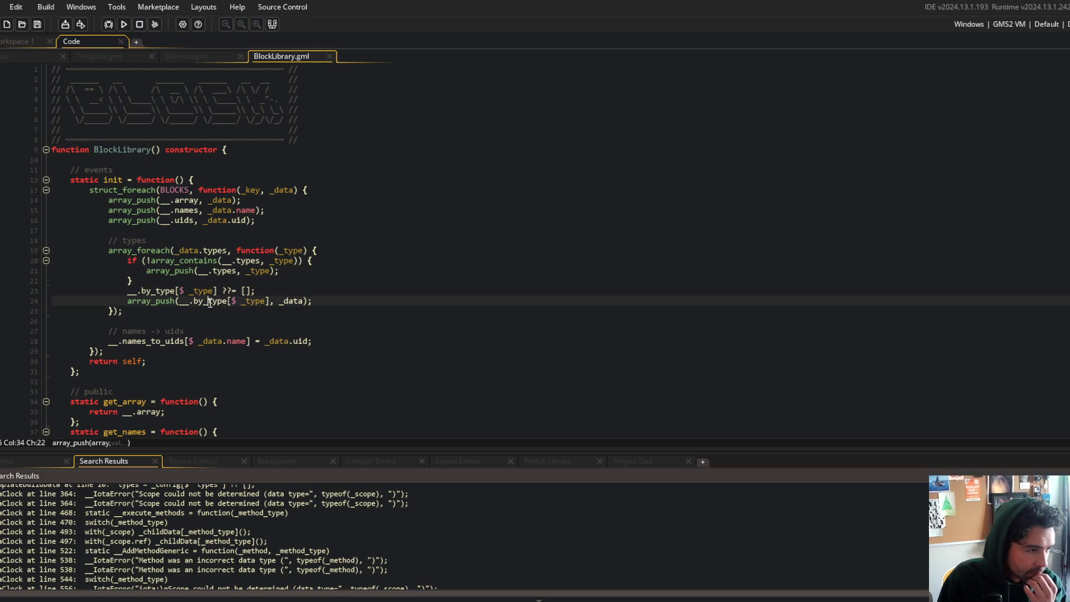
pyautogui.click(241, 250)
pyautogui.doubleClick(282, 250)
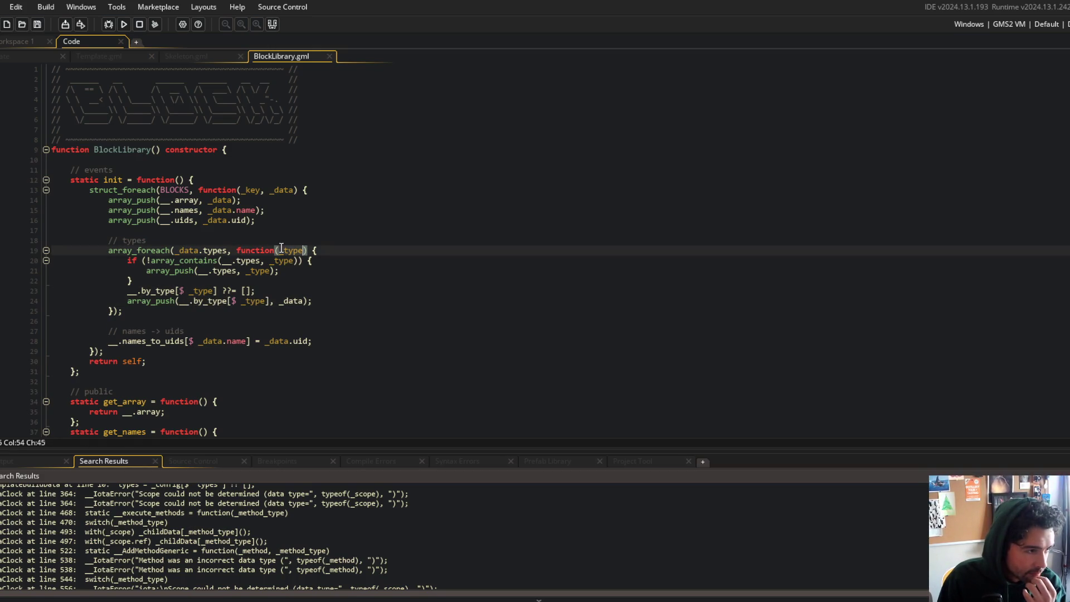
pyautogui.click(272, 25)
pyautogui.click(351, 140)
pyautogui.click(357, 121)
# - Open the BlockData_Arm_BigFist script from asset search
pyautogui.hotkey('ctrl', 't')
pyautogui.write('blockdata')
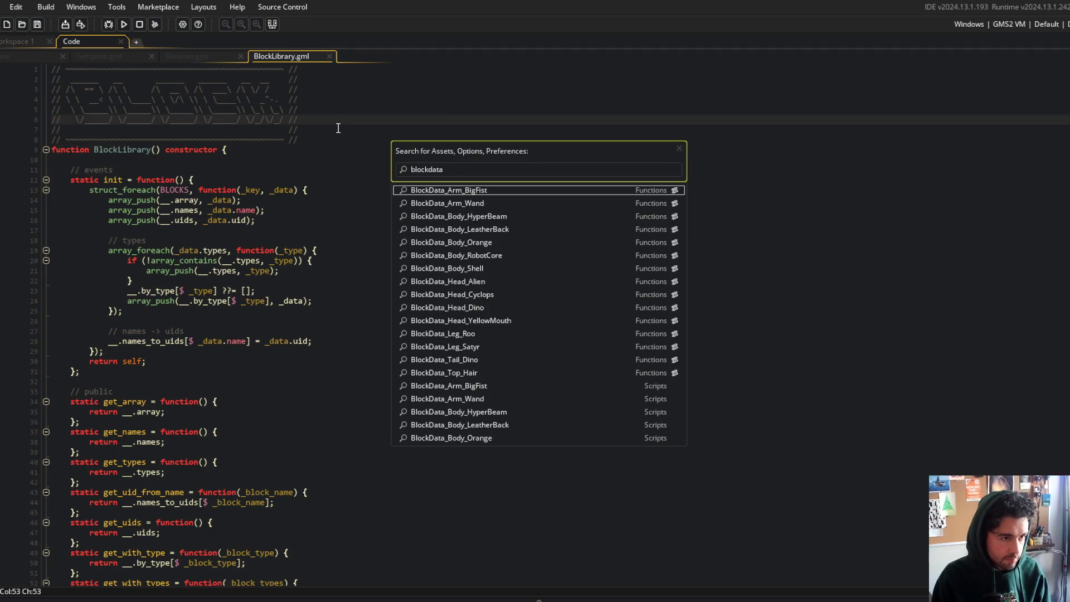
pyautogui.press('Return')
pyautogui.click(180, 193)
pyautogui.click(226, 210)
pyautogui.click(291, 166)
# - Open global_block_data and follow IBlockDataTop to its definition in IBlockData.gml
pyautogui.hotkey('ctrl', 't')
pyautogui.write('global_')
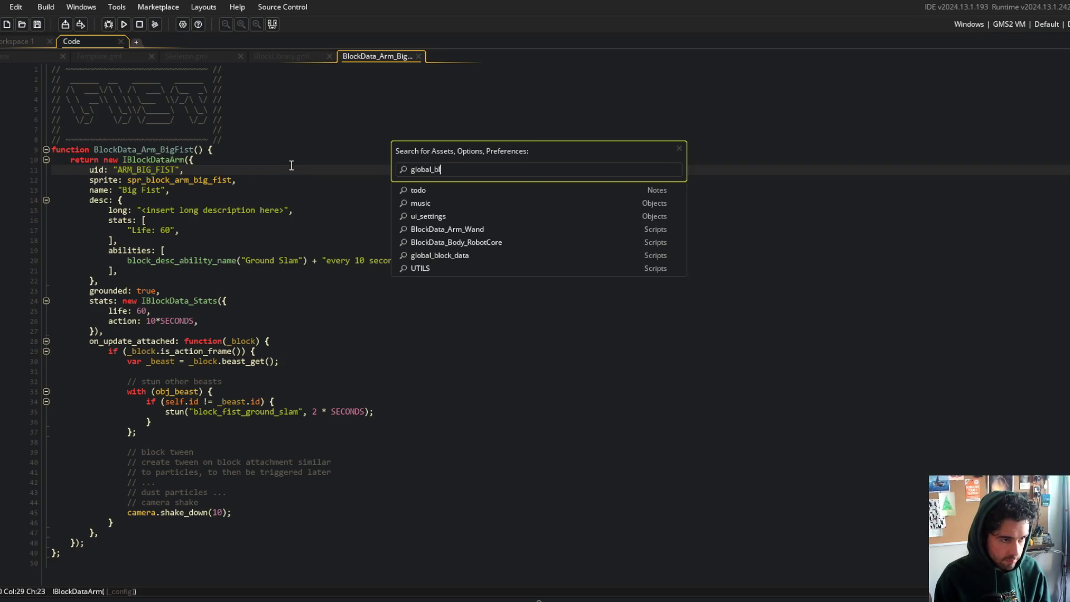
pyautogui.press('Return')
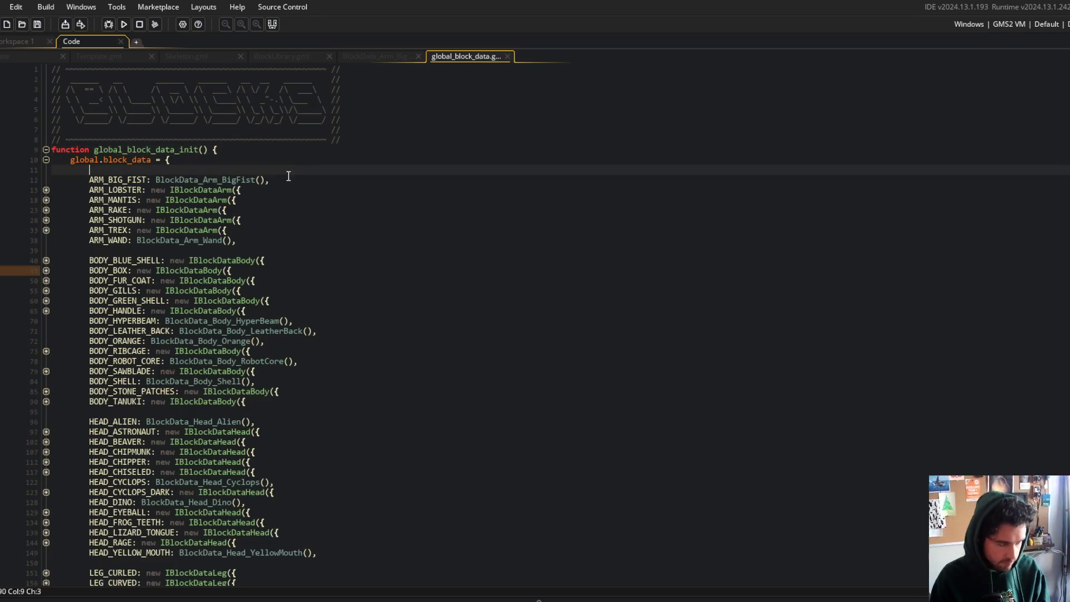
pyautogui.click(194, 210)
pyautogui.click(221, 190)
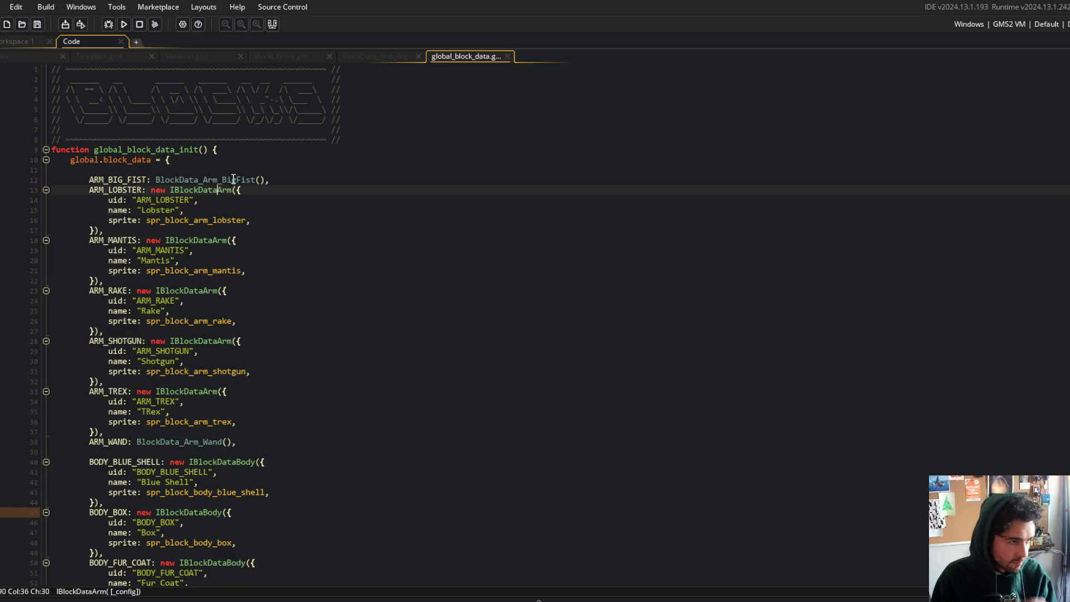
pyautogui.click(234, 180)
pyautogui.scroll(-20, 234, 179)
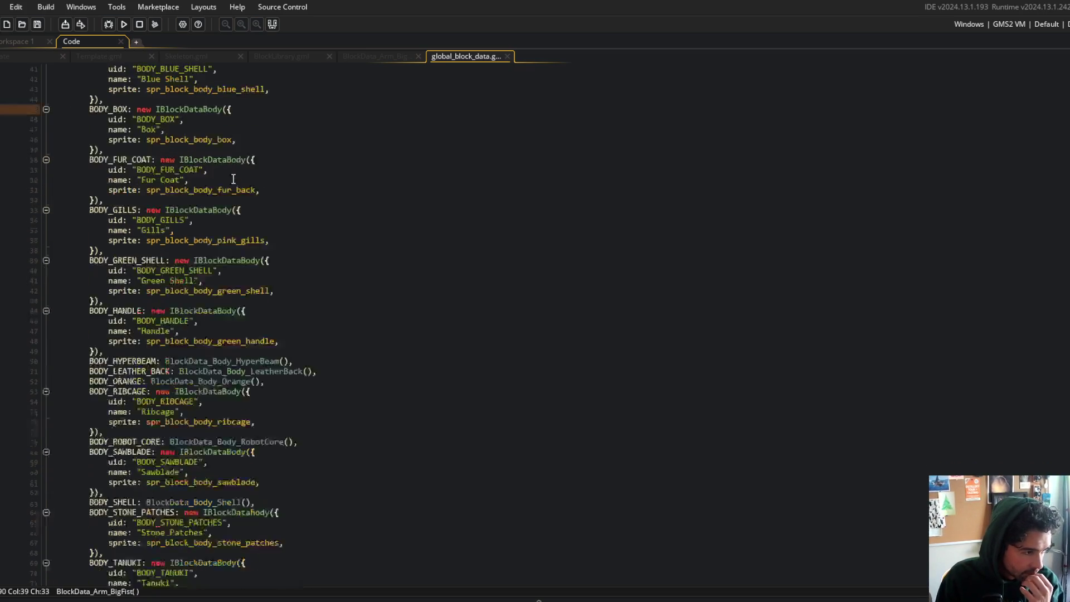
pyautogui.scroll(-20, 234, 179)
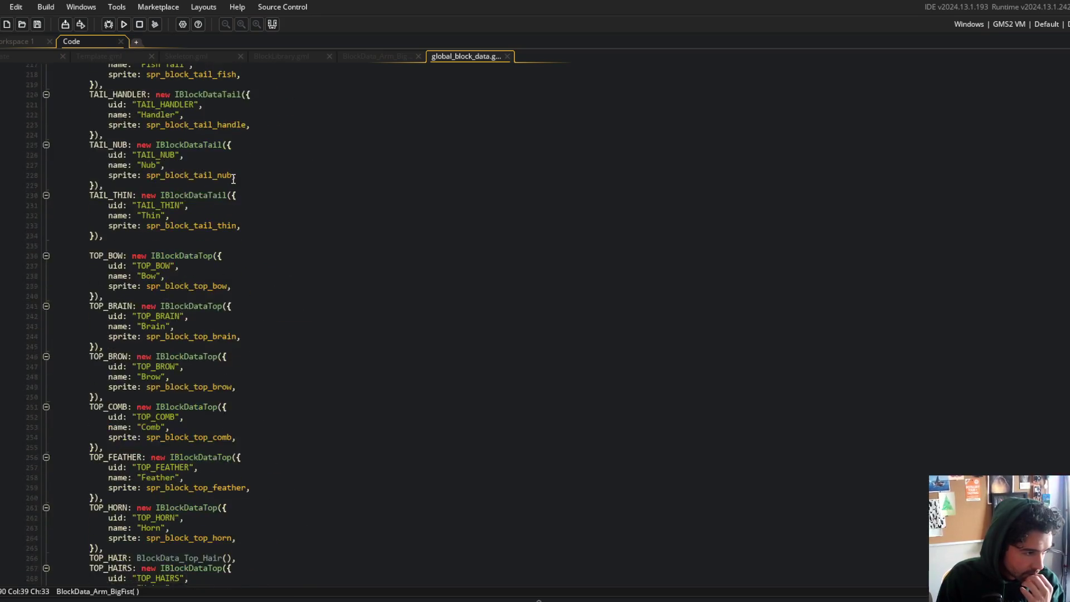
pyautogui.middleClick(166, 380)
pyautogui.click(484, 262)
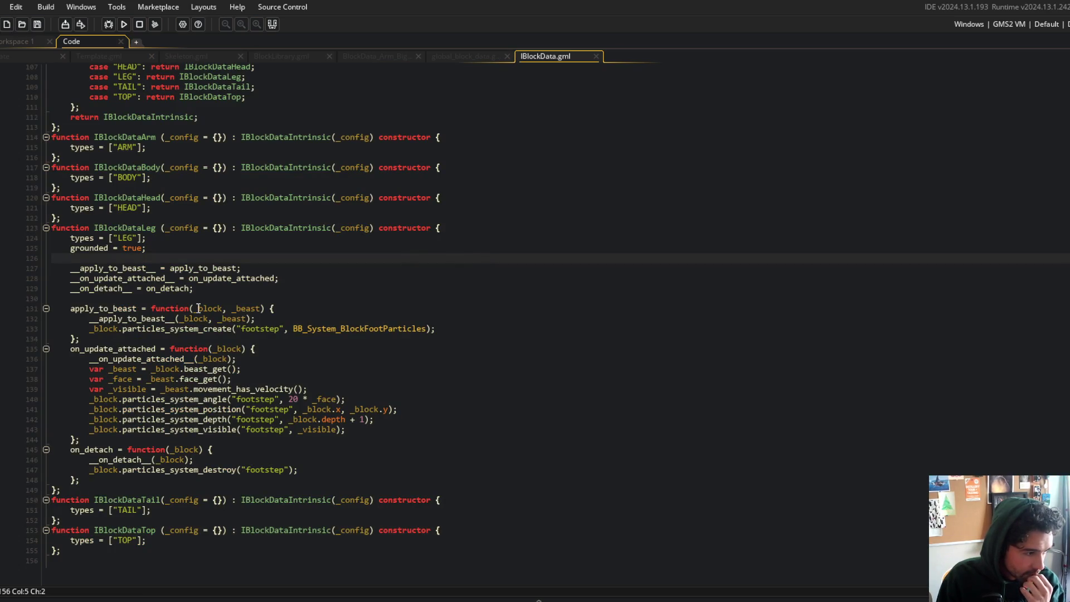
# - Find all IBlockDataType uses and change the line 55 call's _config.type to _config.types
pyautogui.scroll(5, 231, 479)
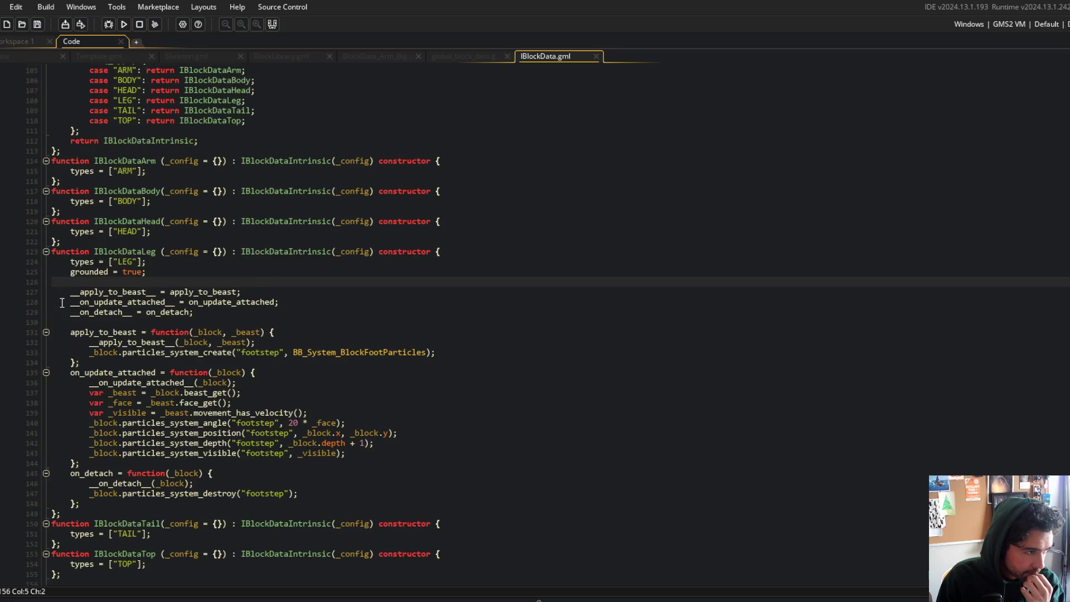
pyautogui.scroll(2, 143, 327)
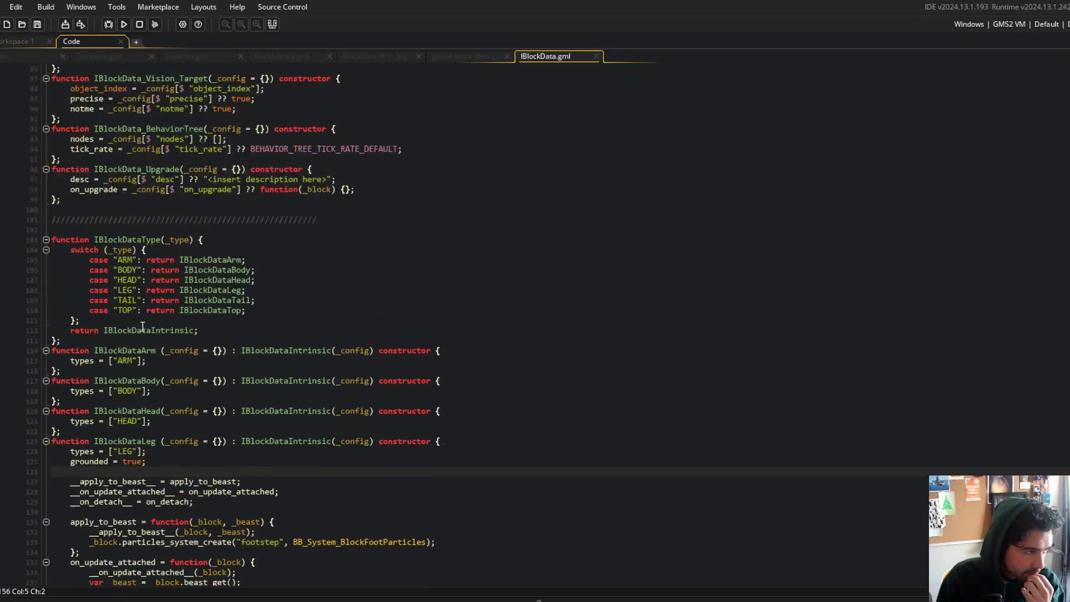
pyautogui.scroll(1, 143, 328)
pyautogui.scroll(2, 143, 327)
pyautogui.doubleClick(134, 334)
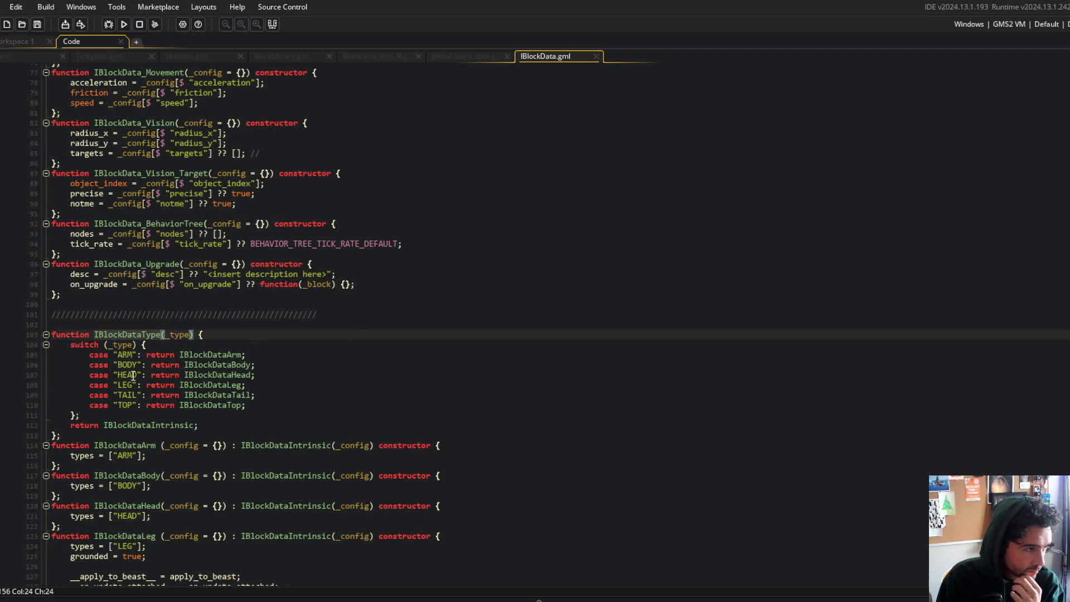
pyautogui.scroll(3, 111, 331)
pyautogui.scroll(-1, 111, 331)
pyautogui.hotkey('ctrl', 'shift', 'f')
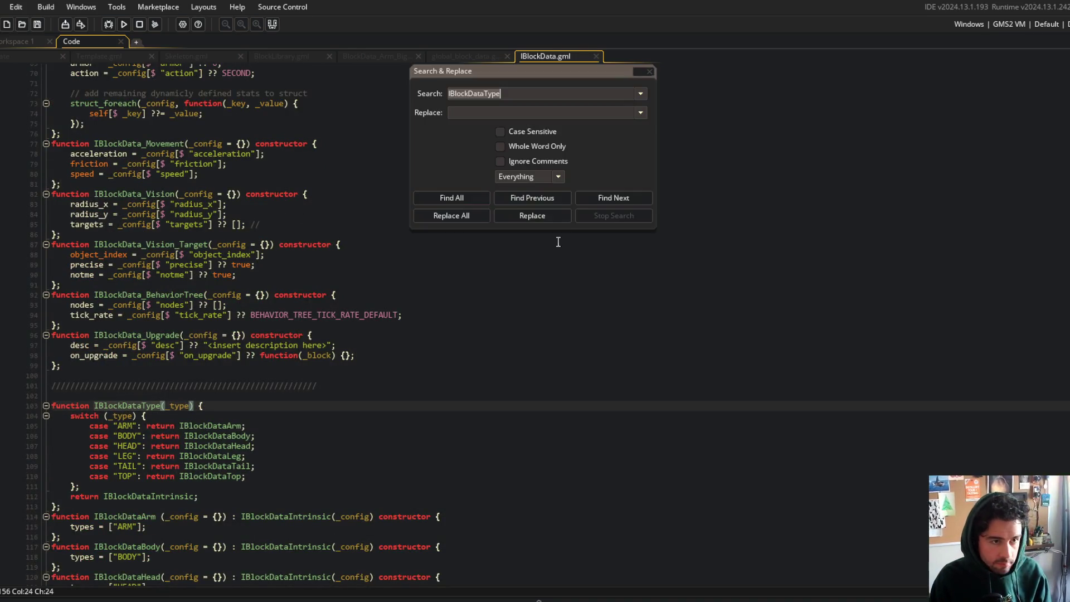
pyautogui.click(452, 198)
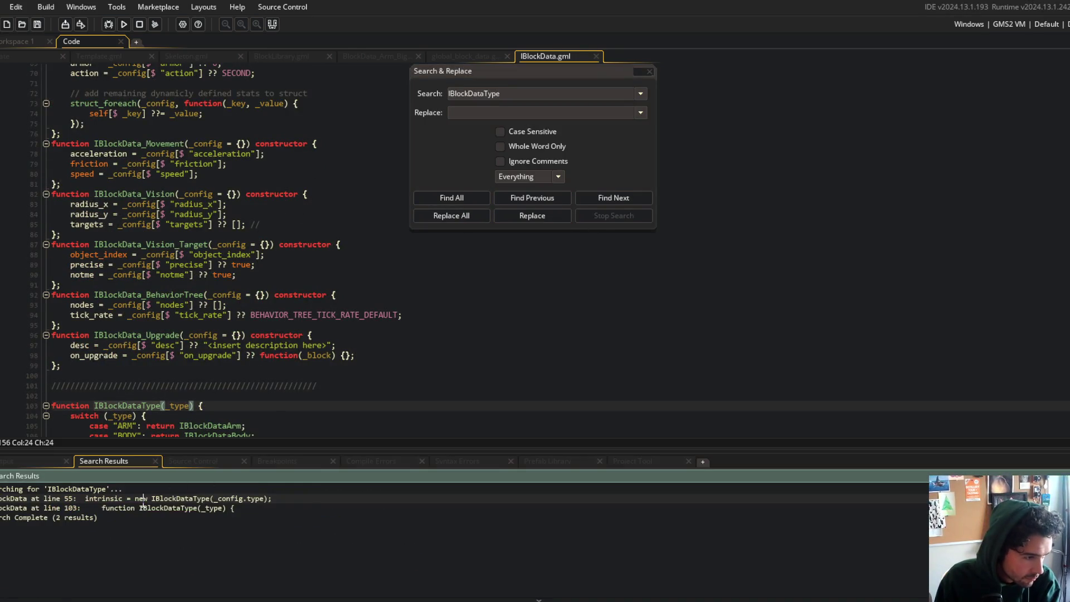
pyautogui.doubleClick(142, 499)
pyautogui.click(279, 89)
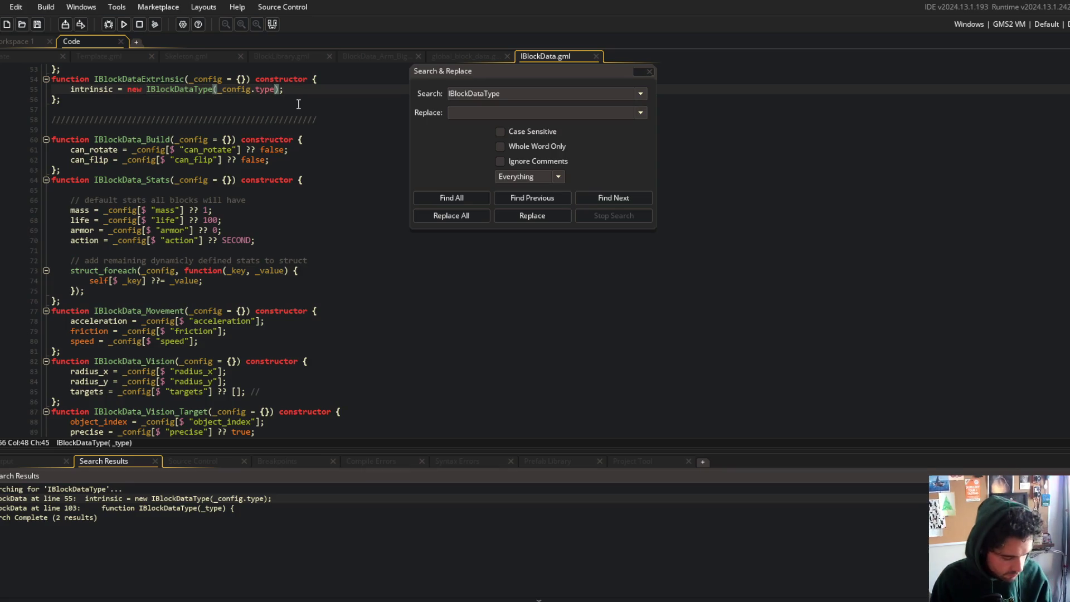
pyautogui.write('s')
pyautogui.press('Escape')
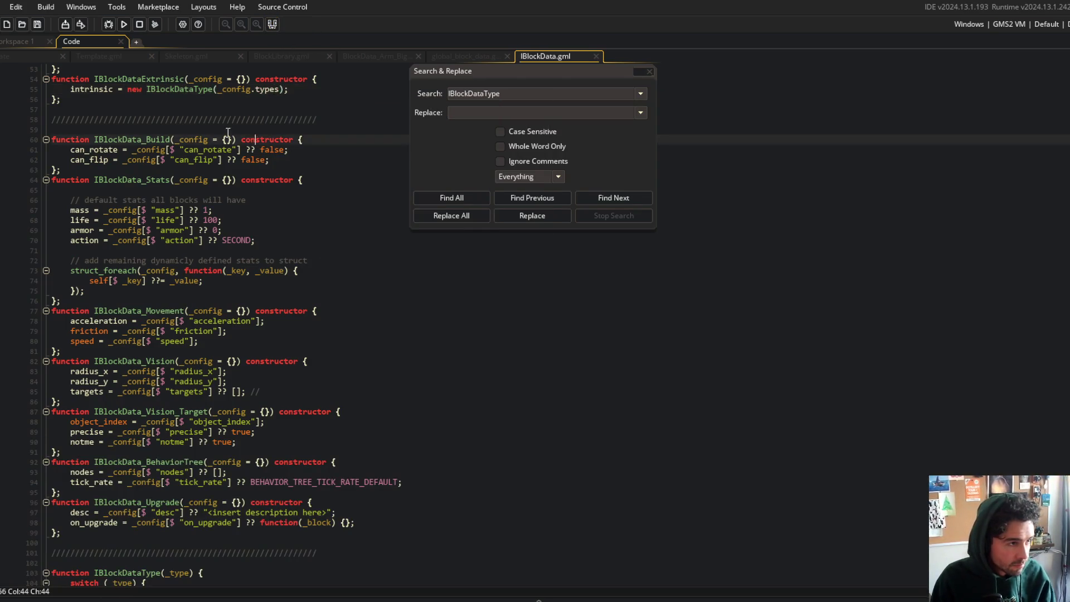
# - Search for IBlockDataExtrinsic and jump to its definition
pyautogui.scroll(-4, 196, 104)
pyautogui.scroll(-2, 159, 315)
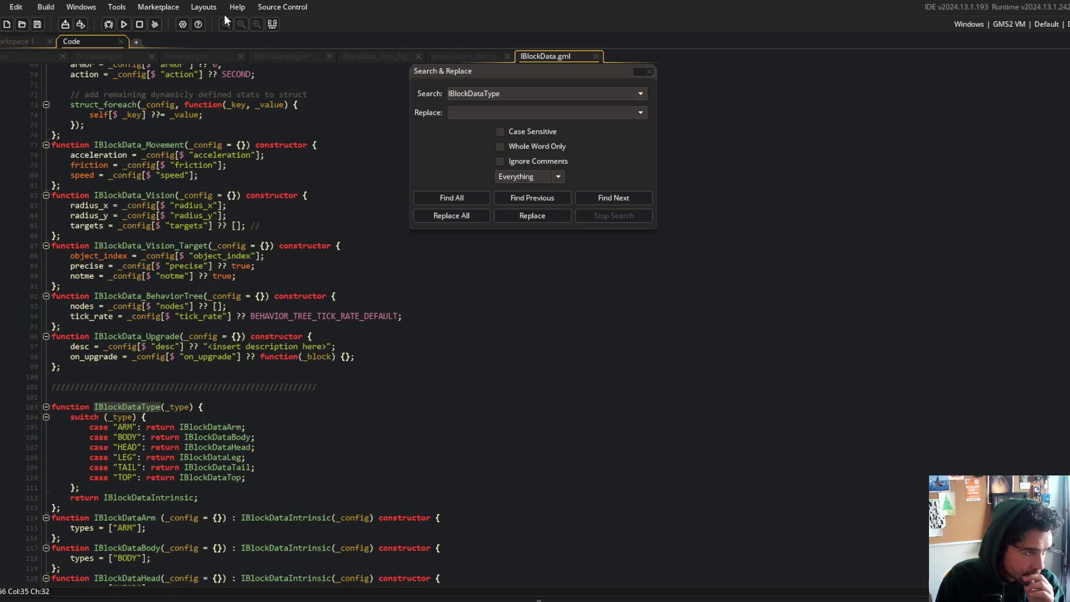
pyautogui.scroll(9, 208, 166)
pyautogui.doubleClick(143, 173)
pyautogui.scroll(9, 158, 182)
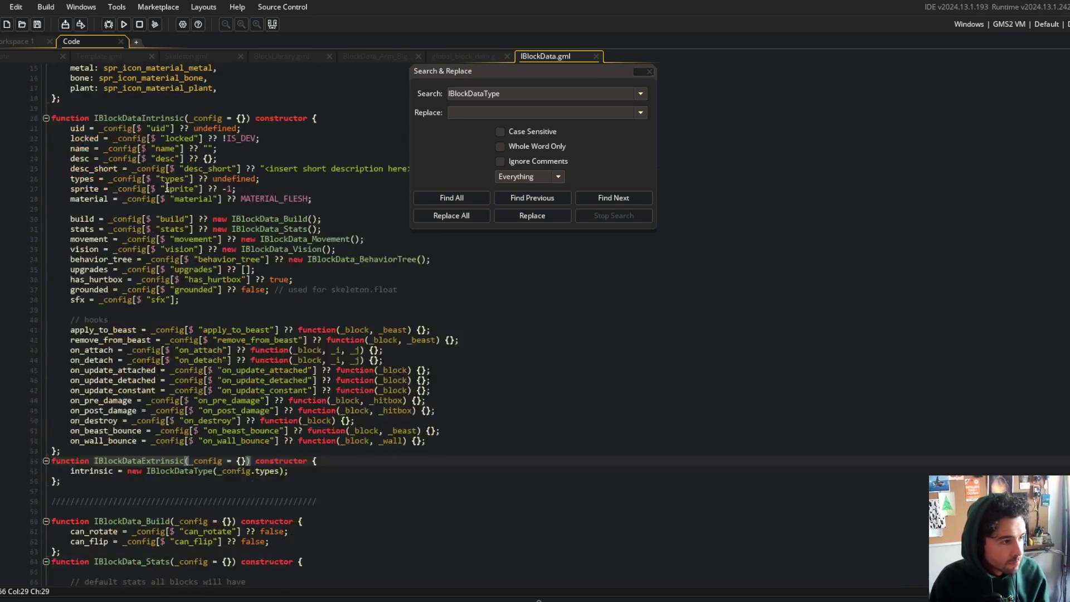
pyautogui.hotkey('ctrl', 'shift', 'f')
pyautogui.click(441, 195)
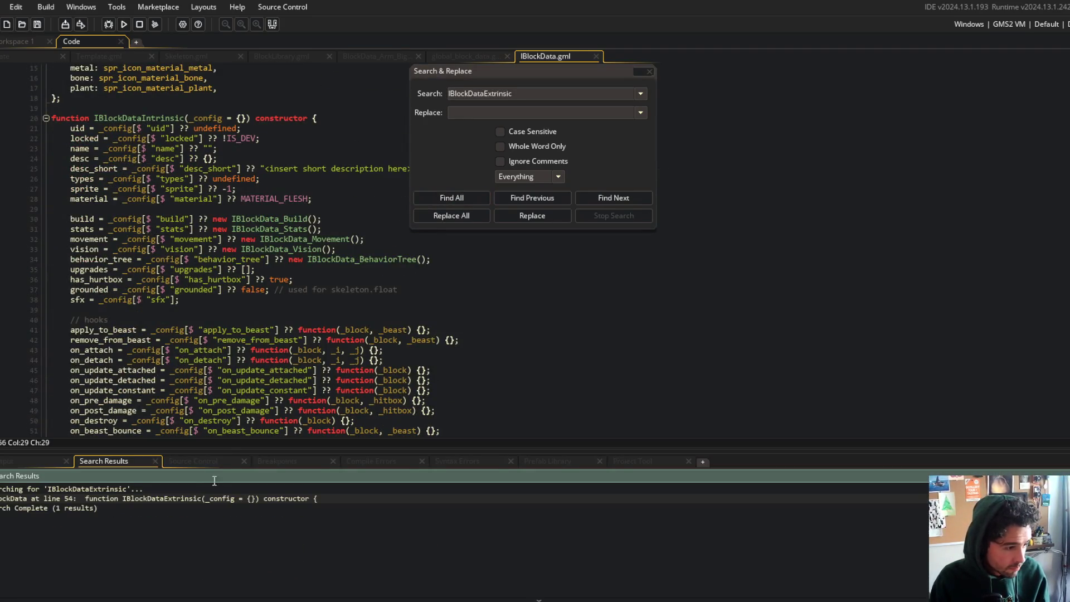
pyautogui.doubleClick(204, 496)
# - Delete the intrinsic assignment so IBlockDataExtrinsic is an empty constructor, then close the search window
pyautogui.doubleClick(95, 329)
pyautogui.hotkey('ctrl', 'shift', 'f')
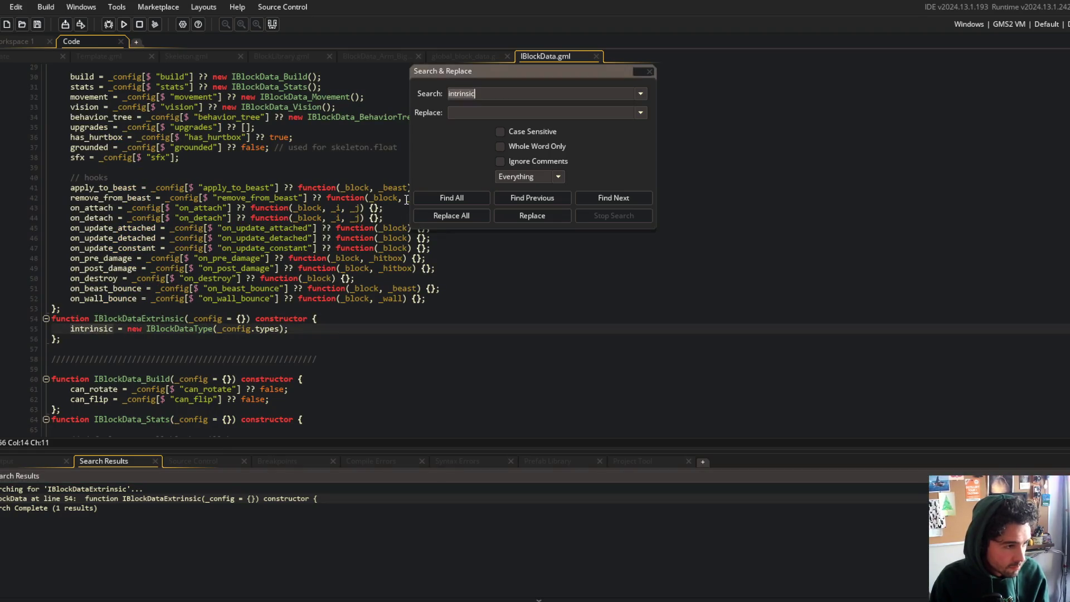
pyautogui.click(452, 198)
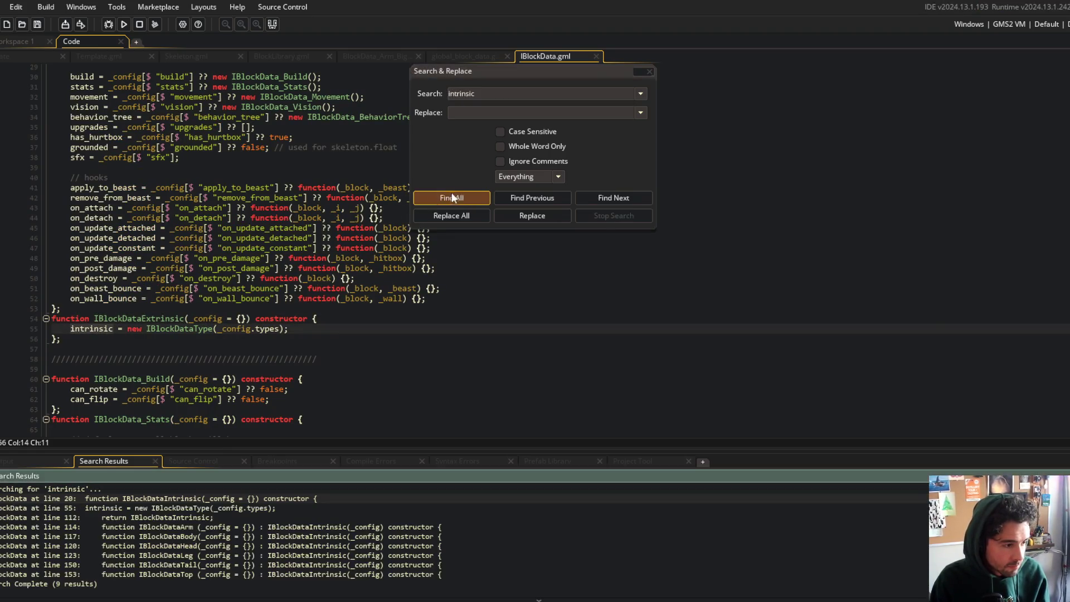
pyautogui.click(294, 188)
pyautogui.scroll(4, 276, 229)
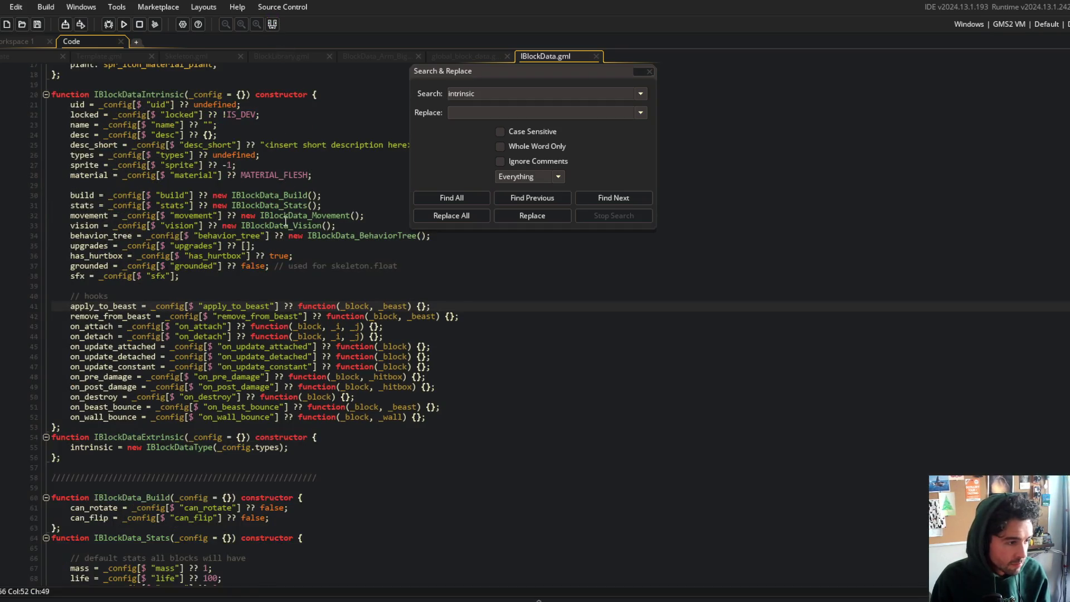
pyautogui.scroll(-4, 285, 221)
pyautogui.moveTo(285, 330); pyautogui.dragTo(305, 321)
pyautogui.press('BackSpace')
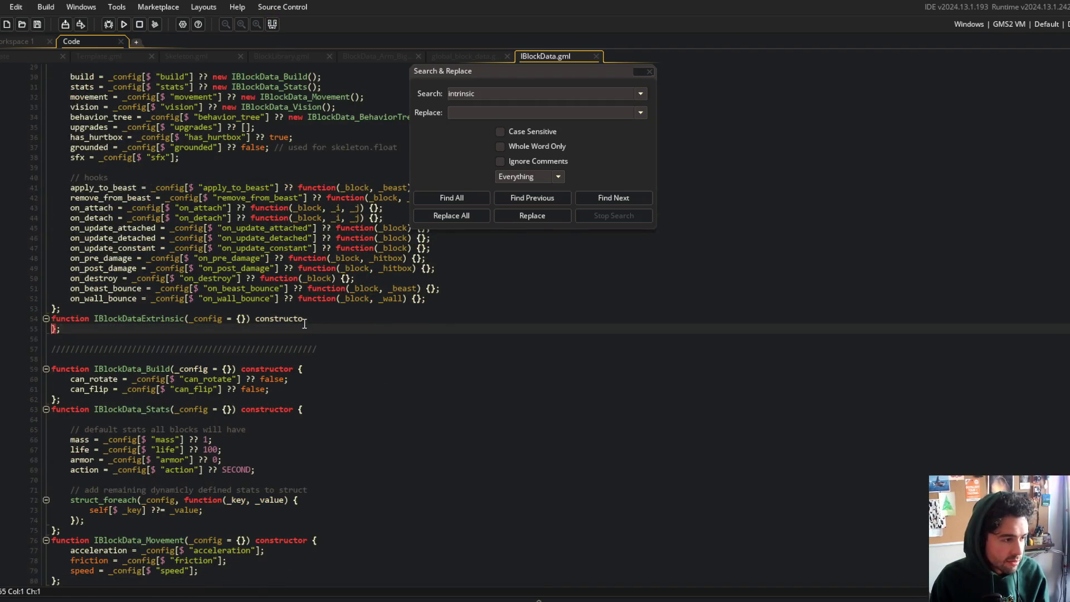
pyautogui.press('Delete')
pyautogui.write('r {};')
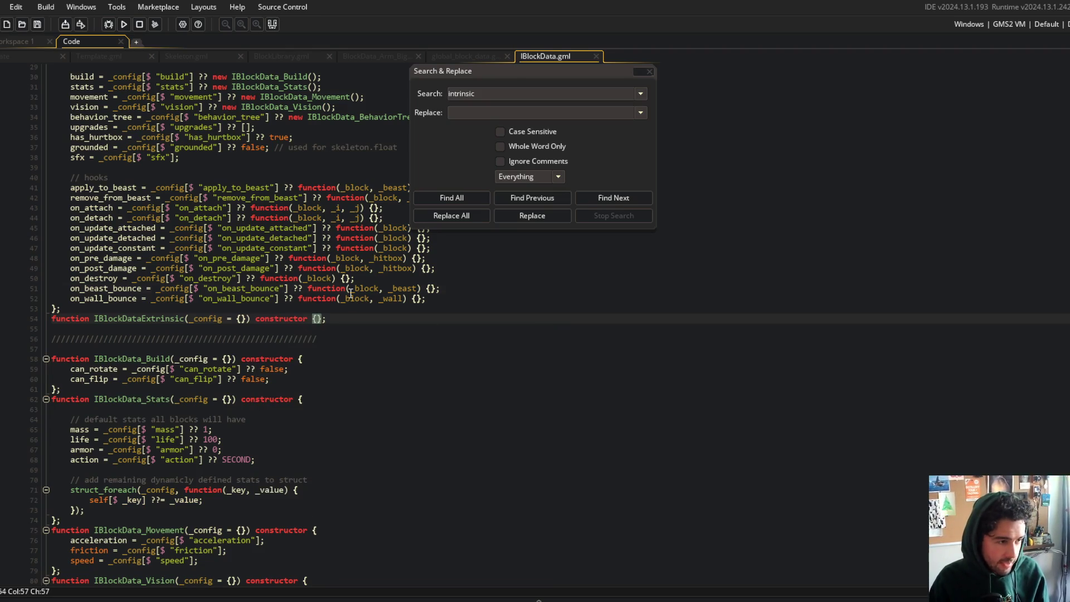
pyautogui.write('{')
pyautogui.click(351, 291)
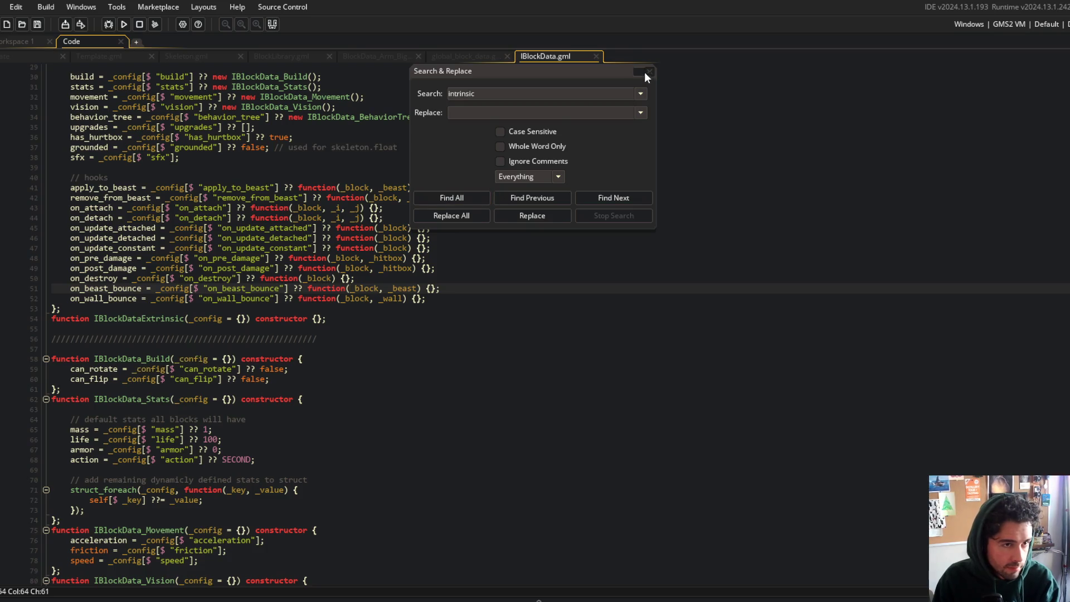
pyautogui.click(648, 73)
# - Change the types default on line 26 of IBlockDataIntrinsic from undefined to []
pyautogui.click(167, 167)
pyautogui.press('F5')
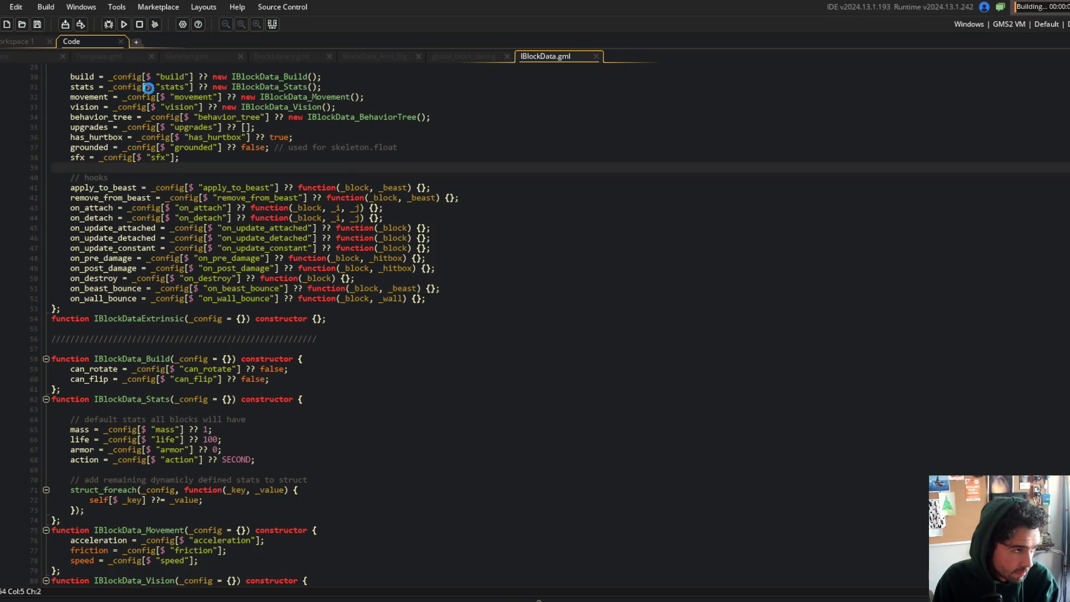
pyautogui.scroll(9, 276, 270)
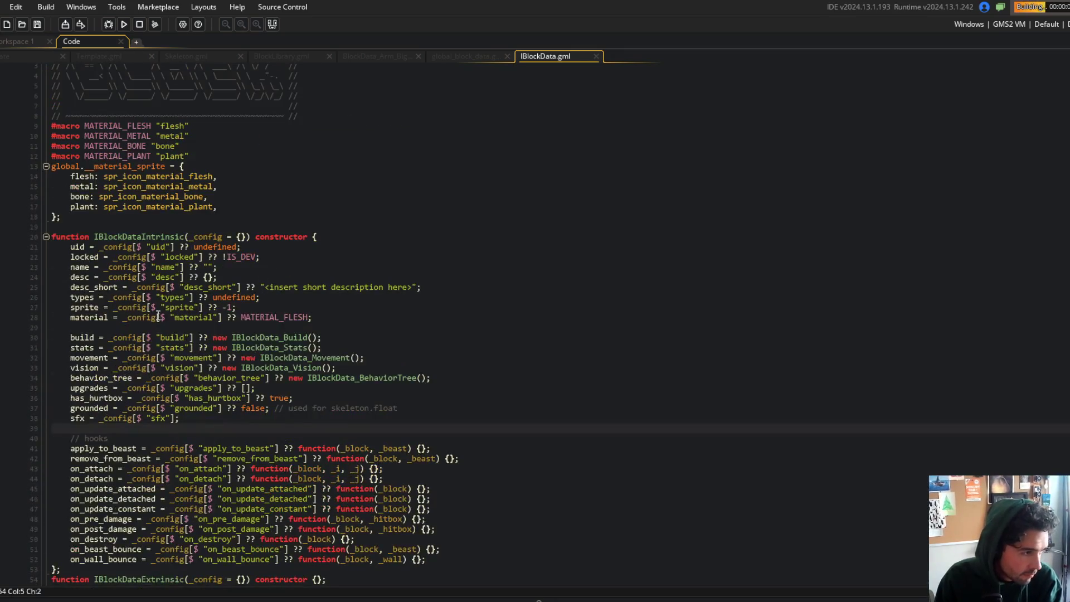
pyautogui.click(94, 297)
pyautogui.doubleClick(231, 297)
pyautogui.write('[]')
# - Run the game with F5 and abort after it crashes again
pyautogui.click(262, 247)
pyautogui.press('F5')
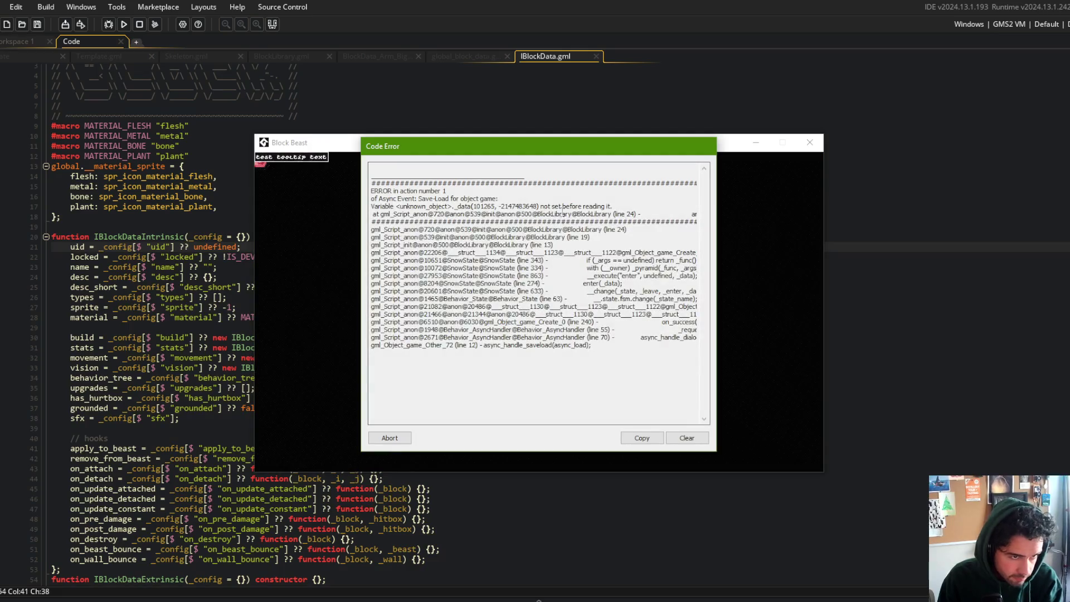
pyautogui.click(390, 438)
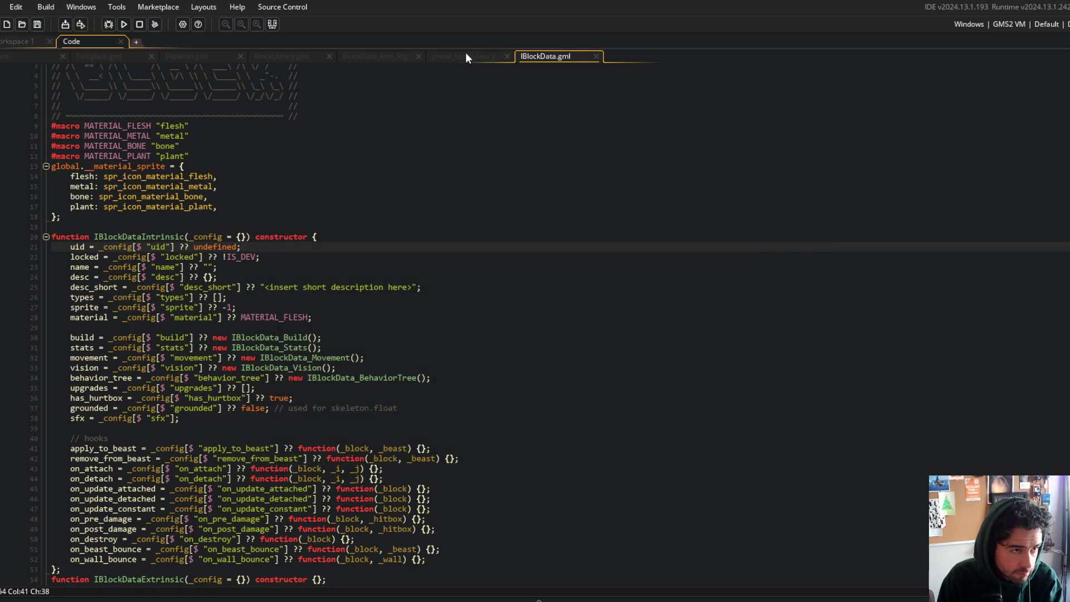
# - Review the by_type push in BlockLibrary alongside the build output and crash log
pyautogui.click(280, 56)
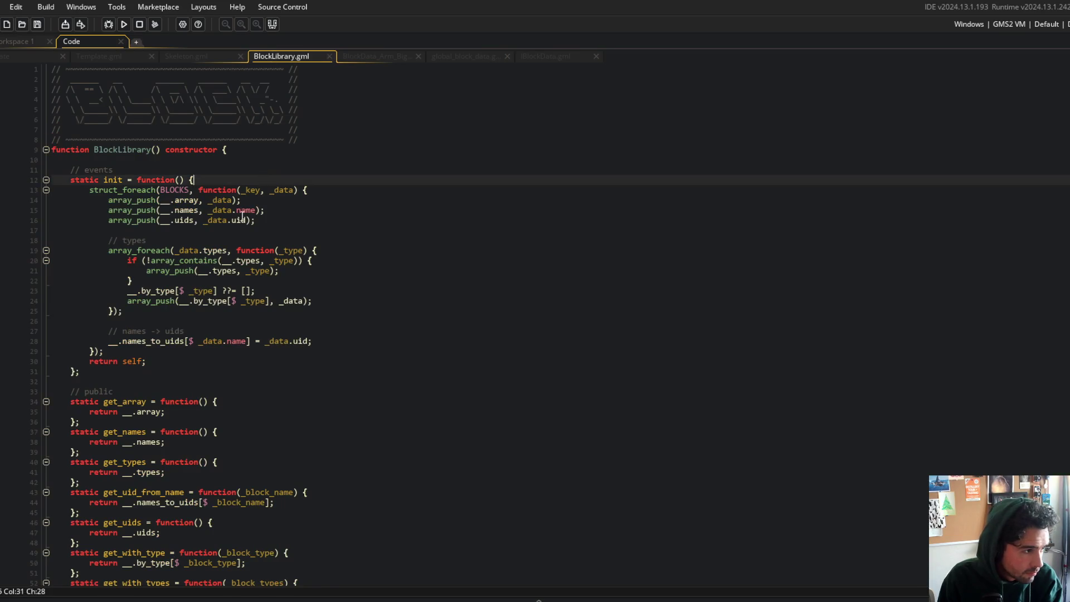
pyautogui.scroll(-1, 243, 215)
pyautogui.click(215, 277)
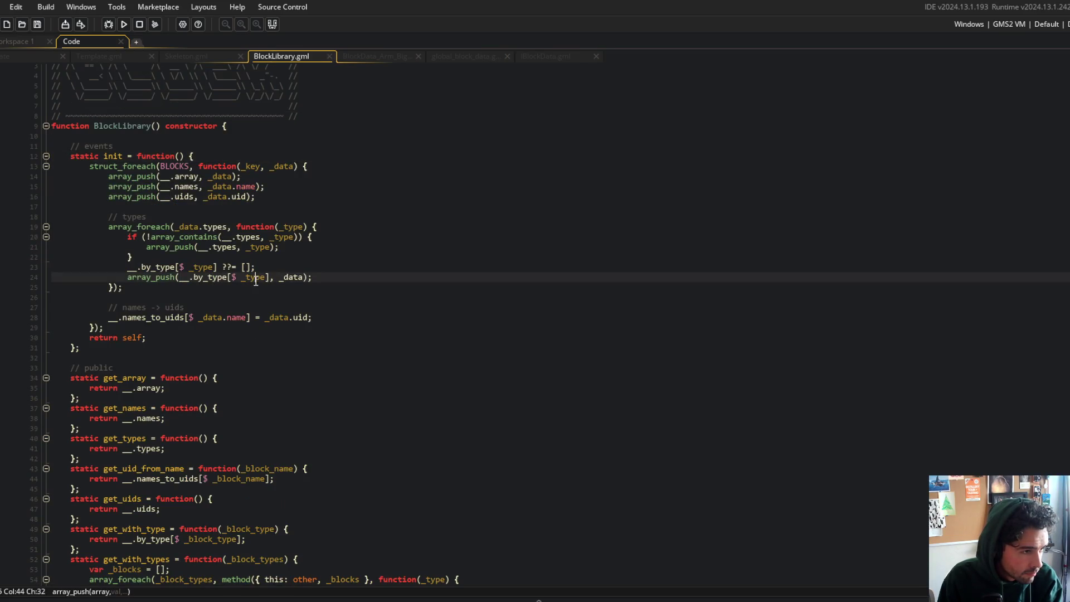
pyautogui.click(241, 599)
pyautogui.click(233, 291)
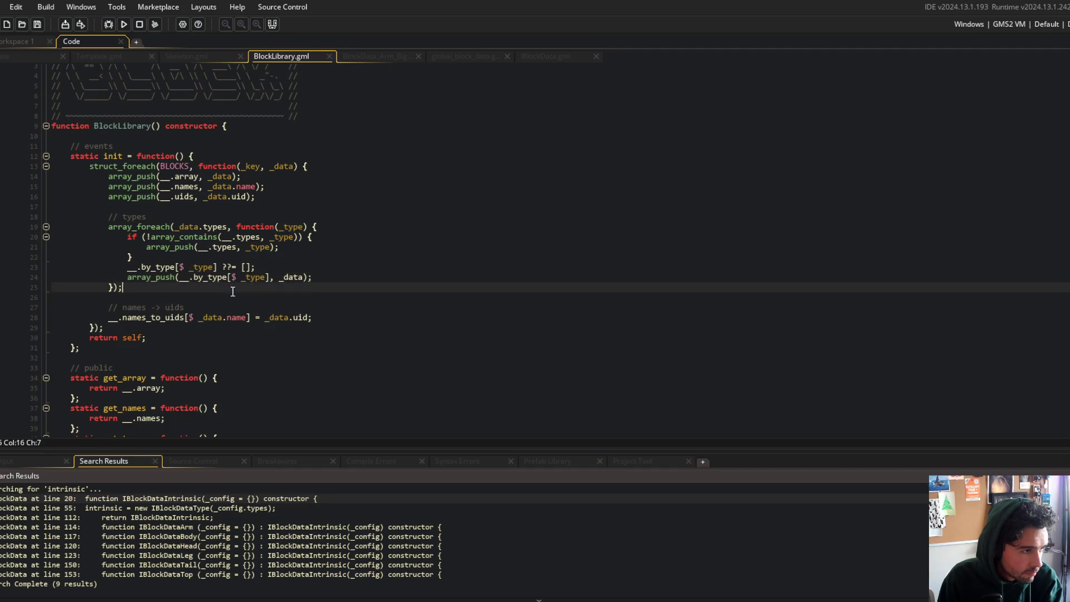
pyautogui.click(46, 461)
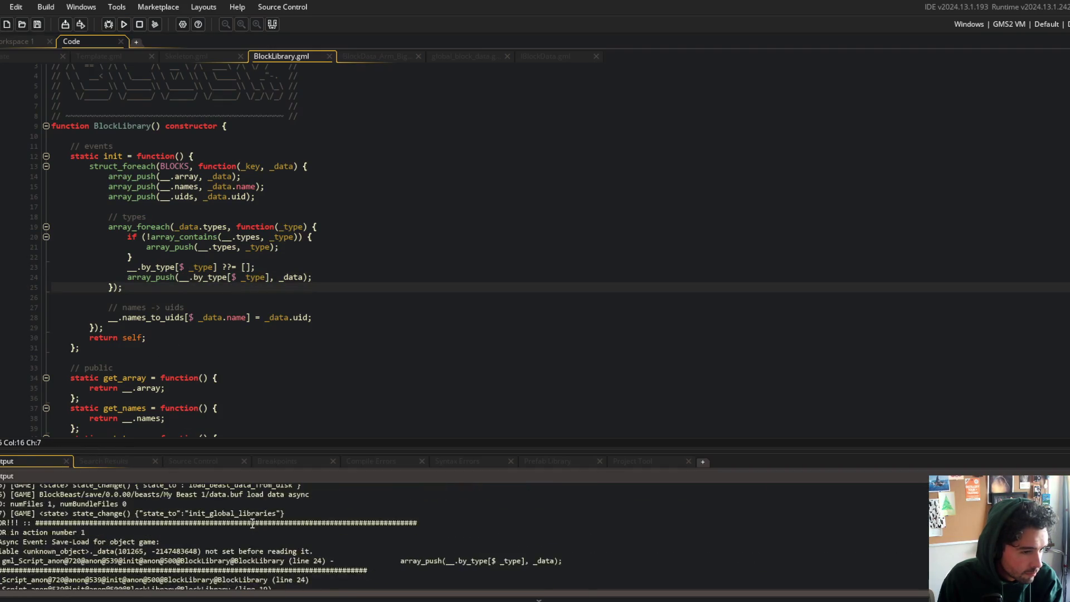
pyautogui.scroll(1, 245, 249)
# - Wrap the types loop callback in method({ this: other, _data }, …) and save
pyautogui.click(246, 250)
pyautogui.write('method(P')
pyautogui.press('BackSpace')
pyautogui.press('BackSpace')
pyautogui.write('{ this: other, _data },')
pyautogui.hotkey('ctrl', 's')
pyautogui.press('Down')
pyautogui.press('Down')
# - Prefix the __ types and by_type references with this., then save and run with F5
pyautogui.press('Down')
pyautogui.press('Down')
pyautogui.press('Down')
pyautogui.write(')')
pyautogui.press('Up')
pyautogui.press('Up')
pyautogui.write('this.')
pyautogui.press('Down')
pyautogui.hotkey('ctrl', 'Right')
pyautogui.hotkey('ctrl', 'Right')
pyautogui.write('this.')
pyautogui.press('Up')
pyautogui.press('Up')
pyautogui.press('Up')
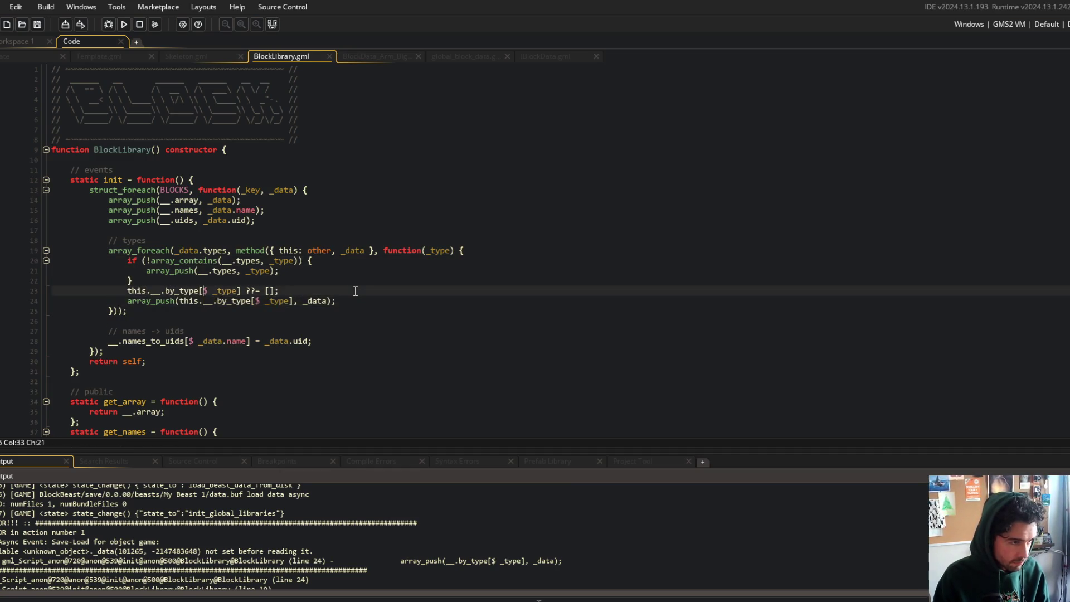
pyautogui.write('this.')
pyautogui.press('Up')
pyautogui.write('this.')
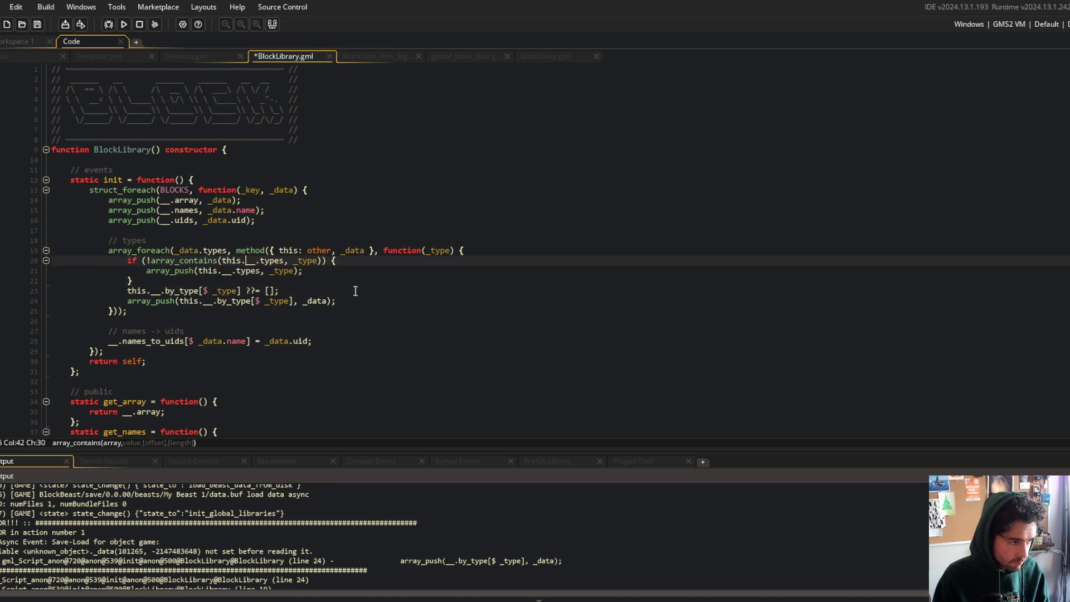
pyautogui.press('F5')
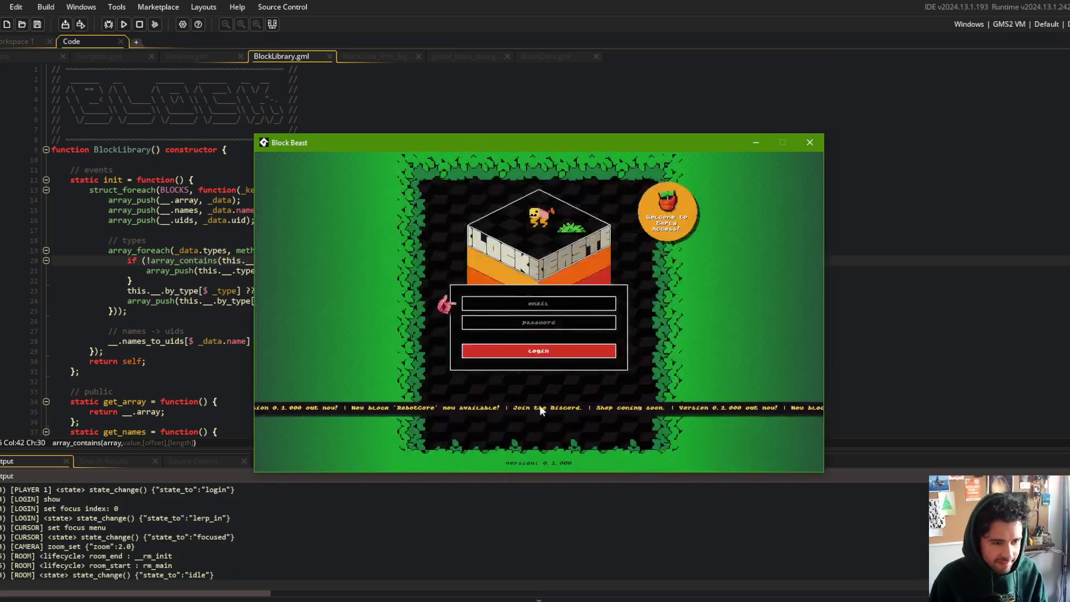
# - From the main menu, edit the beast and place the Robot Core block on it
pyautogui.click(550, 350)
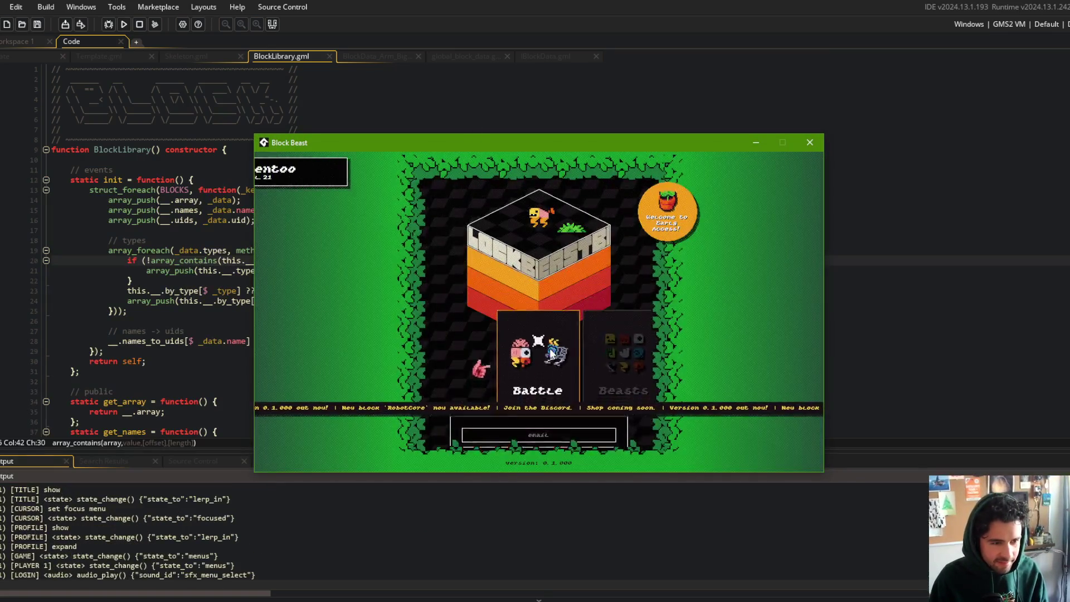
pyautogui.click(606, 348)
pyautogui.click(591, 345)
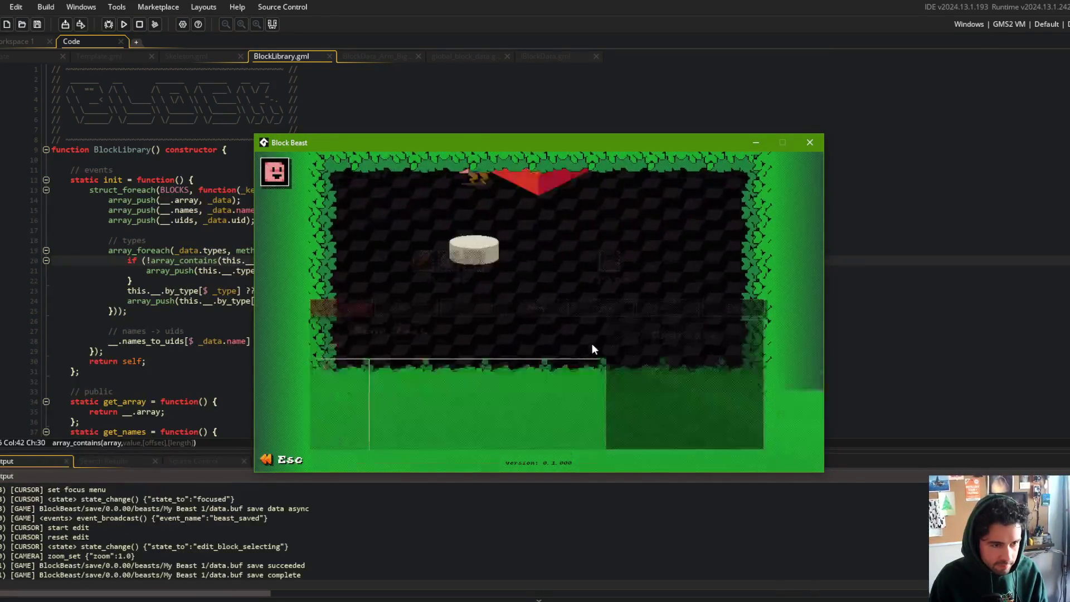
pyautogui.click(543, 220)
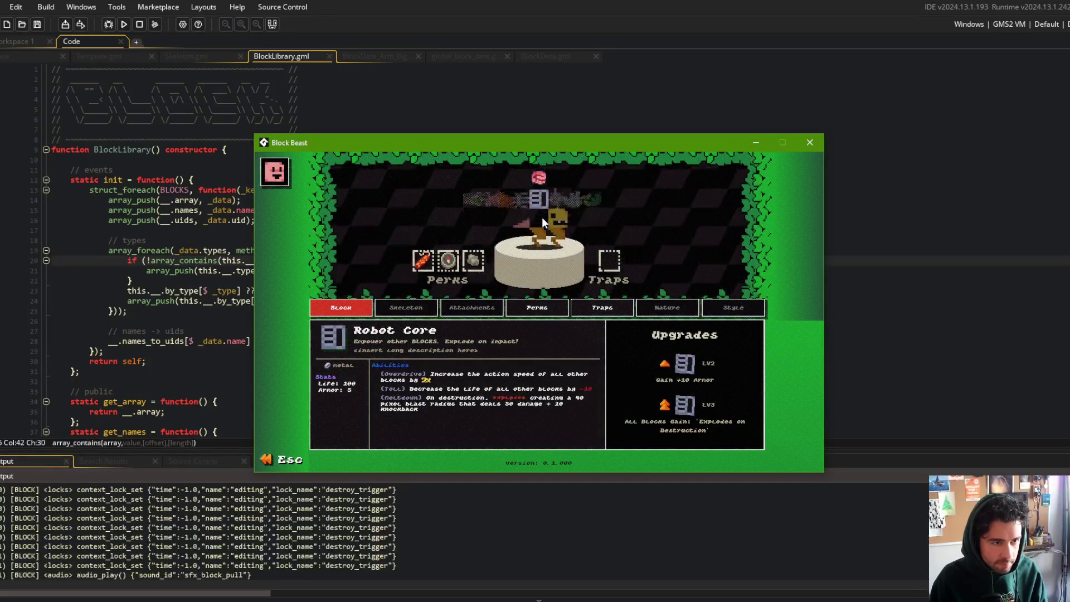
pyautogui.scroll(-10, 542, 217)
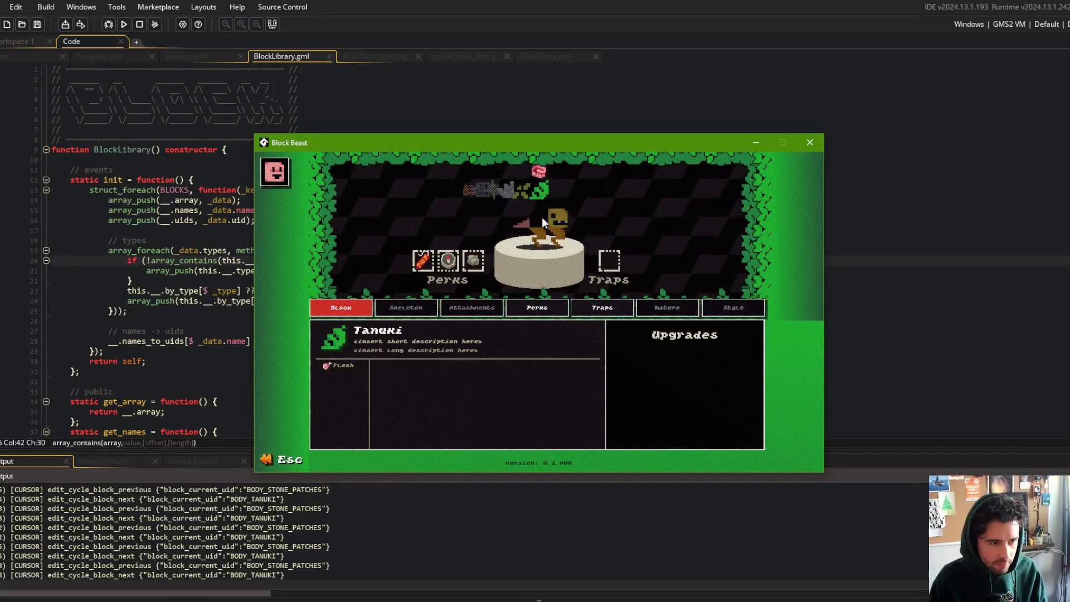
pyautogui.scroll(-2, 542, 217)
pyautogui.click(542, 216)
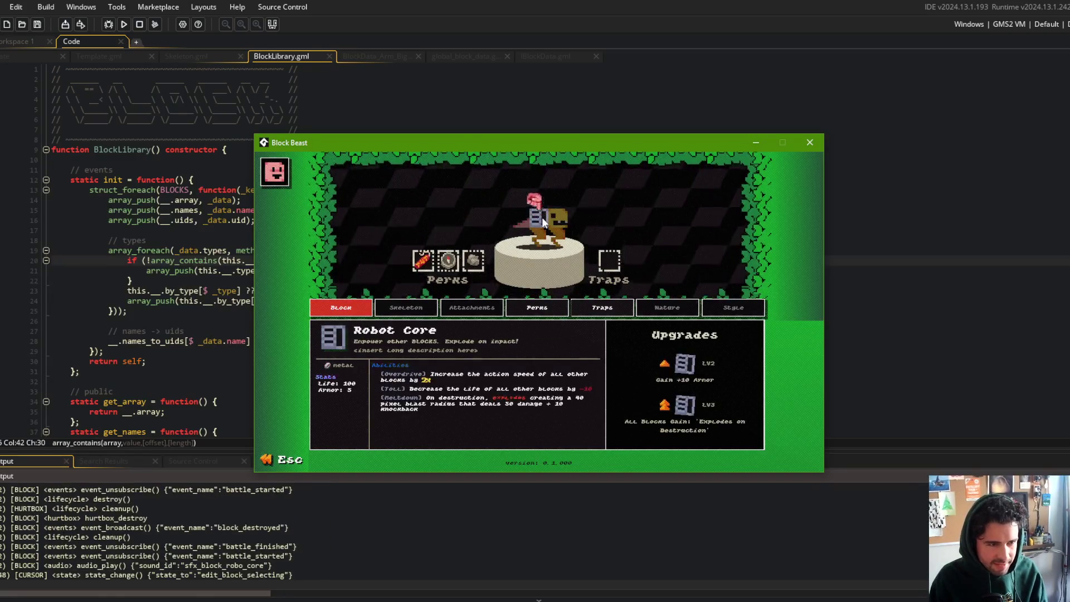
pyautogui.press('Right')
# - Save the beast, start a battle with it, then close the running game
pyautogui.press('Escape')
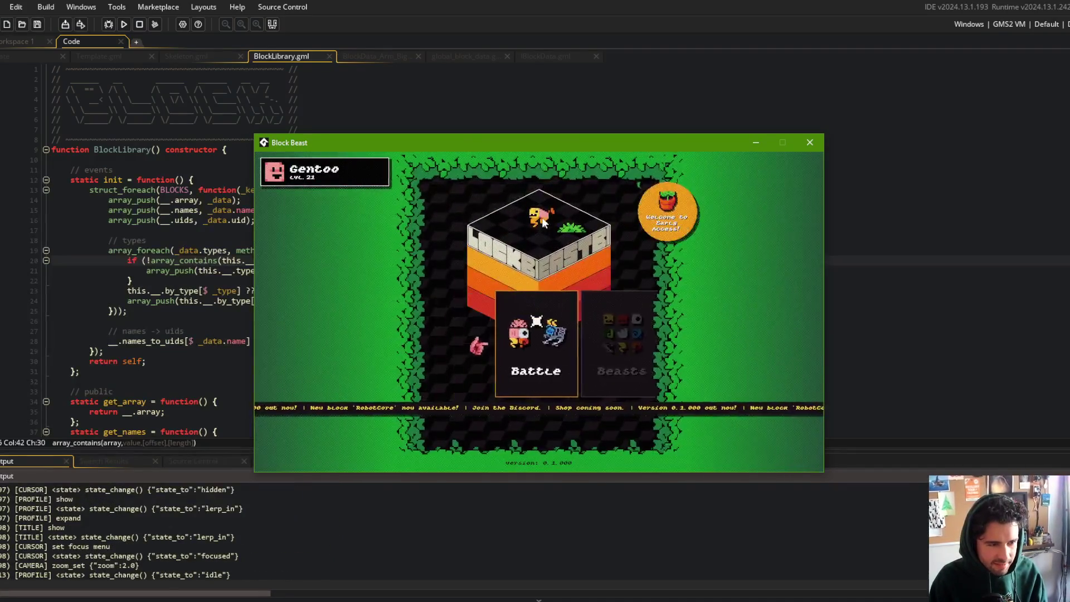
pyautogui.press('Return')
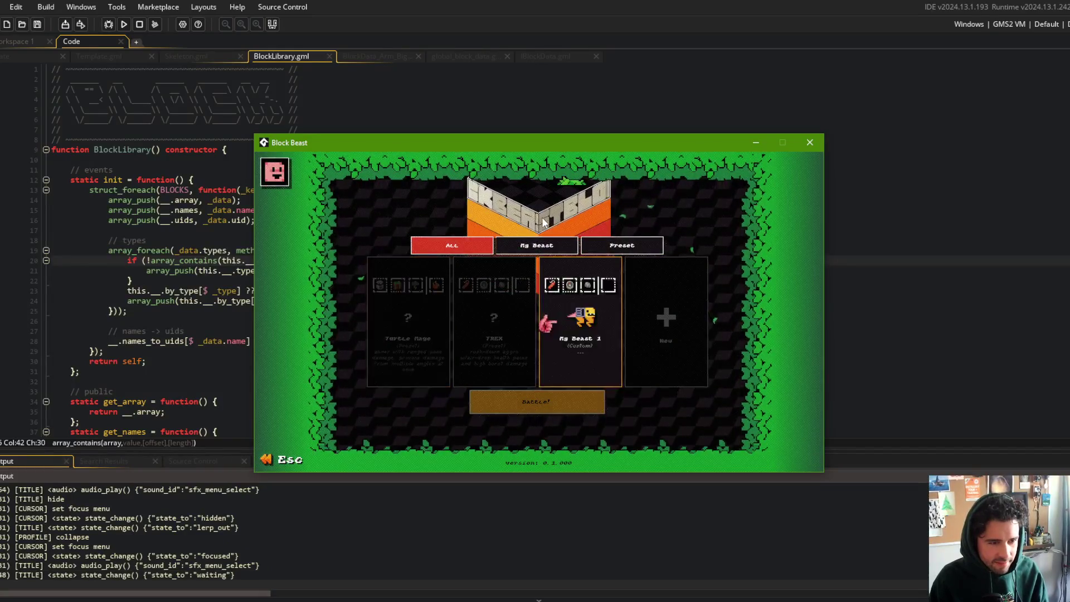
pyautogui.press('Return')
pyautogui.press('Escape')
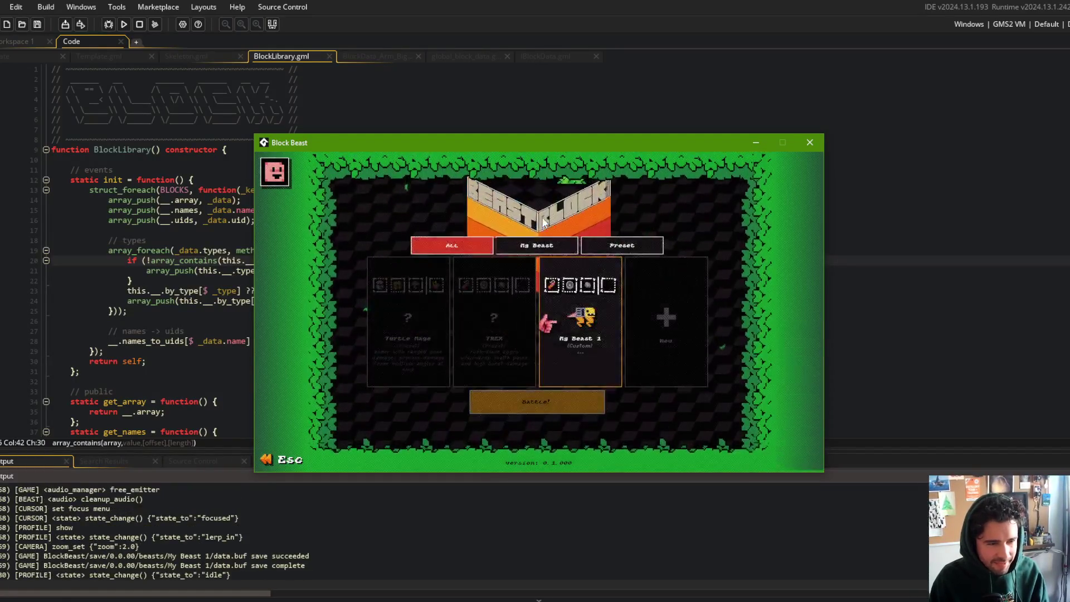
pyautogui.press('Return')
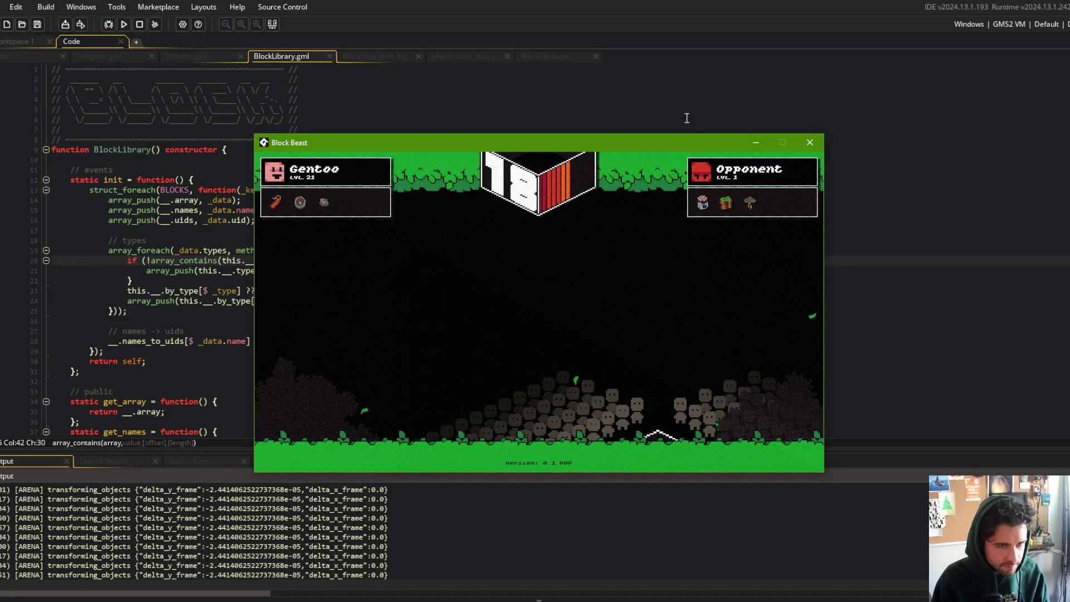
pyautogui.click(811, 142)
# - Stage all project changes in Command Prompt with git add
pyautogui.hotkey('alt', 'Tab')
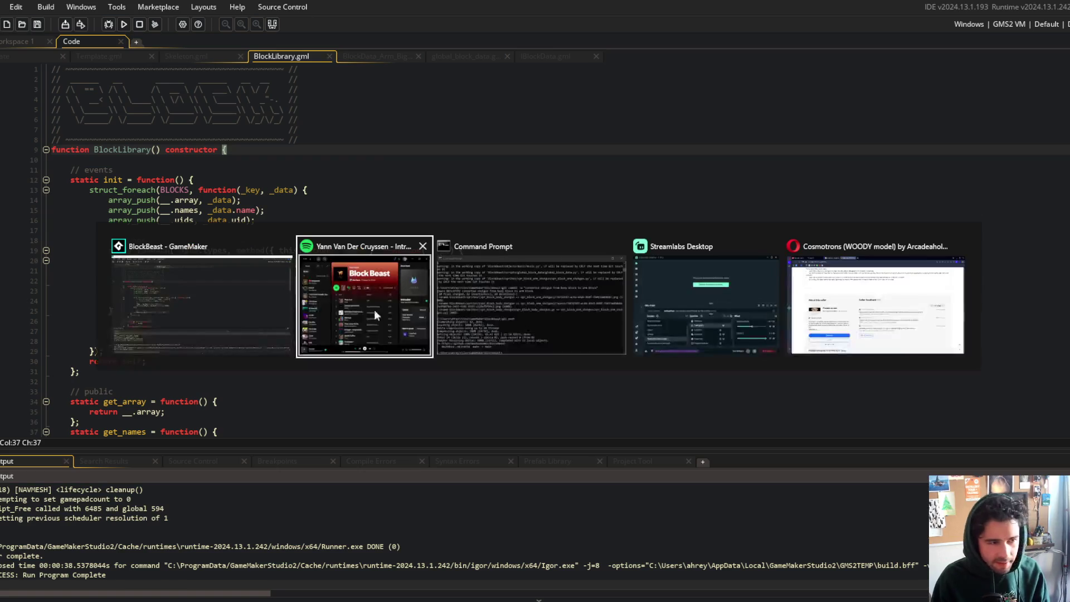
pyautogui.click(457, 301)
pyautogui.write('git add .')
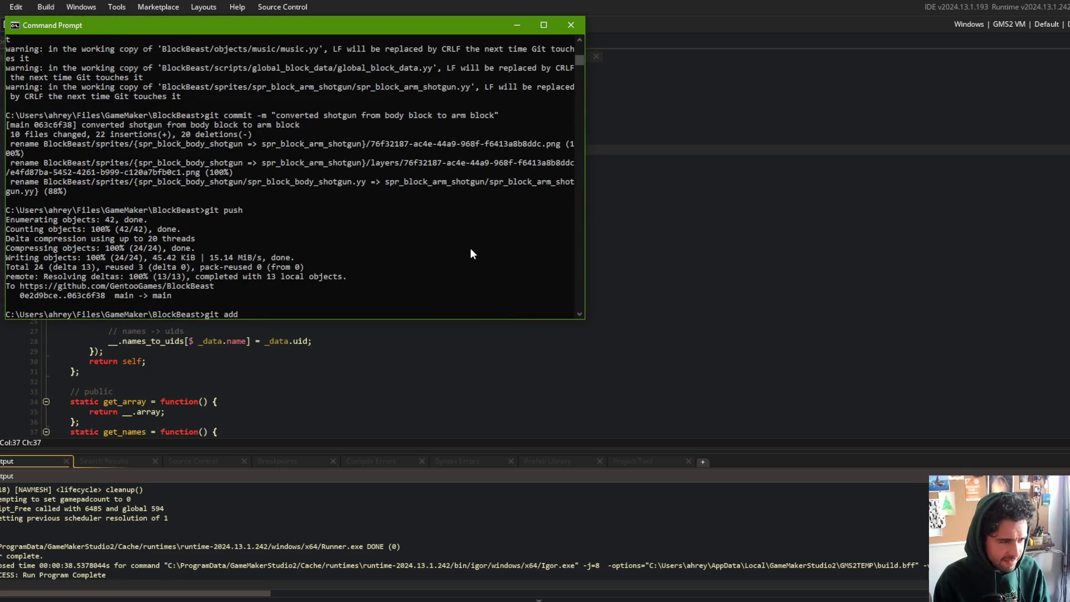
pyautogui.press('Return')
pyautogui.write('git')
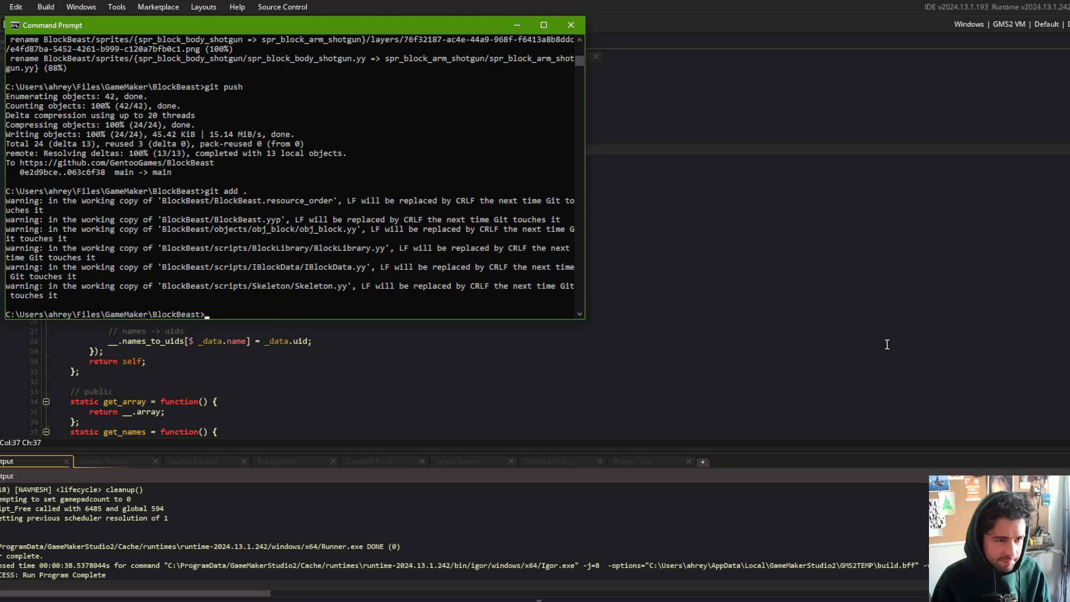
# - Open todo.txt in GameMaker via asset search and edit the finished block-types lines
pyautogui.click(890, 338)
pyautogui.hotkey('ctrl', 't')
pyautogui.write('o')
pyautogui.press('Return')
pyautogui.click(398, 191)
pyautogui.click(401, 176)
pyautogui.hotkey('ctrl', 'z')
pyautogui.hotkey('ctrl', 'z')
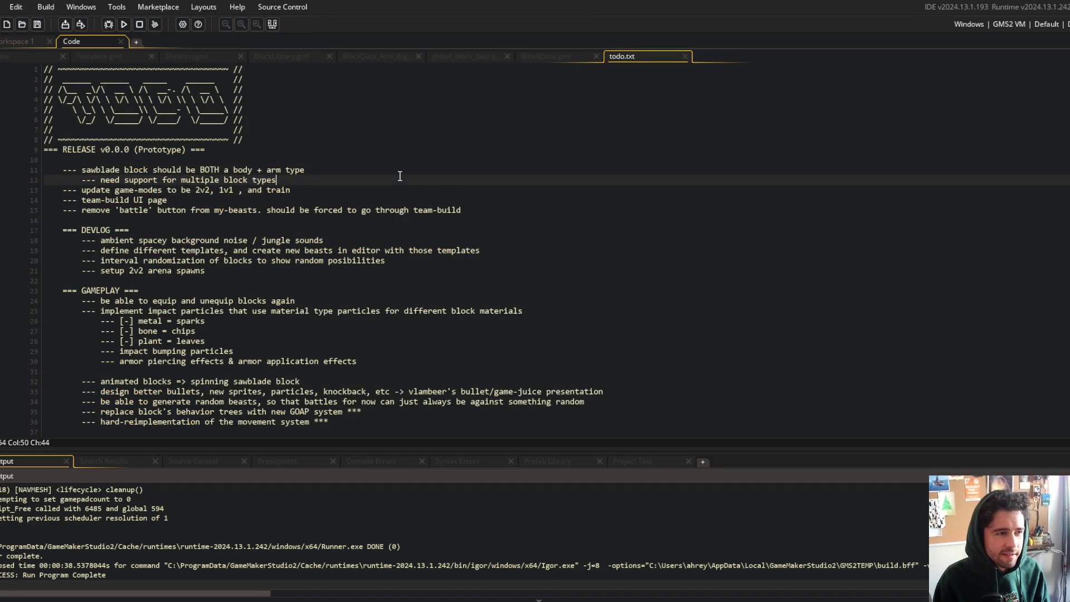
# - Close the todo notes and restage everything with git add . in Command Prompt
pyautogui.hotkey('ctrl', 'w')
pyautogui.hotkey('ctrl', 'w')
pyautogui.hotkey('ctrl', 'w')
pyautogui.hotkey('ctrl', 'w')
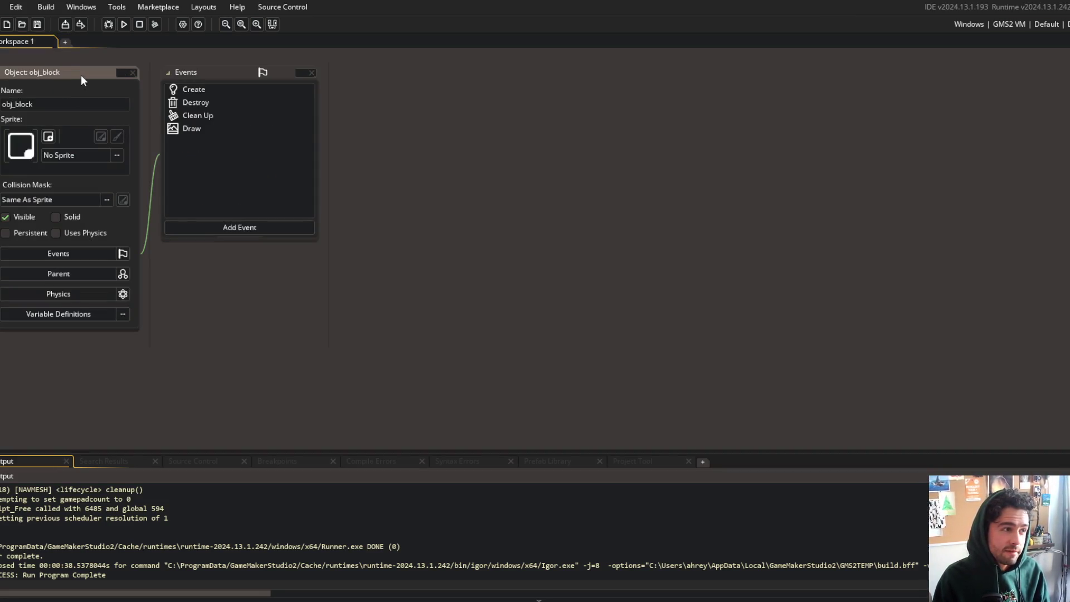
pyautogui.hotkey('alt', 'Tab')
pyautogui.click(449, 222)
pyautogui.write('git add .')
pyautogui.press('Return')
pyautogui.write('gi')
pyautogui.write('updating')
pyautogui.press('BackSpace')
pyautogui.press('BackSpace')
pyautogui.press('BackSpace')
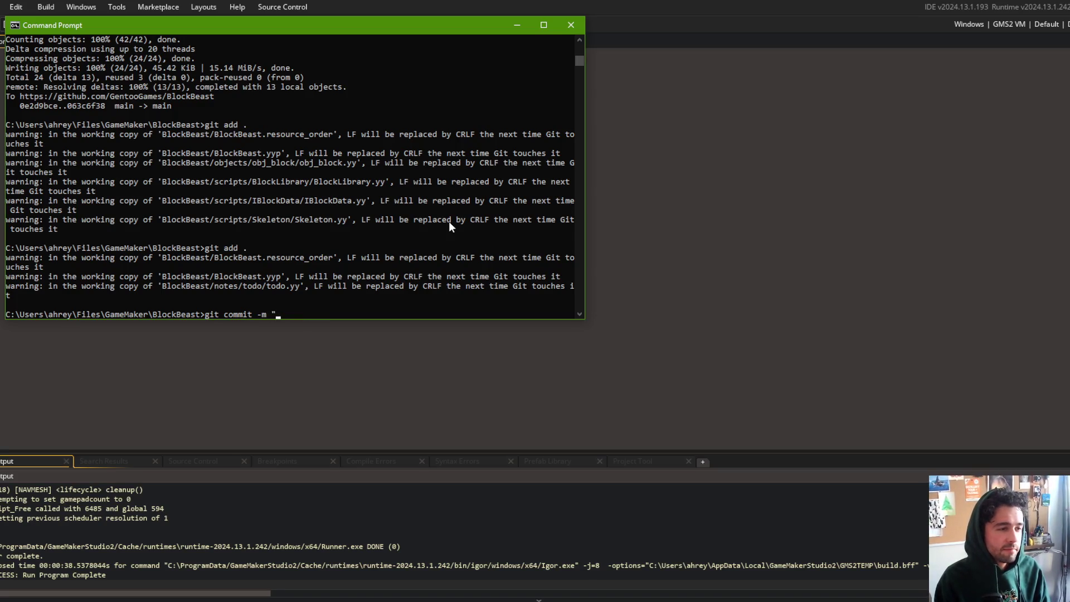
# - Commit with message "block.type is now block.types", push to main, and close Command Prompt
pyautogui.write('.type is now block.types"')
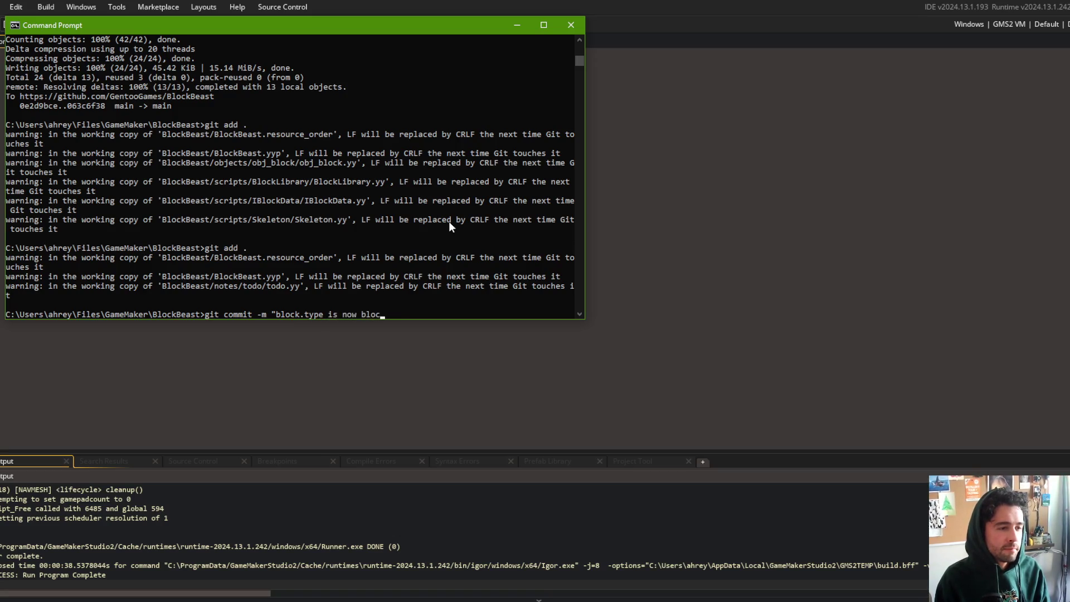
pyautogui.press('Return')
pyautogui.write('git push')
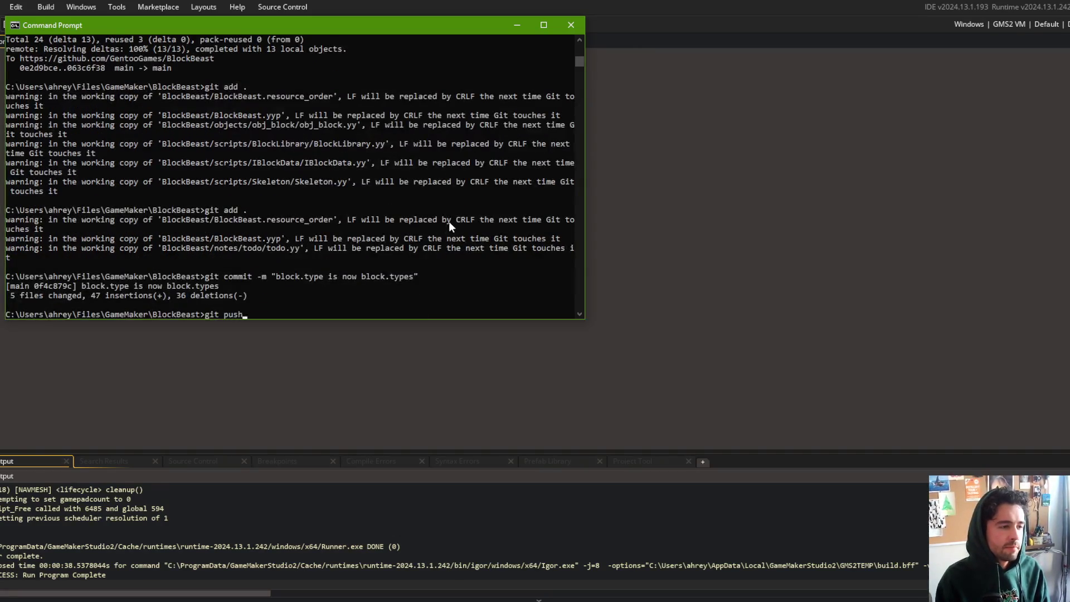
pyautogui.press('Return')
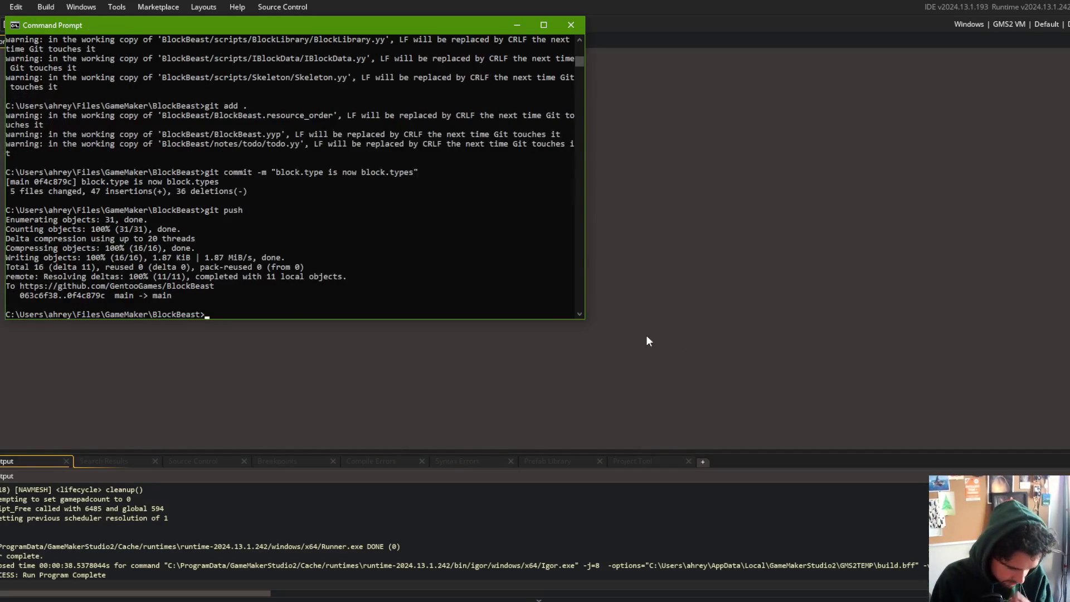
pyautogui.hotkey('alt', 'F4')
pyautogui.hotkey('ctrl', 't')
# - Open global_block_data_init and fold and unfold the global.block_data entries list
pyautogui.write('l_blo')
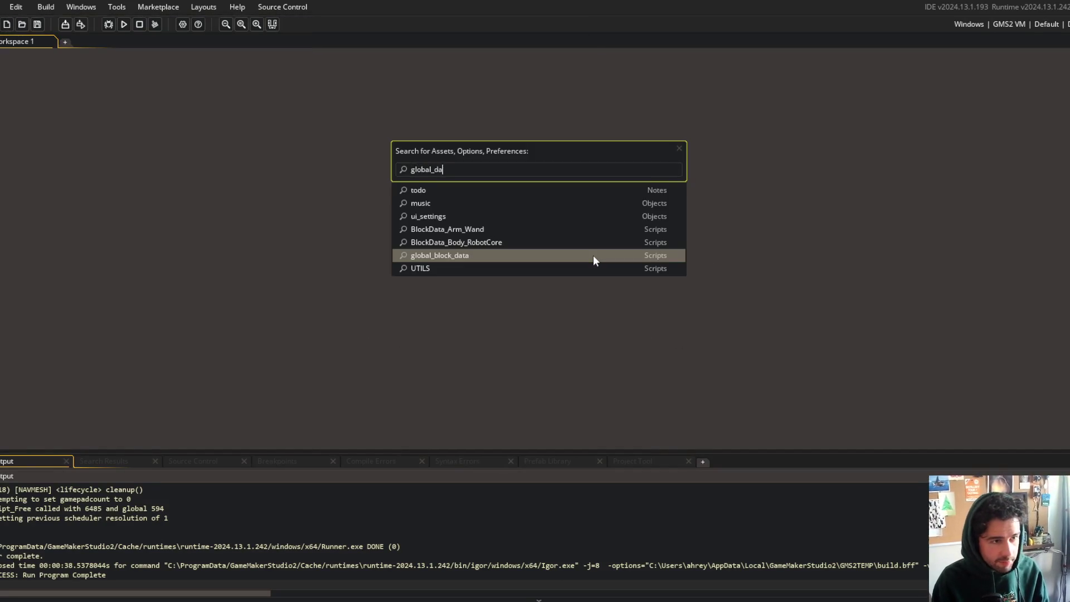
pyautogui.press('BackSpace')
pyautogui.press('BackSpace')
pyautogui.write('lock')
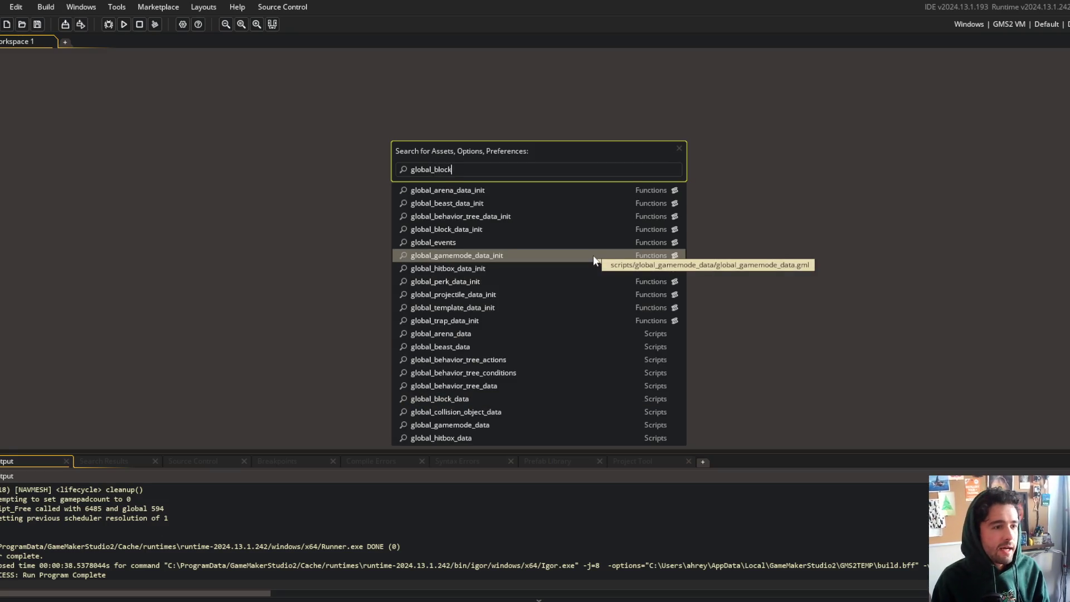
pyautogui.press('Return')
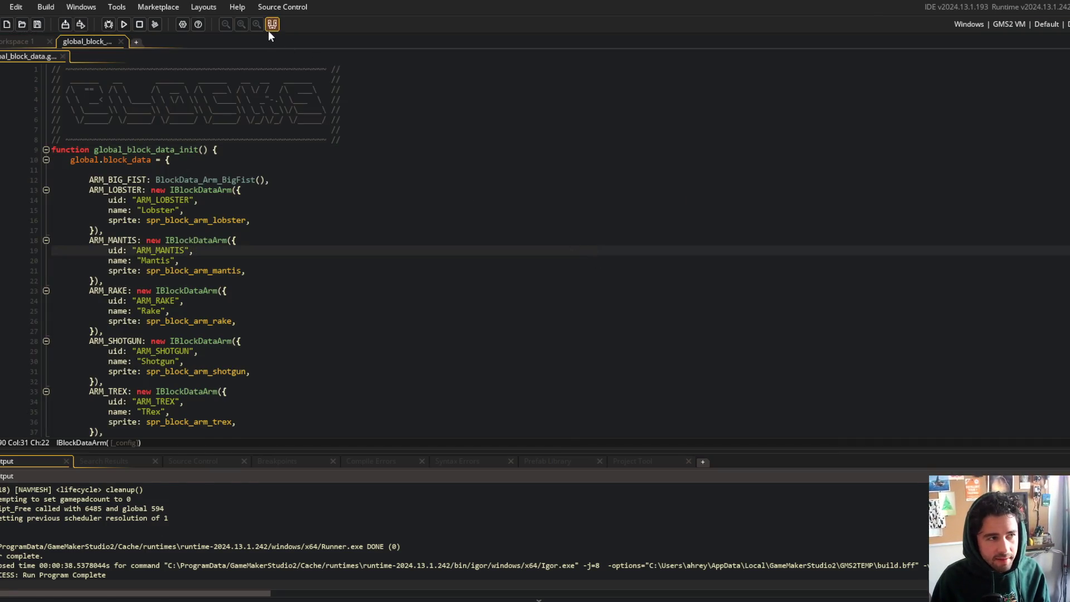
pyautogui.click(271, 26)
pyautogui.click(338, 340)
pyautogui.hotkey('ctrl', 'shift', '[')
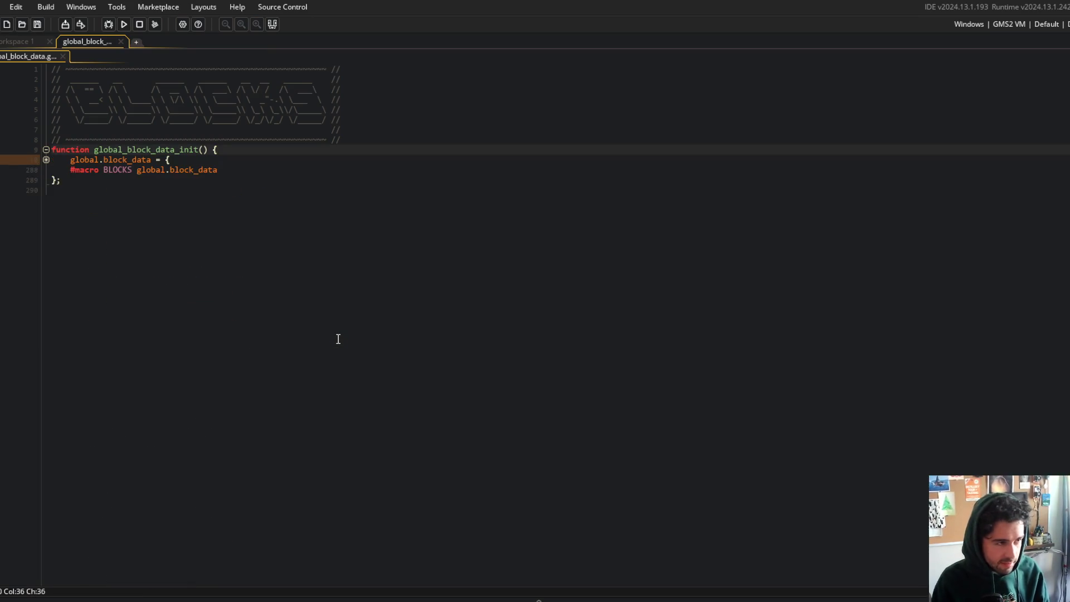
pyautogui.click(45, 160)
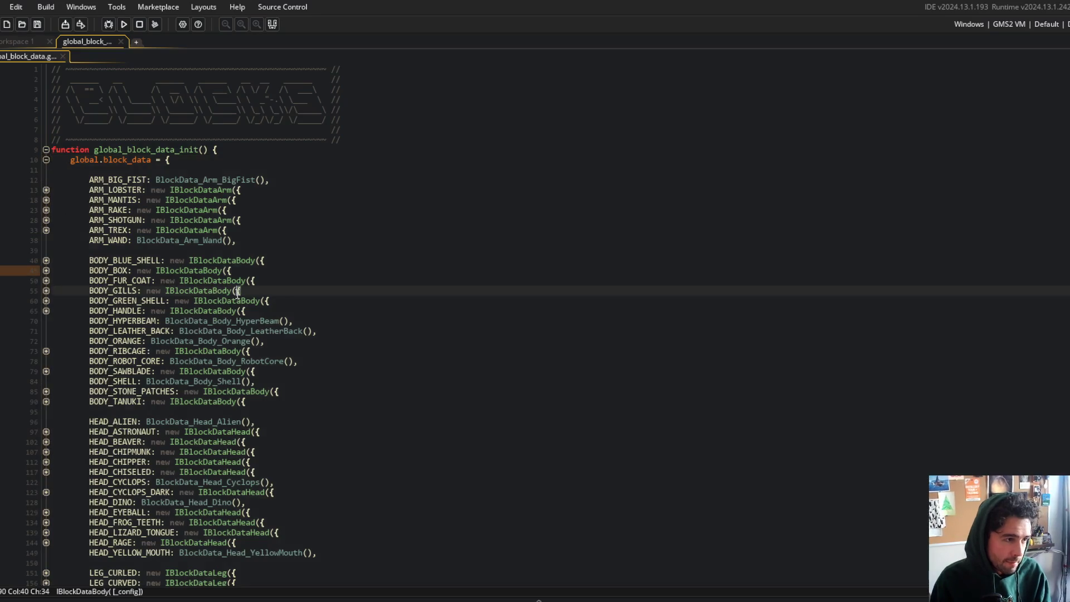
# - Inspect the BODY_SAWBLADE and HEAD_CHISELED entries, then jump to the IBlockData constructor definitions
pyautogui.scroll(-10, 329, 247)
pyautogui.click(329, 247)
pyautogui.click(195, 215)
pyautogui.click(214, 205)
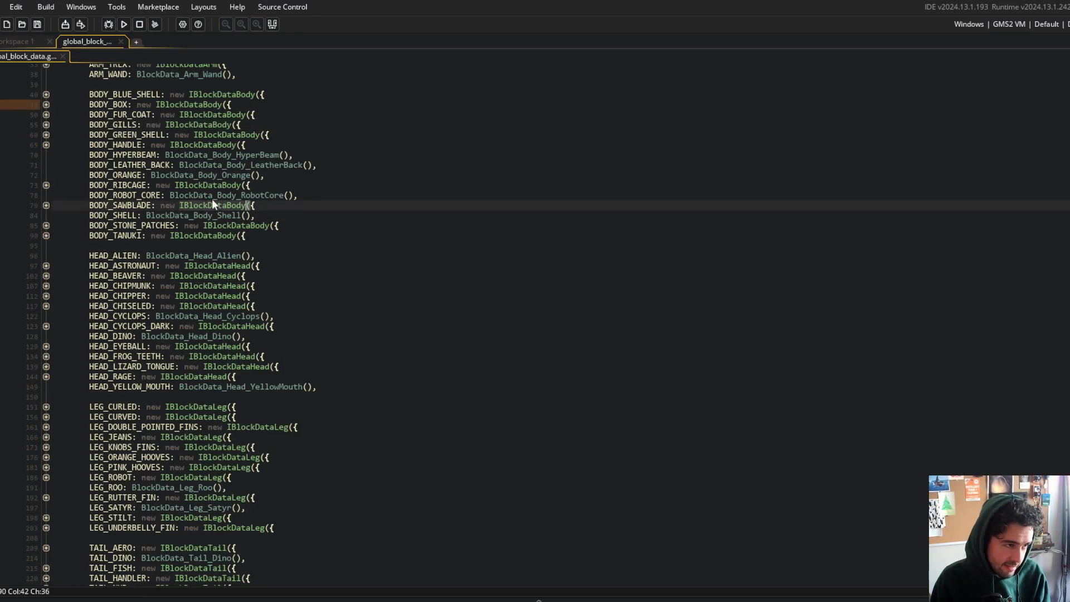
pyautogui.press('Up')
pyautogui.press('Up')
pyautogui.press('Up')
pyautogui.press('Up')
pyautogui.click(228, 306)
pyautogui.middleClick(228, 306)
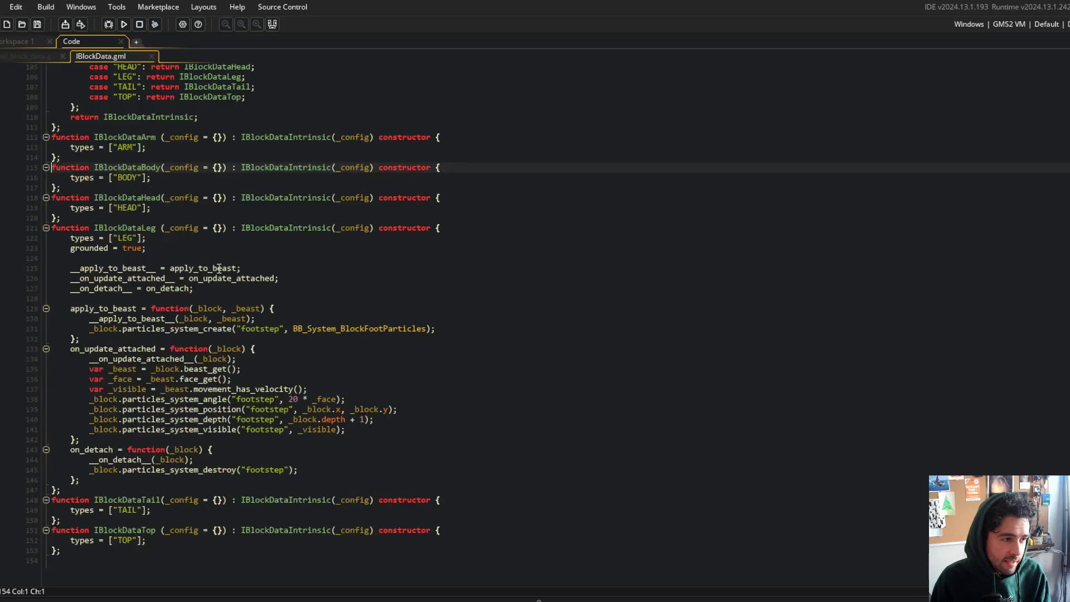
# - Review the per-type constructors in IBlockData.gml and select the Leg constructor
pyautogui.scroll(10, 494, 167)
pyautogui.scroll(-5, 279, 278)
pyautogui.click(150, 324)
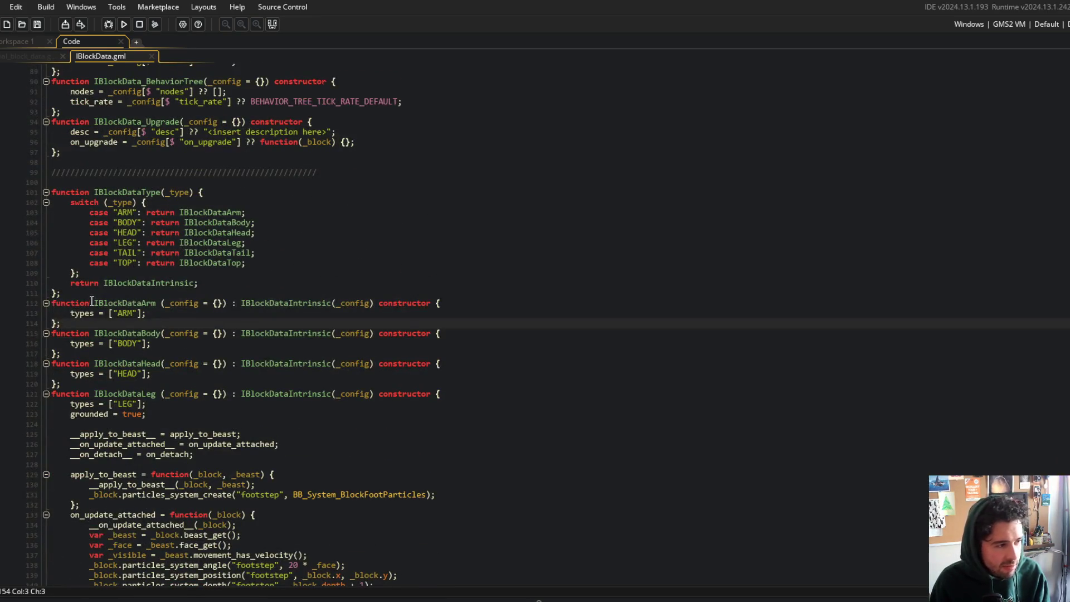
pyautogui.scroll(-3, 92, 302)
pyautogui.moveTo(94, 299)
pyautogui.mouseDown()
pyautogui.moveTo(346, 424)
pyautogui.moveTo(407, 512)
pyautogui.moveTo(454, 522)
pyautogui.mouseUp()
pyautogui.scroll(-2, 454, 402)
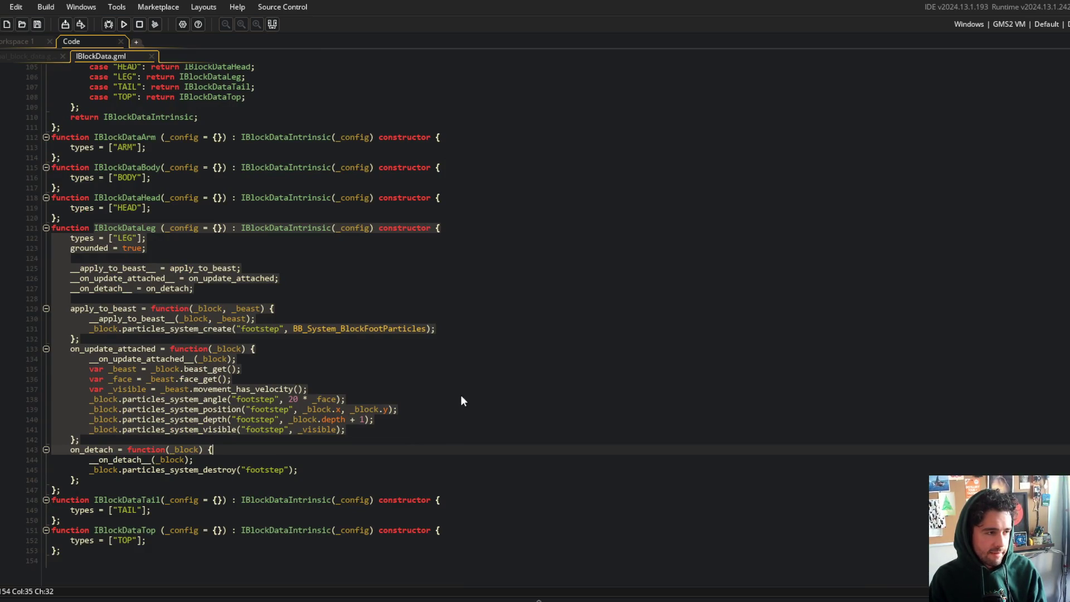
pyautogui.scroll(2, 472, 397)
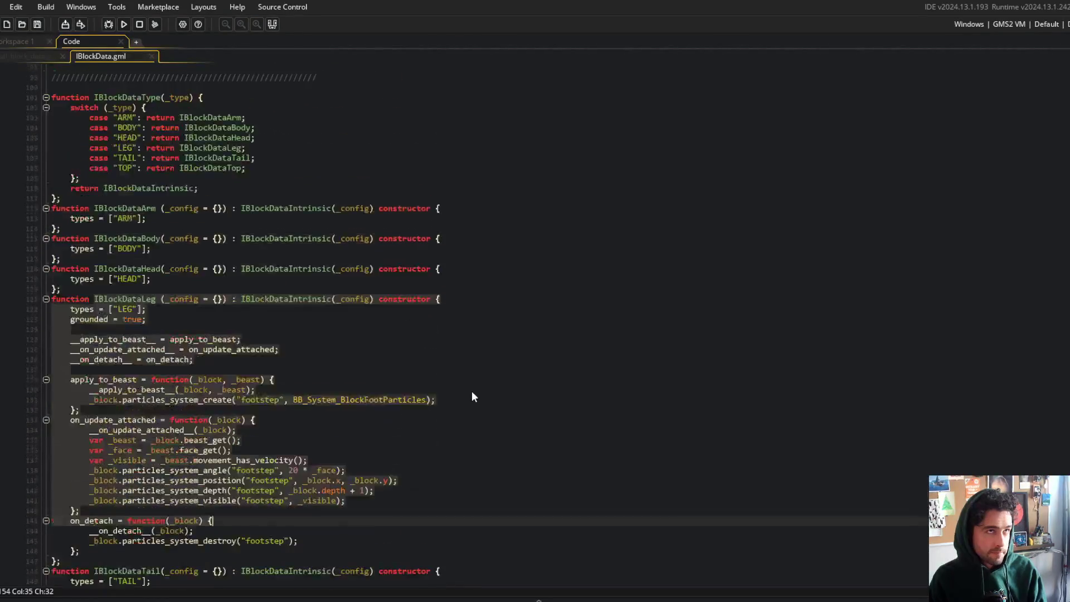
pyautogui.scroll(-2, 472, 397)
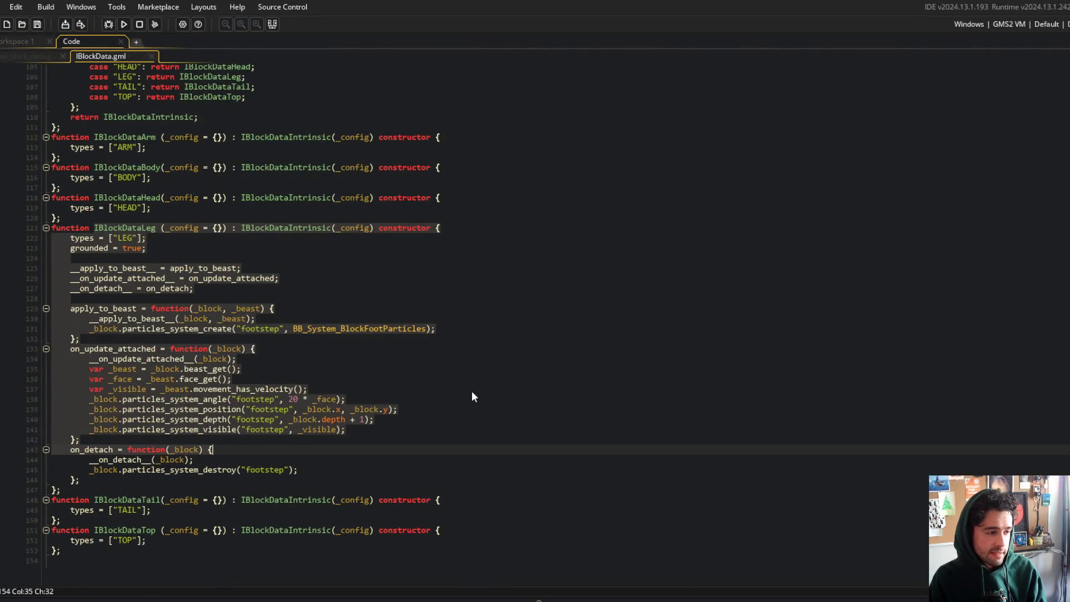
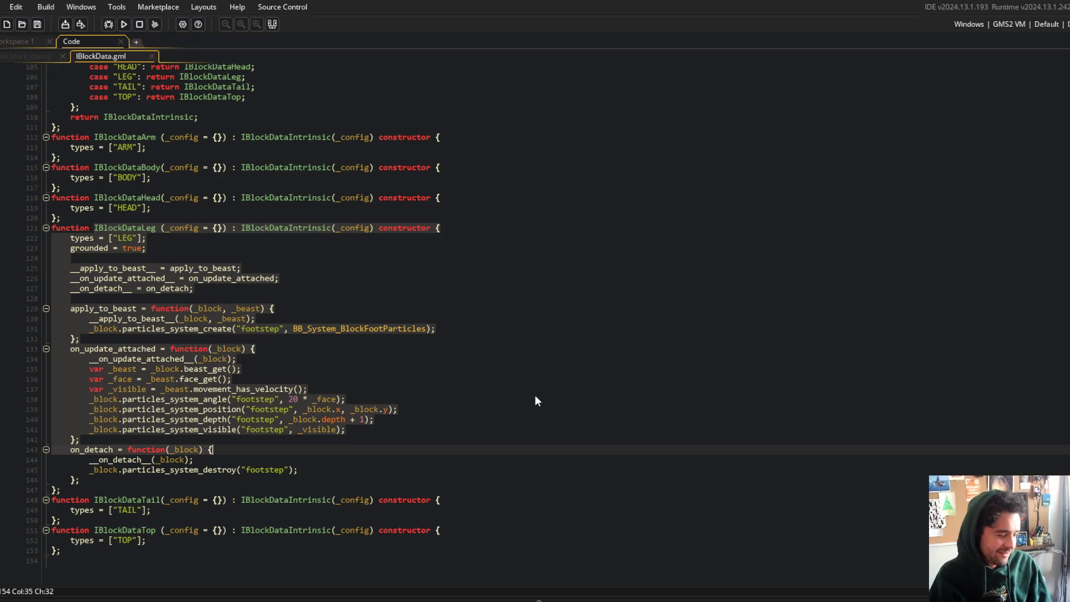
# - Move the caret up through the Leg update callback to the grounded line
pyautogui.click(535, 398)
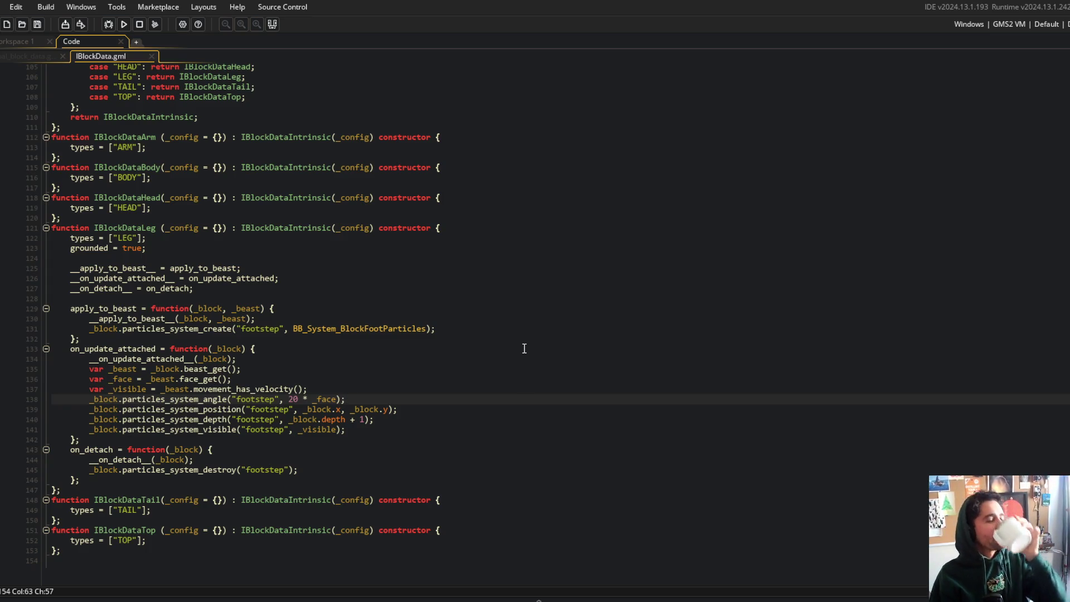
pyautogui.click(382, 279)
pyautogui.click(382, 268)
pyautogui.click(382, 249)
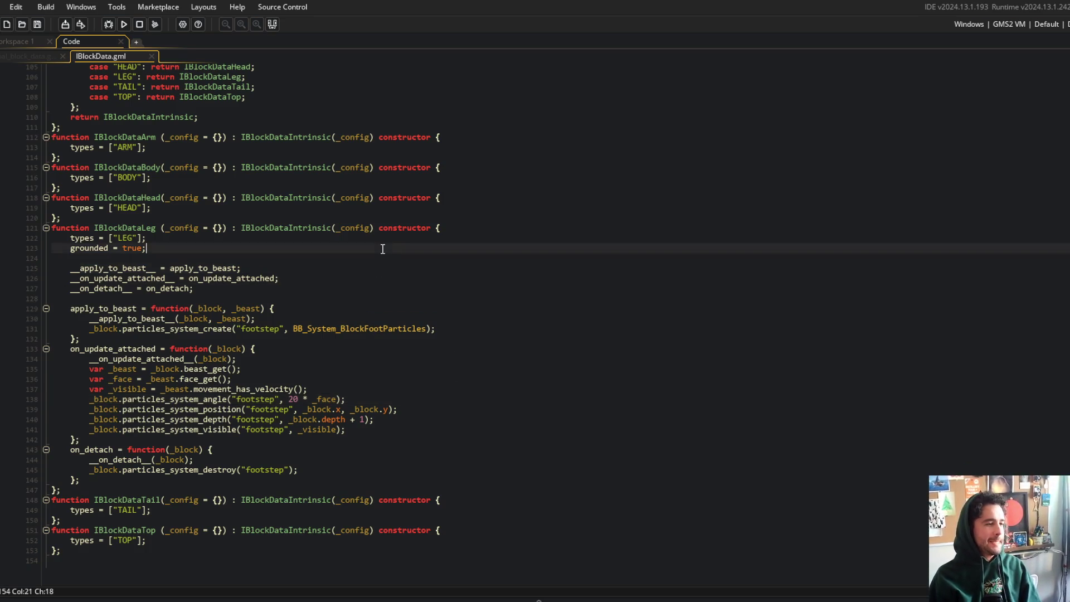
pyautogui.scroll(12, 383, 249)
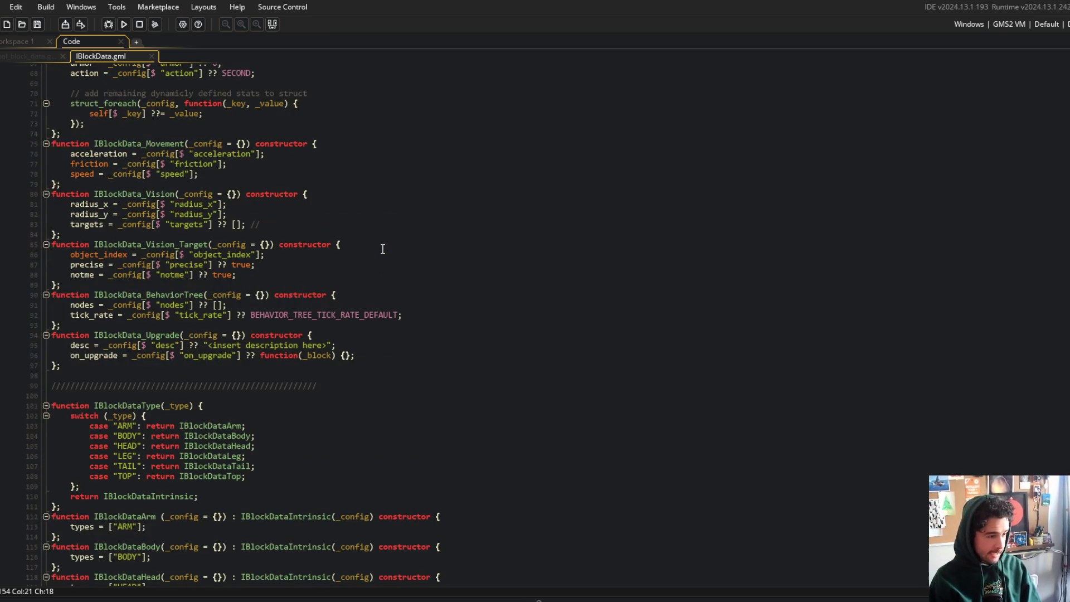
# - Search the whole project for references to IBlockDataType
pyautogui.click(91, 394)
pyautogui.doubleClick(110, 406)
pyautogui.hotkey('ctrl', 'shift', 'f')
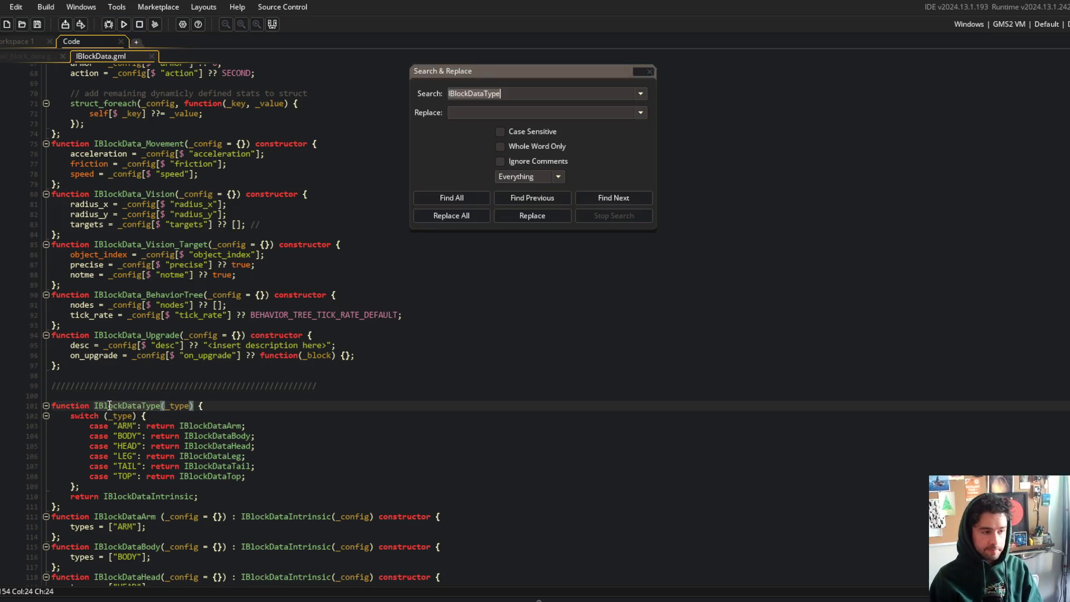
pyautogui.press('Return')
pyautogui.click(650, 72)
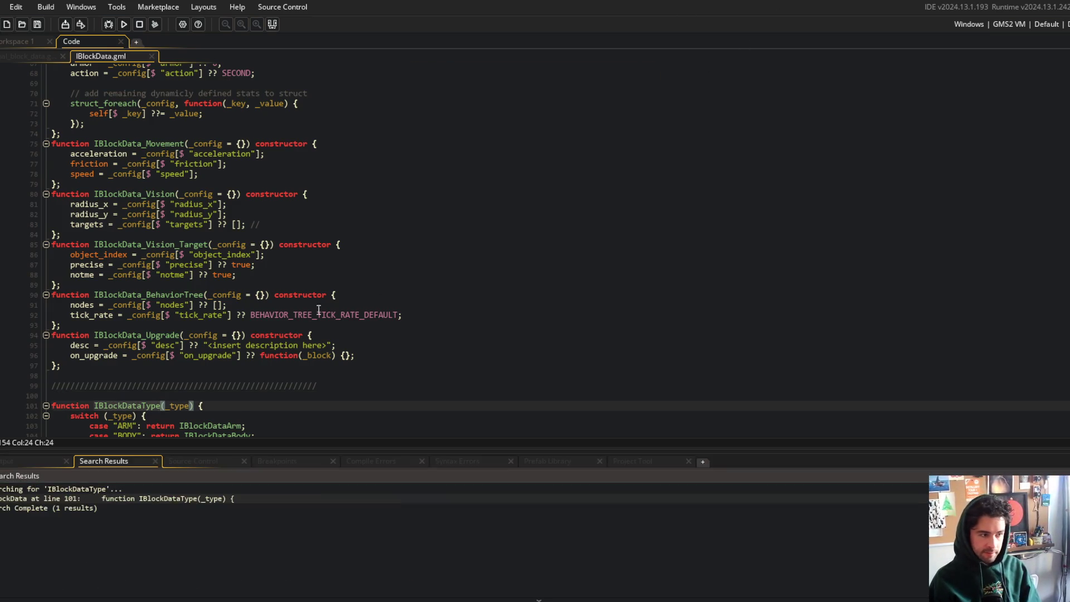
# - Delete the unused IBlockDataType function and save IBlockData.gml
pyautogui.scroll(-5, 279, 245)
pyautogui.click(215, 245)
pyautogui.hotkey('ctrl', 'd')
pyautogui.hotkey('ctrl', 'd')
pyautogui.hotkey('ctrl', 'd')
pyautogui.hotkey('ctrl', 'd')
pyautogui.hotkey('ctrl', 'd')
pyautogui.hotkey('ctrl', 'd')
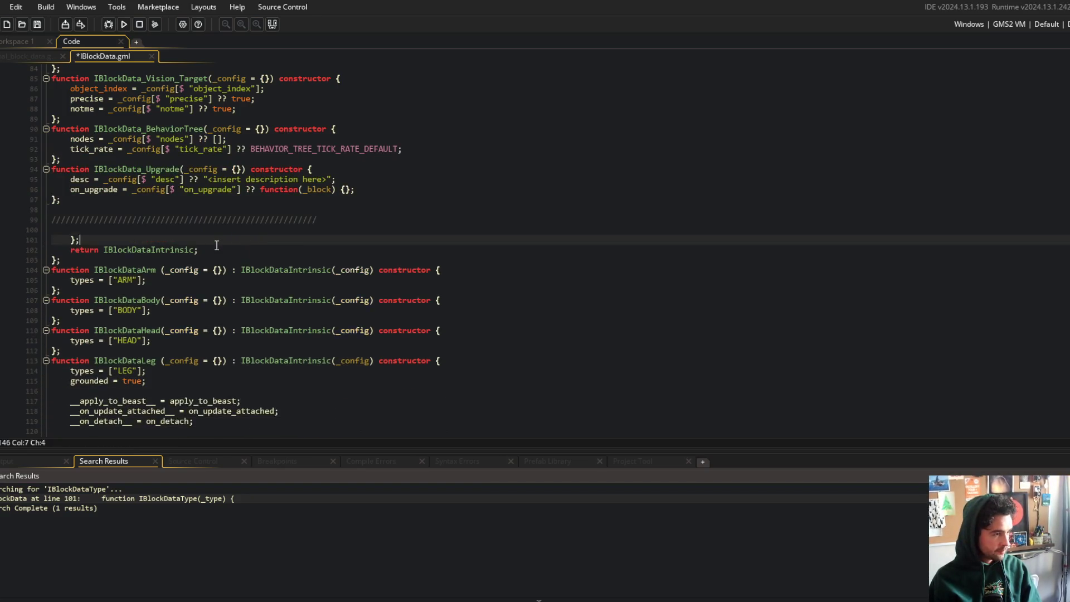
pyautogui.hotkey('ctrl', 's')
# - Close the search results and fold all code regions in the script
pyautogui.scroll(-1, 251, 223)
pyautogui.click(271, 25)
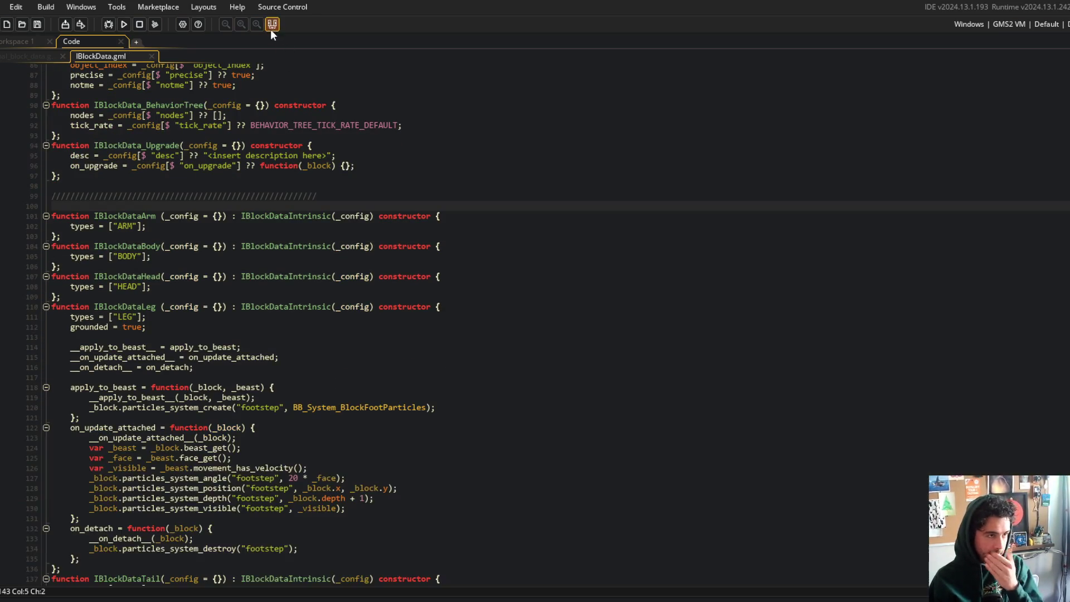
pyautogui.scroll(-3, 254, 118)
pyautogui.scroll(20, 254, 118)
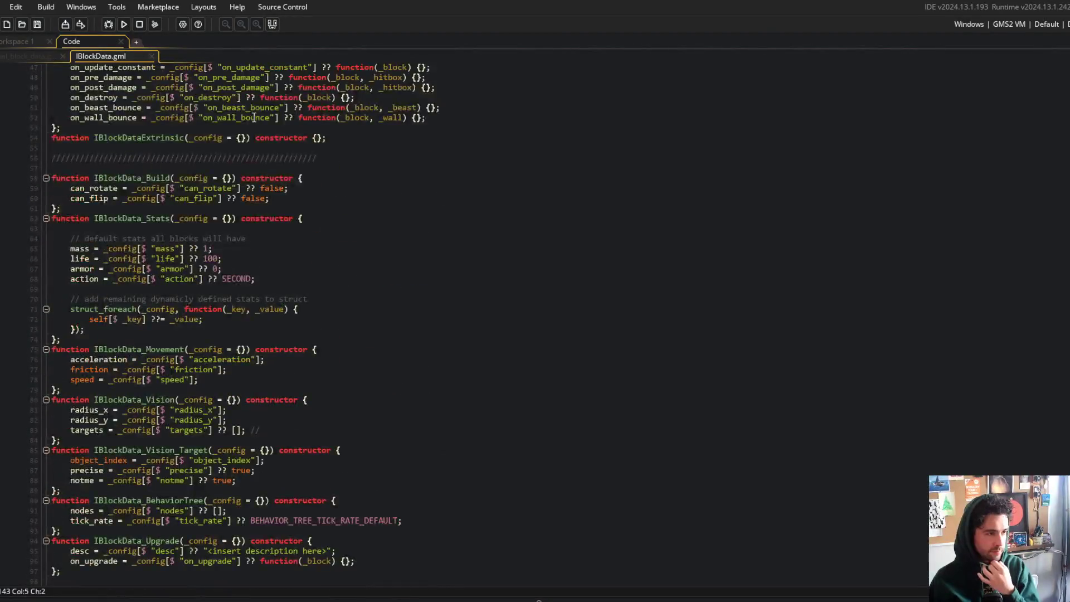
pyautogui.click(359, 243)
pyautogui.hotkey('ctrl', 'm')
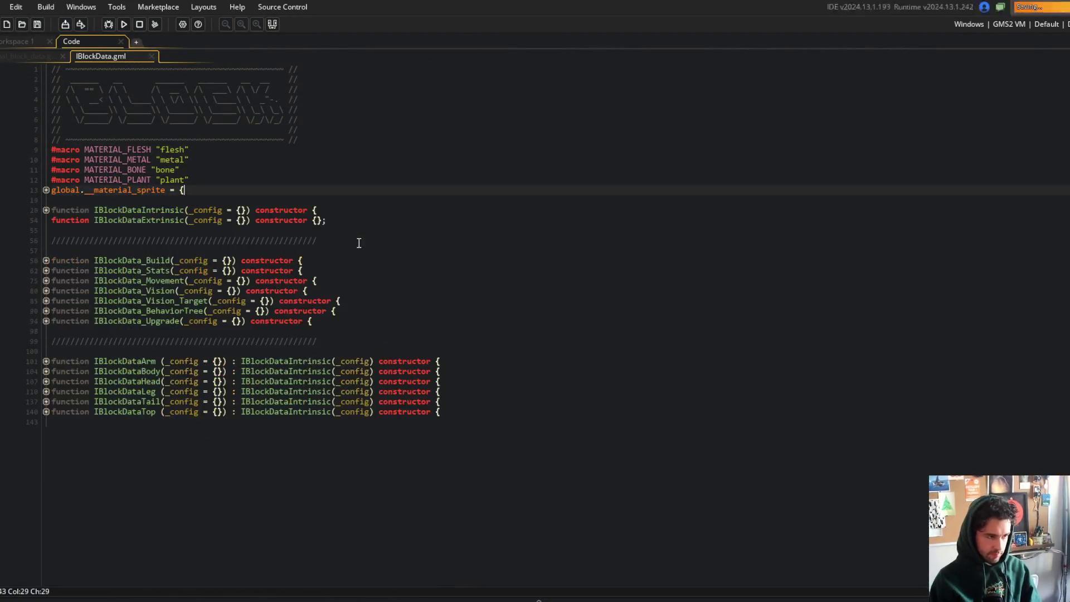
# - Expand the Top, Tail, Leg, Head, Body and Arm block data constructors
pyautogui.click(45, 411)
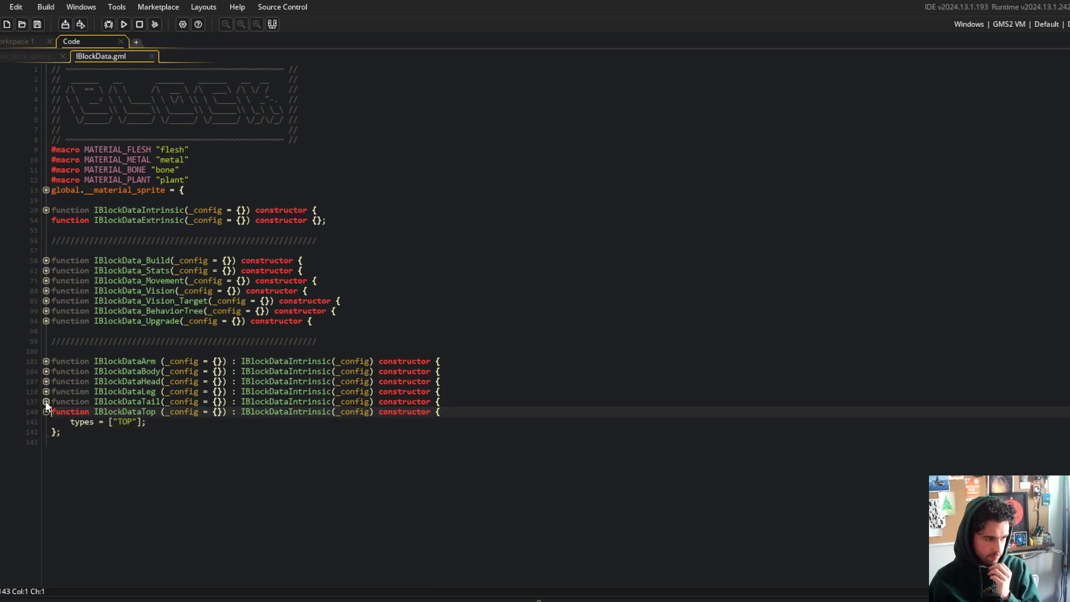
pyautogui.click(45, 402)
pyautogui.click(46, 391)
pyautogui.click(46, 382)
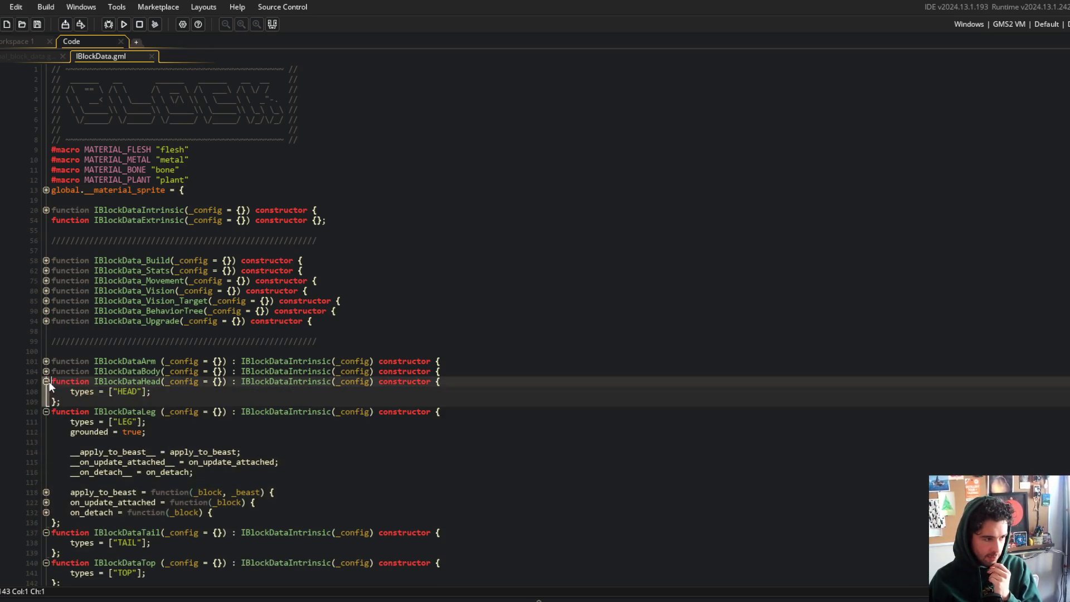
pyautogui.click(45, 371)
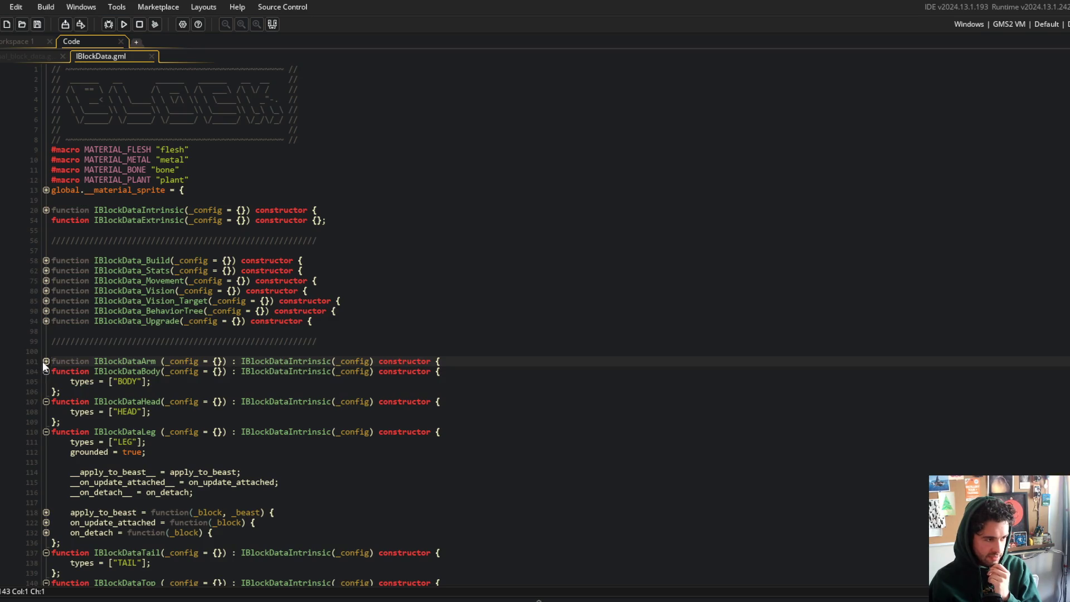
pyautogui.click(46, 362)
pyautogui.scroll(-2, 45, 362)
# - Select the IBlockDataLeg constructor and check its signature
pyautogui.click(71, 359)
pyautogui.click(72, 388)
pyautogui.moveTo(71, 389)
pyautogui.mouseDown()
pyautogui.moveTo(222, 474)
pyautogui.moveTo(268, 479)
pyautogui.mouseUp()
pyautogui.click(280, 472)
pyautogui.moveTo(51, 379); pyautogui.dragTo(137, 488)
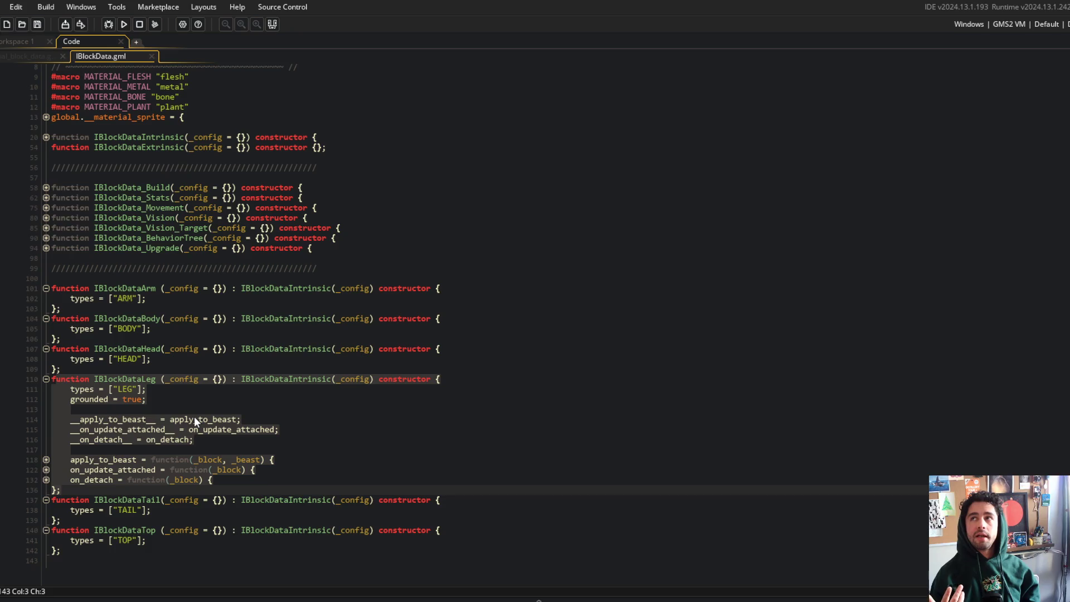
pyautogui.click(194, 419)
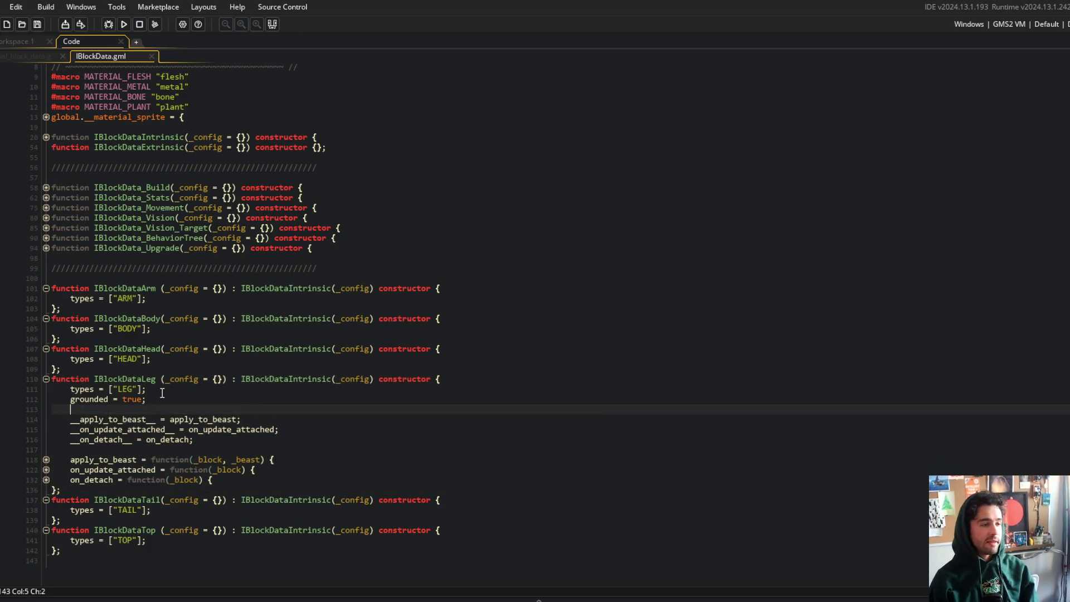
pyautogui.doubleClick(146, 379)
pyautogui.click(146, 379)
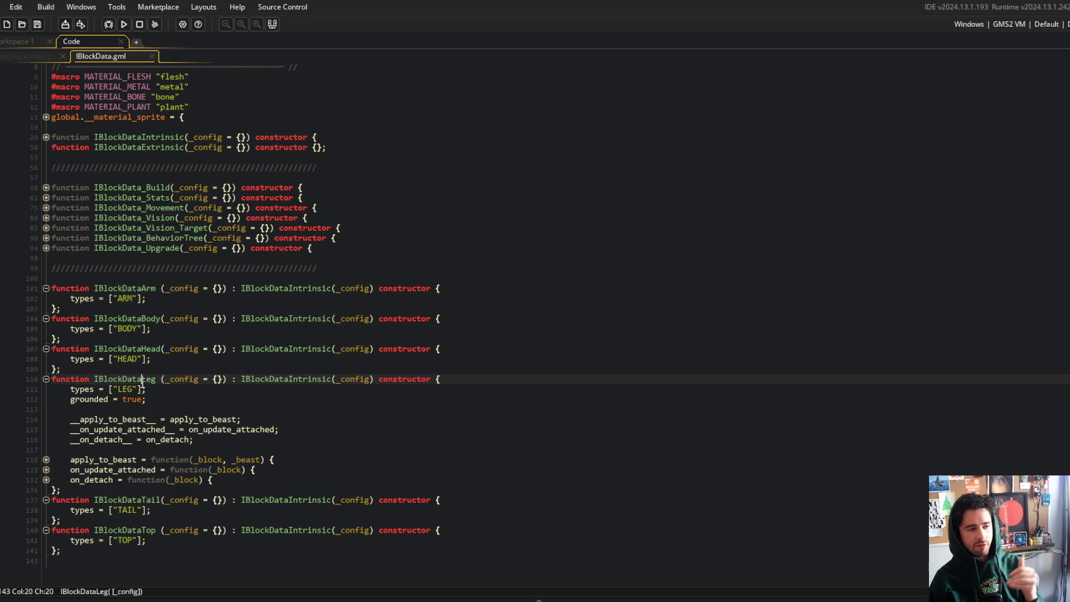
# - Review the Leg's apply_to_beast and on_update_attached lines, then split the editor into two columns
pyautogui.click(45, 461)
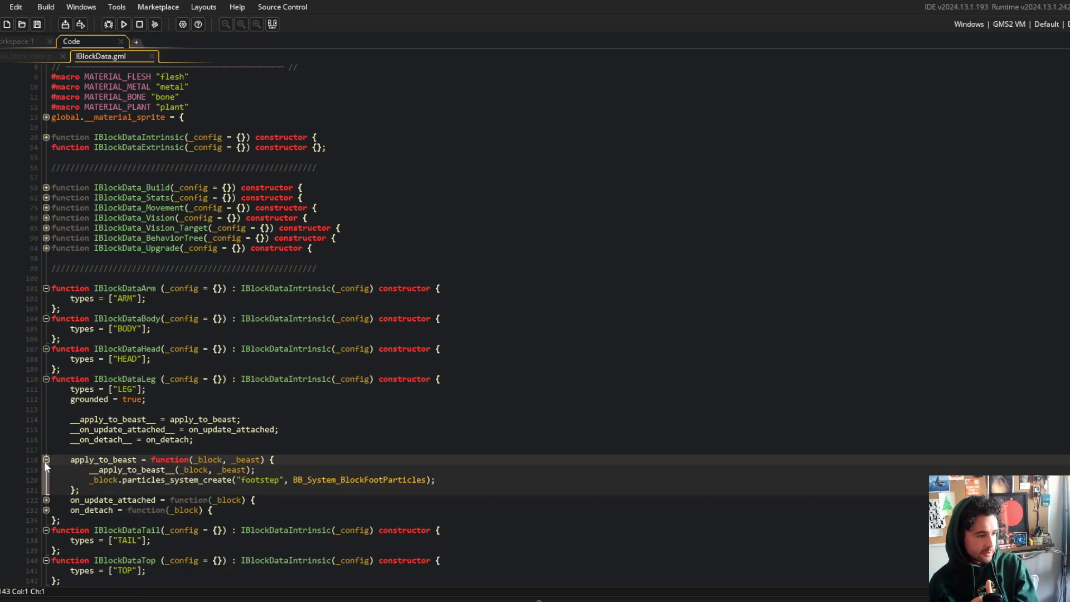
pyautogui.click(44, 462)
pyautogui.click(159, 379)
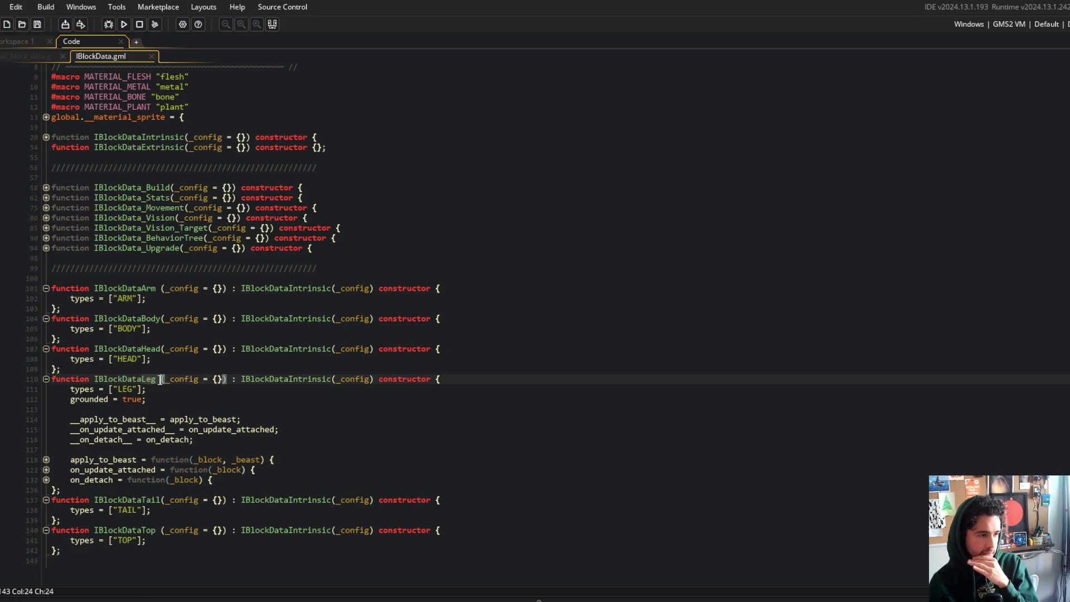
pyautogui.press('Down')
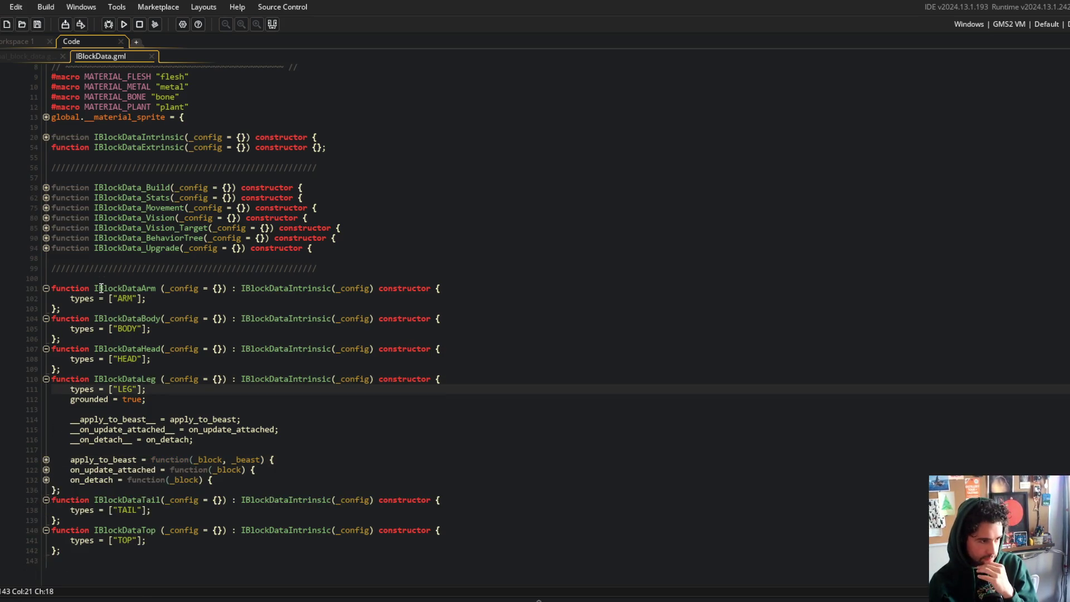
pyautogui.click(104, 289)
pyautogui.click(96, 379)
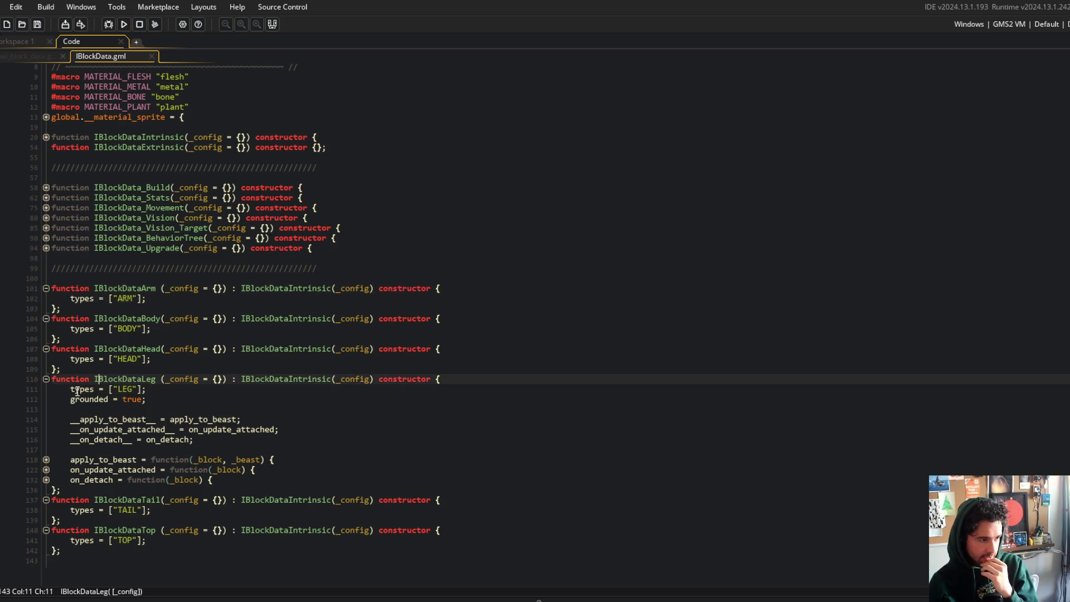
pyautogui.click(209, 470)
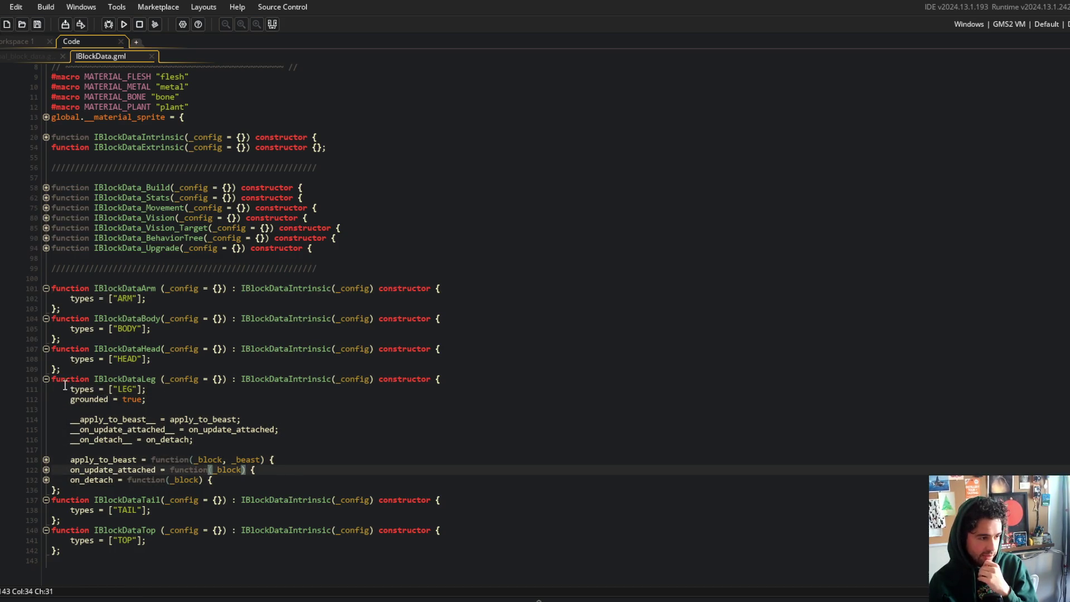
pyautogui.click(307, 471)
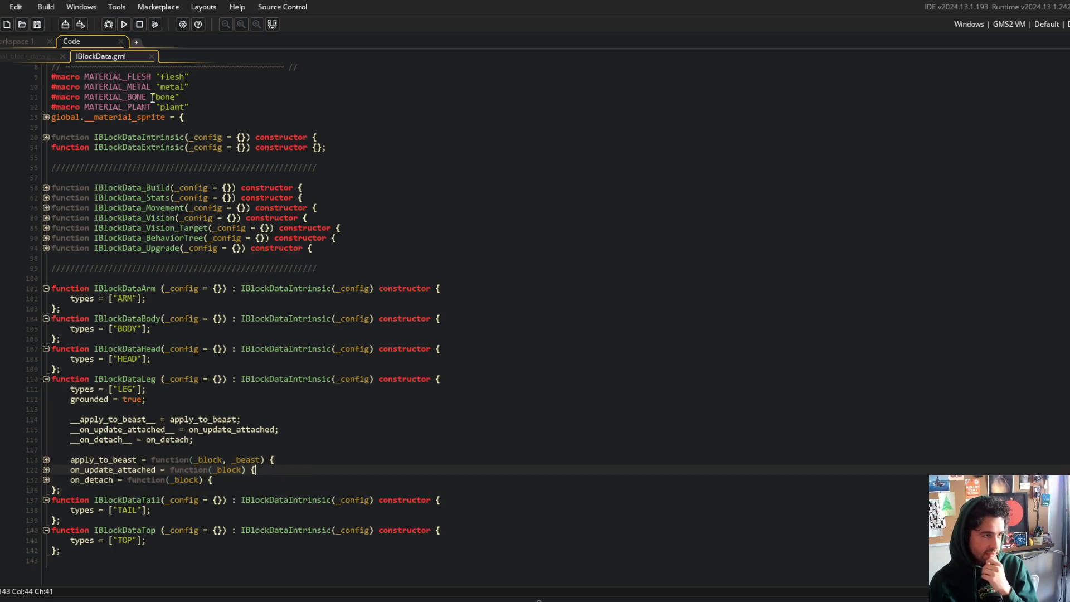
pyautogui.rightClick(111, 89)
pyautogui.click(188, 282)
# - Move IBlockData.gml into the right column and widen its pane
pyautogui.moveTo(122, 57); pyautogui.dragTo(566, 64)
pyautogui.scroll(-8, 233, 283)
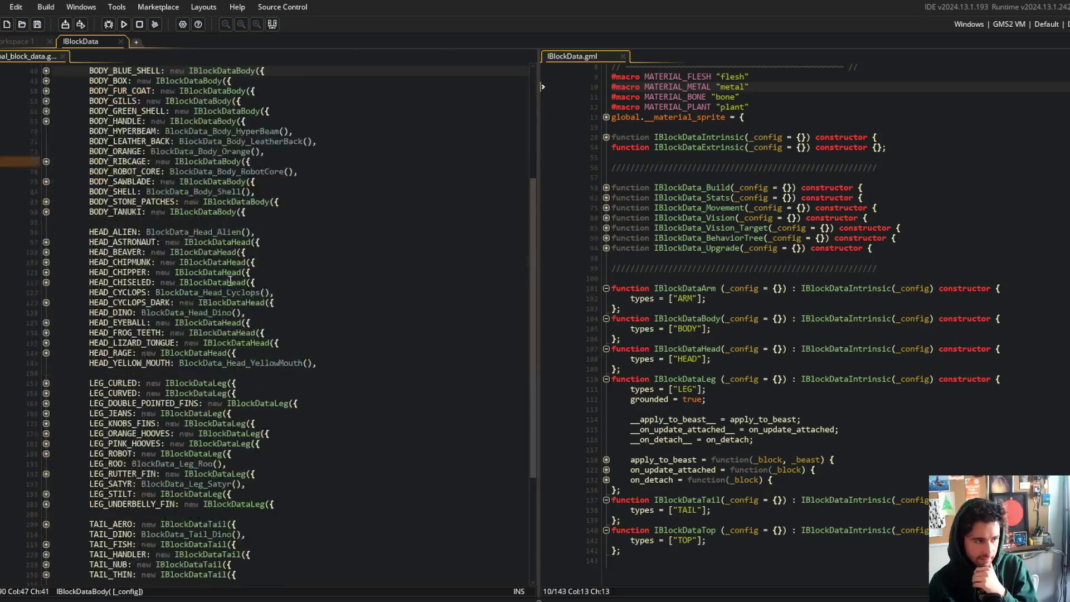
pyautogui.scroll(-5, 233, 283)
pyautogui.moveTo(88, 231)
pyautogui.mouseDown()
pyautogui.moveTo(341, 330)
pyautogui.moveTo(380, 372)
pyautogui.moveTo(312, 363)
pyautogui.mouseUp()
pyautogui.moveTo(530, 205); pyautogui.dragTo(425, 206)
# - Expand the Leg's apply_to_beast, on_update_attached and on_detach callbacks and select their code
pyautogui.click(609, 420)
pyautogui.click(493, 460)
pyautogui.scroll(-1, 496, 450)
pyautogui.click(494, 480)
pyautogui.click(494, 470)
pyautogui.scroll(-4, 557, 362)
pyautogui.click(636, 268)
pyautogui.moveTo(518, 268)
pyautogui.mouseDown()
pyautogui.moveTo(725, 334)
pyautogui.moveTo(765, 485)
pyautogui.mouseUp()
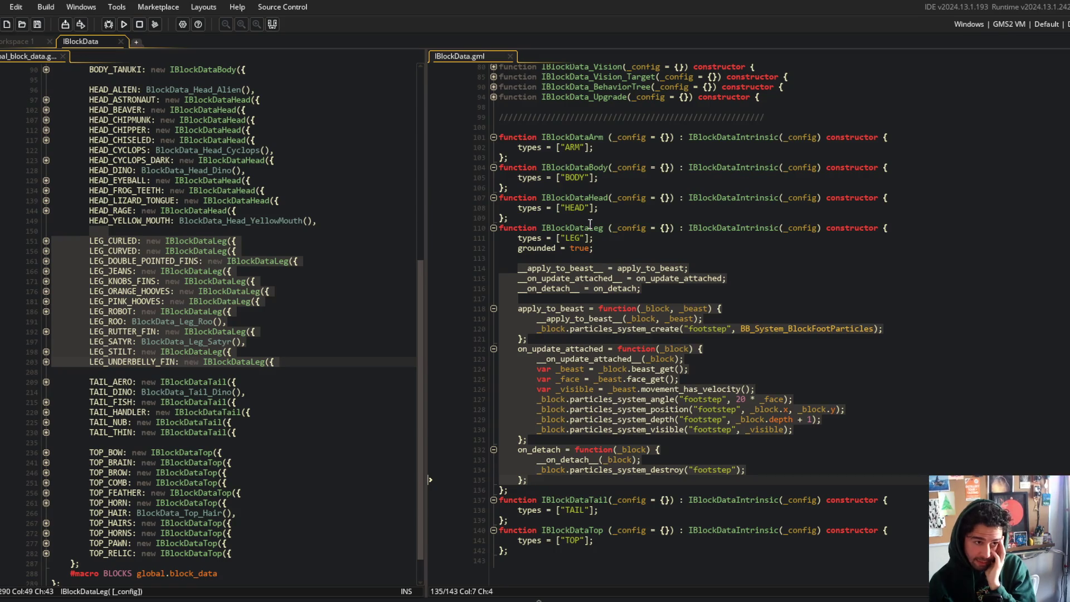
# - Review the IBlockDataLeg code from its parameters and types to the face lookup
pyautogui.click(604, 229)
pyautogui.click(607, 228)
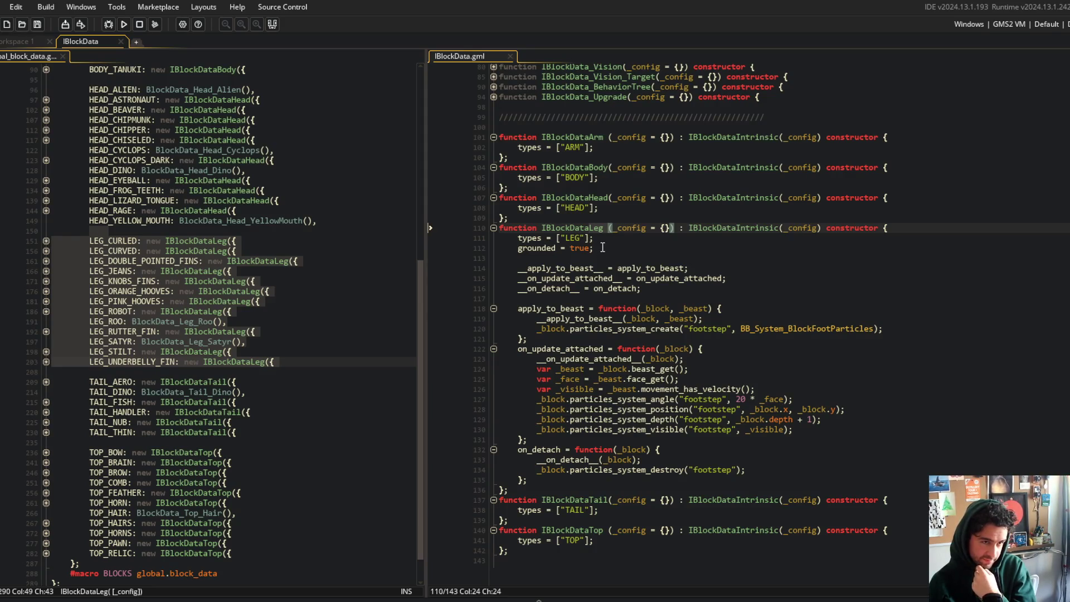
pyautogui.scroll(7, 603, 248)
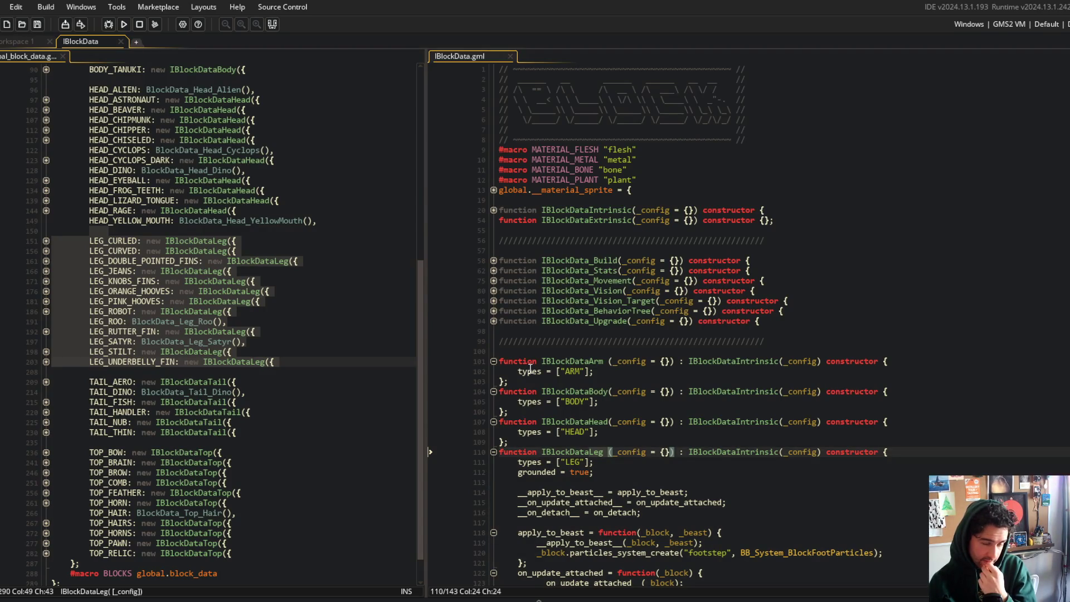
pyautogui.scroll(-3, 544, 380)
pyautogui.scroll(-3, 543, 347)
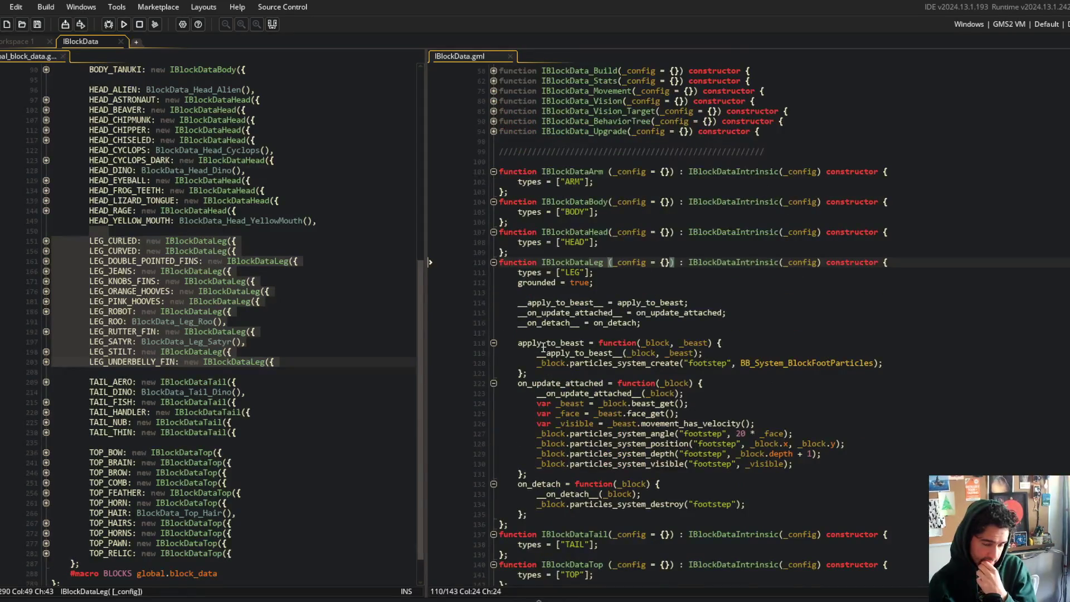
pyautogui.moveTo(517, 272)
pyautogui.mouseDown()
pyautogui.moveTo(641, 317)
pyautogui.moveTo(644, 413)
pyautogui.mouseUp()
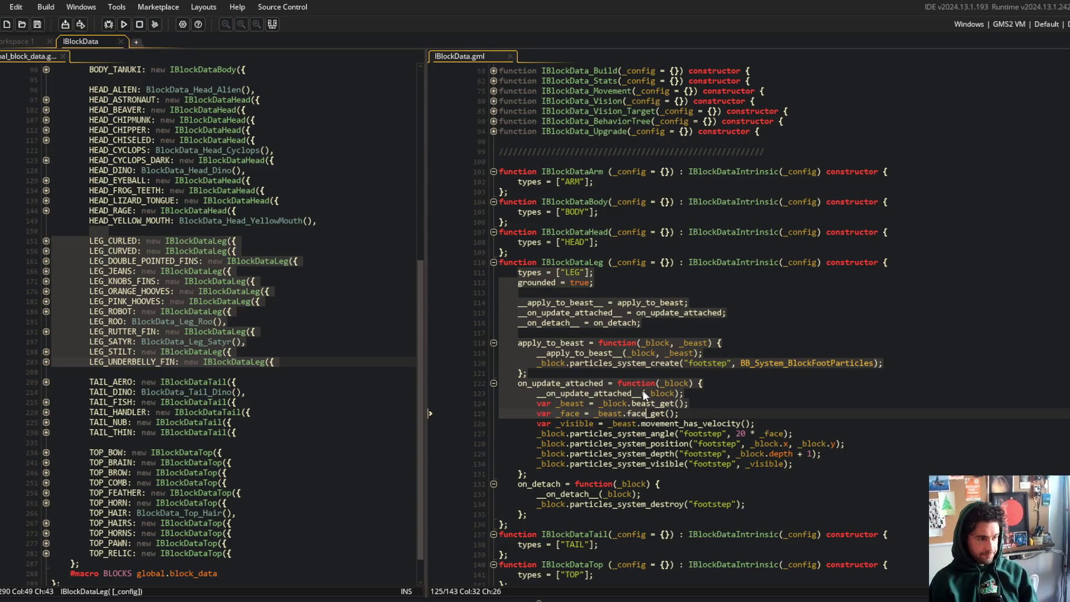
pyautogui.click(278, 190)
pyautogui.scroll(8, 222, 158)
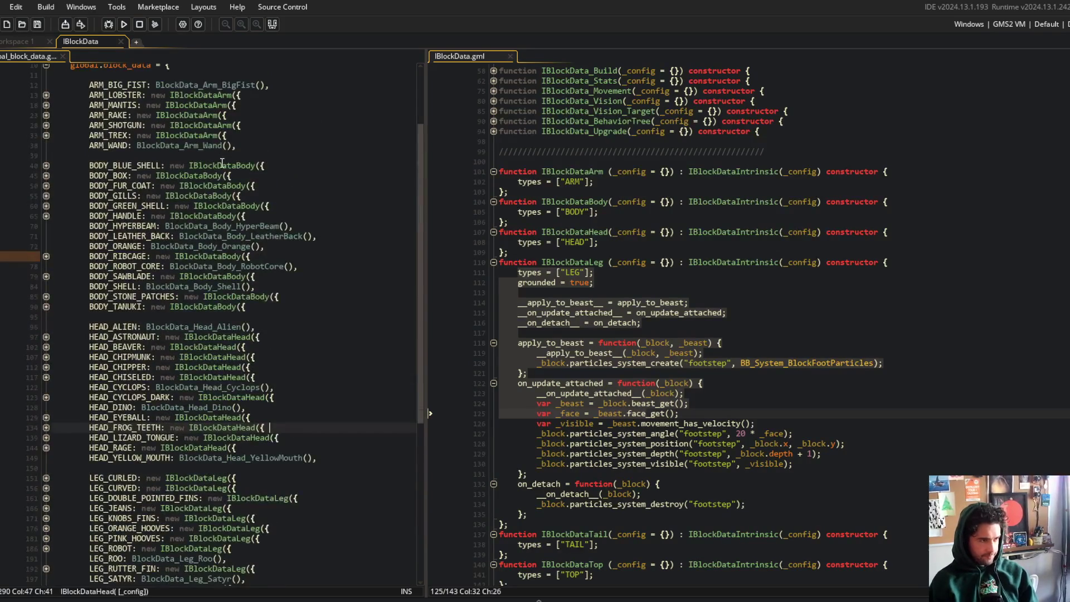
pyautogui.scroll(3, 222, 158)
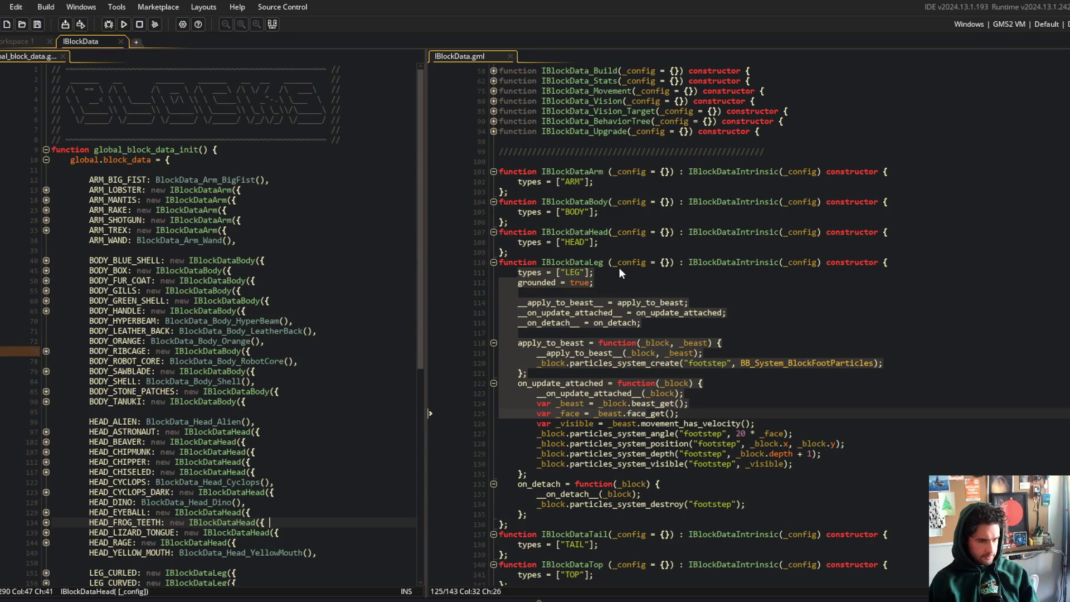
pyautogui.scroll(3, 634, 226)
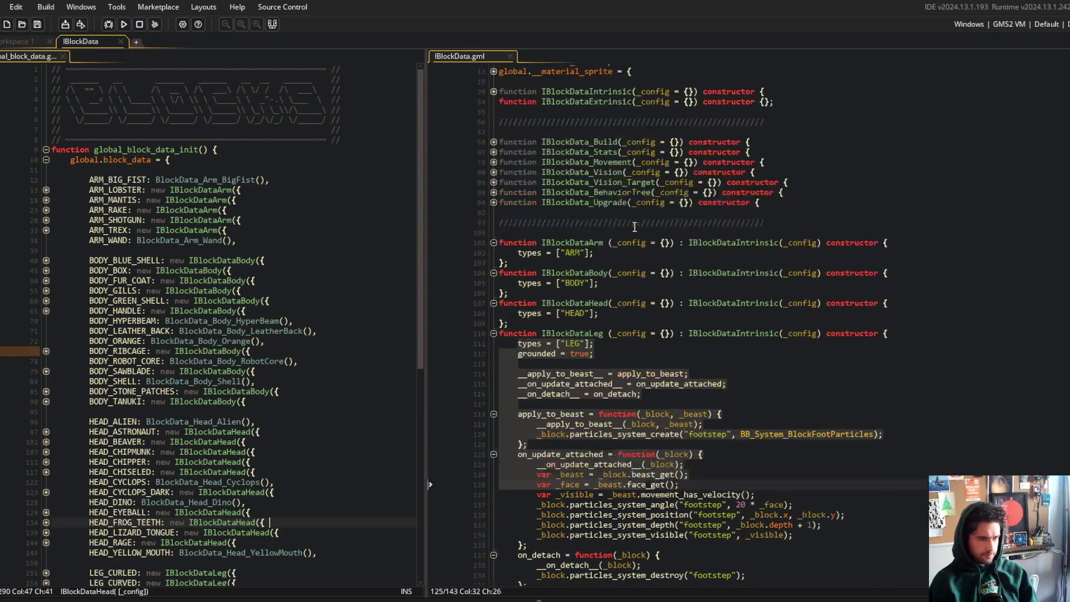
pyautogui.click(46, 261)
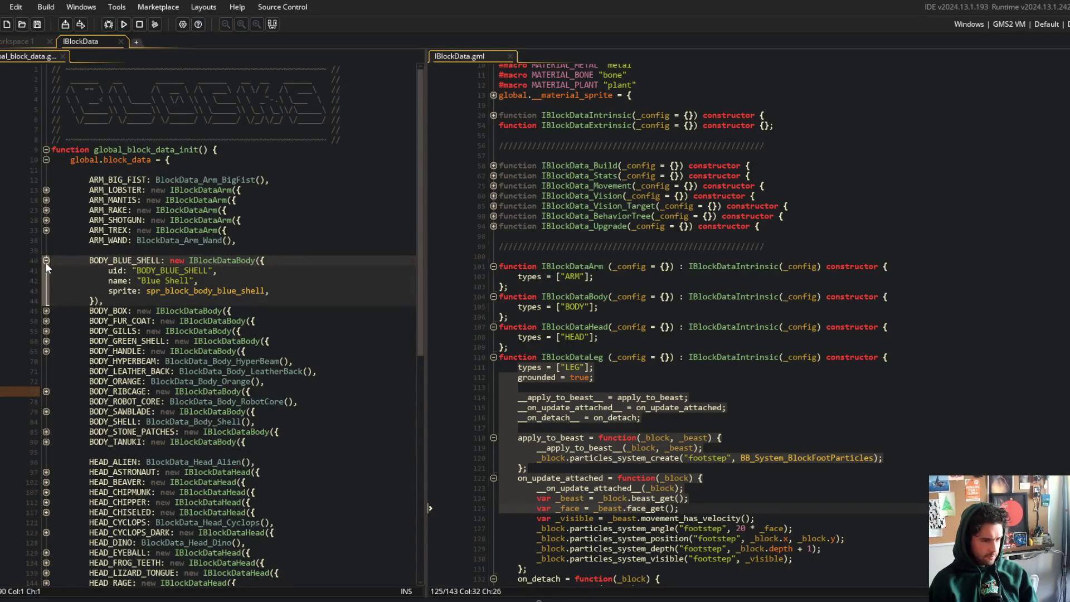
pyautogui.click(45, 262)
pyautogui.moveTo(500, 378)
pyautogui.mouseDown()
pyautogui.moveTo(625, 410)
pyautogui.moveTo(791, 558)
pyautogui.moveTo(794, 410)
pyautogui.moveTo(519, 279)
pyautogui.moveTo(649, 498)
pyautogui.mouseUp()
pyautogui.scroll(-4, 792, 558)
pyautogui.click(607, 271)
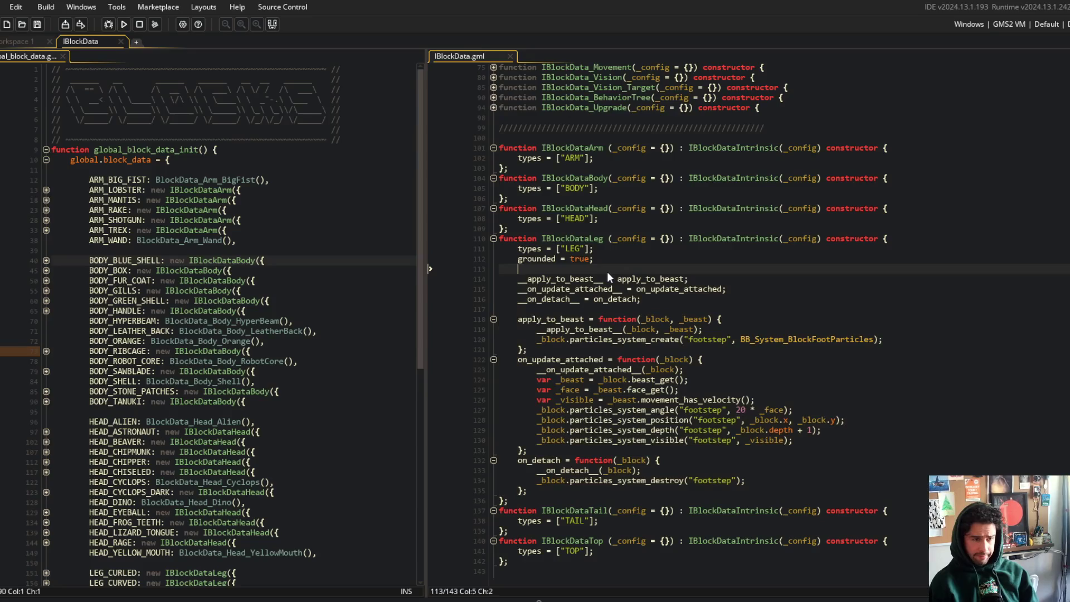
pyautogui.moveTo(515, 277)
pyautogui.mouseDown()
pyautogui.moveTo(725, 432)
pyautogui.moveTo(685, 491)
pyautogui.mouseUp()
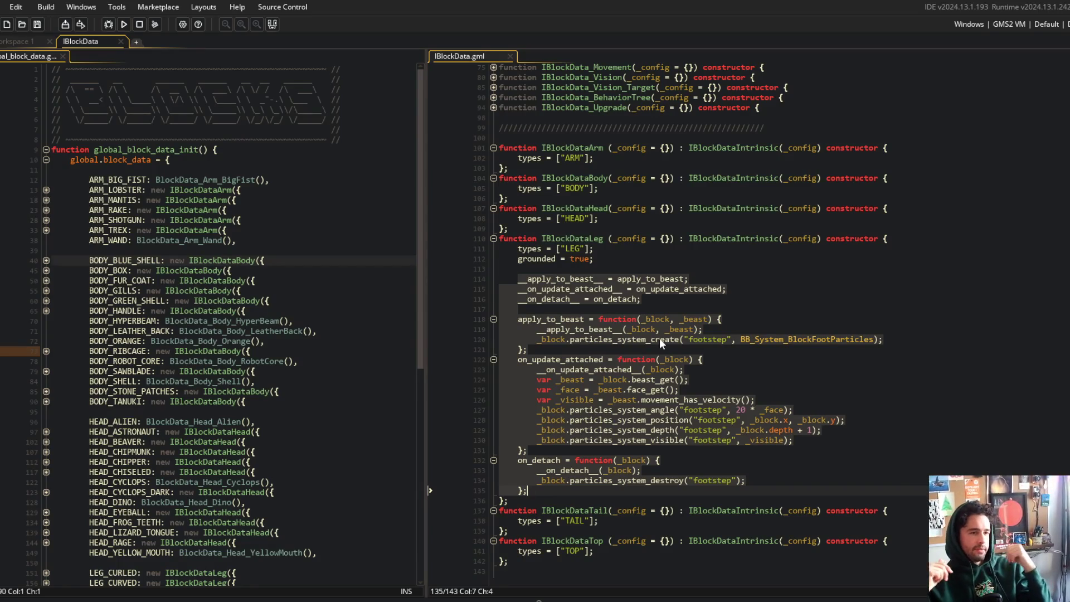
pyautogui.moveTo(518, 279)
pyautogui.mouseDown()
pyautogui.moveTo(540, 299)
pyautogui.moveTo(543, 288)
pyautogui.moveTo(689, 290)
pyautogui.moveTo(792, 435)
pyautogui.moveTo(747, 490)
pyautogui.mouseUp()
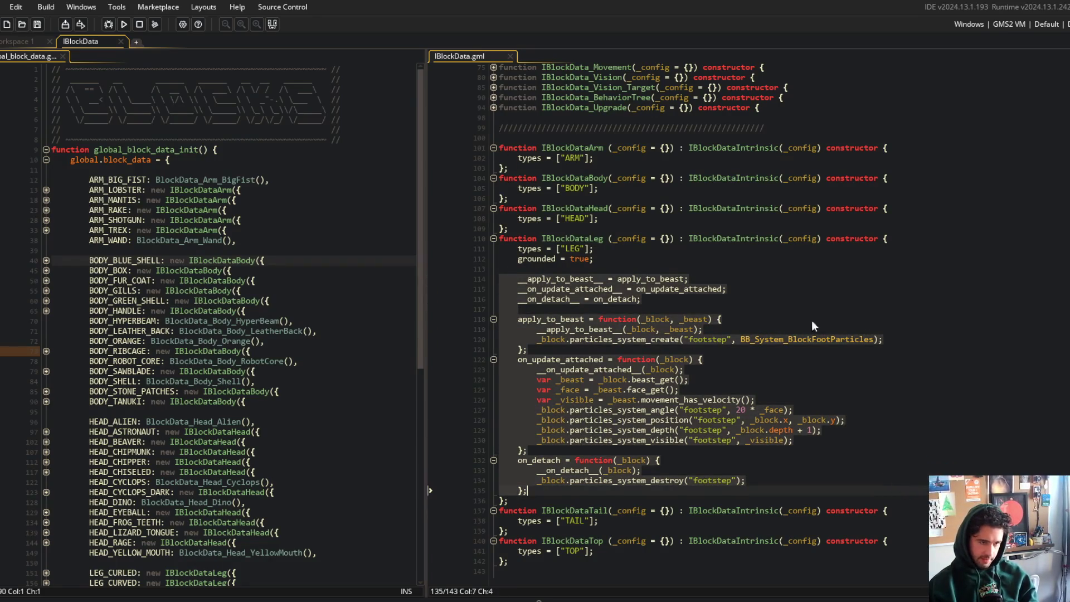
pyautogui.scroll(-1, 747, 391)
pyautogui.click(652, 318)
pyautogui.moveTo(516, 268)
pyautogui.mouseDown()
pyautogui.moveTo(725, 451)
pyautogui.moveTo(773, 465)
pyautogui.mouseUp()
pyautogui.click(631, 333)
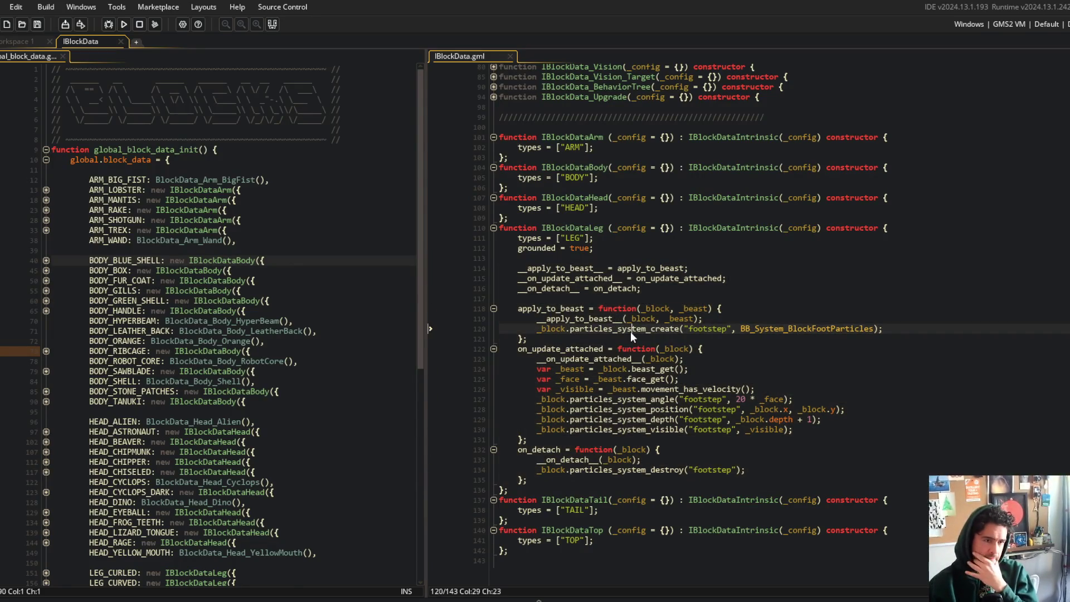
pyautogui.click(577, 312)
pyautogui.doubleClick(574, 314)
pyautogui.moveTo(575, 313); pyautogui.dragTo(705, 480)
pyautogui.click(713, 463)
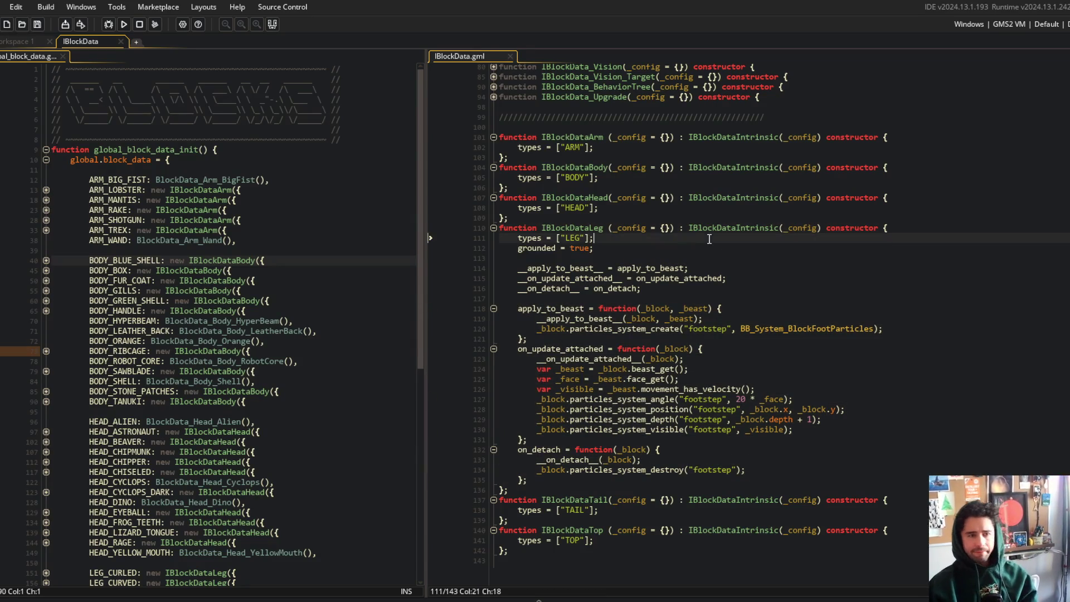
pyautogui.click(639, 221)
pyautogui.click(685, 127)
pyautogui.press('Return')
pyautogui.press('Return')
# - Add an empty function InitBlockFootstepParticles(_block) above IBlockDataArm and save
pyautogui.press('Up')
pyautogui.write('func')
pyautogui.write('ion InitBlockFootstep')
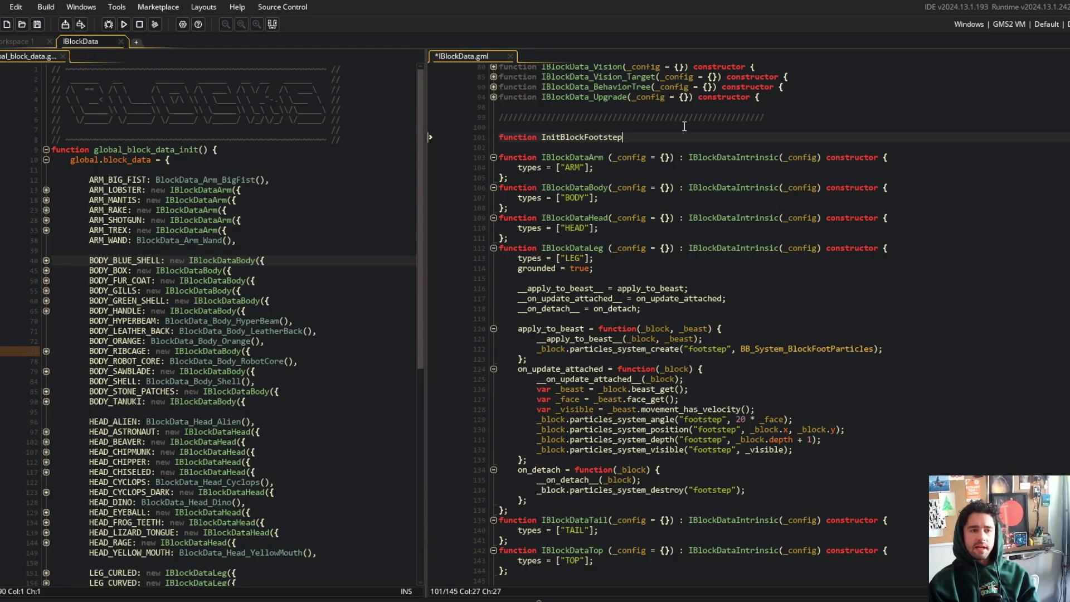
pyautogui.write('_block) {')
pyautogui.press('Return')
pyautogui.press('Return')
pyautogui.write('};')
pyautogui.hotkey('ctrl', 's')
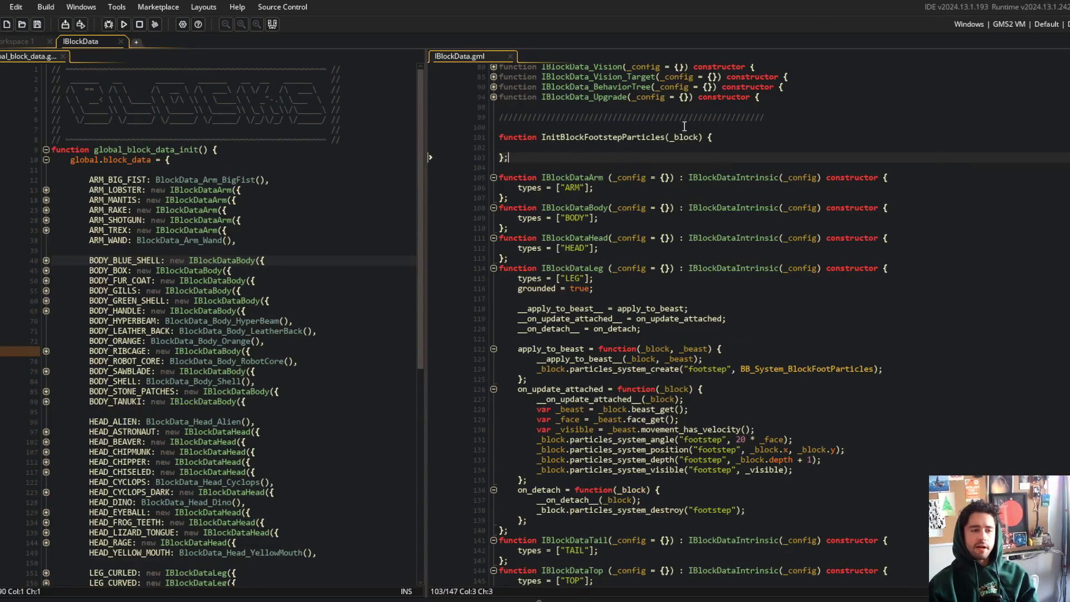
# - Copy the three footstep callbacks into InitBlockFootstepParticles and save
pyautogui.scroll(-1, 794, 341)
pyautogui.click(794, 340)
pyautogui.press('Up')
pyautogui.press('Up')
pyautogui.press('Up')
pyautogui.press('Home')
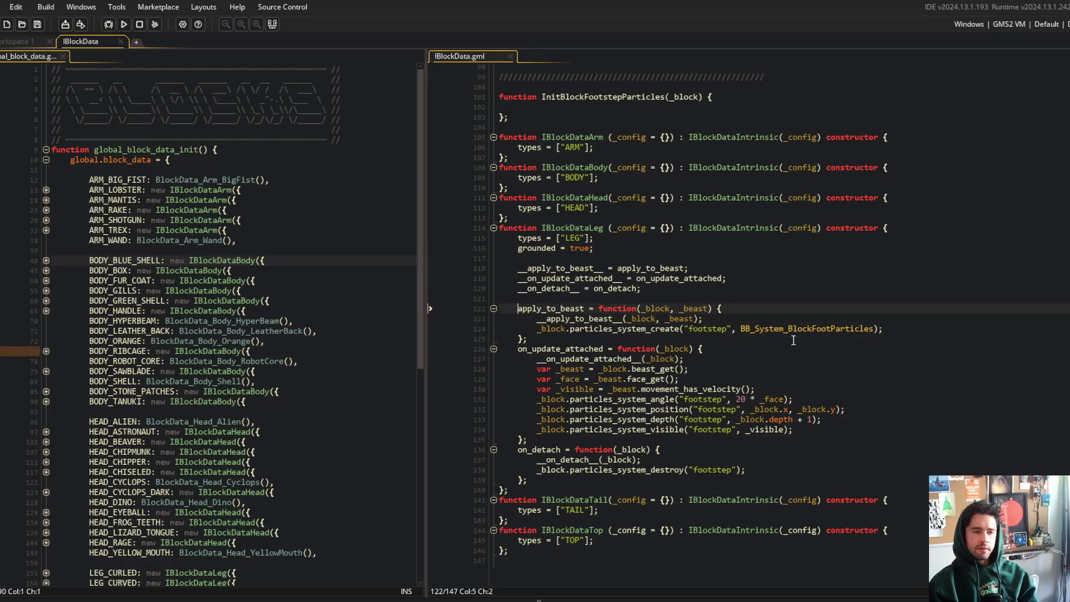
pyautogui.hotkey('shift', 'Down')
pyautogui.hotkey('shift', 'Down')
pyautogui.hotkey('shift', 'Down')
pyautogui.hotkey('shift', 'End')
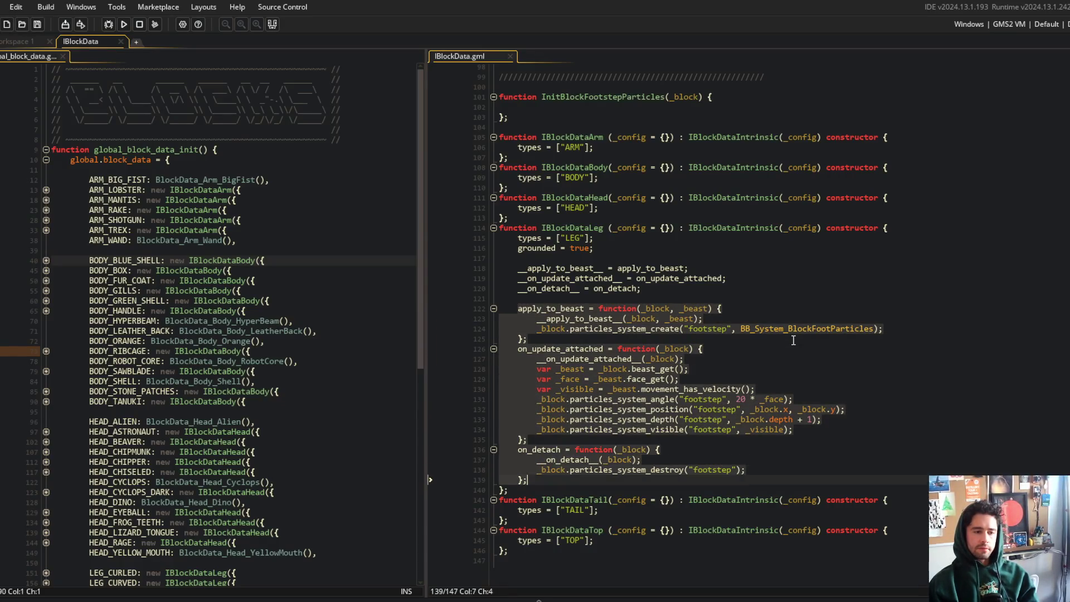
pyautogui.hotkey('ctrl', 'c')
pyautogui.scroll(7, 765, 377)
pyautogui.click(549, 296)
pyautogui.hotkey('ctrl', 'v')
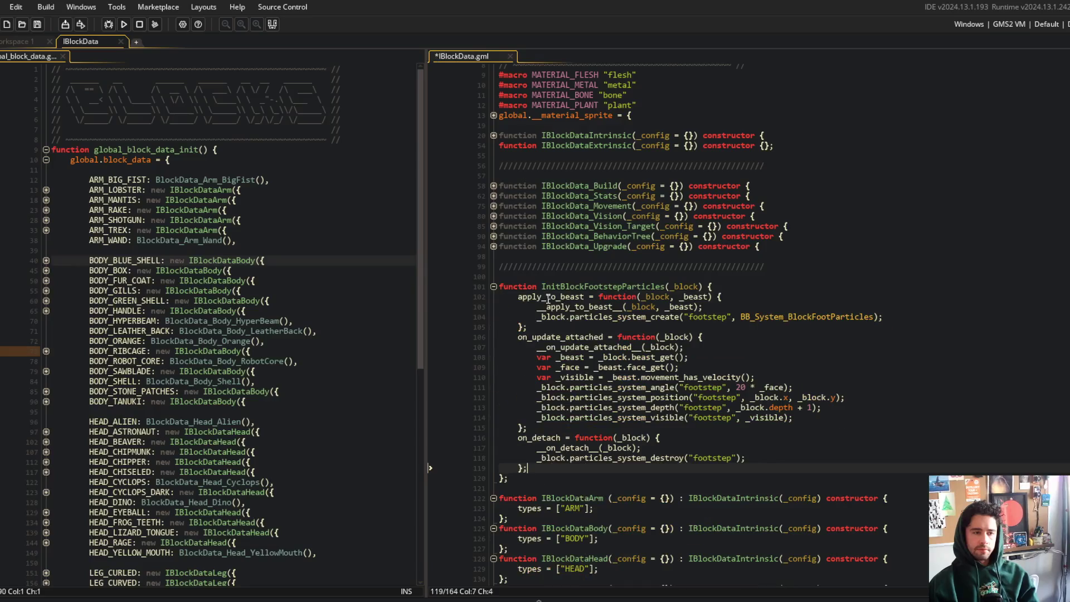
pyautogui.hotkey('ctrl', 's')
# - Start a _block.on_apply line in the function body, delete it again, and save
pyautogui.click(731, 289)
pyautogui.press('Return')
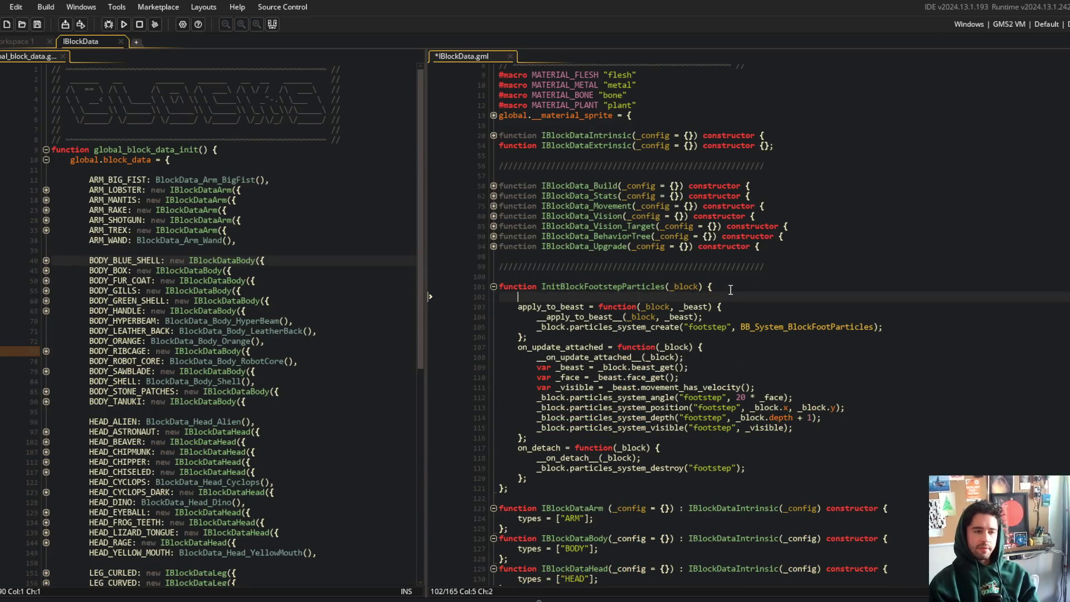
pyautogui.write('_block.on_apply_to')
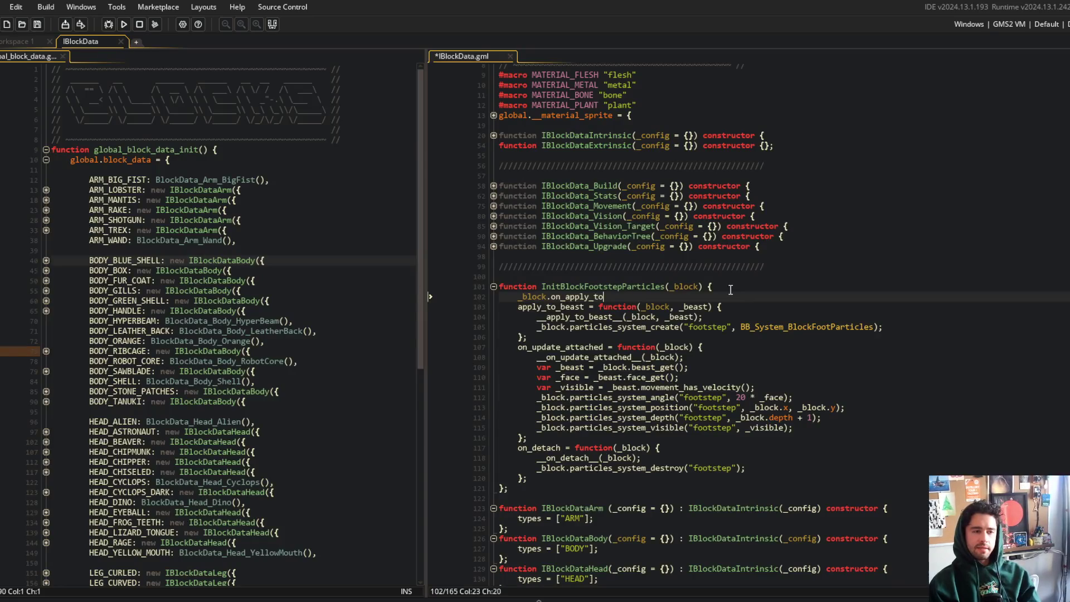
pyautogui.hotkey('ctrl', 'BackSpace')
pyautogui.hotkey('ctrl', 'BackSpace')
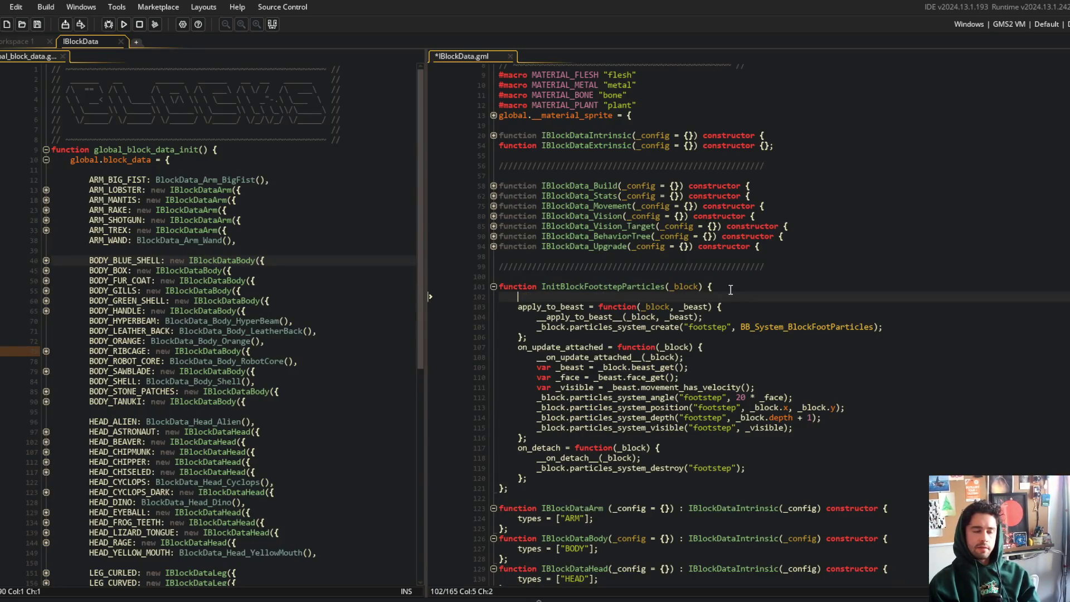
pyautogui.write('_block')
pyautogui.hotkey('ctrl', 'BackSpace')
pyautogui.hotkey('ctrl', 's')
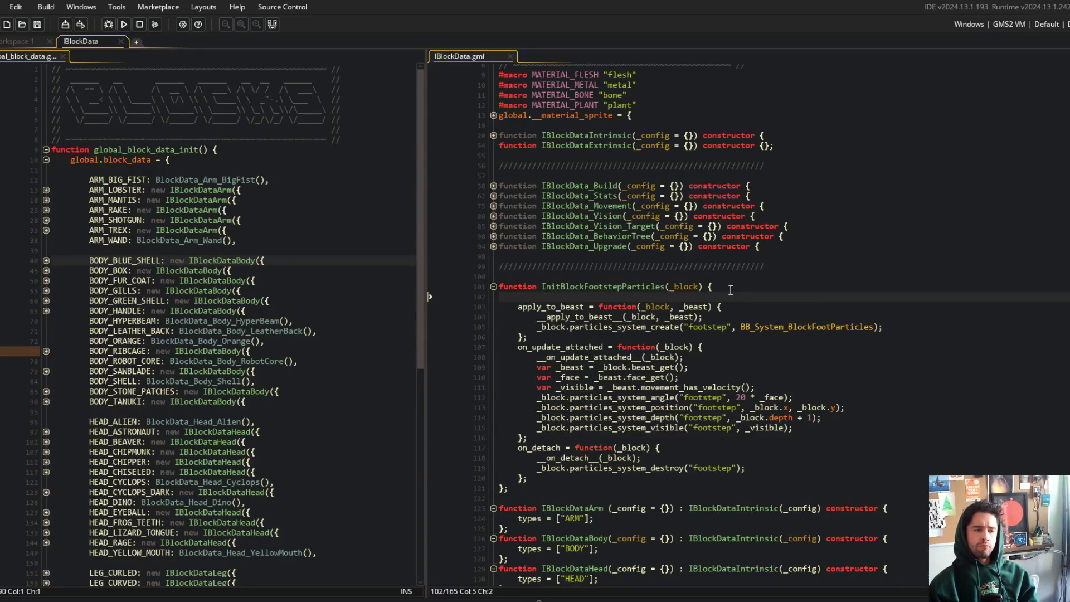
# - In Workspace 1, bring up the asset search and type 'iobob'
pyautogui.click(18, 43)
pyautogui.hotkey('ctrl', 't')
pyautogui.write('iob')
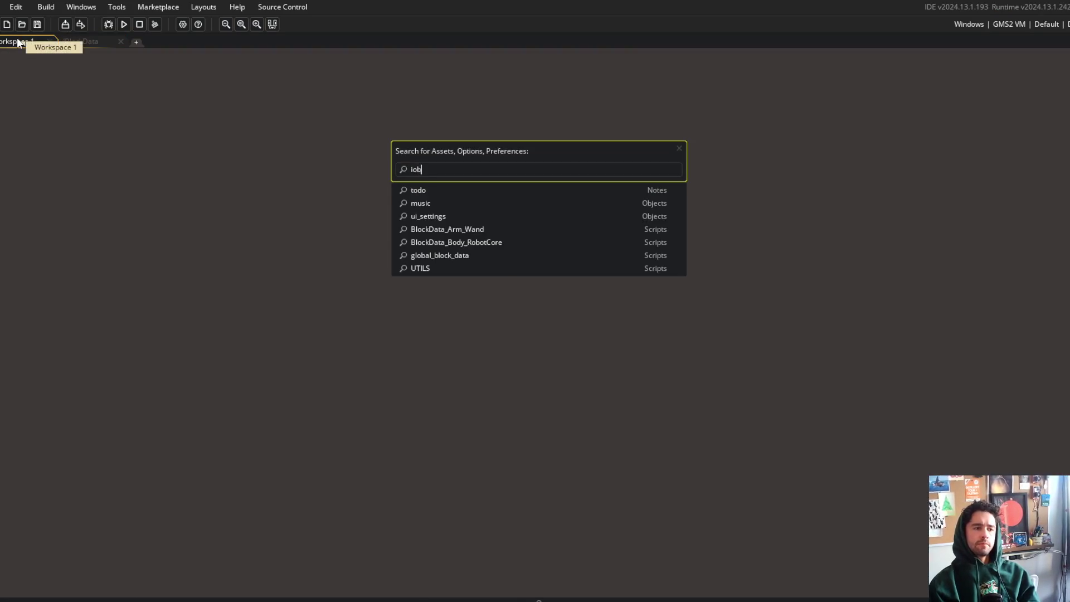
pyautogui.write('ob')
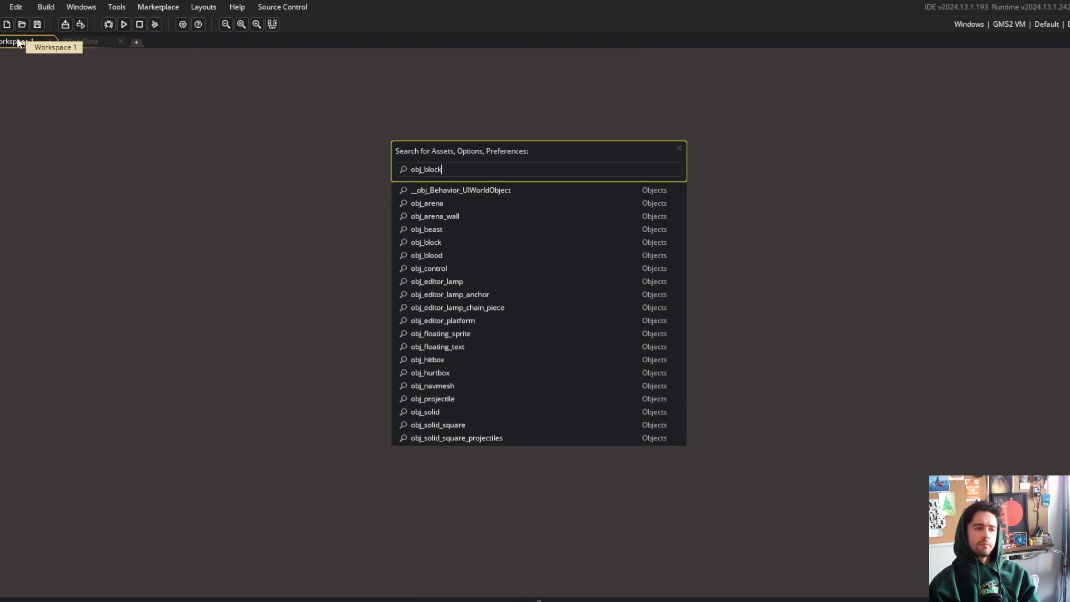
# - Open obj_block and its Create event code
pyautogui.press('Return')
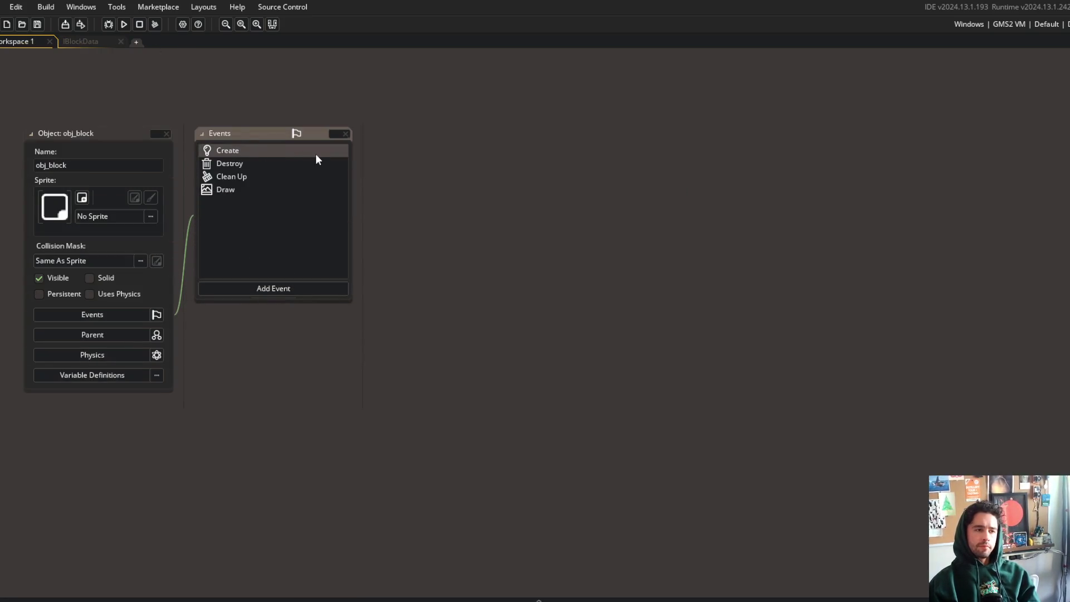
pyautogui.doubleClick(316, 156)
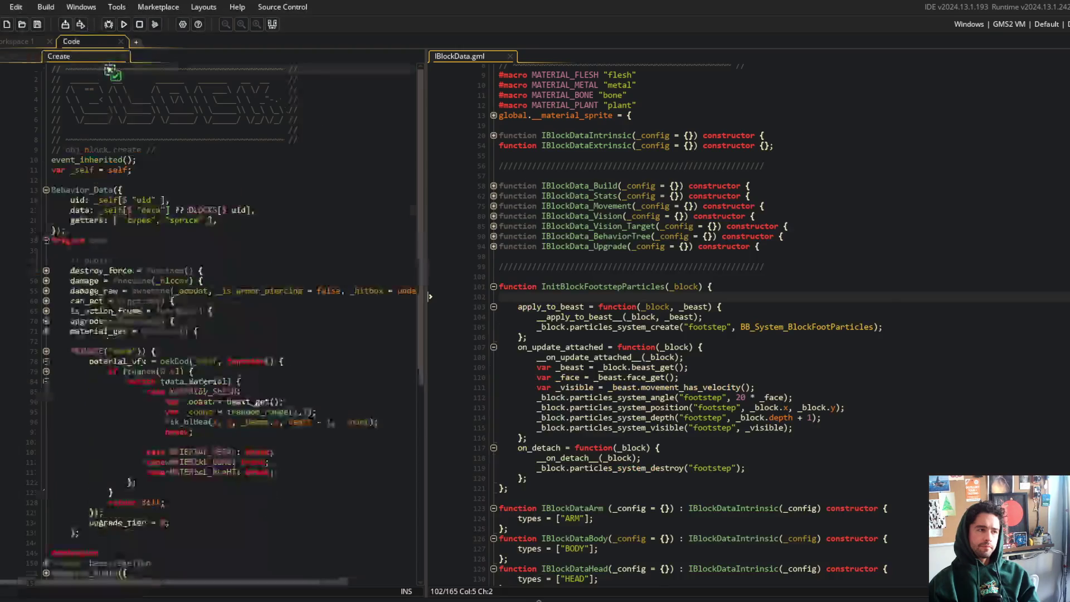
pyautogui.click(169, 185)
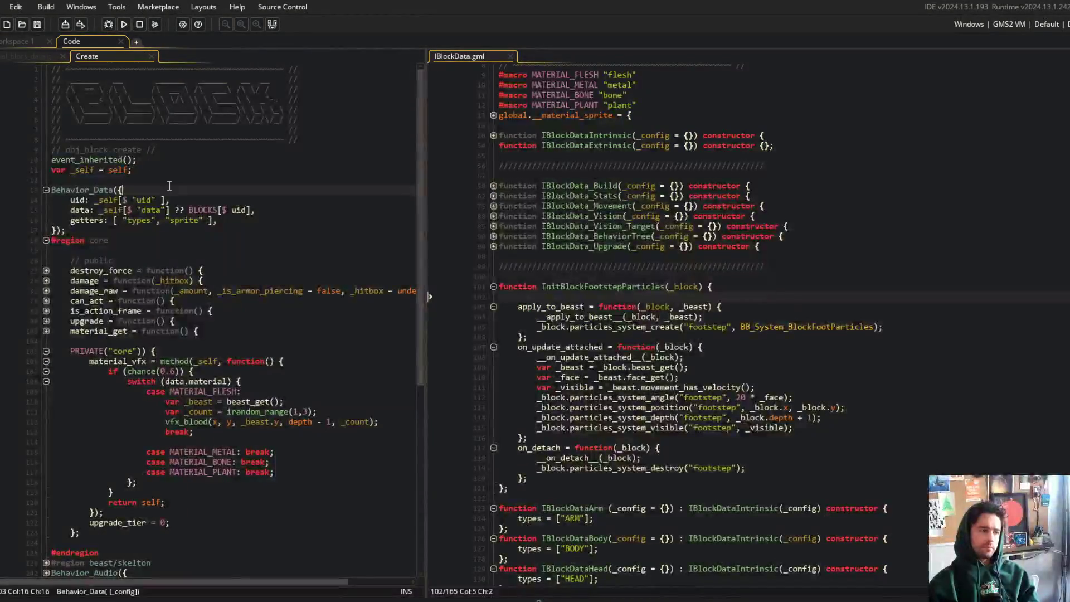
# - Collapse the core region and expand the beast/skeleton region's skeleton functions in the Create code
pyautogui.hotkey('ctrl', 'shift', '-')
pyautogui.press('Down')
pyautogui.press('Down')
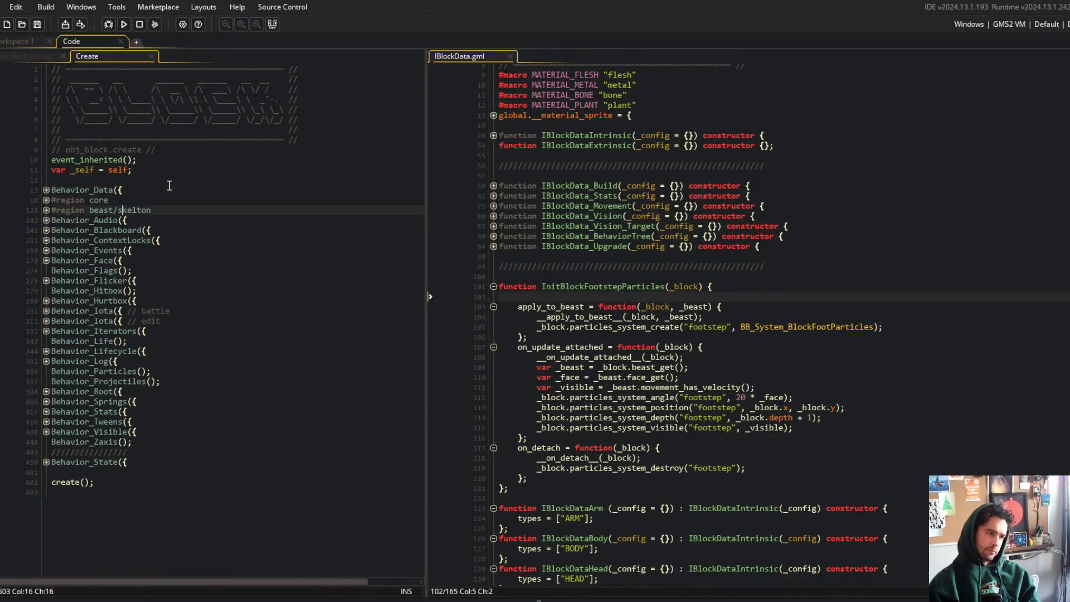
pyautogui.hotkey('ctrl', 'shift', '+')
pyautogui.press('Down')
pyautogui.press('Down')
pyautogui.press('Down')
pyautogui.press('Down')
pyautogui.press('Down')
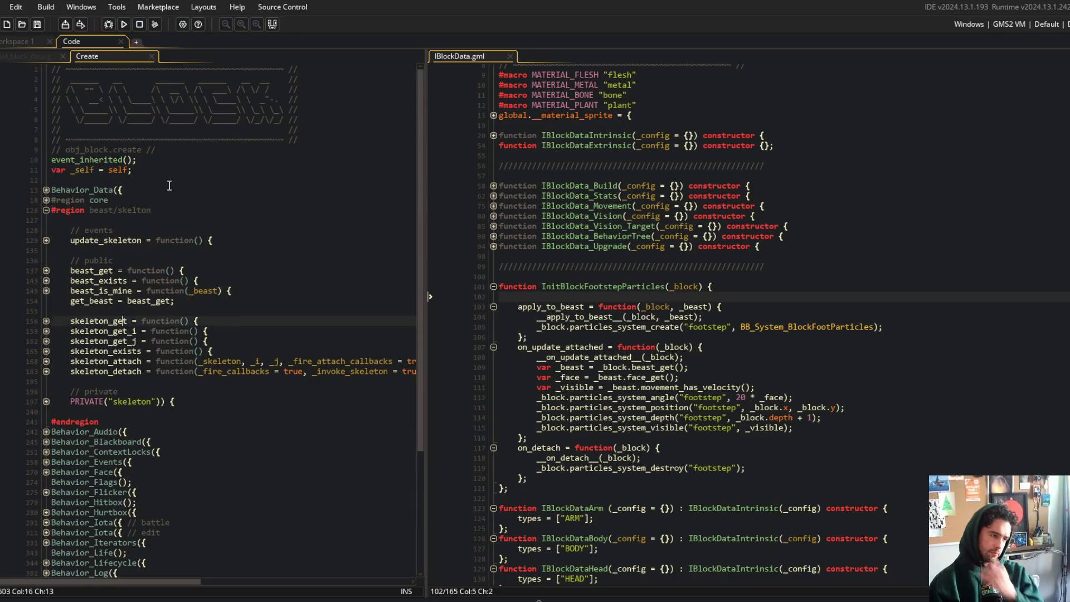
pyautogui.press('Down')
pyautogui.press('Down')
pyautogui.press('Down')
pyautogui.hotkey('ctrl', 'shift', '+')
pyautogui.press('Down')
pyautogui.press('Down')
pyautogui.press('Down')
pyautogui.press('Up')
pyautogui.press('Up')
pyautogui.press('Up')
pyautogui.hotkey('ctrl', 'shift', '-')
pyautogui.press('Up')
pyautogui.press('Up')
pyautogui.press('Up')
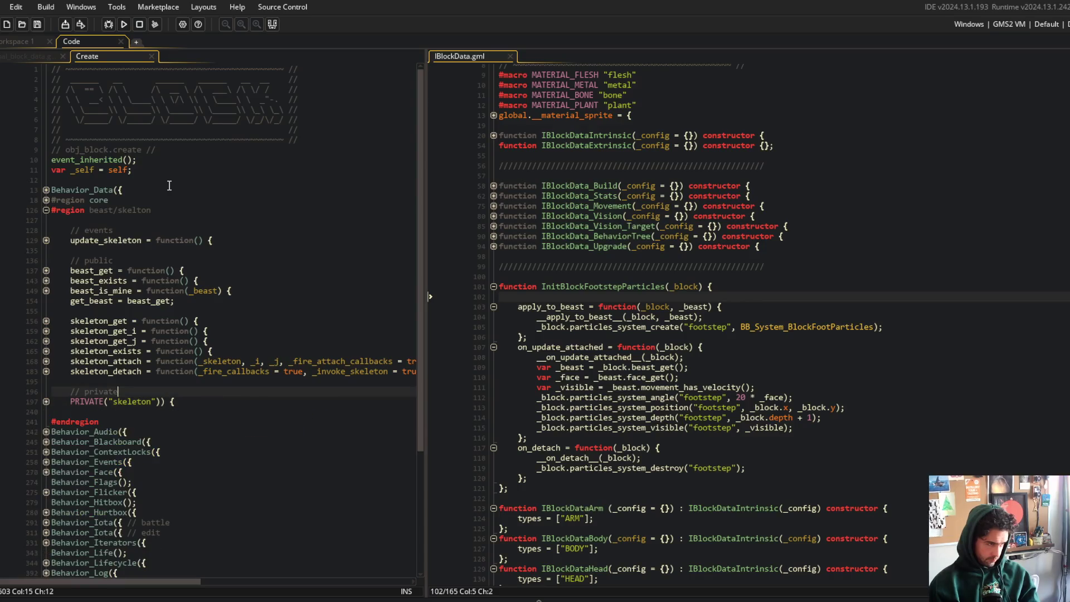
pyautogui.press('Up')
pyautogui.press('Up')
pyautogui.press('Up')
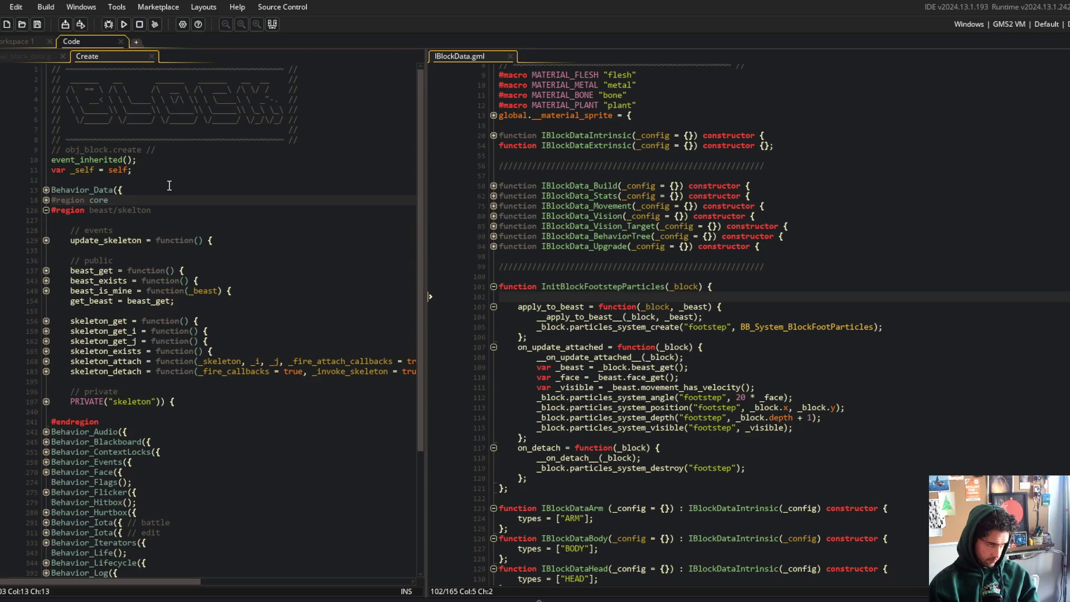
pyautogui.hotkey('ctrl', 't')
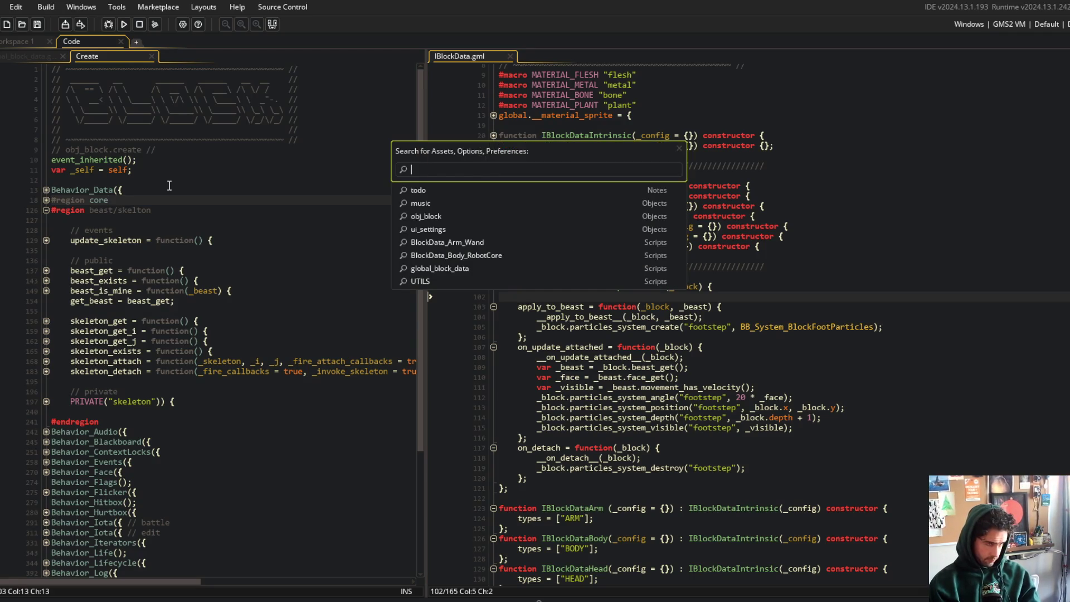
# - Search for obj_beast and open its Create event code, briefly checking global_block_data
pyautogui.press('Down')
pyautogui.press('Down')
pyautogui.press('Down')
pyautogui.press('Return')
pyautogui.press('Escape')
pyautogui.write('obj_beast')
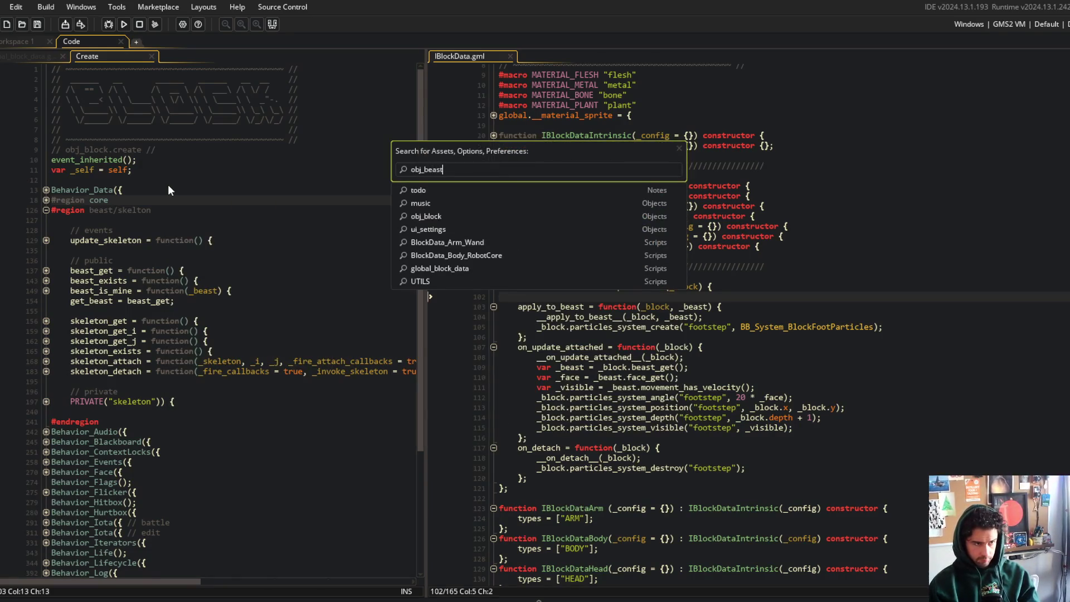
pyautogui.press('Return')
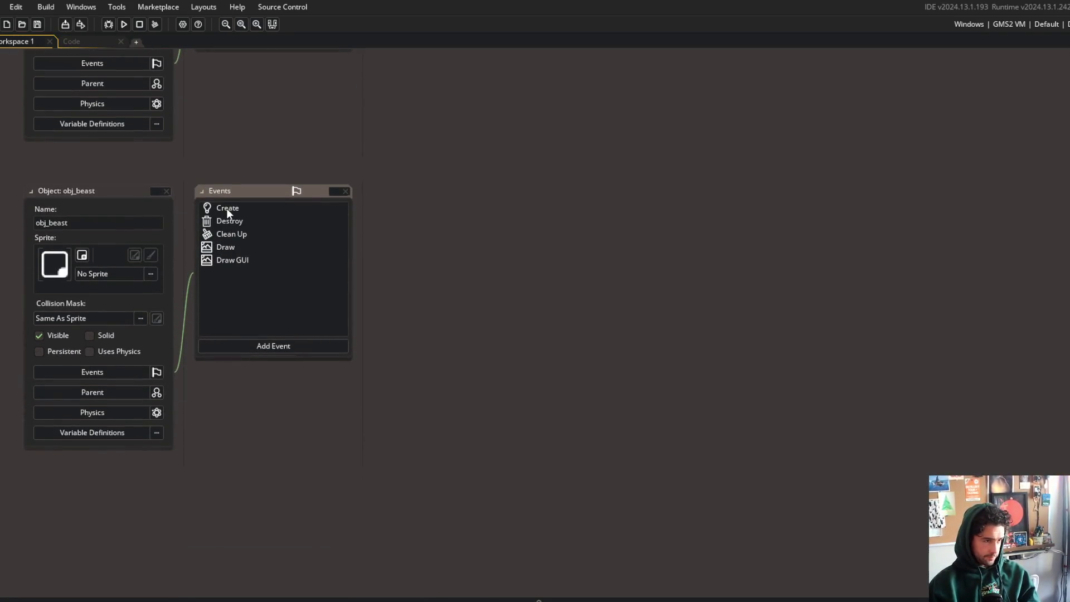
pyautogui.click(89, 41)
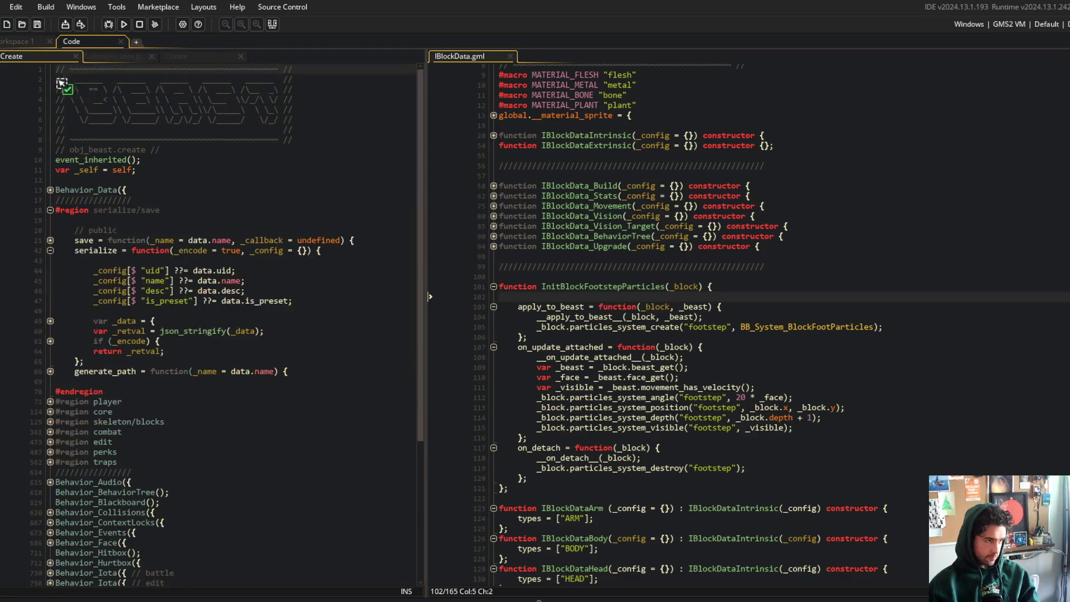
pyautogui.click(106, 57)
pyautogui.click(62, 58)
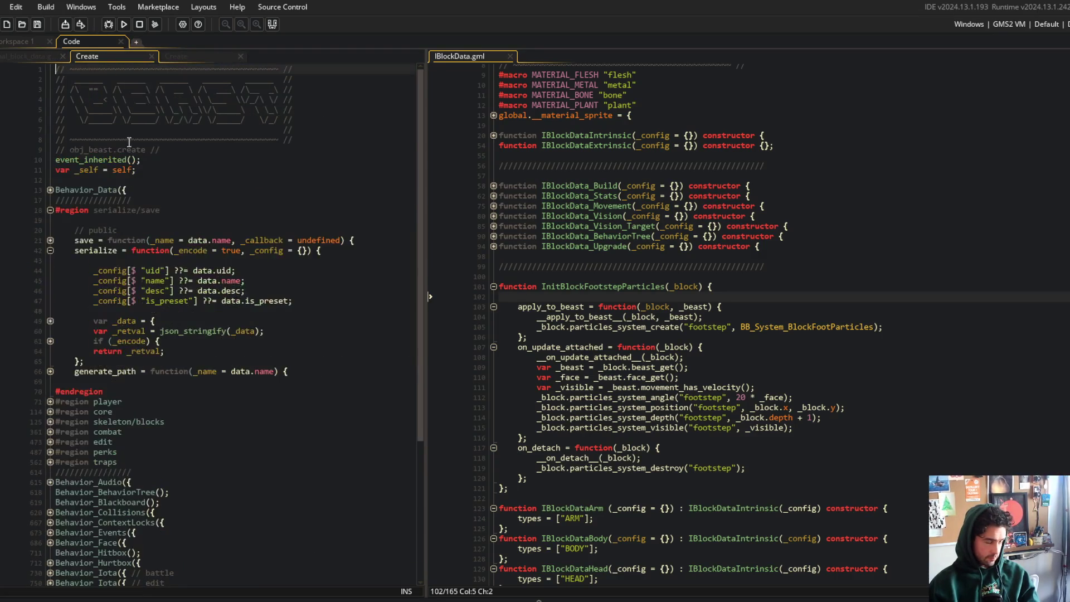
pyautogui.click(132, 140)
pyautogui.scroll(-1, 147, 231)
pyautogui.scroll(1, 147, 232)
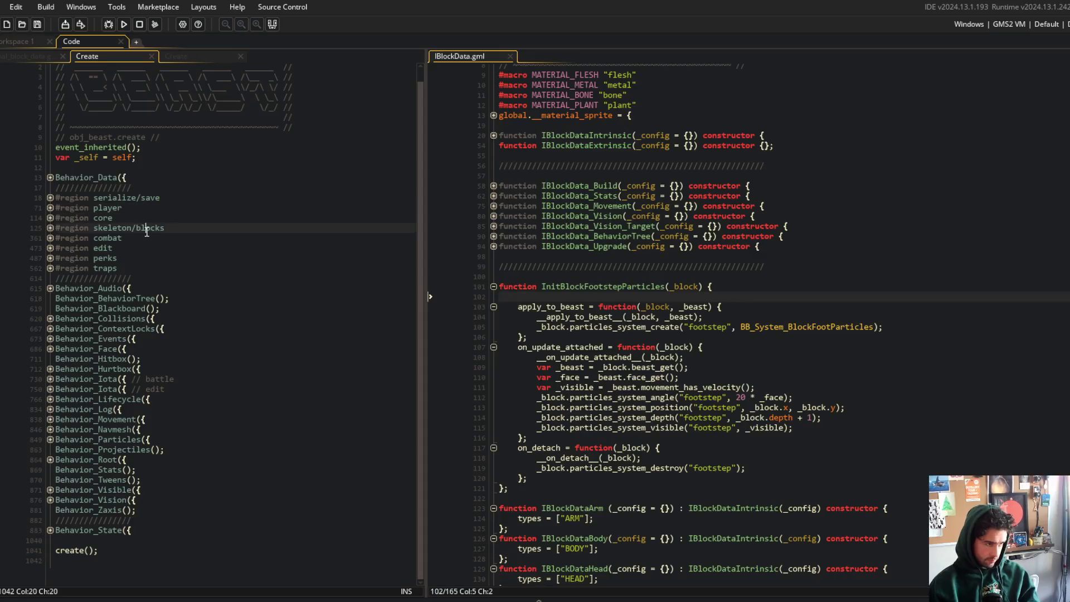
# - Unfold block_on_attach in the skeleton region and delete the blank line above its log call
pyautogui.doubleClick(147, 232)
pyautogui.press('Down')
pyautogui.press('Down')
pyautogui.press('Down')
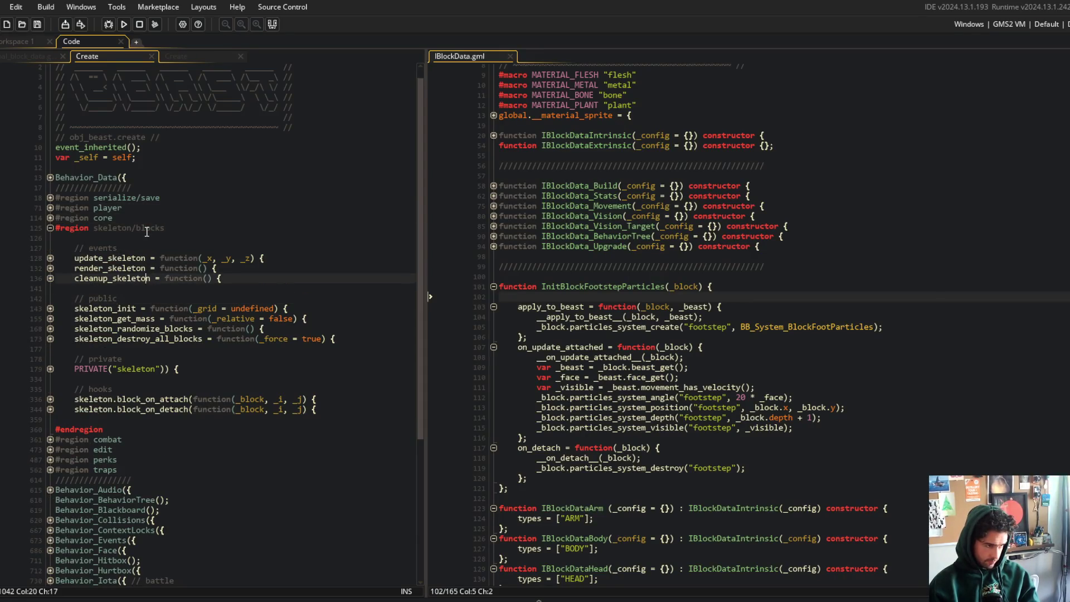
pyautogui.press('Down')
pyautogui.press('Down')
pyautogui.press('Down')
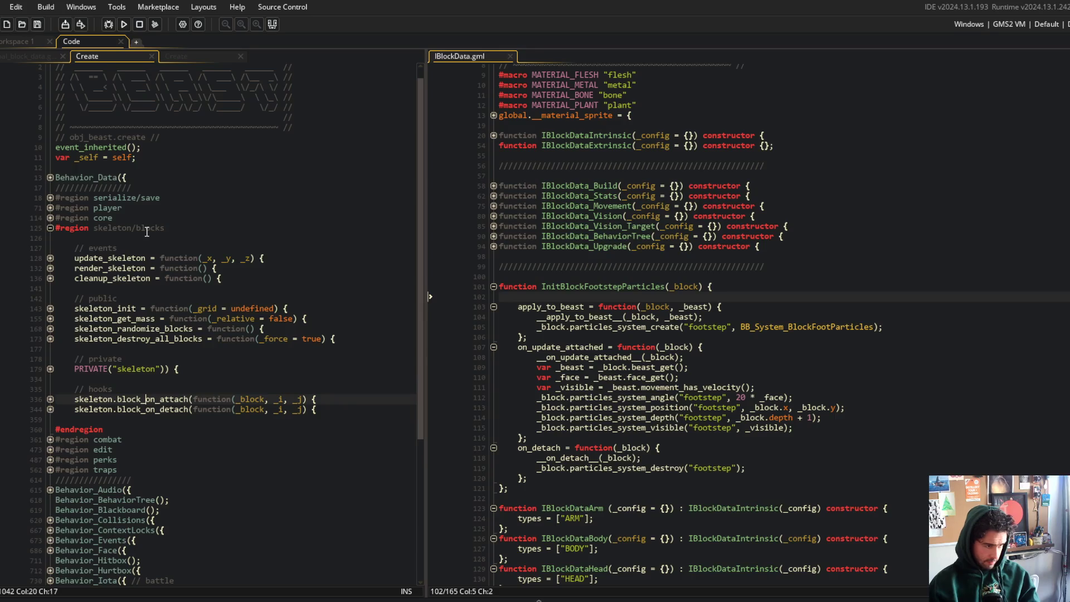
pyautogui.hotkey('ctrl', 'Right')
pyautogui.press('Down')
pyautogui.press('Down')
pyautogui.press('Up')
pyautogui.hotkey('ctrl', 'Right')
pyautogui.scroll(-3, 220, 350)
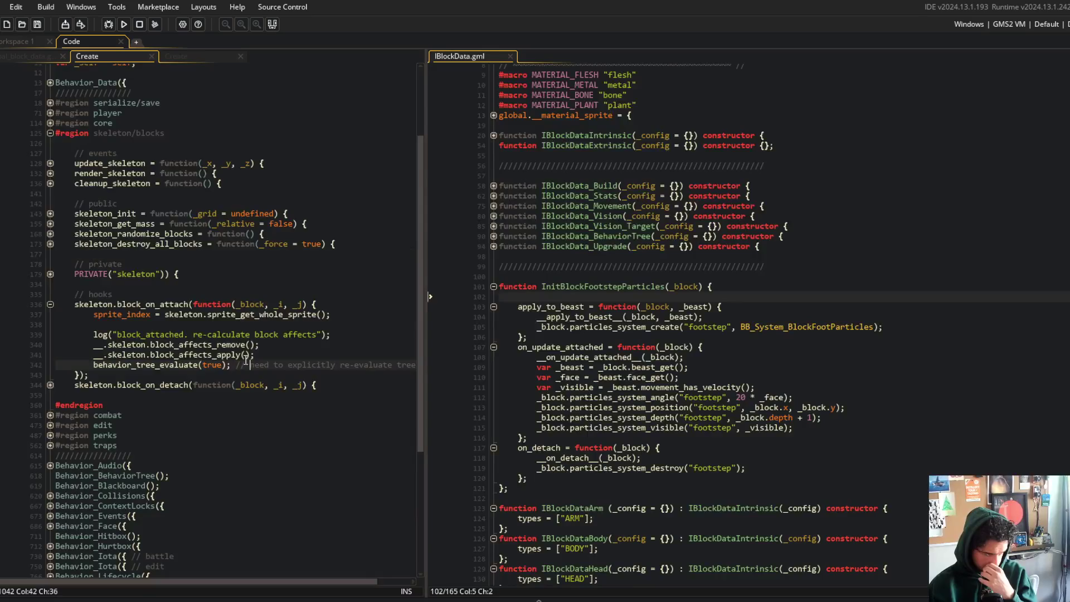
pyautogui.click(319, 294)
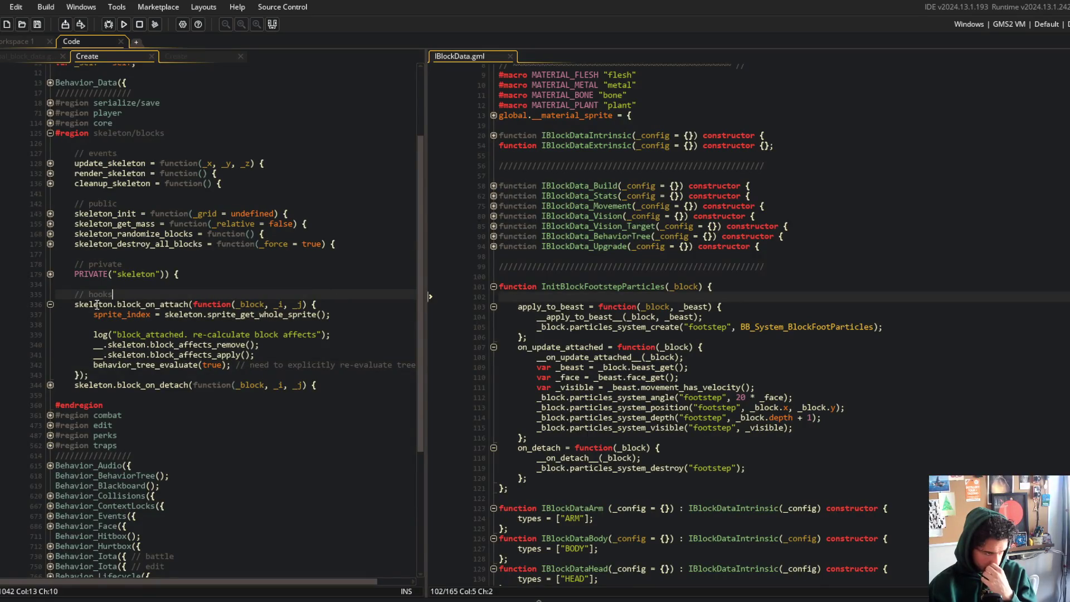
pyautogui.click(151, 286)
pyautogui.click(162, 322)
pyautogui.hotkey('ctrl', 'x')
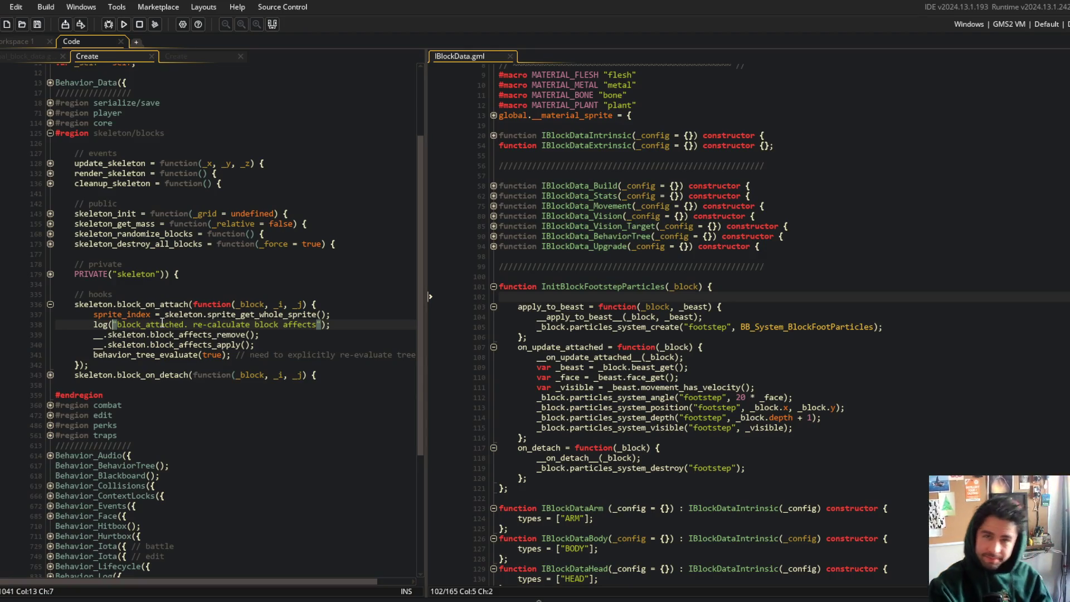
# - Unfold block_on_detach and its death check, then delete the blank line before its log call
pyautogui.click(49, 375)
pyautogui.click(50, 396)
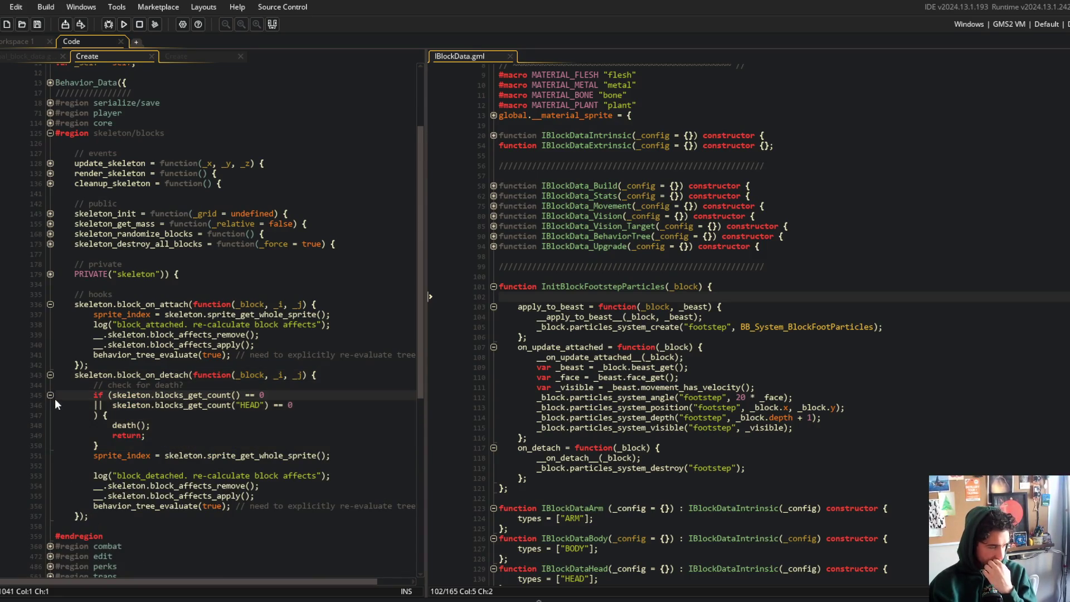
pyautogui.click(165, 466)
pyautogui.press('BackSpace')
pyautogui.press('BackSpace')
pyautogui.press('BackSpace')
pyautogui.click(196, 444)
pyautogui.click(196, 416)
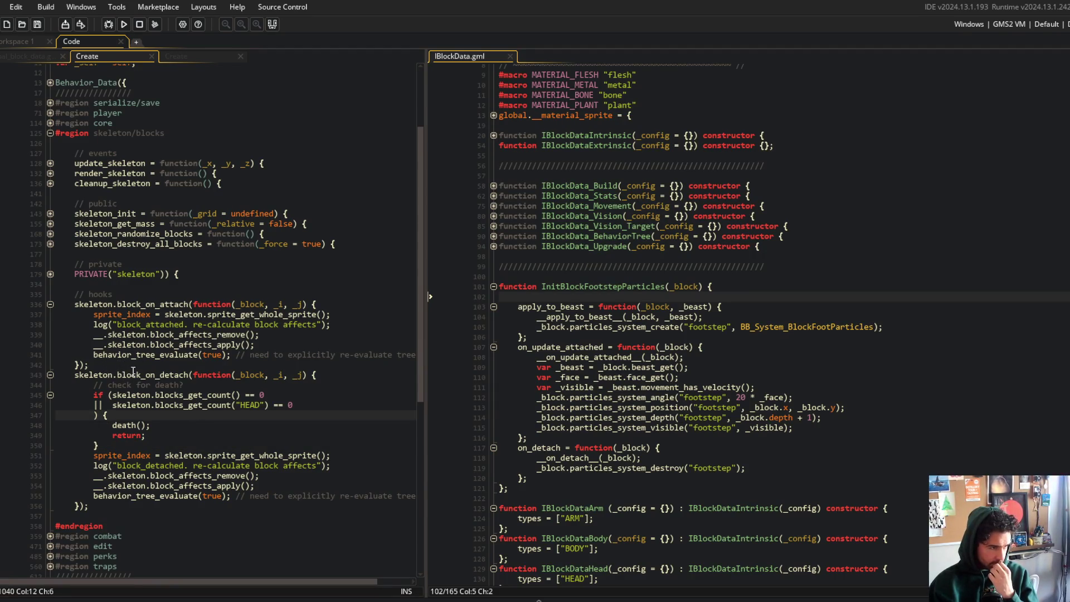
pyautogui.scroll(-1, 134, 371)
pyautogui.scroll(-1, 129, 373)
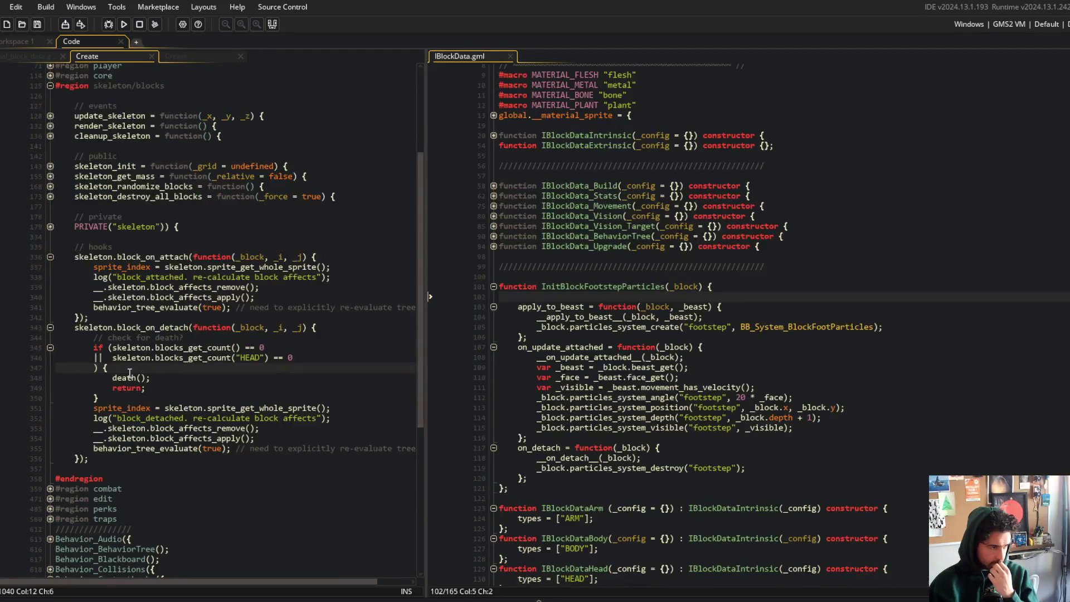
pyautogui.doubleClick(138, 256)
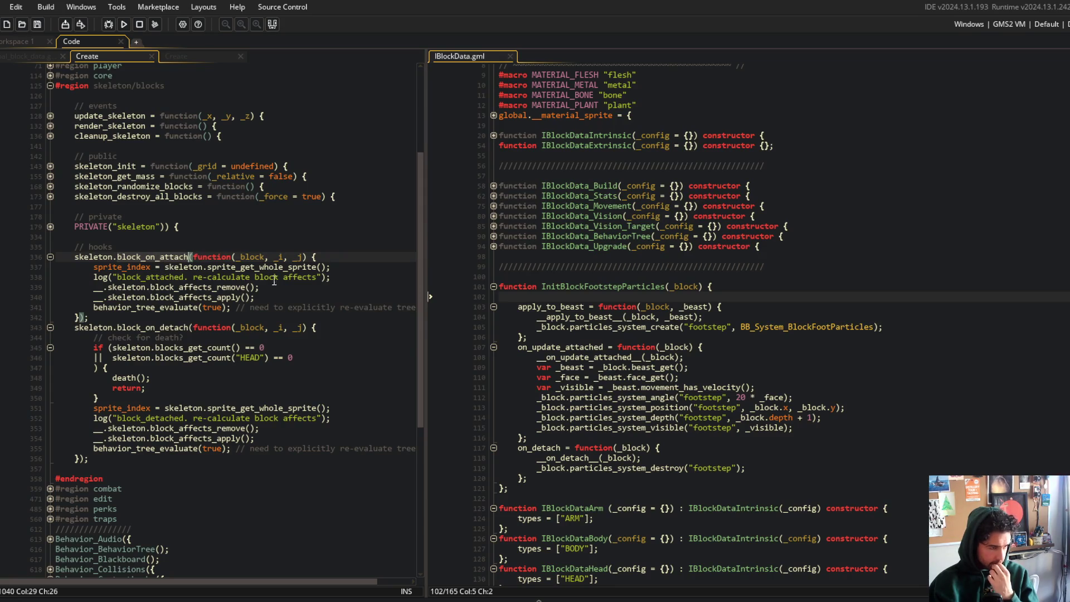
# - Glance at obj_block's Create code, then locate the block_affects_remove call in the skeleton code
pyautogui.click(187, 56)
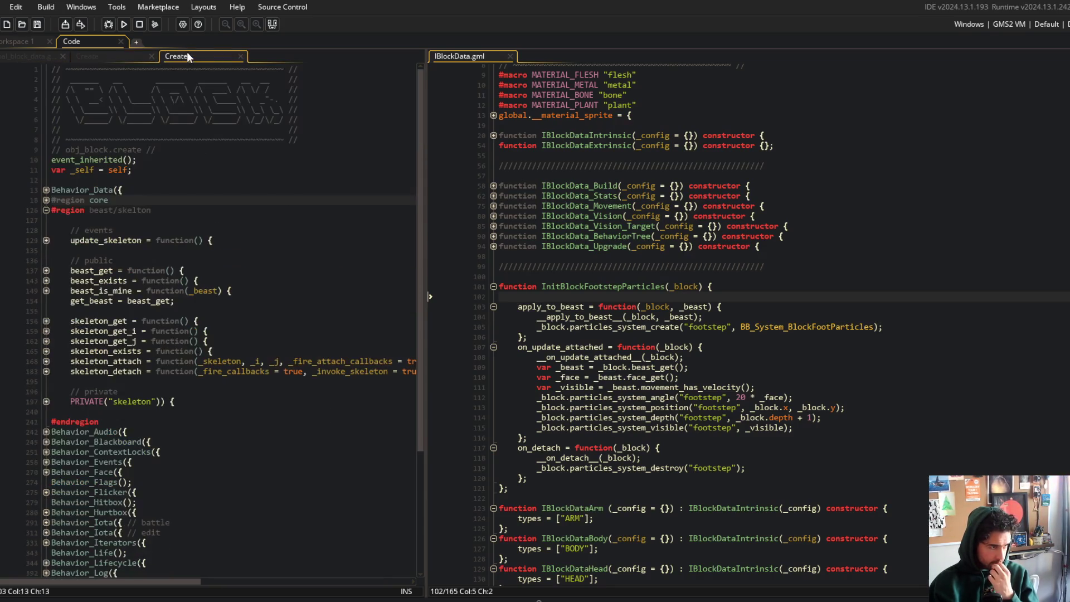
pyautogui.click(113, 55)
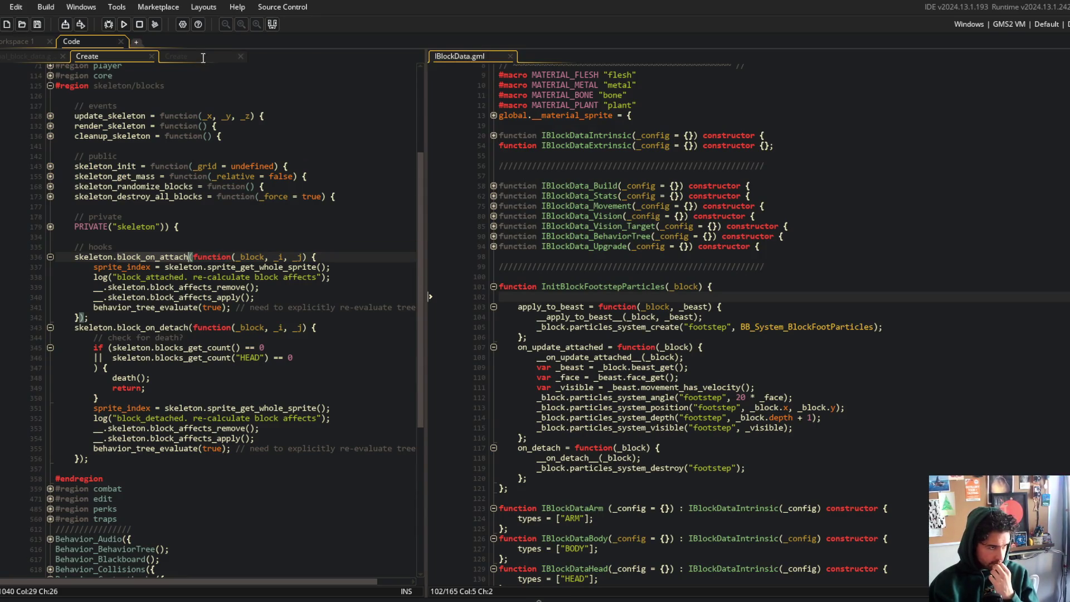
pyautogui.click(132, 289)
pyautogui.click(121, 277)
pyautogui.click(121, 288)
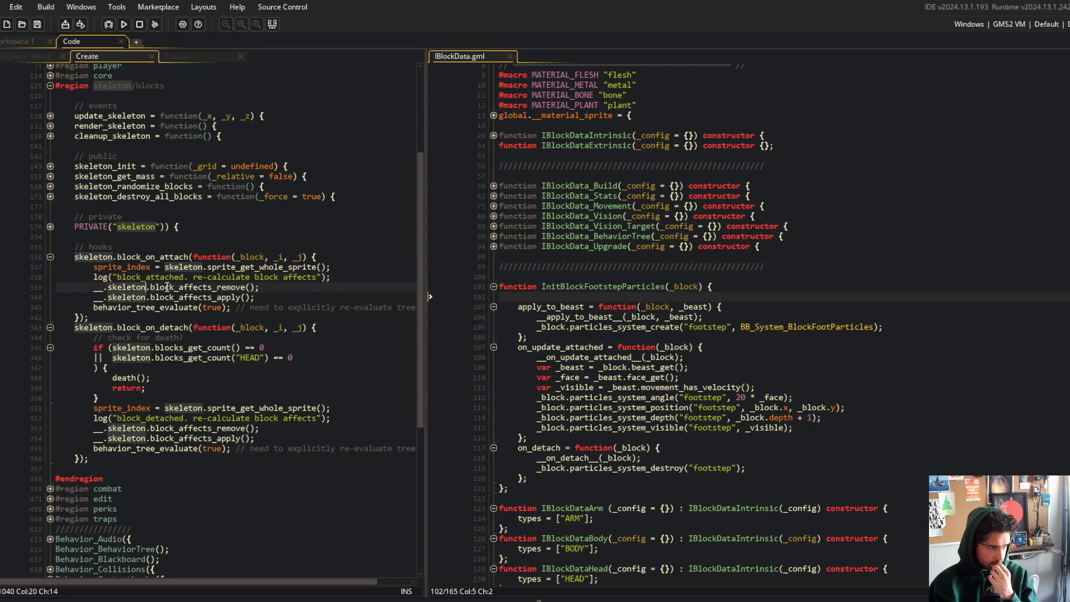
pyautogui.doubleClick(176, 286)
# - Unfold block_affects_apply's data region and blocks_foreach loop to inspect the apply_to_beast call
pyautogui.click(50, 227)
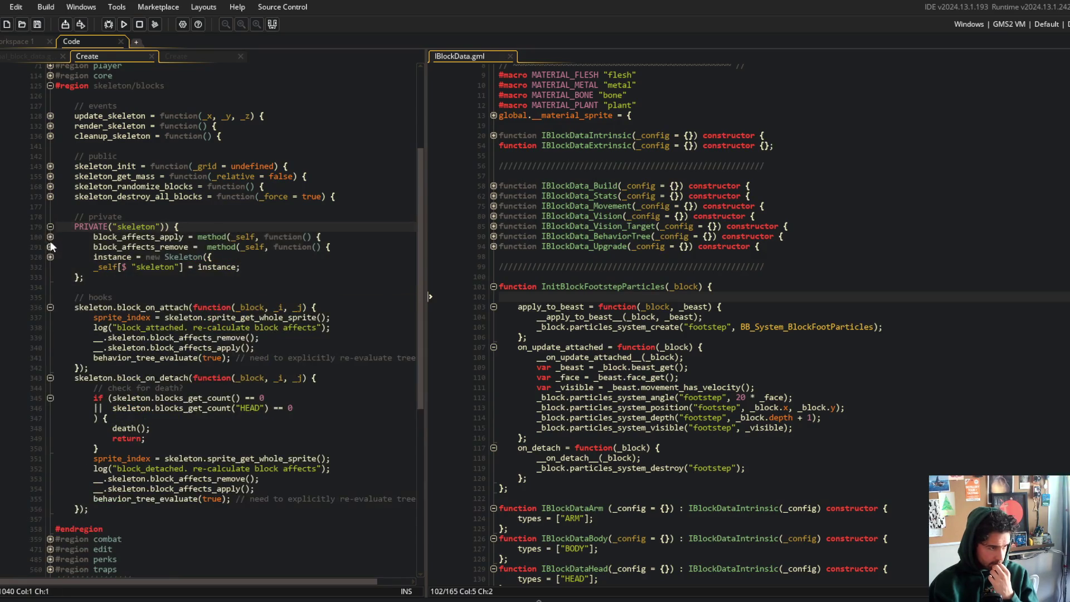
pyautogui.click(50, 237)
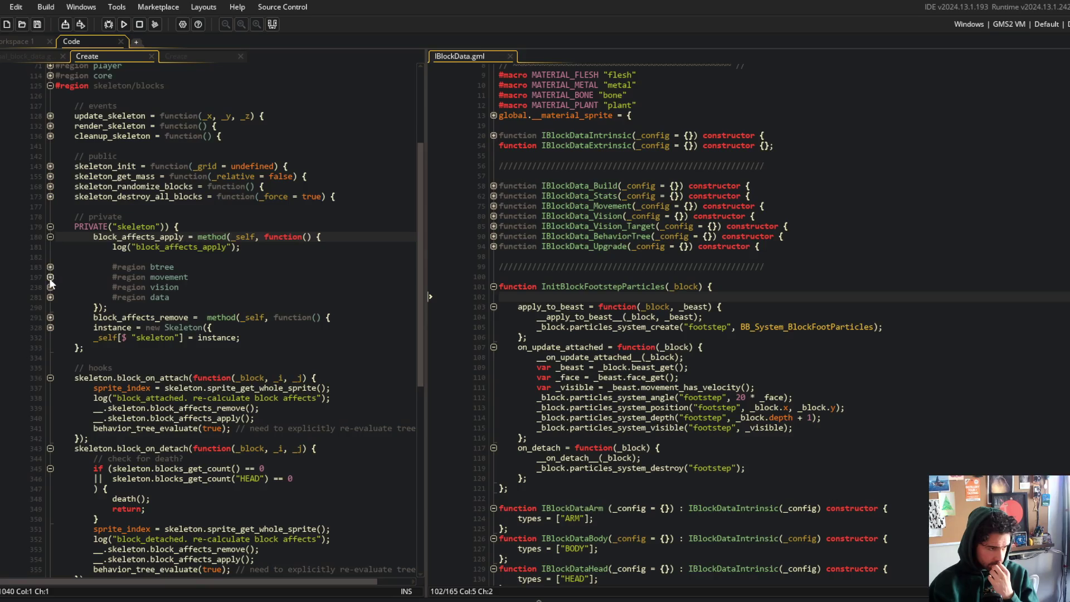
pyautogui.click(51, 297)
pyautogui.click(50, 338)
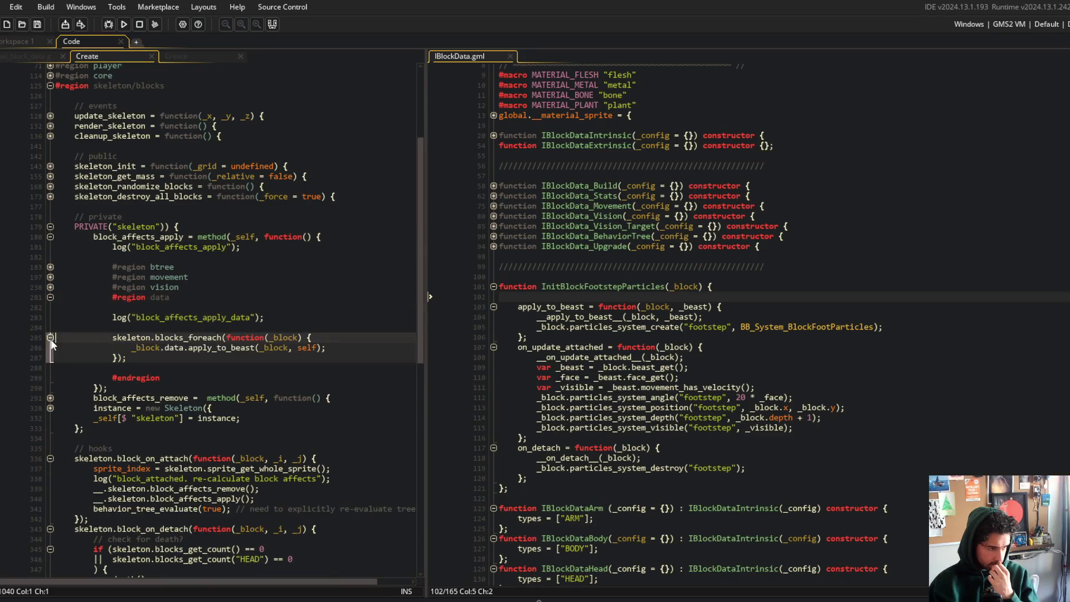
pyautogui.click(208, 347)
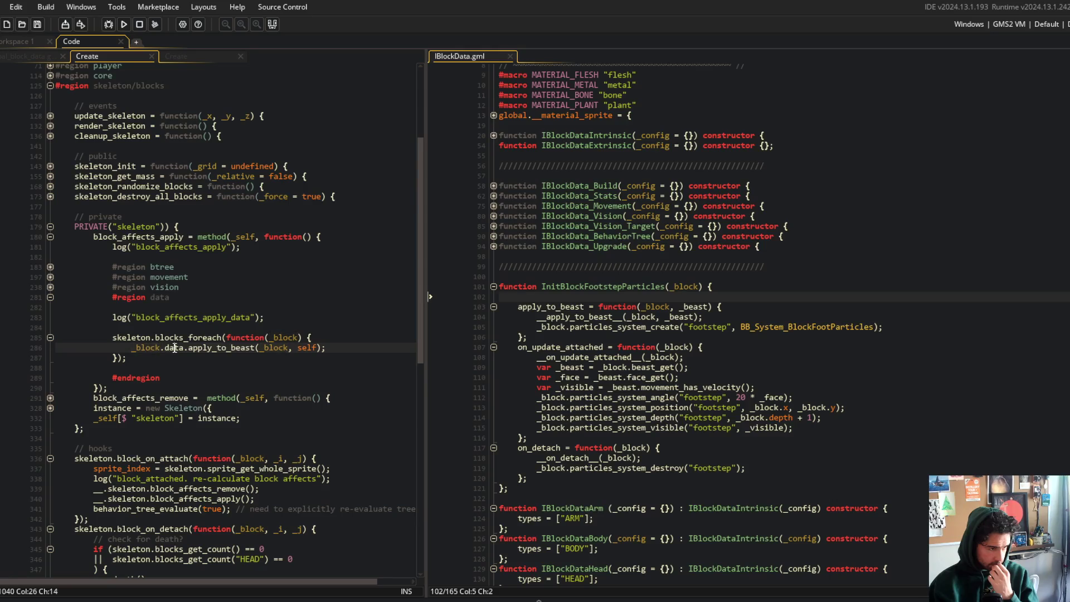
pyautogui.doubleClick(209, 347)
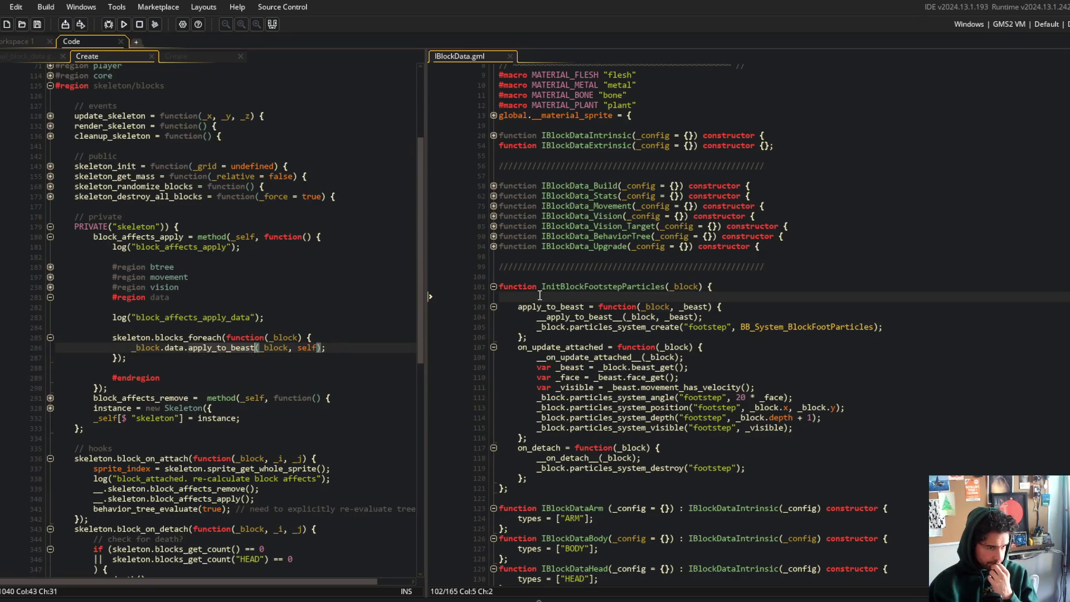
pyautogui.click(232, 347)
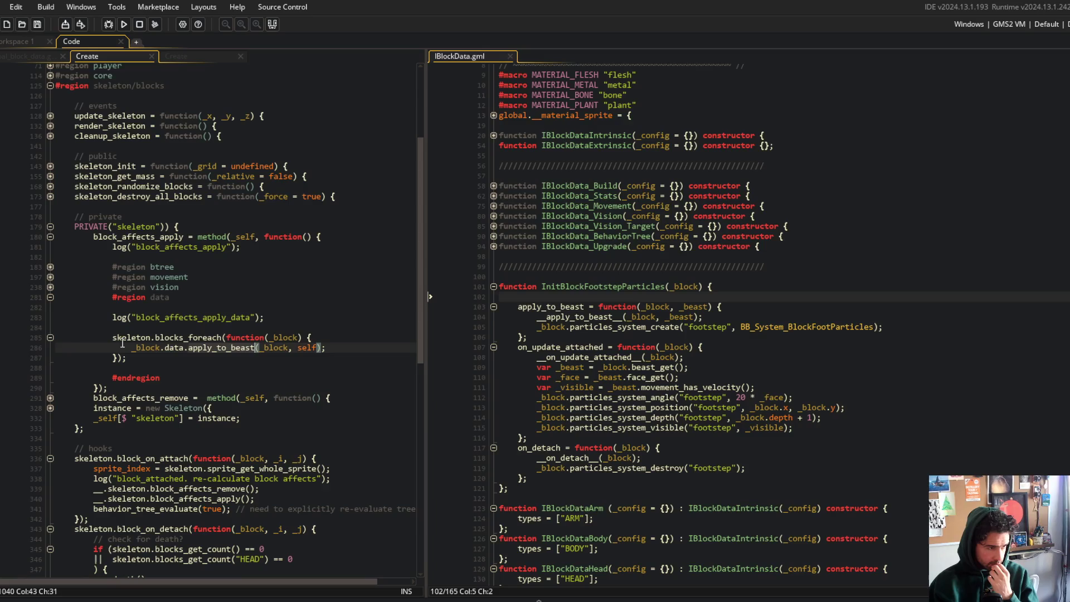
pyautogui.click(49, 339)
pyautogui.click(55, 297)
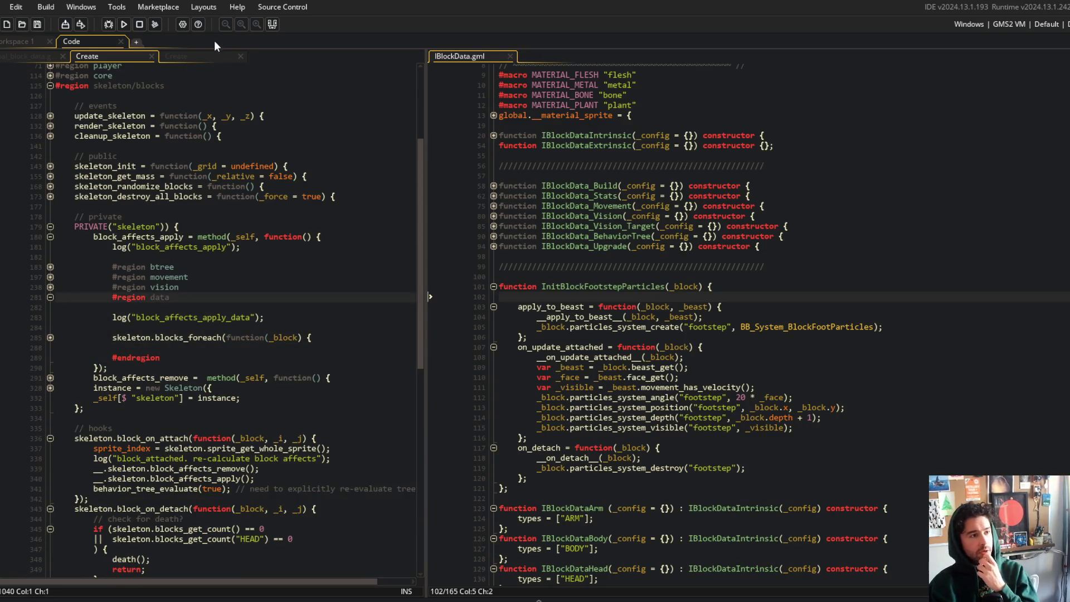
pyautogui.click(198, 54)
# - Add empty callback arrays on_attach and on_detached to obj_block's private skeleton block, and save
pyautogui.click(114, 227)
pyautogui.click(327, 249)
pyautogui.click(234, 406)
pyautogui.press('Return')
pyautogui.press('Down')
pyautogui.press('Down')
pyautogui.press('Down')
pyautogui.press('Down')
pyautogui.press('Down')
pyautogui.press('Down')
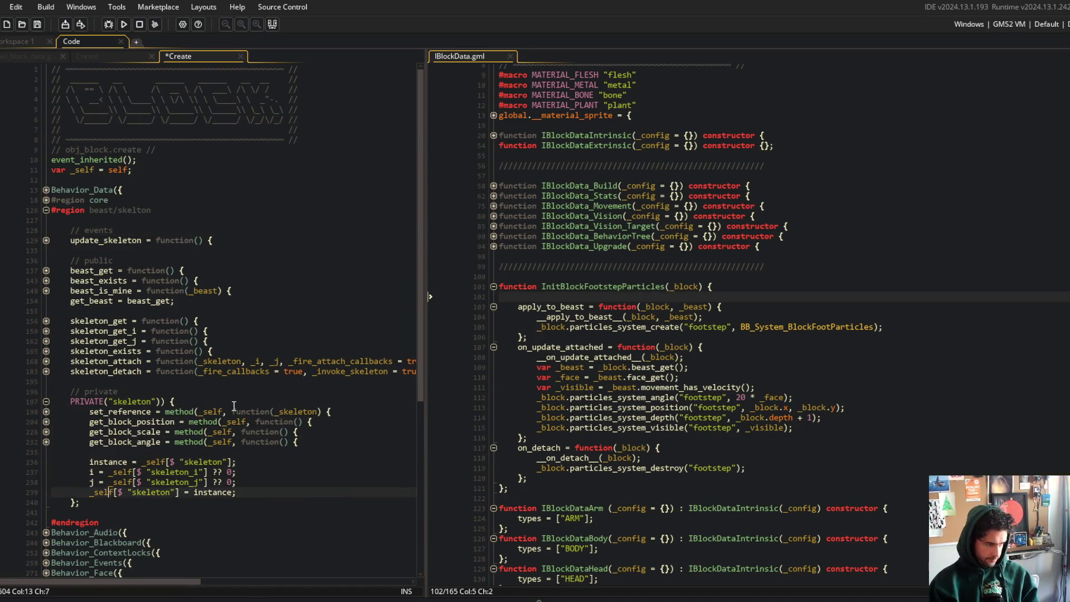
pyautogui.press('End')
pyautogui.press('Return')
pyautogui.press('Return')
pyautogui.write('_attach = u')
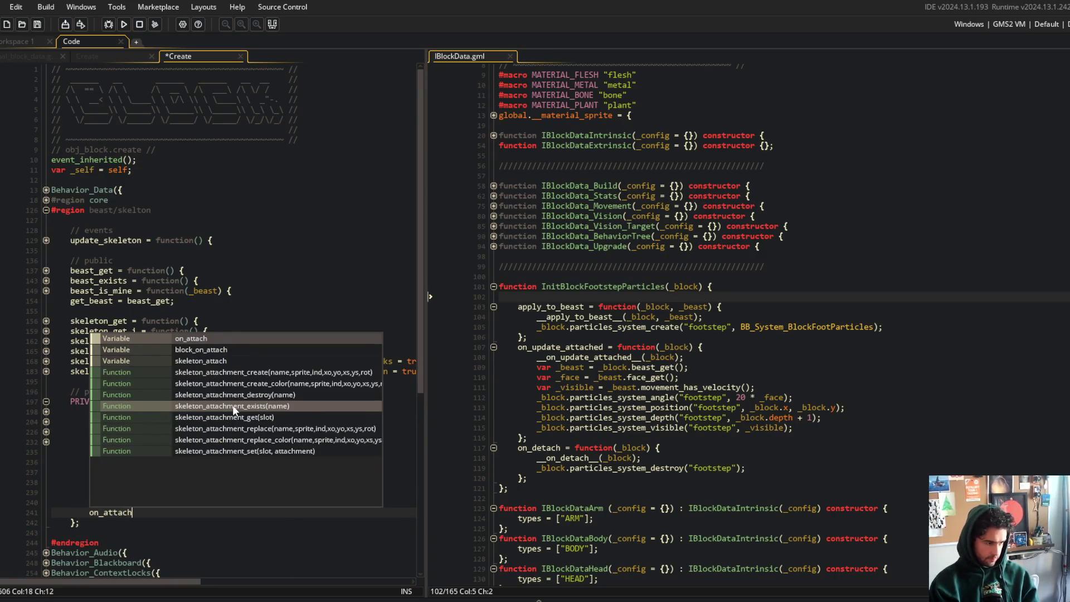
pyautogui.press('BackSpace')
pyautogui.write('[];')
pyautogui.press('Return')
pyautogui.write('on_detached = [];')
pyautogui.hotkey('ctrl', 's')
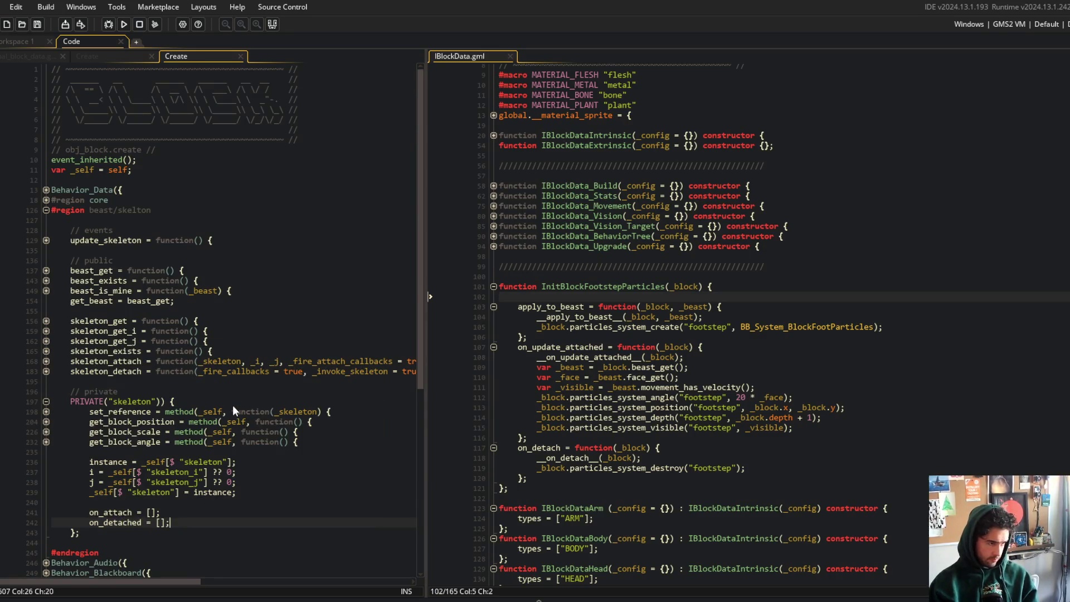
# - Add skeleton_on_attach, pushing _callback onto __.skeleton.on_attach and returning self, and save
pyautogui.click(262, 317)
pyautogui.press('Down')
pyautogui.press('Down')
pyautogui.press('Down')
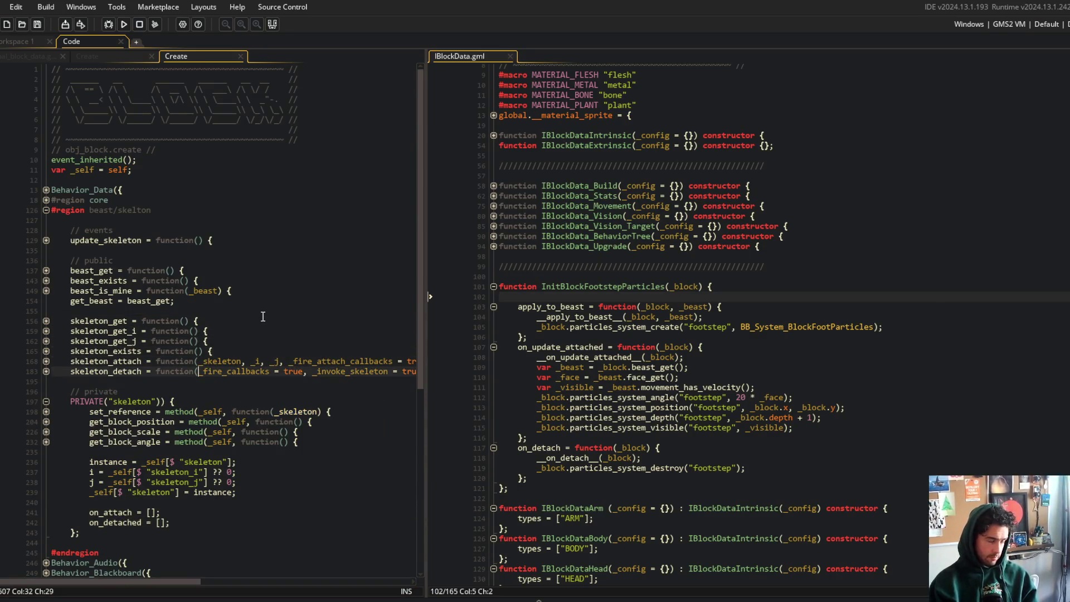
pyautogui.press('Return')
pyautogui.press('Return')
pyautogui.press('Up')
pyautogui.write('skeleton_')
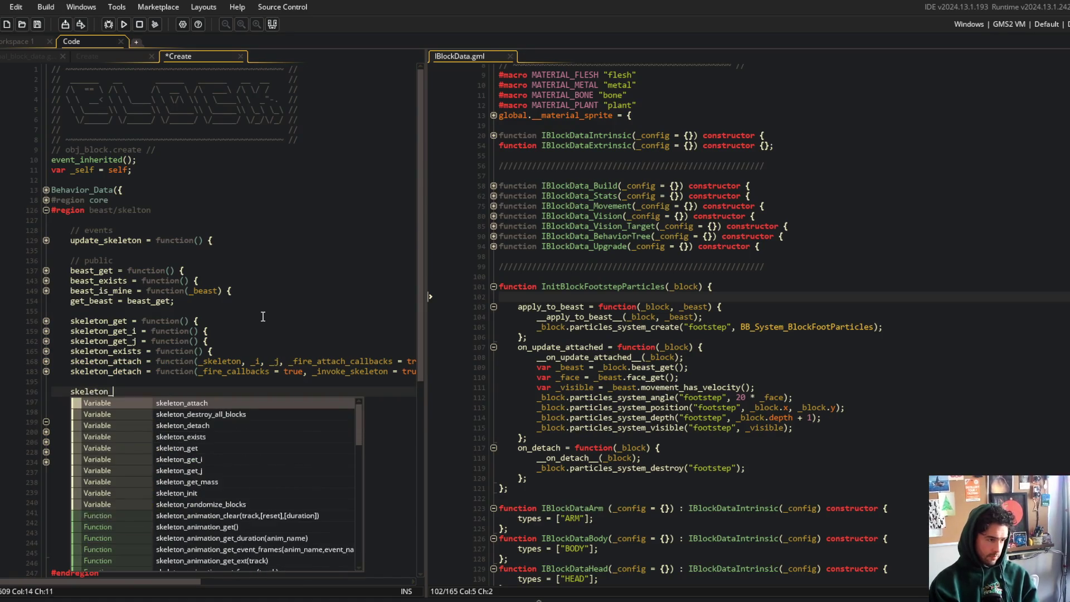
pyautogui.write('on_attach = function(')
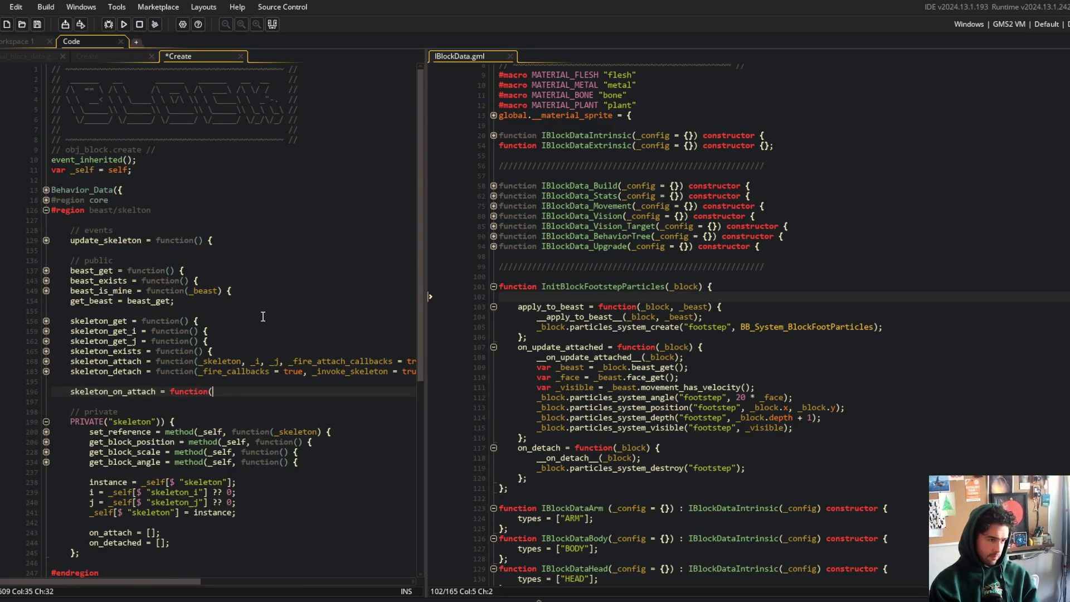
pyautogui.write('_callback) {')
pyautogui.press('Return')
pyautogui.write('array_push(__.s')
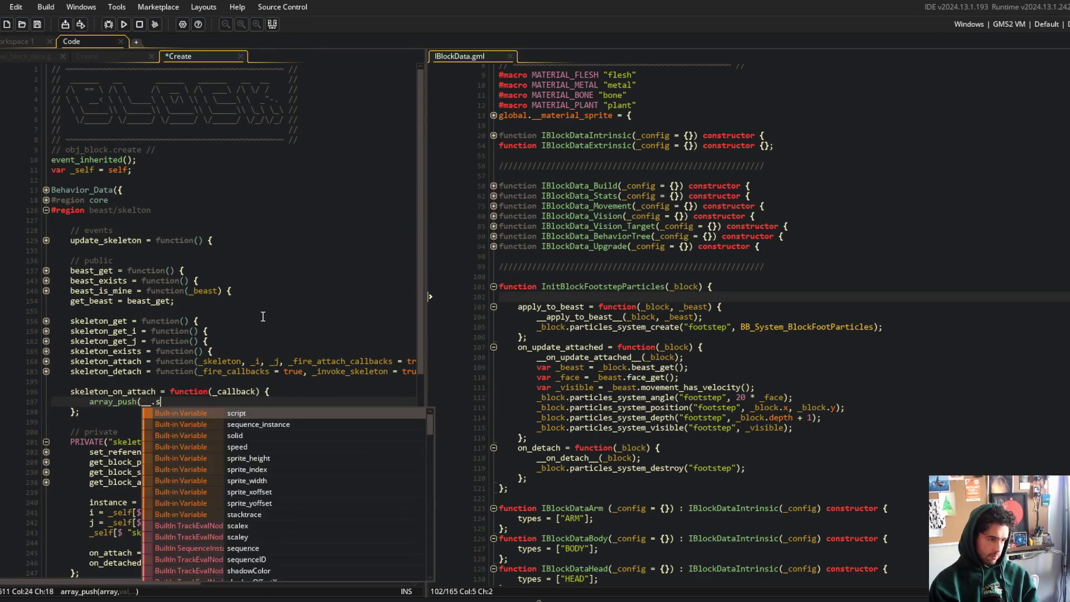
pyautogui.write('keleton.on_attach,')
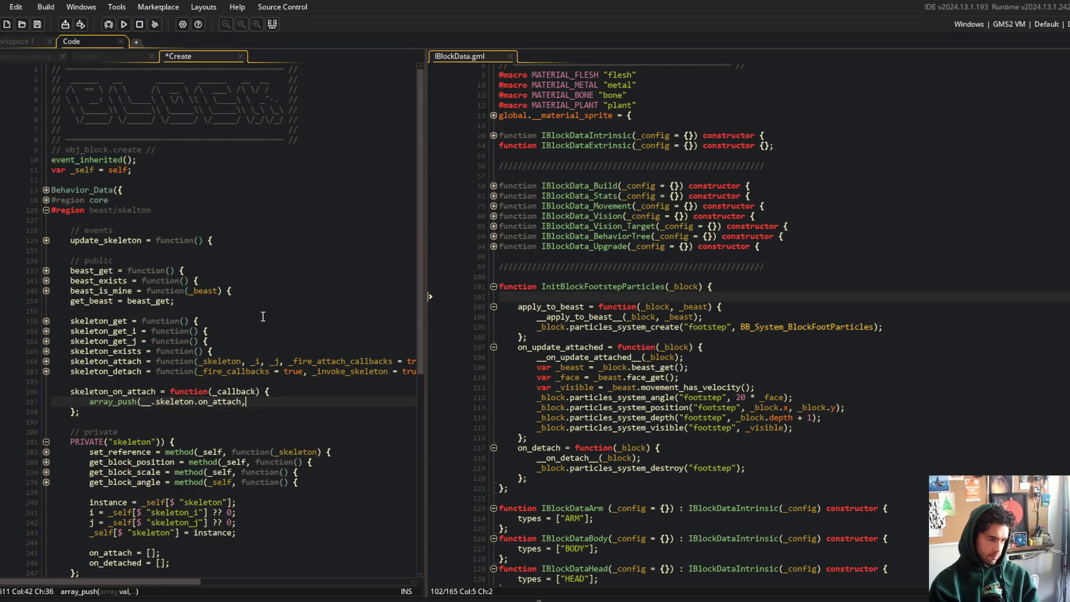
pyautogui.write(' _callback);')
pyautogui.press('Return')
pyautogui.write('return self;')
pyautogui.hotkey('ctrl', 's')
# - Wrap skeleton_on_attach's push call in an if (is_method(_callback)) guard
pyautogui.press('Up')
pyautogui.press('Up')
pyautogui.press('End')
pyautogui.press('Return')
pyautogui.write('if (is_')
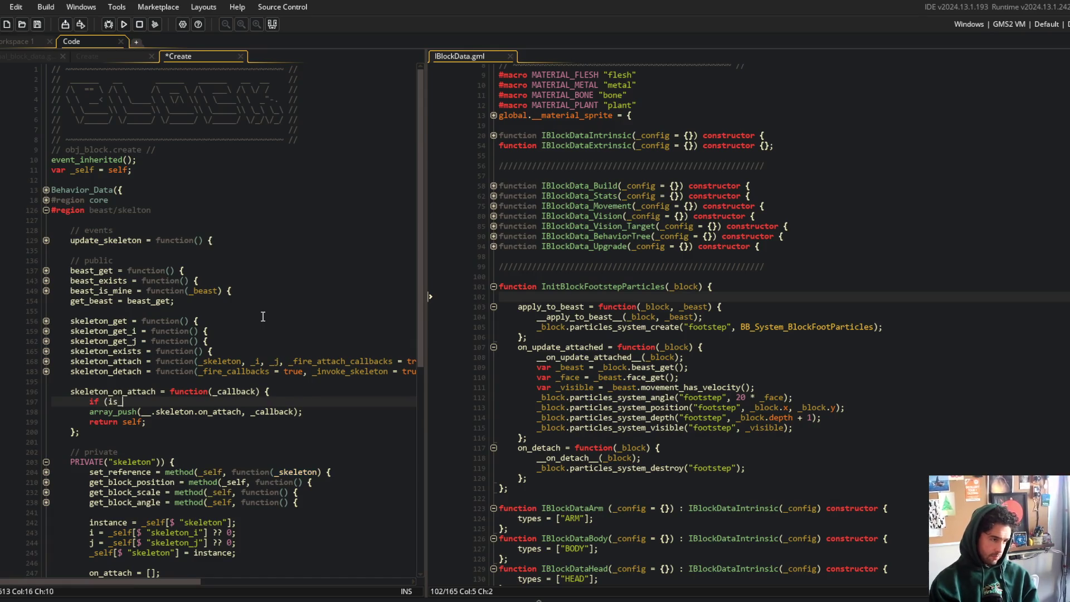
pyautogui.write('method(_callback)) {')
pyautogui.press('Down')
pyautogui.press('Home')
pyautogui.press('Tab')
pyautogui.press('End')
pyautogui.press('Return')
pyautogui.write('}')
# - Add skeleton_on_detach with an is_method(_callback) guard and return self, and save
pyautogui.press('Down')
pyautogui.press('Down')
pyautogui.press('End')
pyautogui.press('Return')
pyautogui.write('skeleton_on_det')
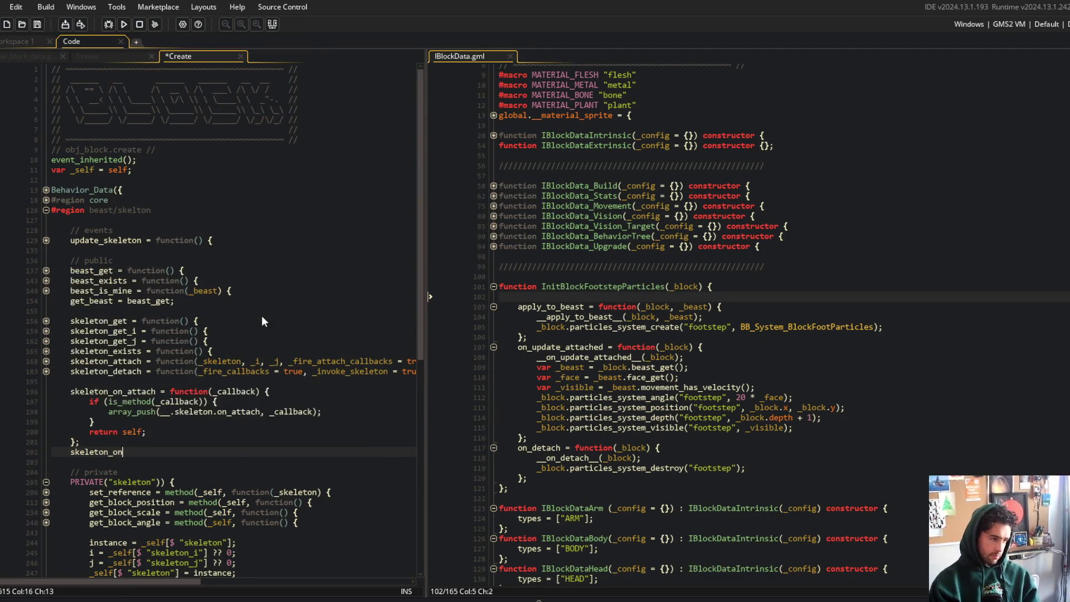
pyautogui.write('ach = function(_')
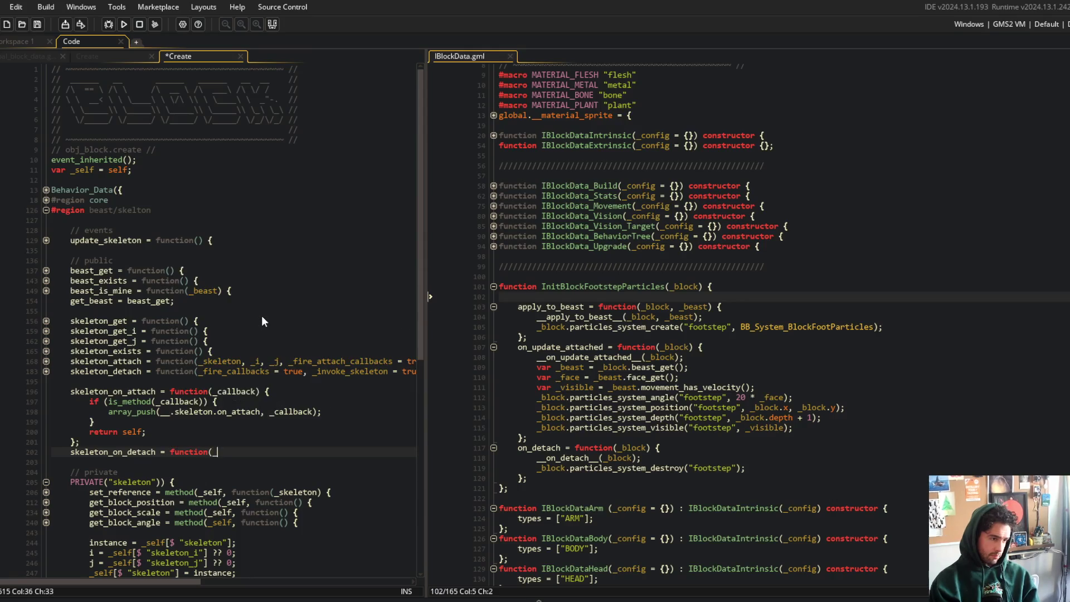
pyautogui.write('callback) {')
pyautogui.press('Return')
pyautogui.press('Return')
pyautogui.write('};')
pyautogui.press('Up')
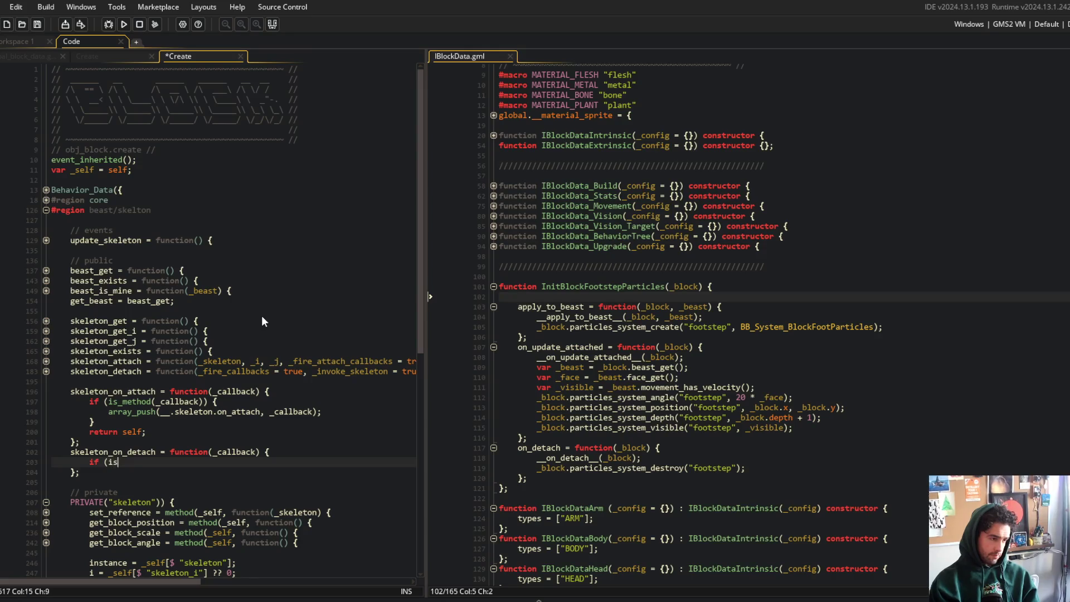
pyautogui.write('od(_callback)) {')
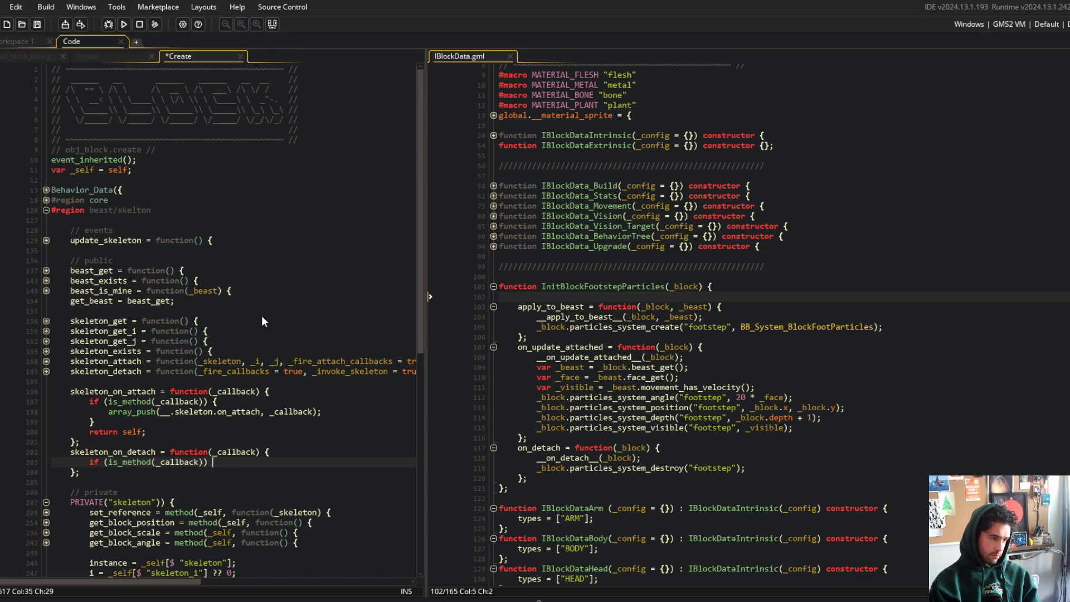
pyautogui.press('Return')
pyautogui.press('Return')
pyautogui.write('}')
pyautogui.press('Return')
pyautogui.write('return self;')
pyautogui.hotkey('ctrl', 's')
# - Fill the detach guard with array_push(__.skeleton.on_detach, _callback); and save
pyautogui.press('Up')
pyautogui.press('Up')
pyautogui.press('Up')
pyautogui.press('Down')
pyautogui.write('array_push(__.skeletong')
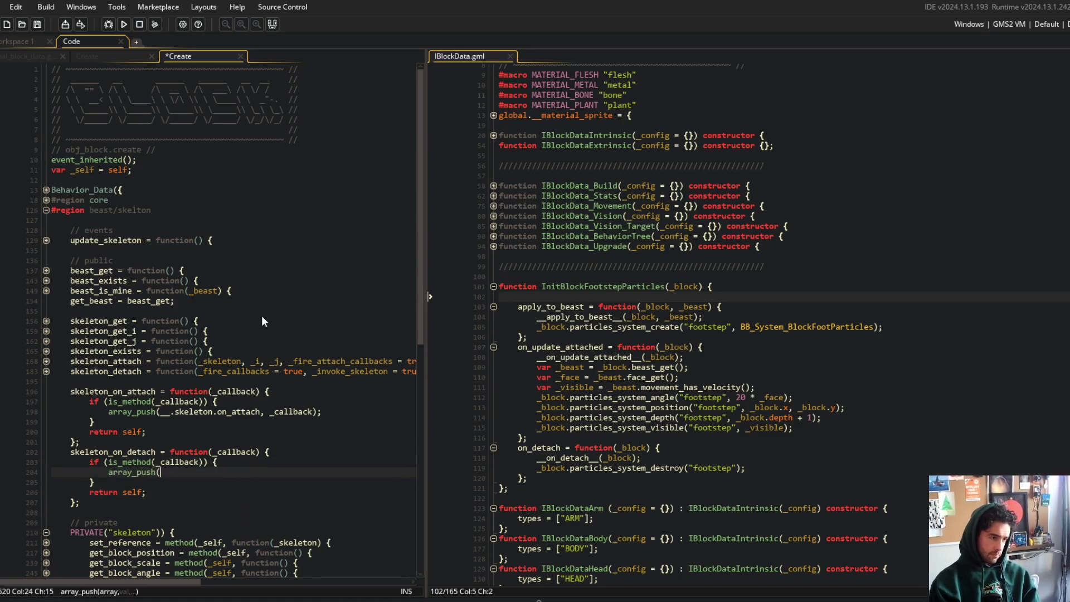
pyautogui.press('BackSpace')
pyautogui.write('.')
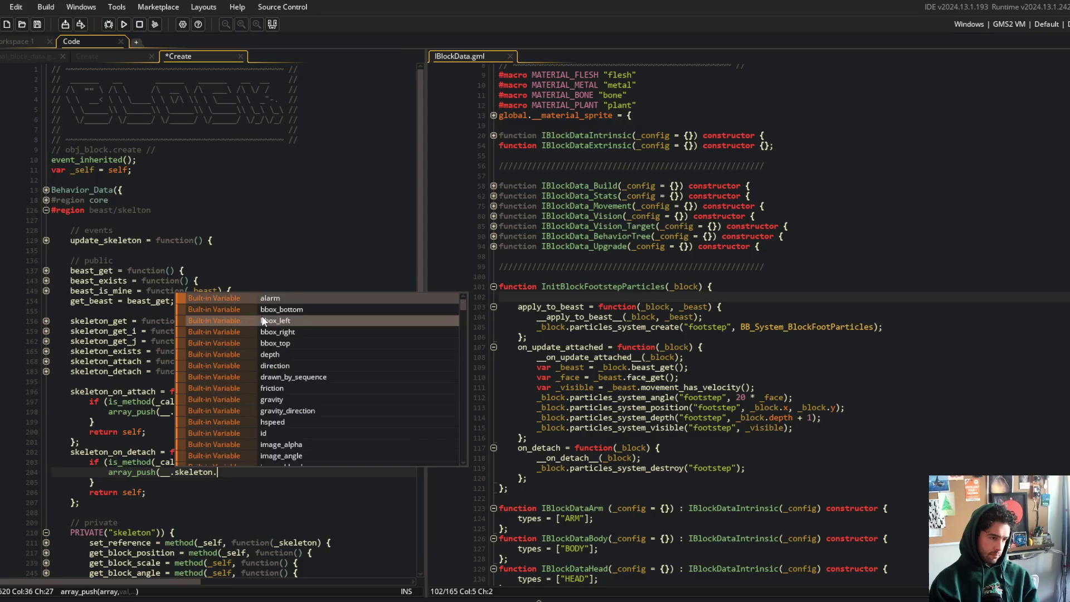
pyautogui.write('on_detach, _callback);')
pyautogui.hotkey('ctrl', 's')
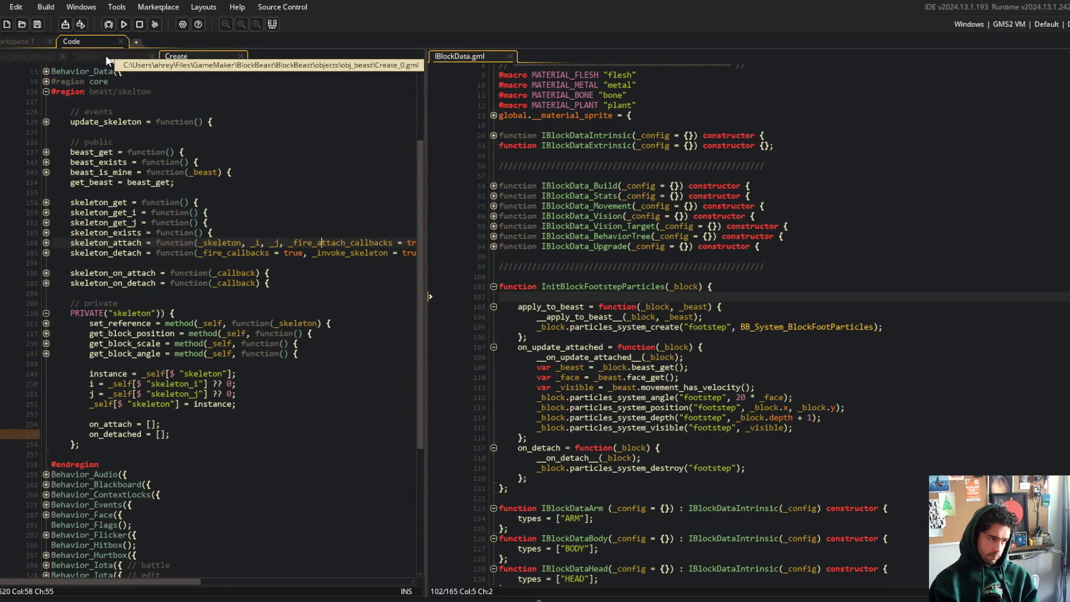
pyautogui.click(348, 354)
# - Add apply_attach = method(_self, function(_skeleton) {}) after get_block_angle and save
pyautogui.press('Return')
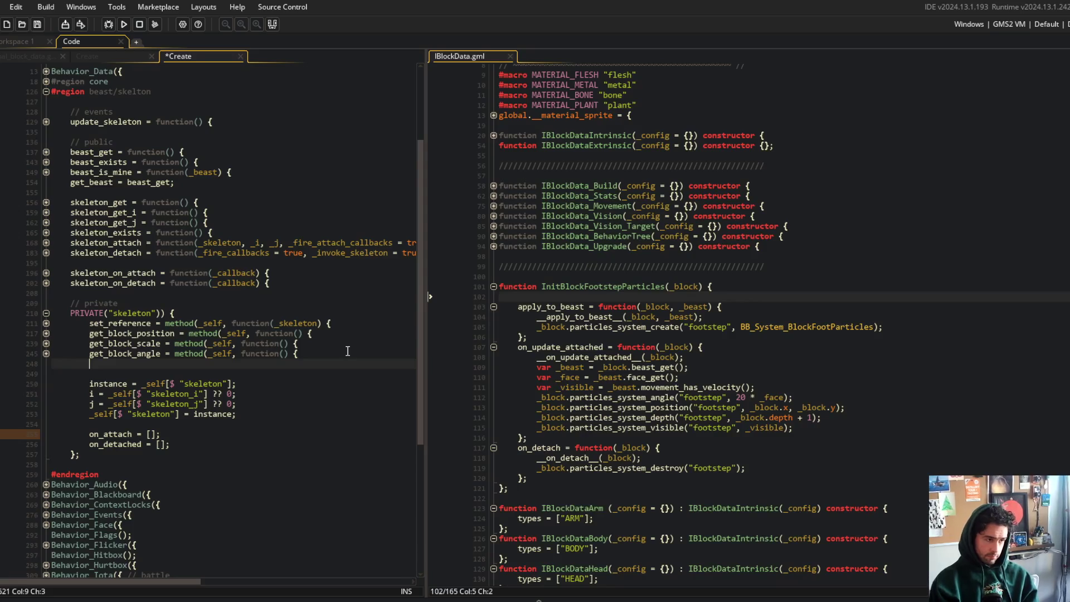
pyautogui.write('apply_attac')
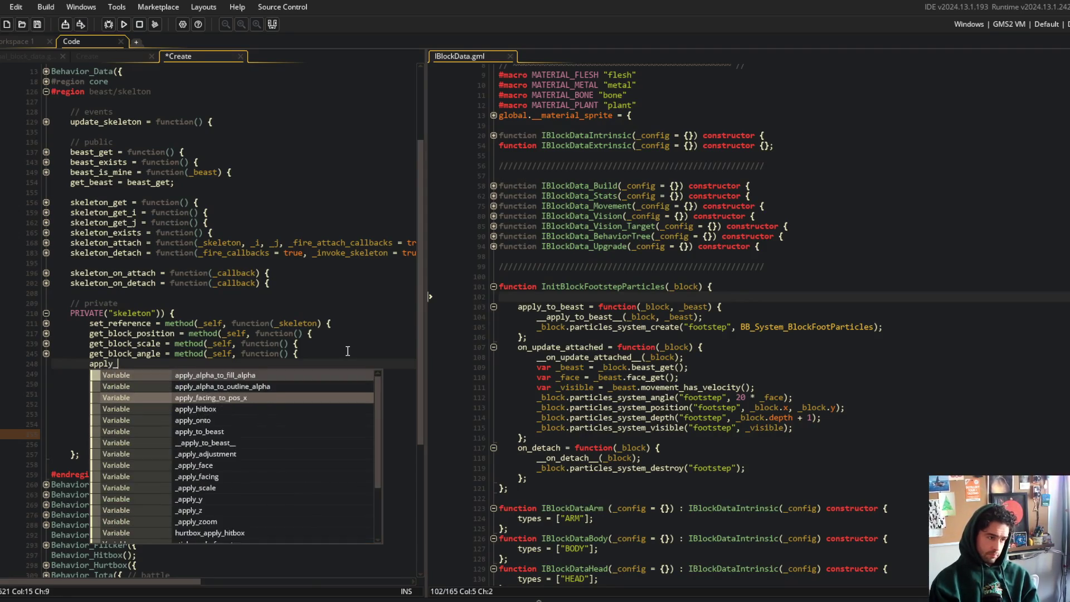
pyautogui.write('h = method(_s')
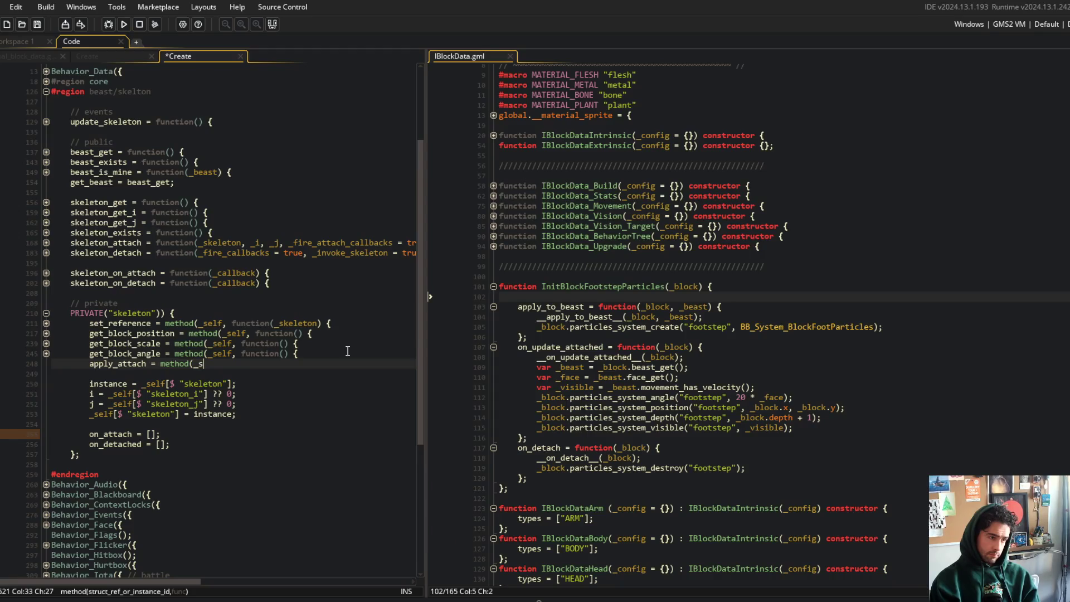
pyautogui.write('elf, function(_sk) {')
pyautogui.press('Return')
pyautogui.hotkey('ctrl', 's')
pyautogui.hotkey('ctrl', 'Tab')
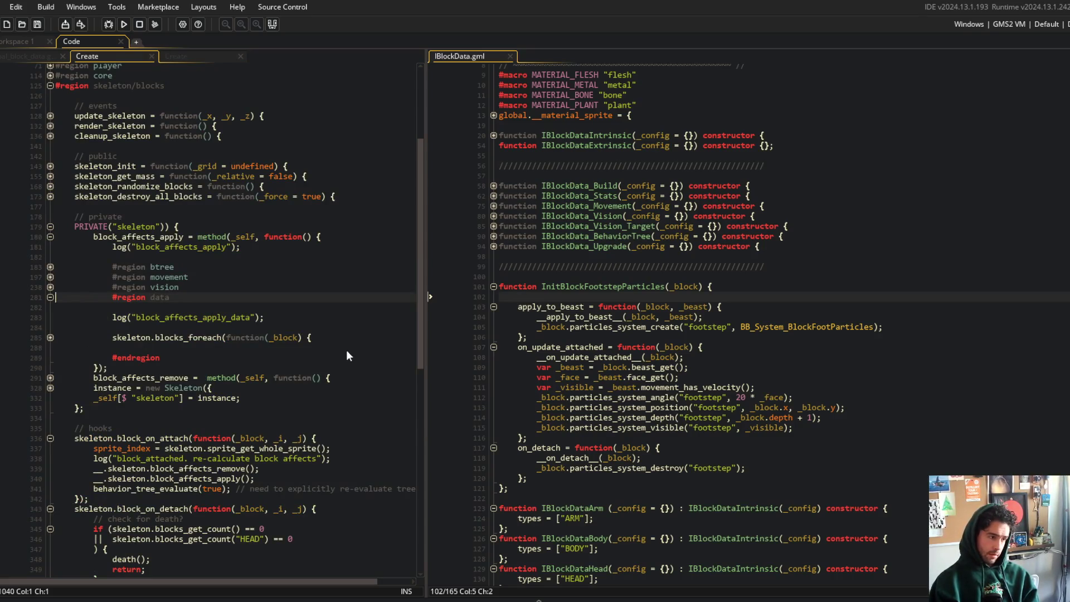
pyautogui.scroll(-4, 243, 301)
pyautogui.click(193, 55)
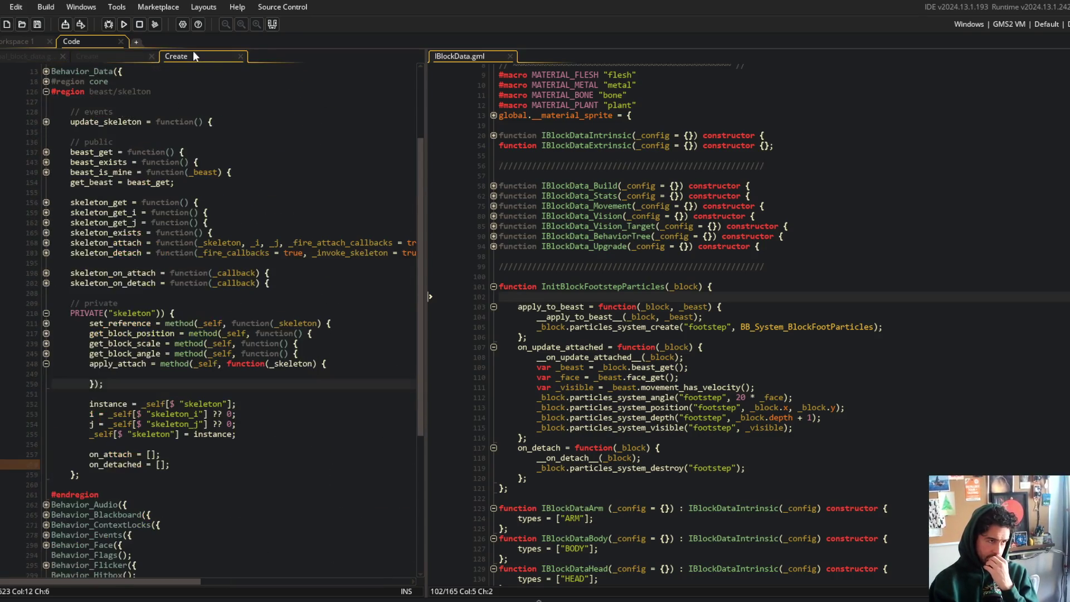
# - Add a matching empty apply_detach method below apply_attach, save, and return to obj_beast's Create code
pyautogui.click(188, 359)
pyautogui.click(206, 379)
pyautogui.press('Return')
pyautogui.write('apply')
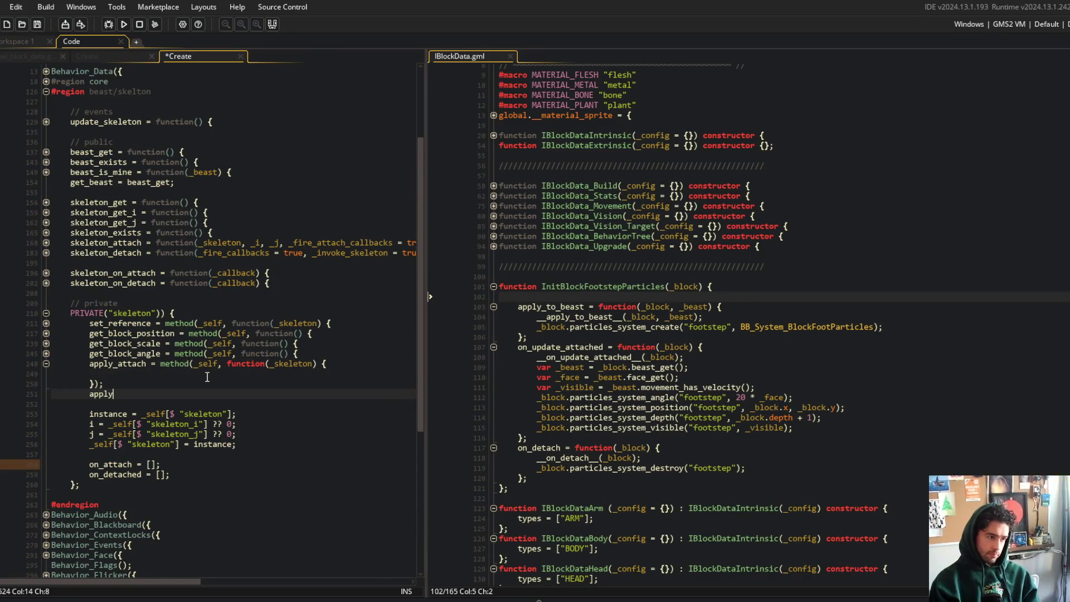
pyautogui.write('method')
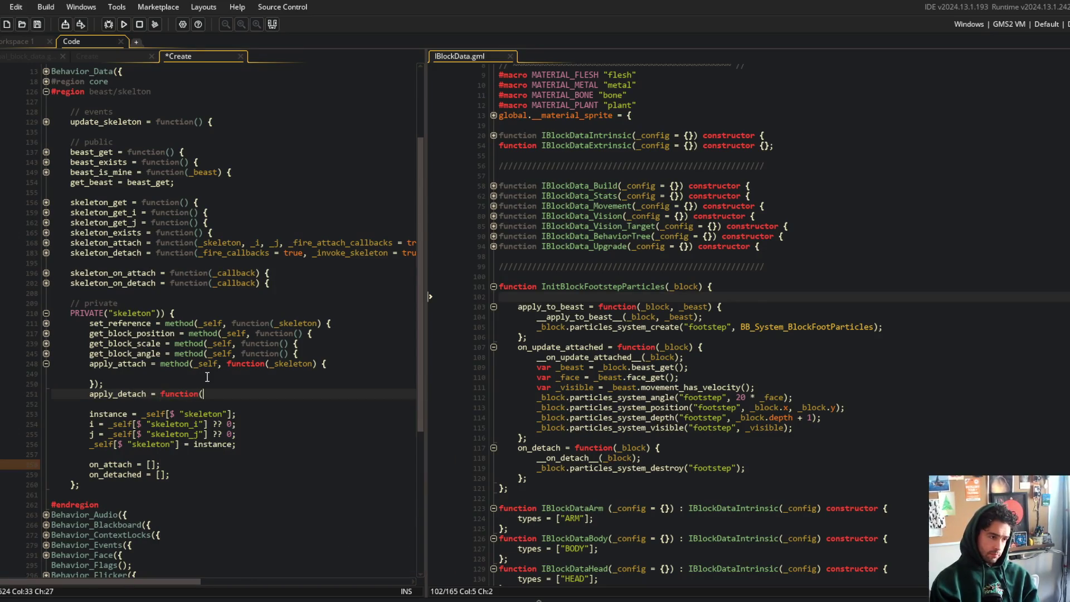
pyautogui.write('(_self, func')
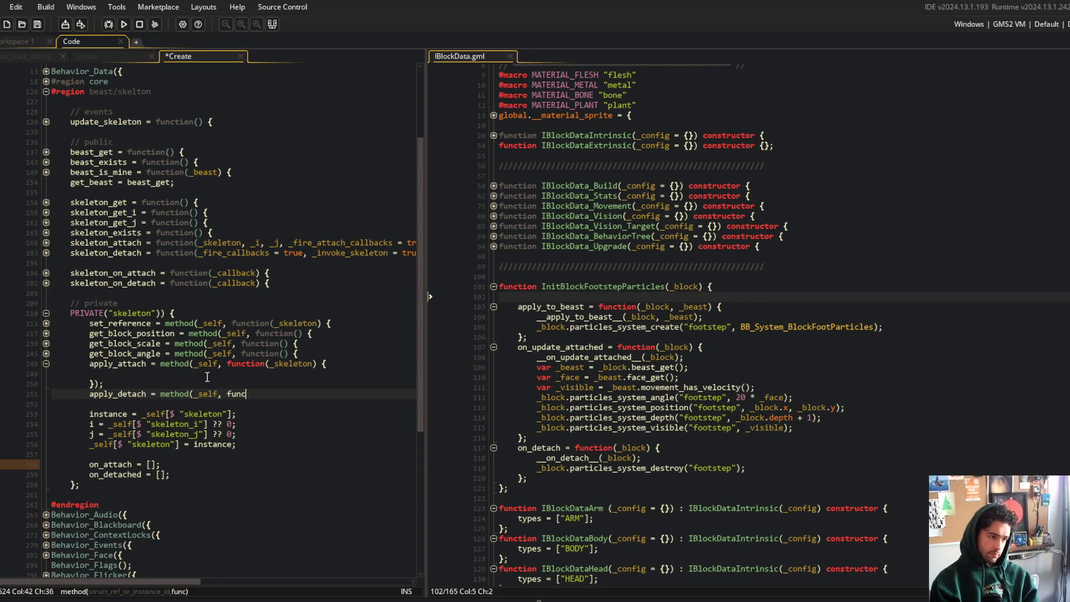
pyautogui.write('tion(_skeleton) {')
pyautogui.press('Return')
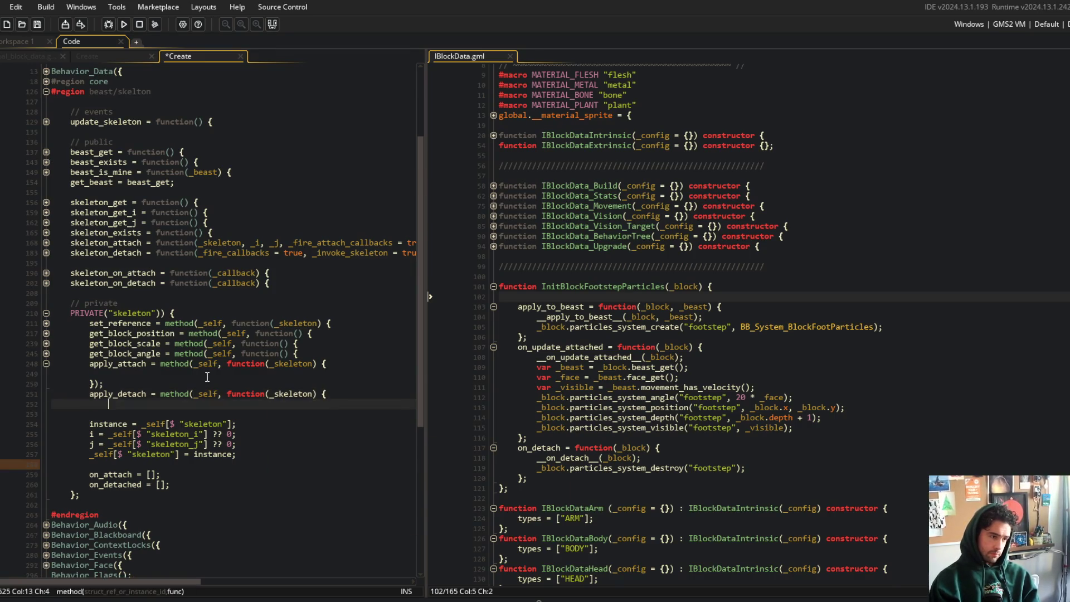
pyautogui.write('})')
pyautogui.hotkey('ctrl', 's')
pyautogui.hotkey('ctrl', 'shift', 'Tab')
pyautogui.press('Down')
pyautogui.press('Down')
pyautogui.press('Down')
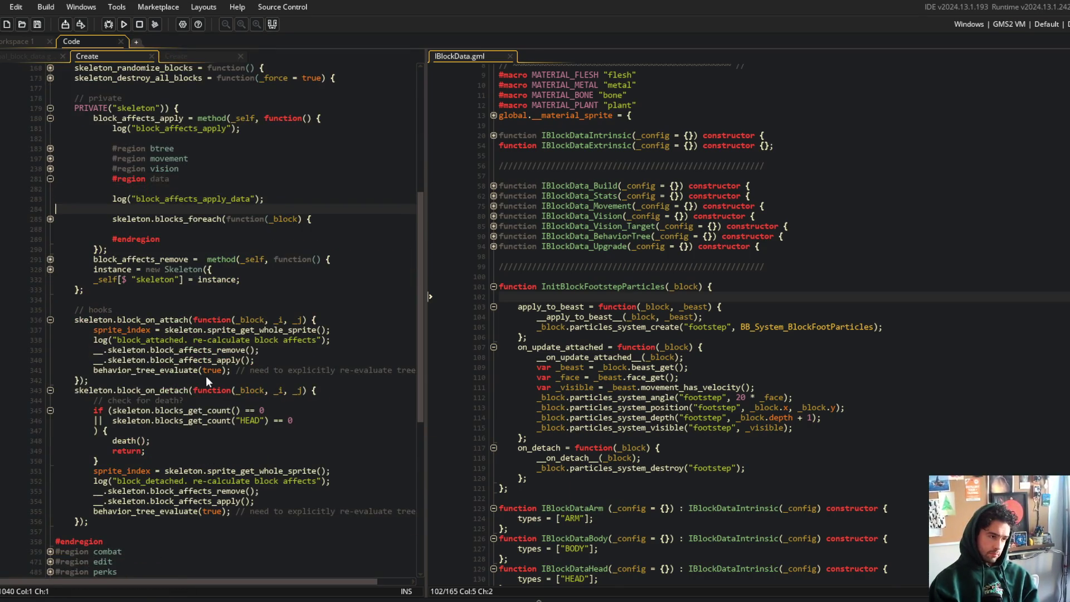
# - Append _block.__.skeleton.apply_attach(skeleton); to the block_on_attach hook and save
pyautogui.press('End')
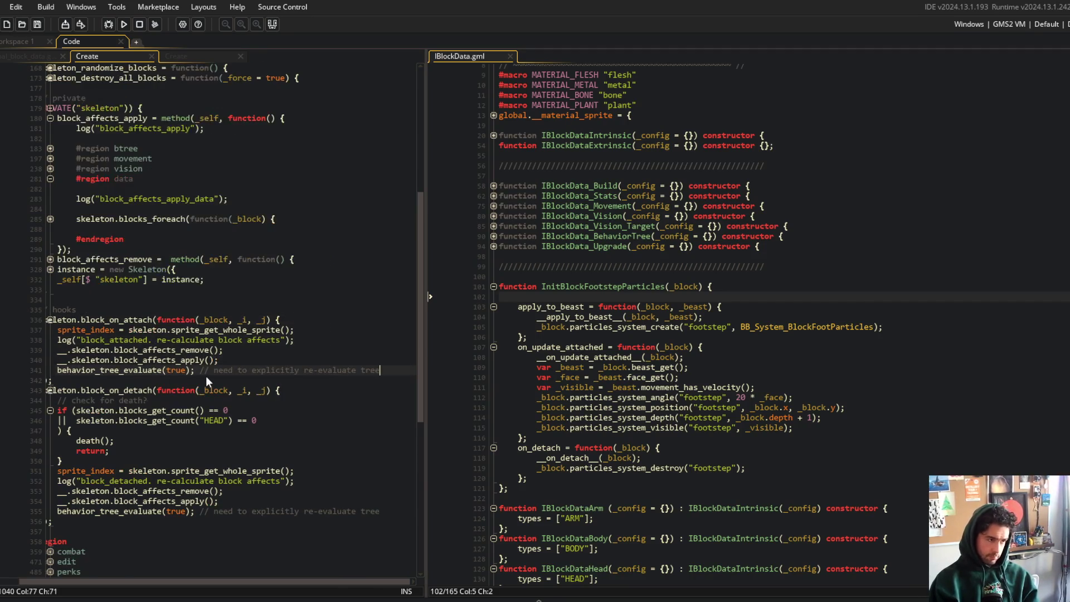
pyautogui.write('_block.s')
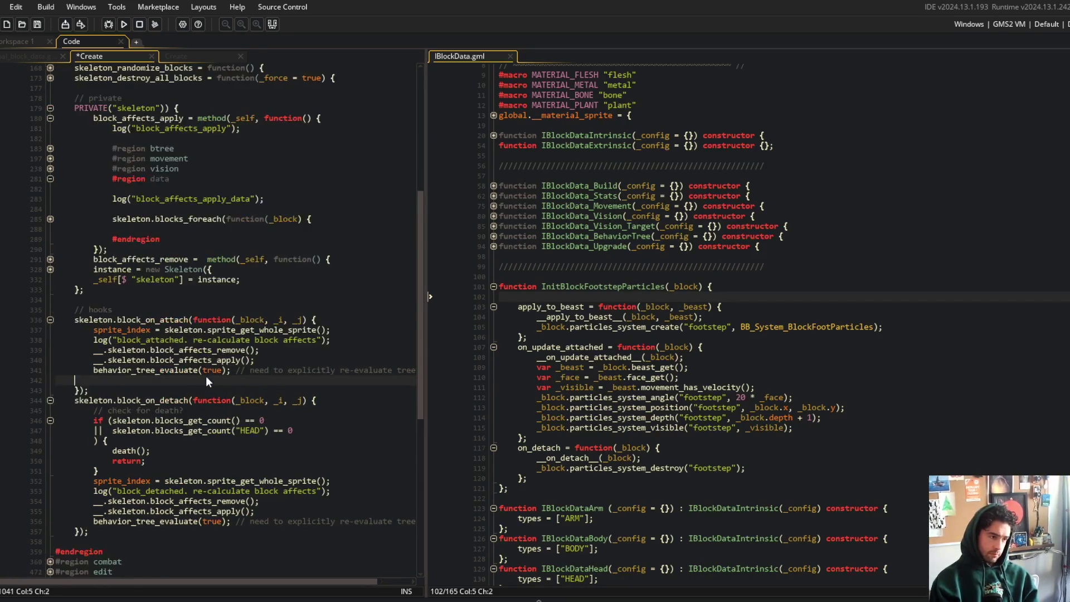
pyautogui.press('BackSpace')
pyautogui.write('__.skeleton.')
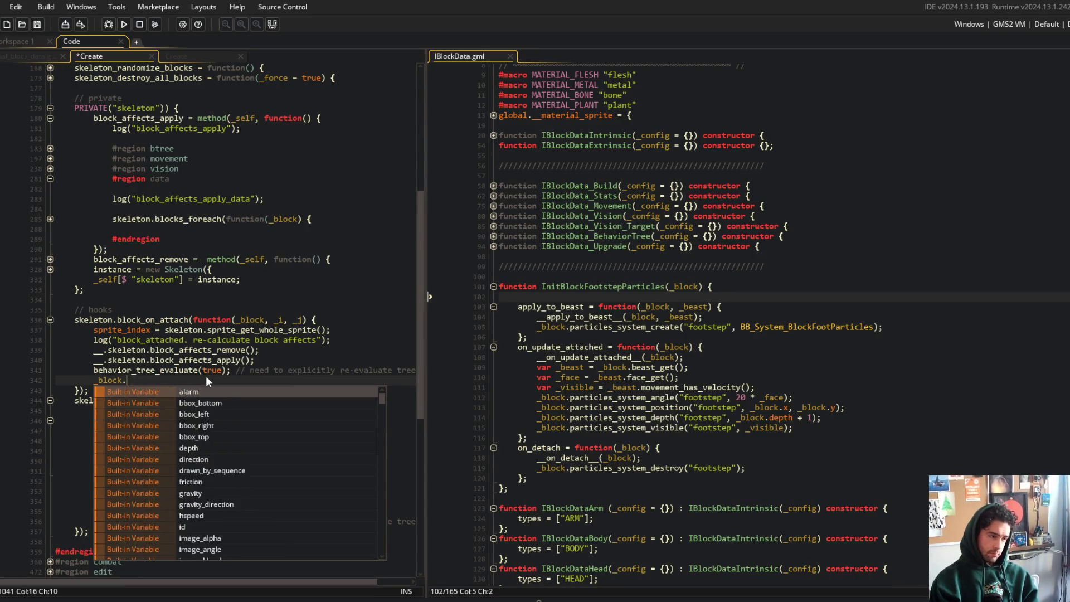
pyautogui.write('app')
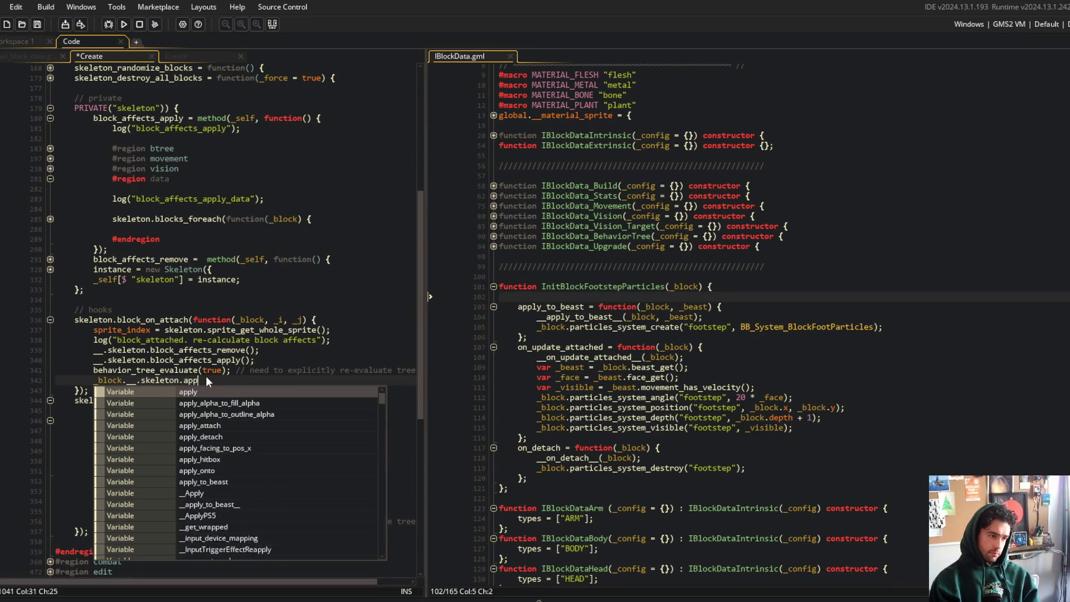
pyautogui.write('ly_atta')
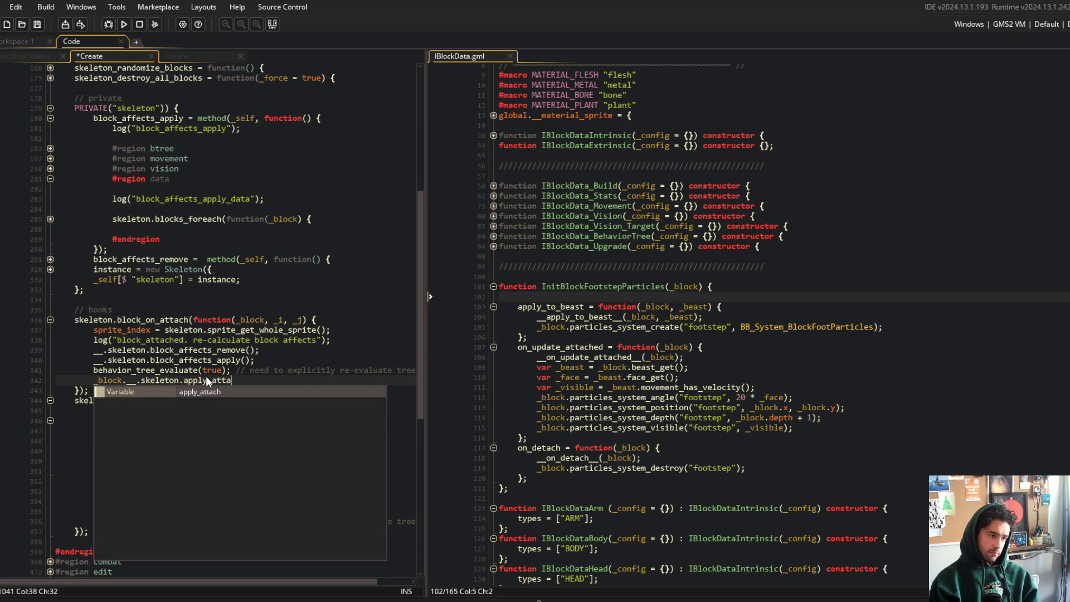
pyautogui.write('ch(skeleton);')
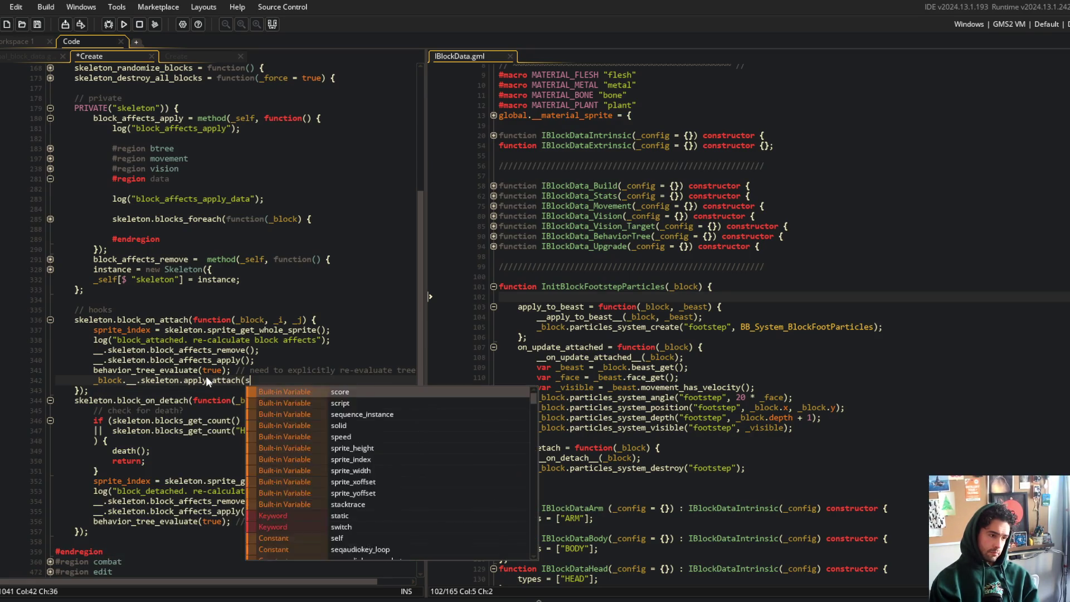
pyautogui.hotkey('ctrl', 's')
# - Add a matching _block.__.skeleton.apply_detach(skeleton); call at the end of block_on_detach and save
pyautogui.press('Home')
pyautogui.press('Down')
pyautogui.press('Down')
pyautogui.press('Down')
pyautogui.press('Down')
pyautogui.press('Down')
pyautogui.press('End')
pyautogui.press('Return')
pyautogui.hotkey('ctrl', 'v')
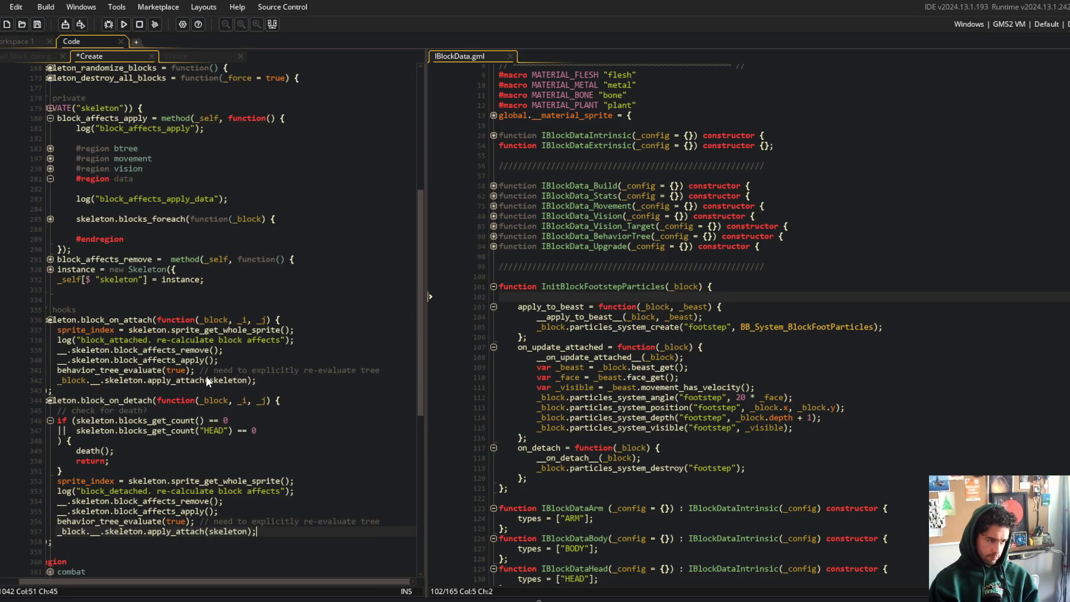
pyautogui.press('End')
pyautogui.hotkey('ctrl', 'Left')
pyautogui.hotkey('ctrl', 'Left')
pyautogui.press('Left')
pyautogui.press('BackSpace')
pyautogui.press('BackSpace')
pyautogui.press('BackSpace')
pyautogui.write('detach')
pyautogui.hotkey('ctrl', 's')
pyautogui.press('Home')
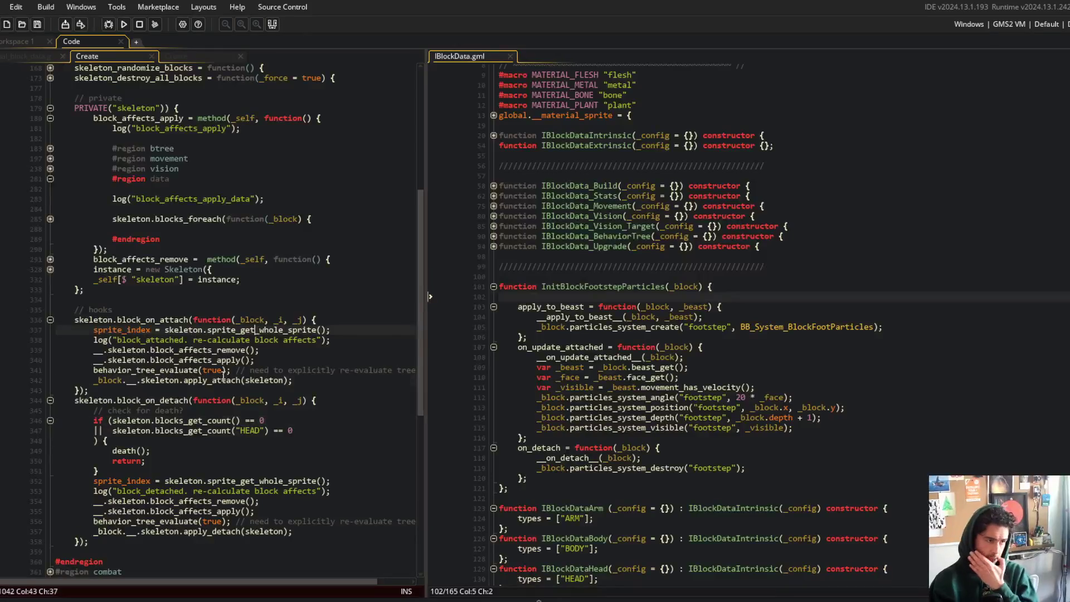
# - Review the finished block_on_attach hook and its log message line, then glance at obj_block's Create code
pyautogui.scroll(-3, 248, 226)
pyautogui.click(248, 226)
pyautogui.click(218, 245)
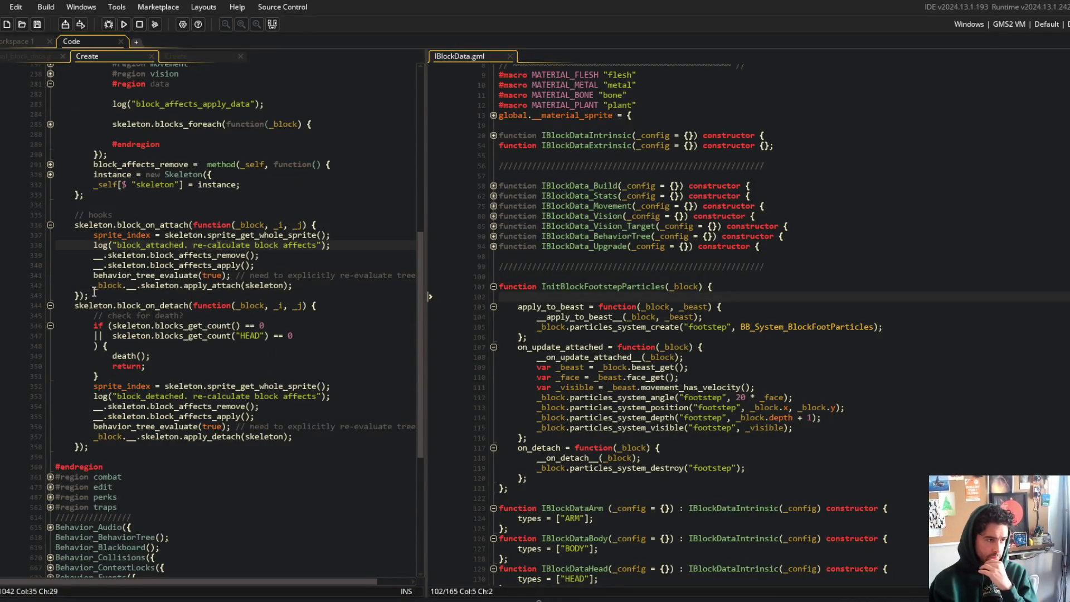
pyautogui.click(329, 292)
pyautogui.scroll(5, 343, 224)
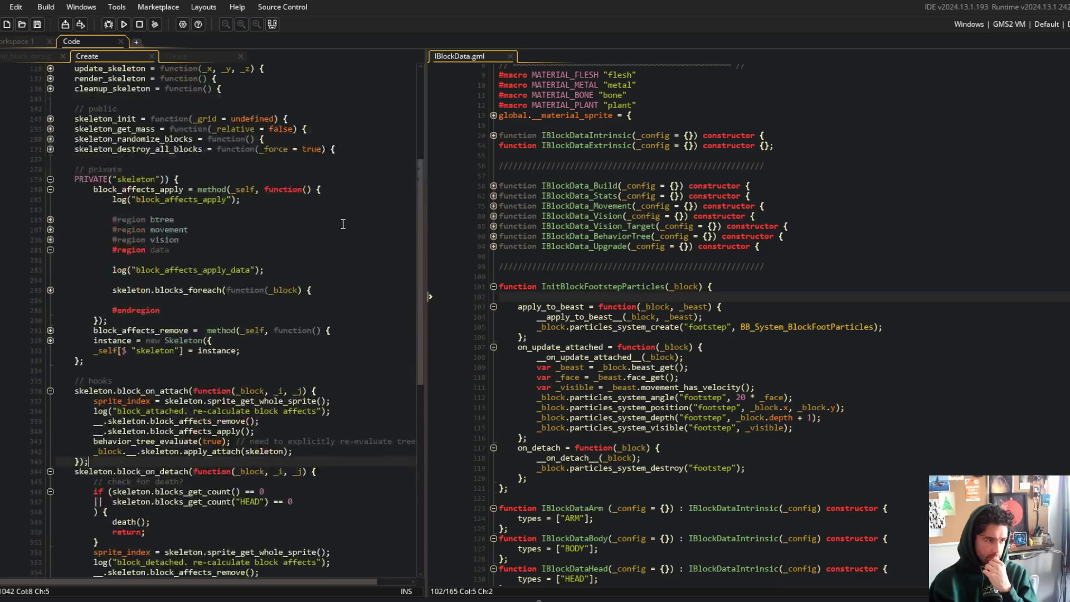
pyautogui.click(195, 388)
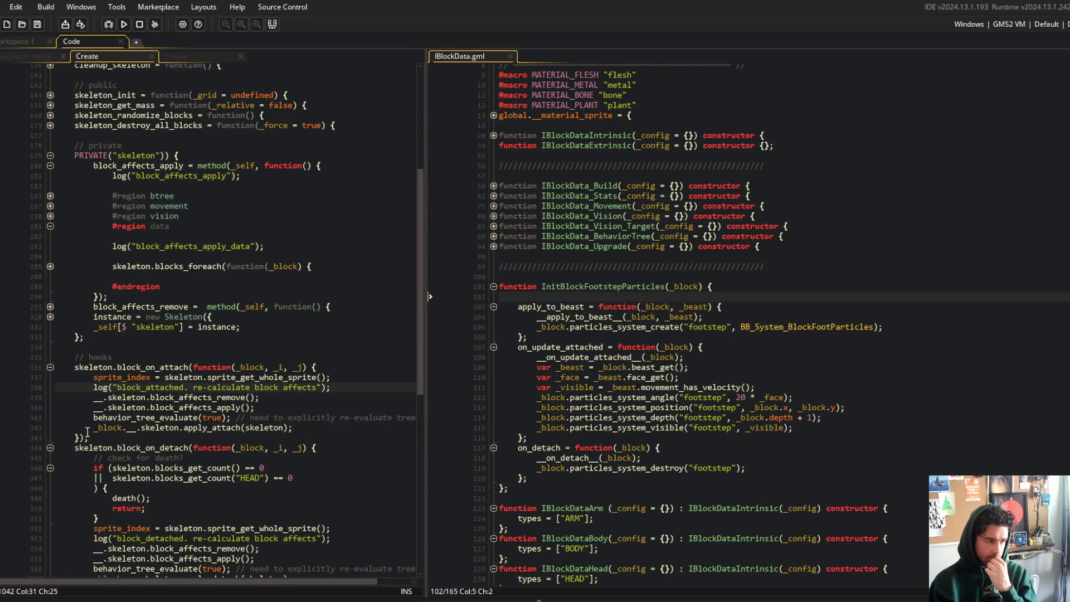
pyautogui.click(194, 56)
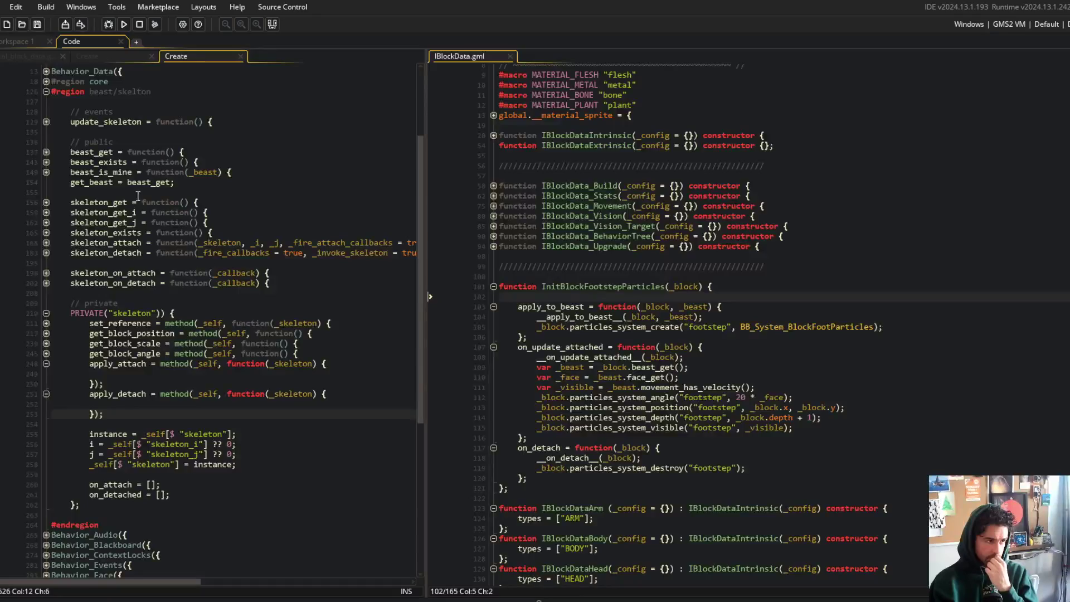
# - Back in obj_beast, inspect the public skeleton functions and hook code before returning to obj_block's Create code
pyautogui.click(114, 56)
pyautogui.scroll(5, 114, 145)
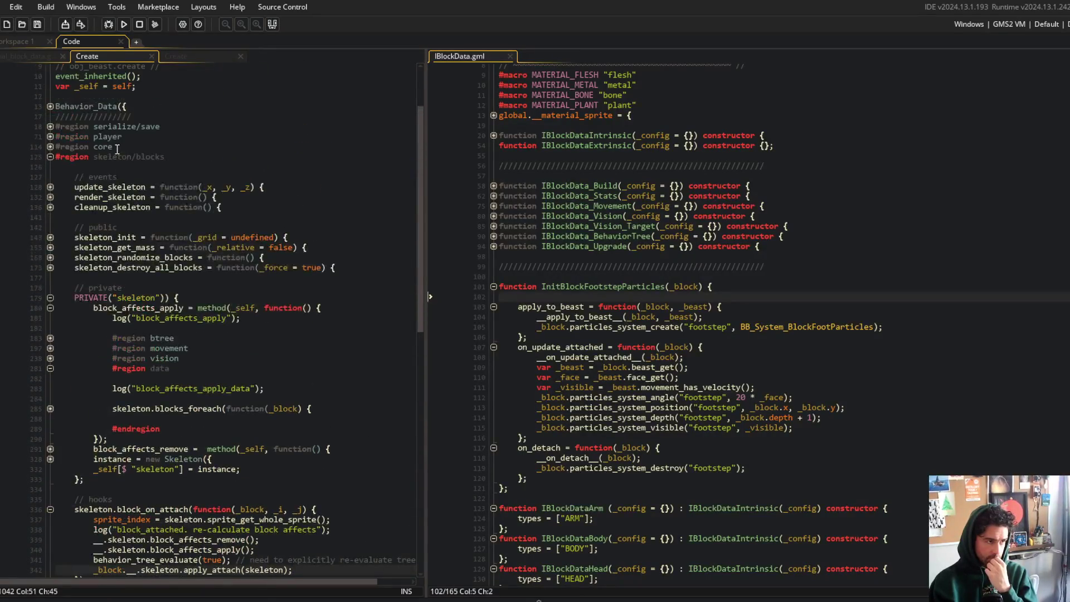
pyautogui.scroll(-3, 110, 158)
pyautogui.click(122, 176)
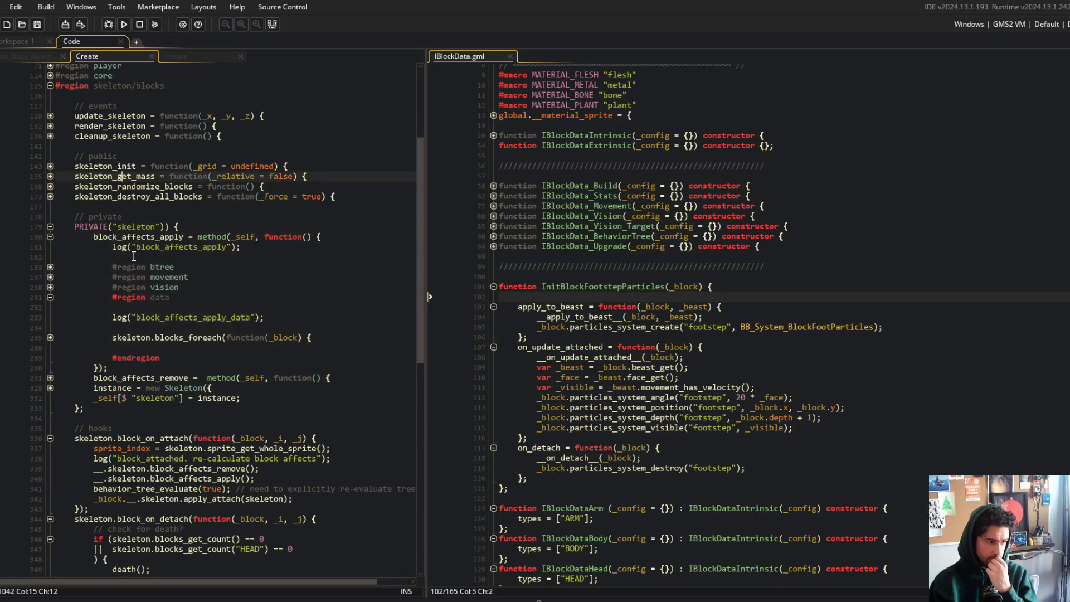
pyautogui.scroll(-5, 134, 255)
pyautogui.click(115, 296)
pyautogui.moveTo(114, 296); pyautogui.dragTo(312, 362)
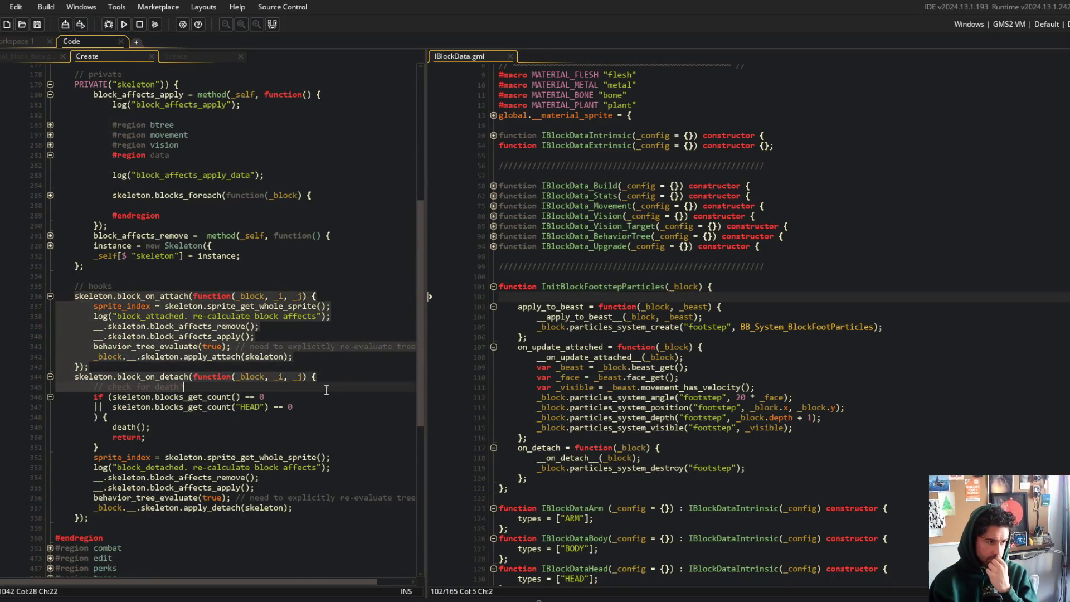
pyautogui.click(315, 328)
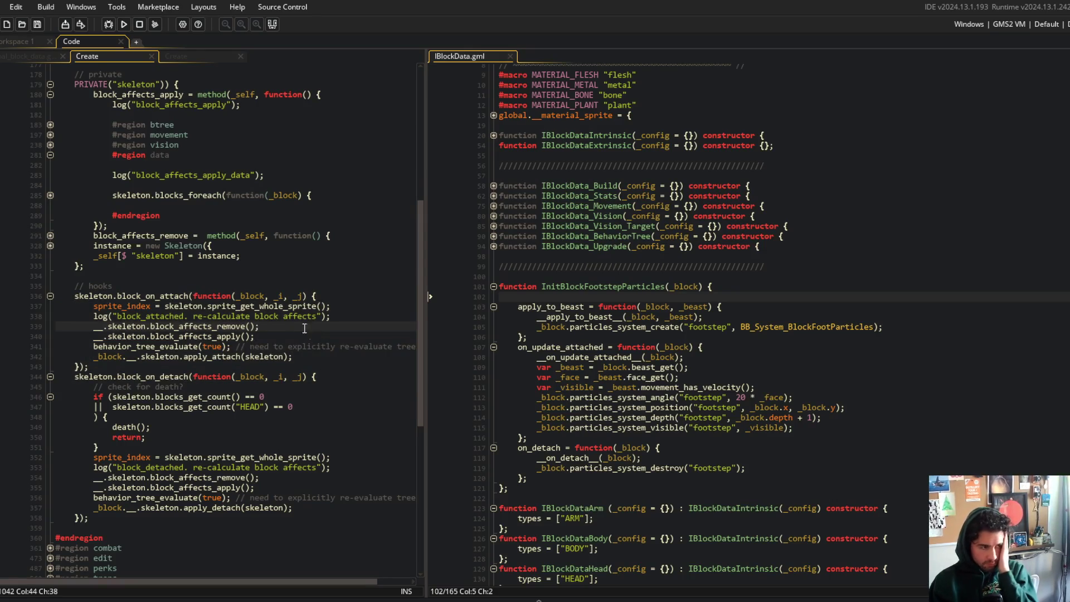
pyautogui.click(100, 293)
pyautogui.click(170, 287)
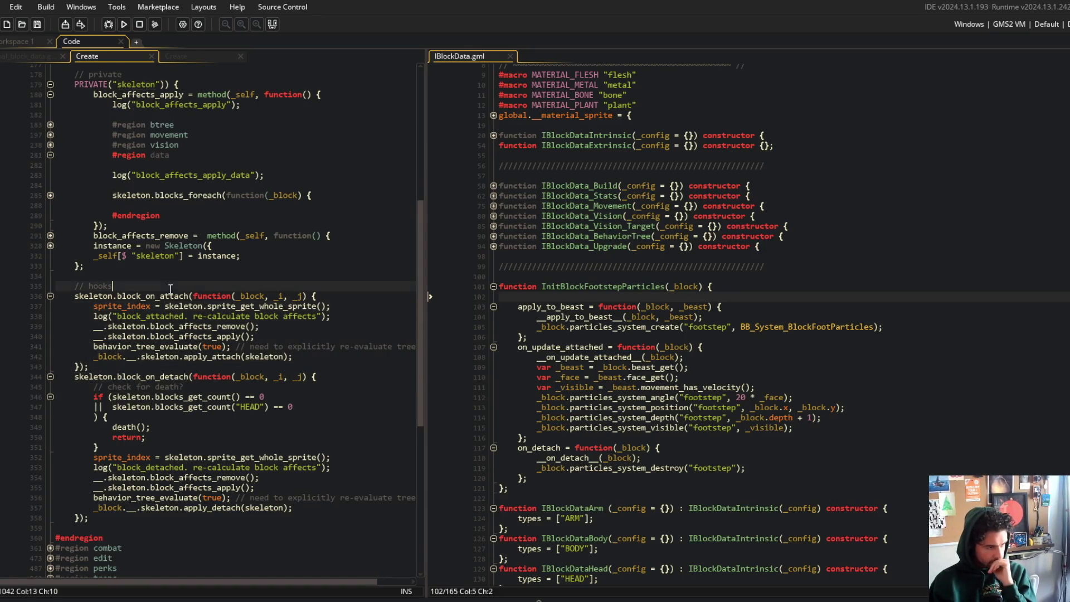
pyautogui.click(201, 57)
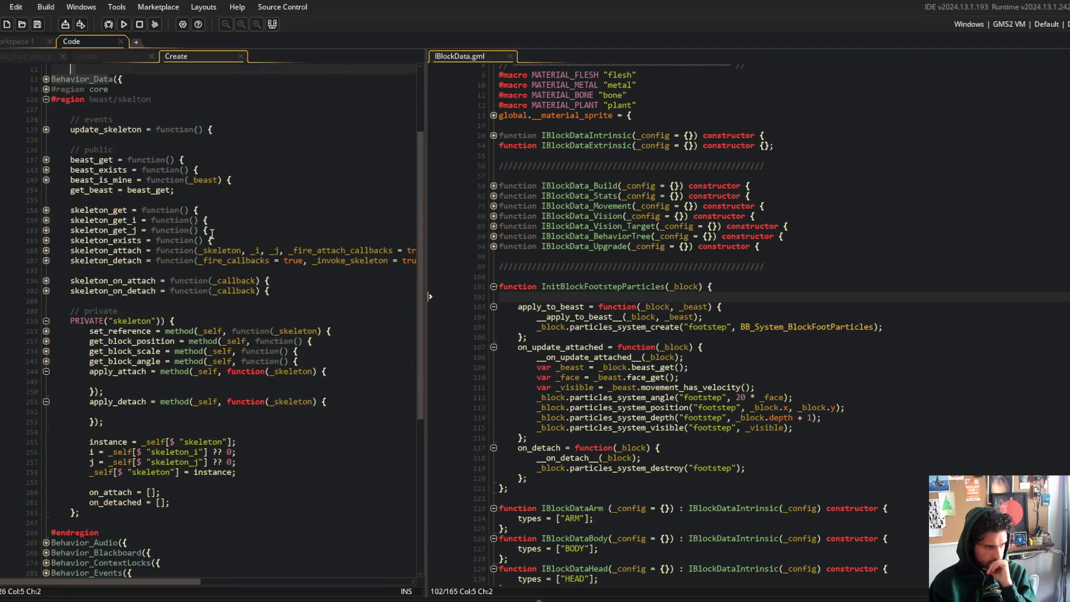
# - In apply_attach, add array_foreach over __.skeleton.on_attach calling each _callback()
pyautogui.click(190, 381)
pyautogui.write('array')
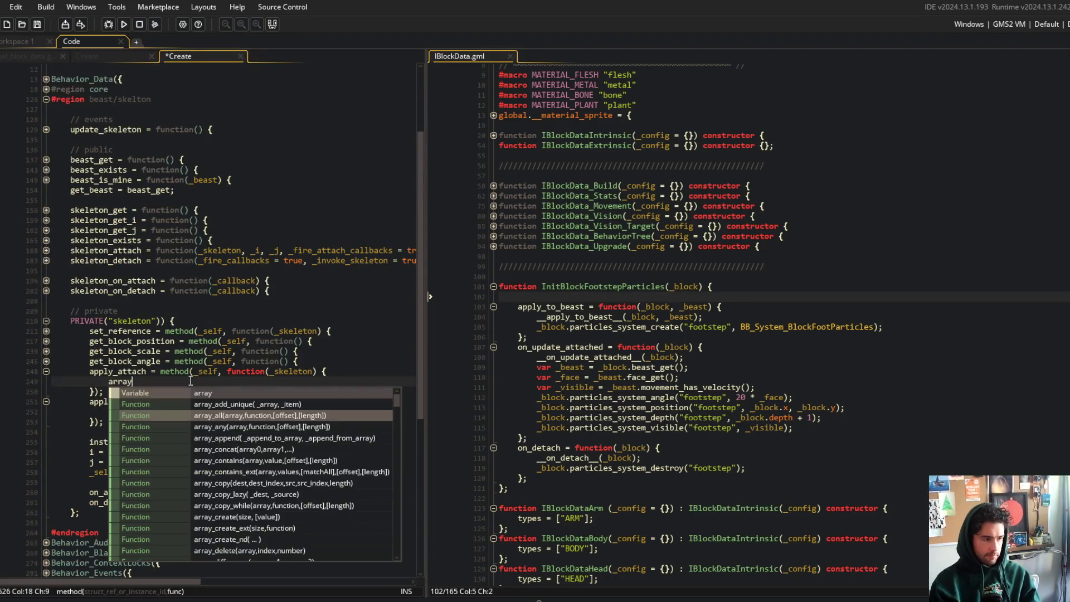
pyautogui.write('_foreach(__.s')
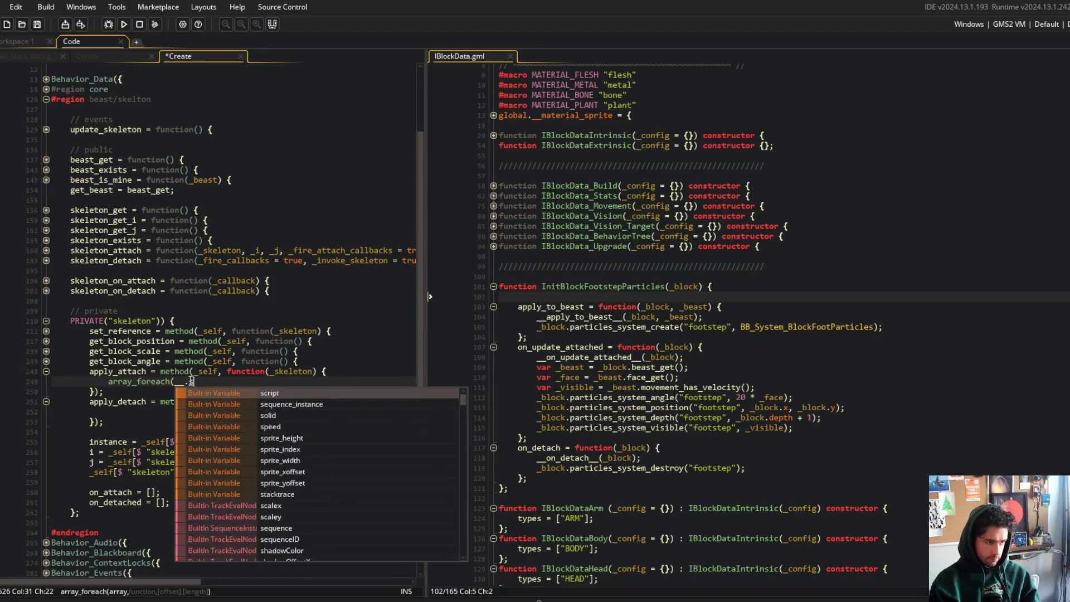
pyautogui.write('keleton.on_ata')
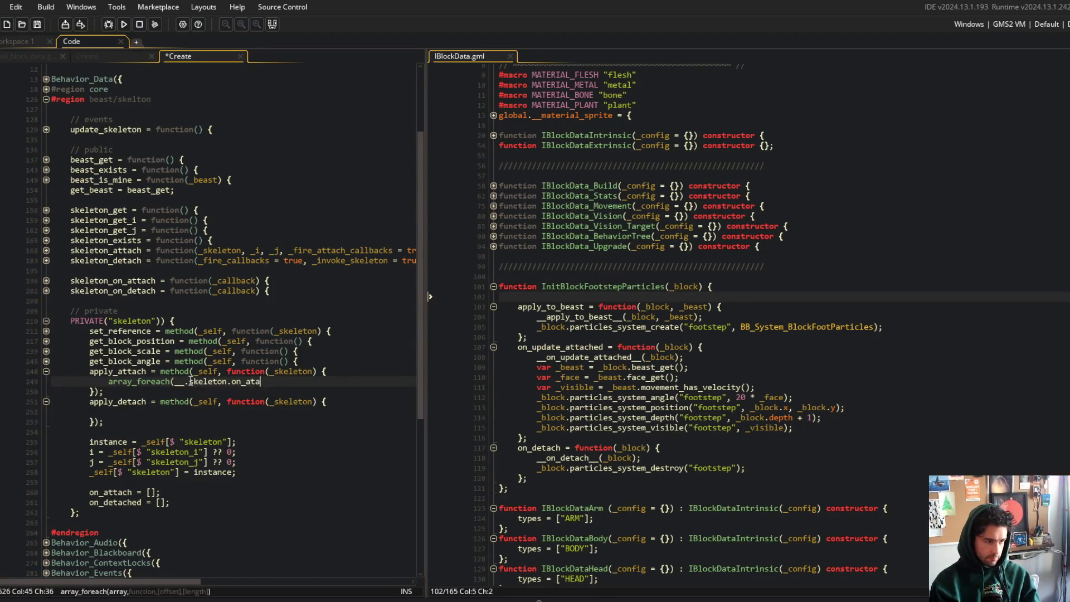
pyautogui.press('BackSpace')
pyautogui.write('tach, function(_cal')
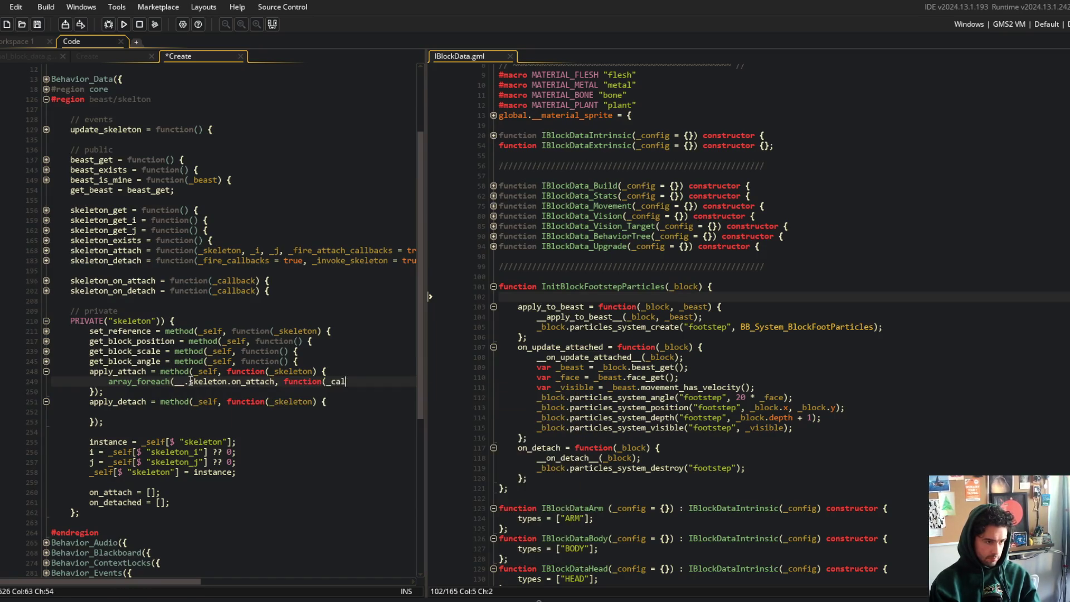
pyautogui.write('lback) {')
pyautogui.press('Return')
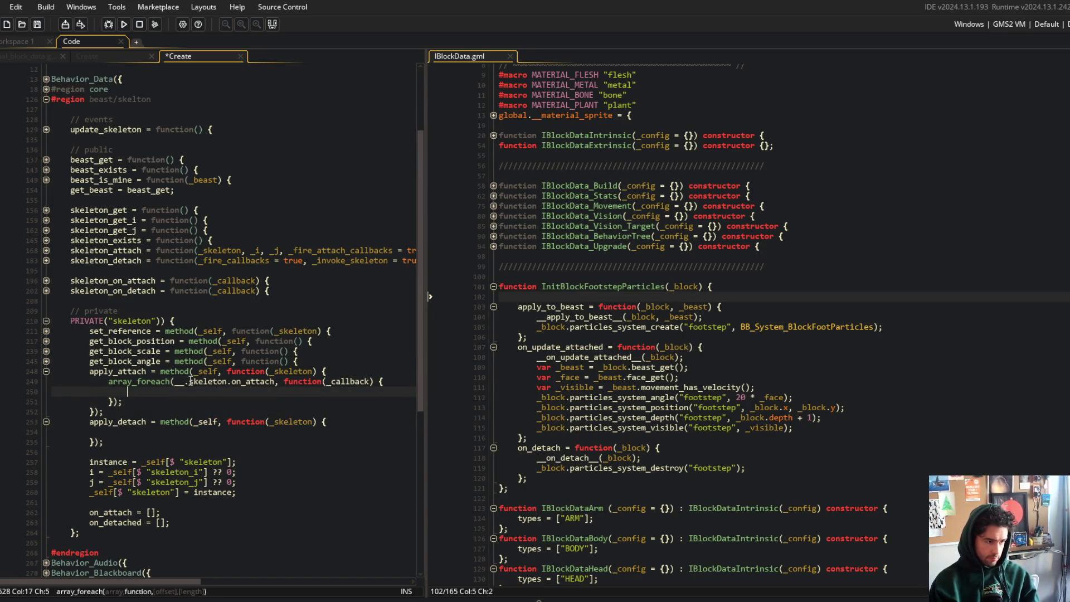
pyautogui.write('_callback();')
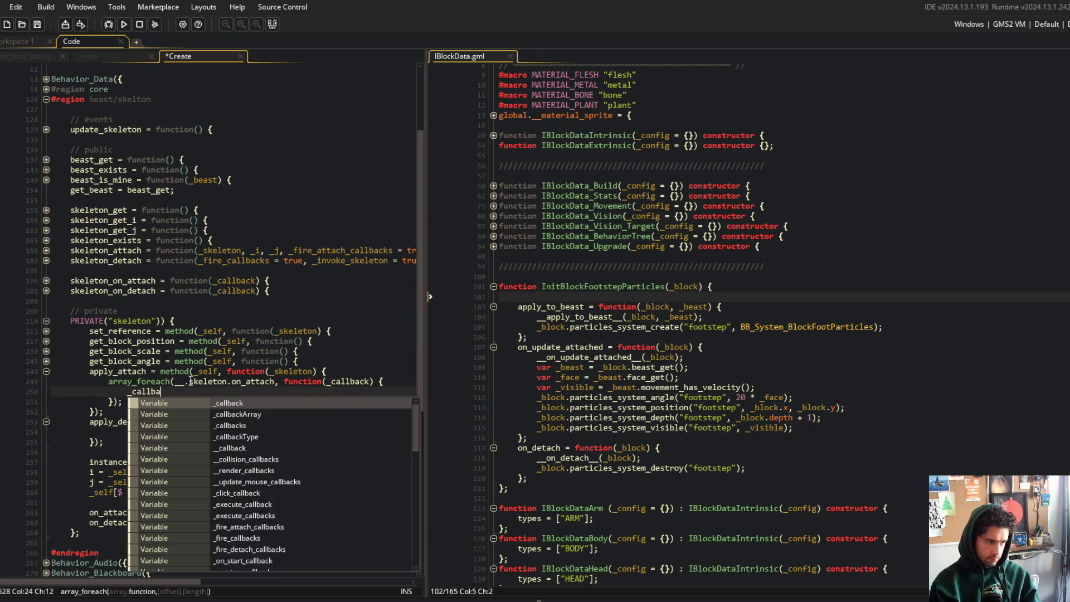
pyautogui.hotkey('ctrl', 's')
pyautogui.press('Left')
pyautogui.press('Left')
pyautogui.write('f')
pyautogui.hotkey('ctrl', 's')
pyautogui.hotkey('ctrl', 'Home')
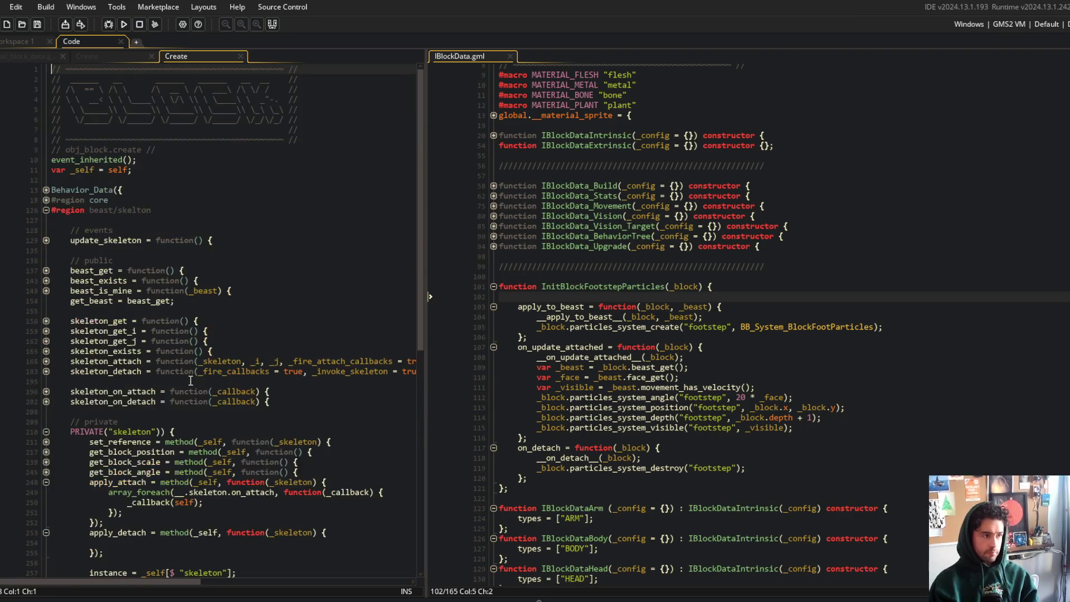
pyautogui.scroll(-5, 191, 380)
# - Bind the callback with method({ block: other, _skeleton }) and pass it _block and _skeleton
pyautogui.click(232, 327)
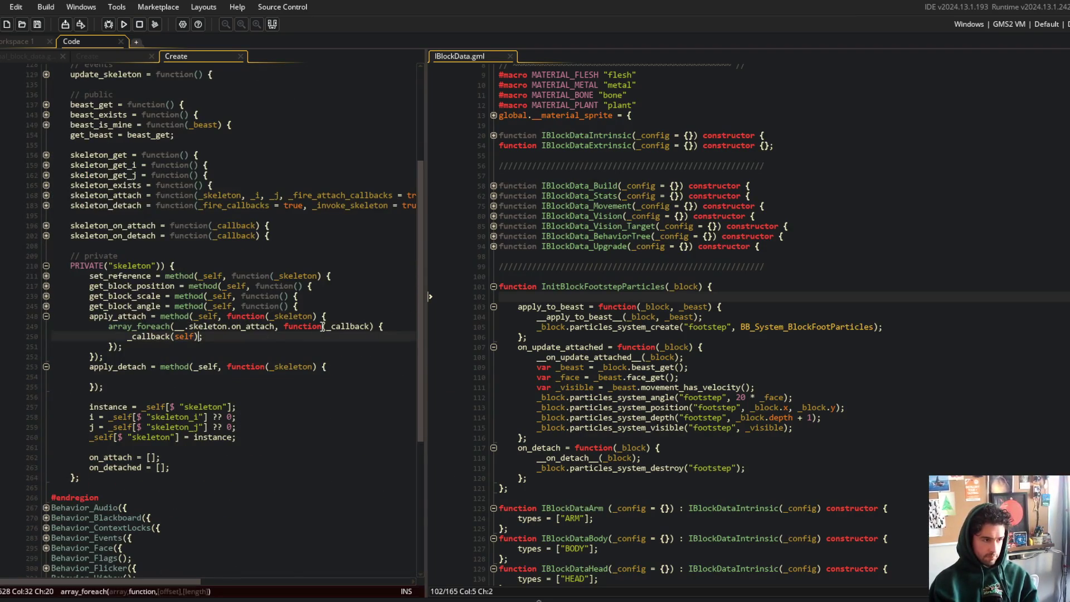
pyautogui.write('method')
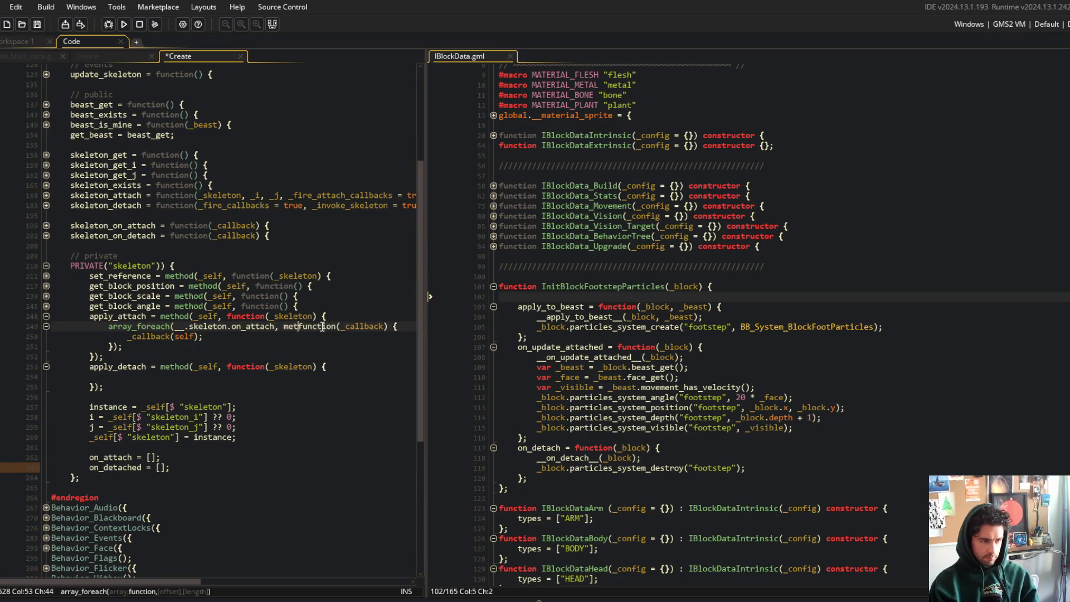
pyautogui.write('({')
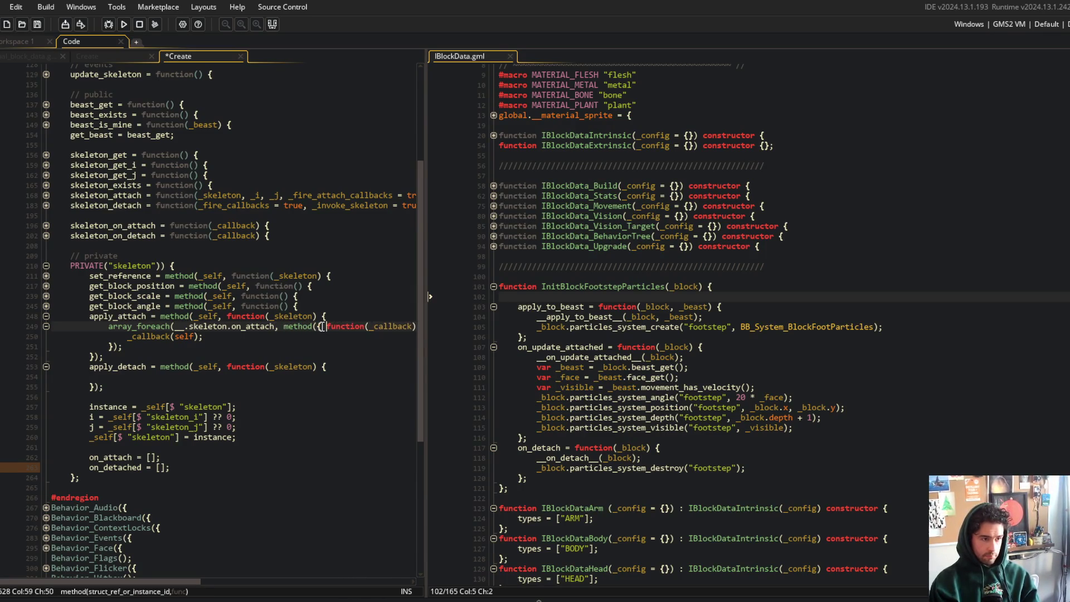
pyautogui.write(' block: other, s')
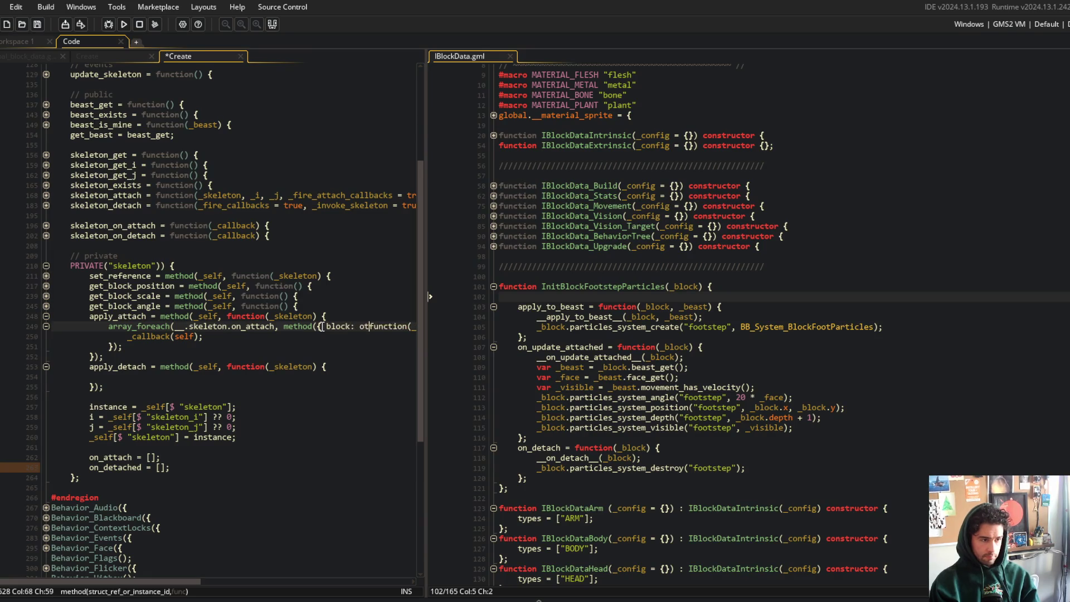
pyautogui.write('_skele')
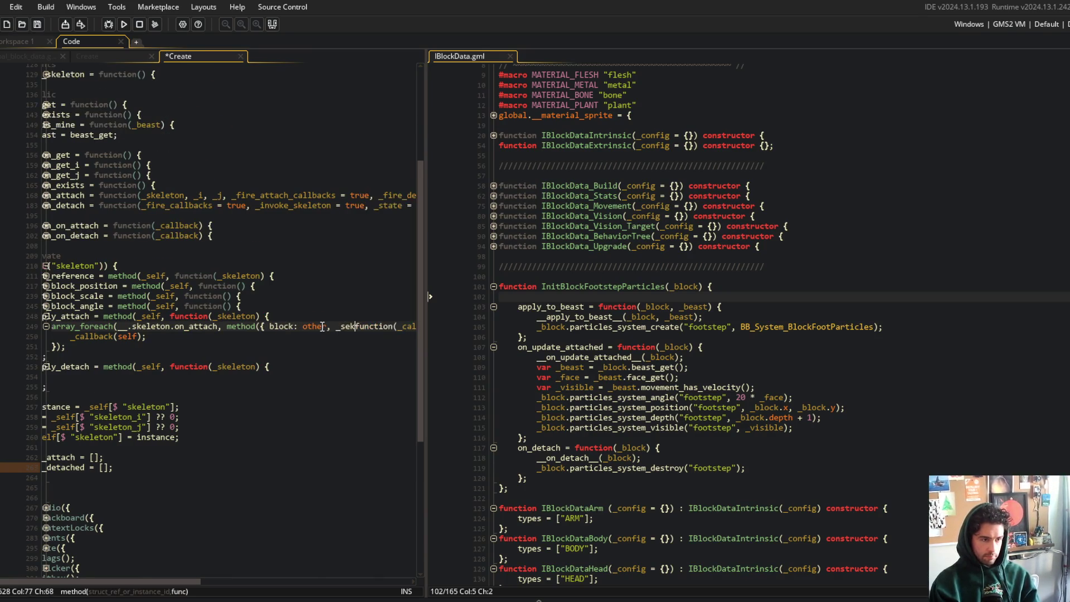
pyautogui.write('ton')
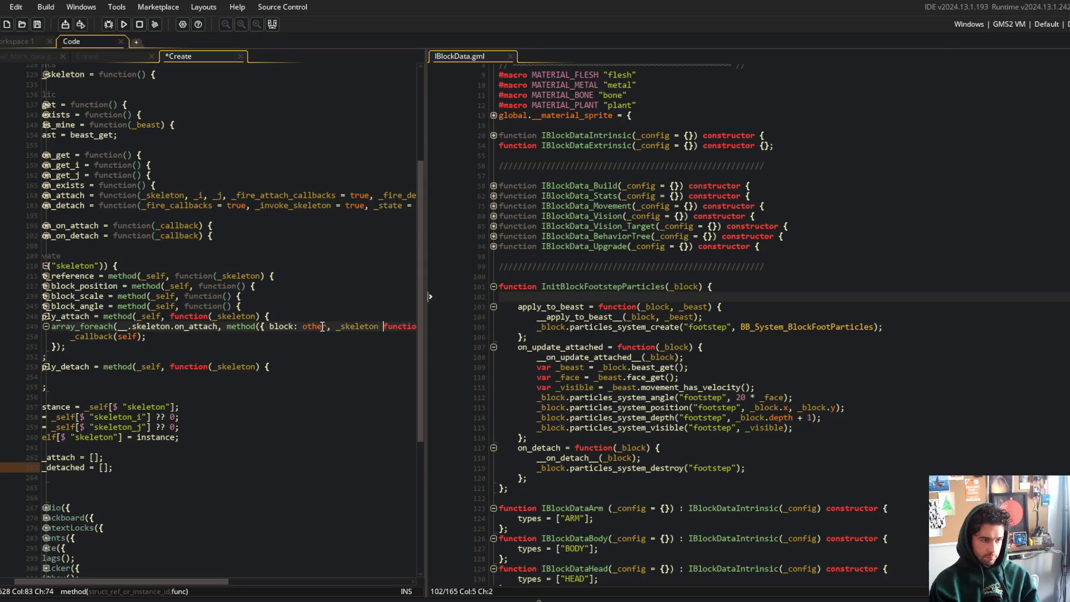
pyautogui.hotkey('ctrl', 's')
pyautogui.press('Down')
pyautogui.press('Down')
pyautogui.write(';')
pyautogui.press('Up')
pyautogui.press('Left')
pyautogui.press('Left')
pyautogui.hotkey('ctrl', 'BackSpace')
pyautogui.write('_block, _sk')
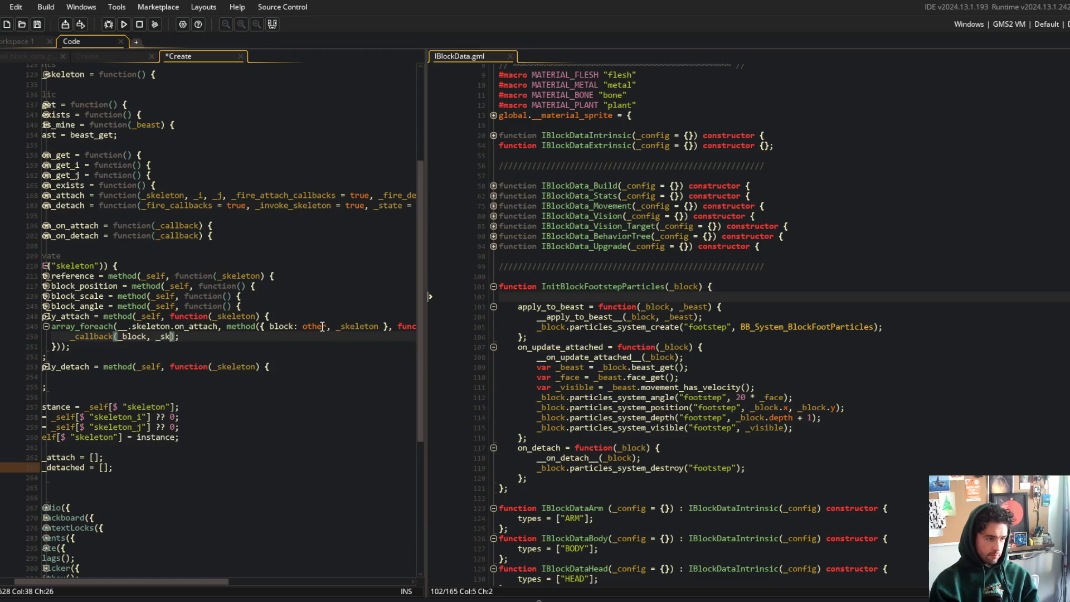
pyautogui.hotkey('ctrl', 's')
pyautogui.press('Down')
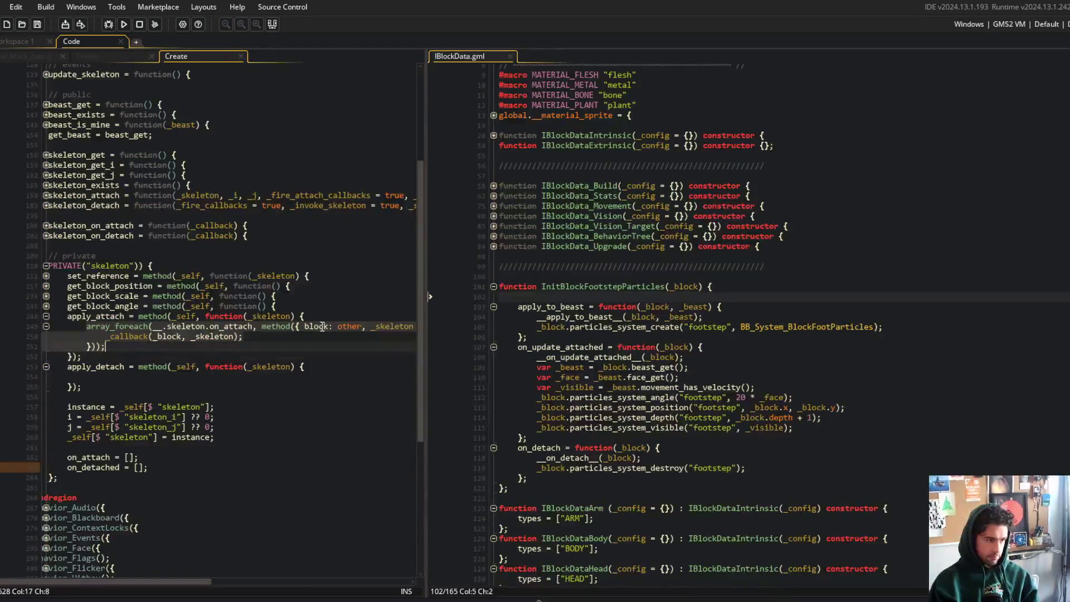
# - Copy the foreach block into apply_detach, changing on_attach to on_detach, and save
pyautogui.hotkey('shift', 'Up')
pyautogui.hotkey('shift', 'Up')
pyautogui.hotkey('shift', 'Home')
pyautogui.hotkey('ctrl', 'c')
pyautogui.press('Down')
pyautogui.press('Down')
pyautogui.press('Down')
pyautogui.hotkey('ctrl', 'v')
pyautogui.press('Up')
pyautogui.press('Up')
pyautogui.hotkey('ctrl', 'Right')
pyautogui.hotkey('ctrl', 'Right')
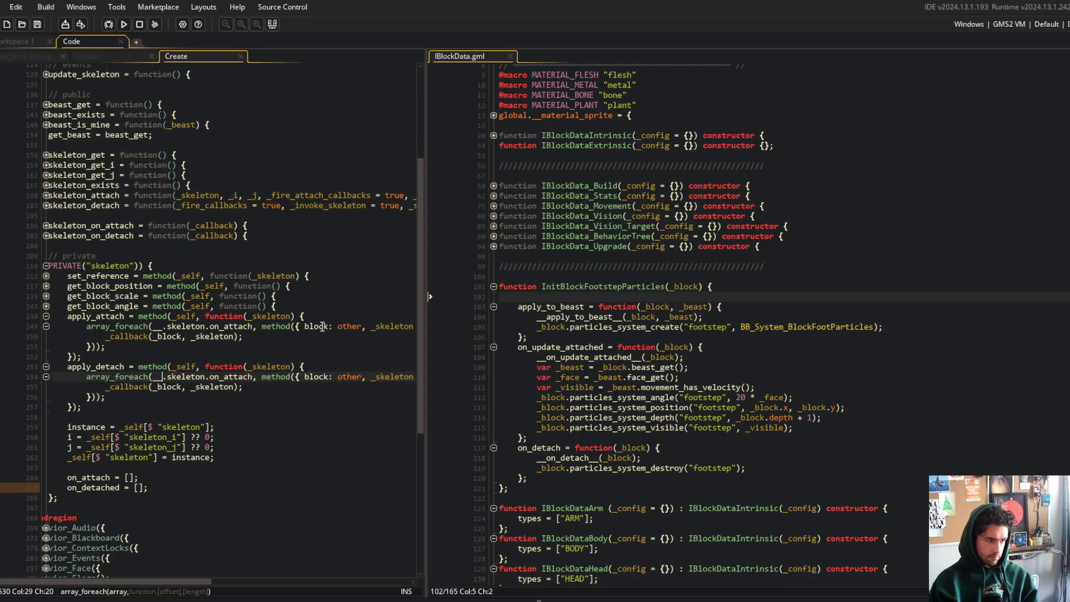
pyautogui.press('Left')
pyautogui.press('Left')
pyautogui.press('Left')
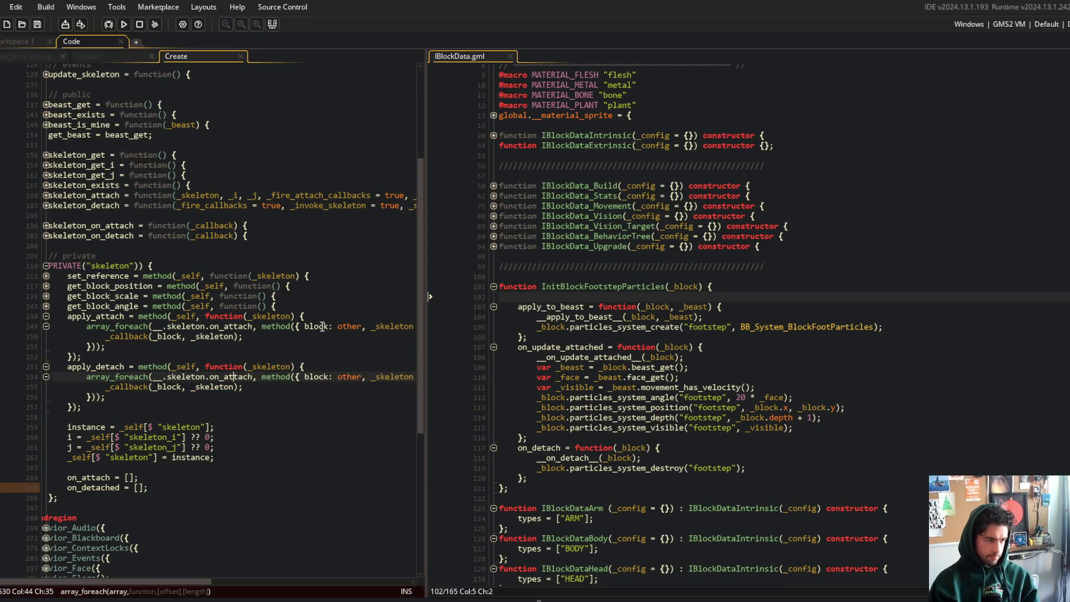
pyautogui.press('BackSpace')
pyautogui.press('BackSpace')
pyautogui.write('de')
pyautogui.press('Escape')
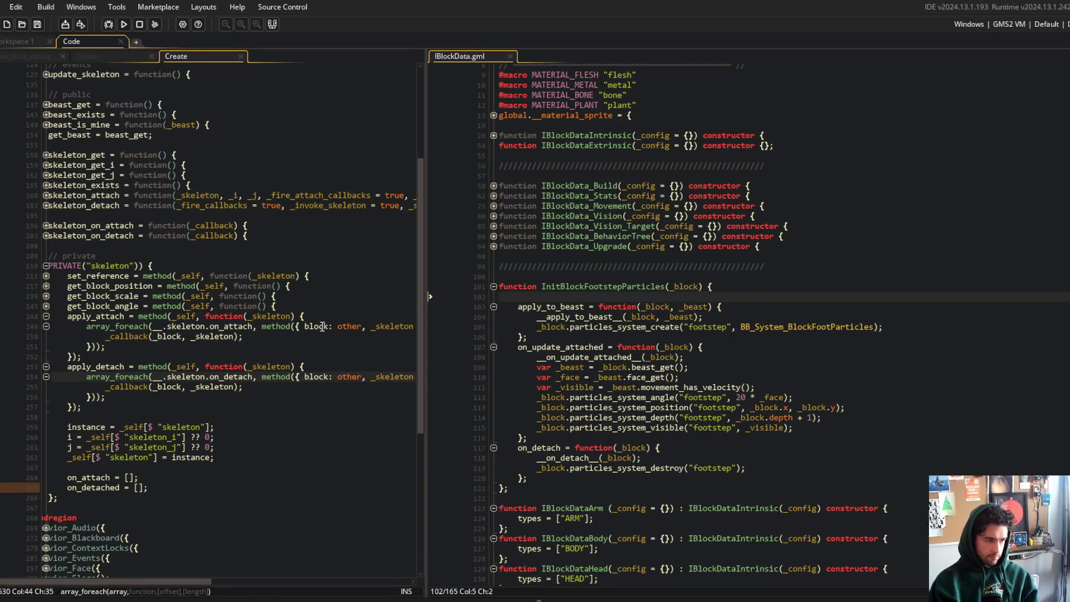
pyautogui.hotkey('ctrl', 's')
# - Fold the apply_attach and apply_detach bodies and run the game to test
pyautogui.press('End')
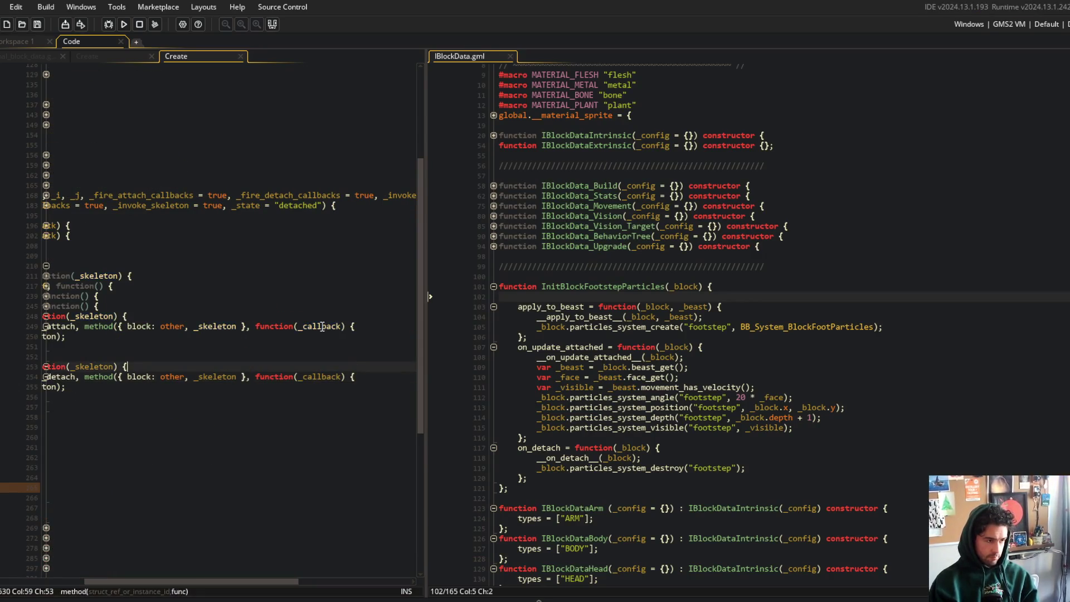
pyautogui.hotkey('ctrl', 'shift', ']')
pyautogui.hotkey('ctrl', 'shift', '[')
pyautogui.press('Home')
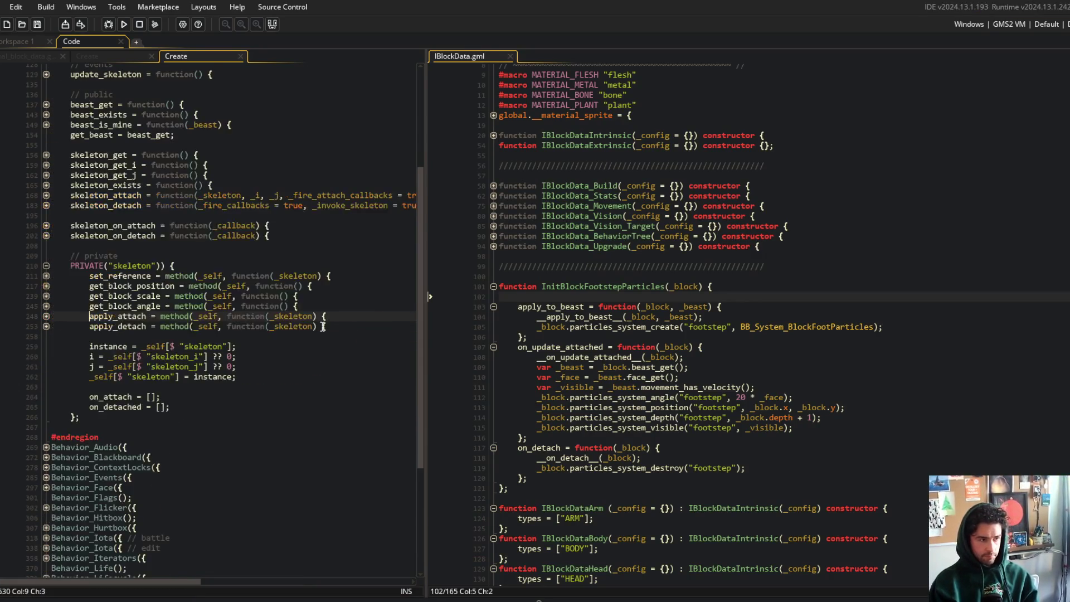
pyautogui.click(290, 286)
pyautogui.click(124, 24)
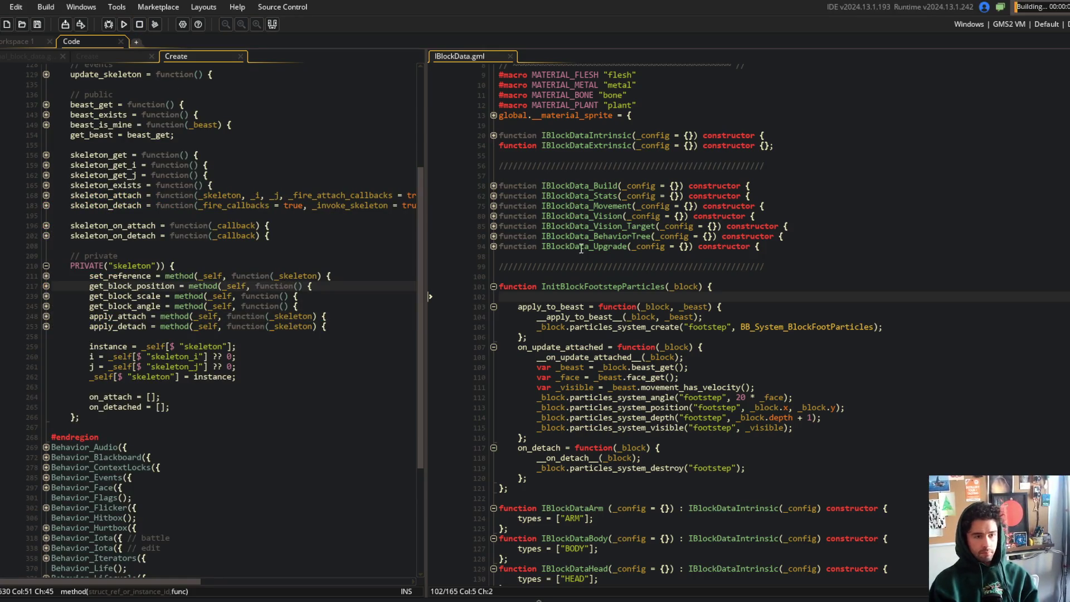
# - Log in and open My Beast 1 in the beast editor to inspect the Robot Core block
pyautogui.scroll(-6, 648, 272)
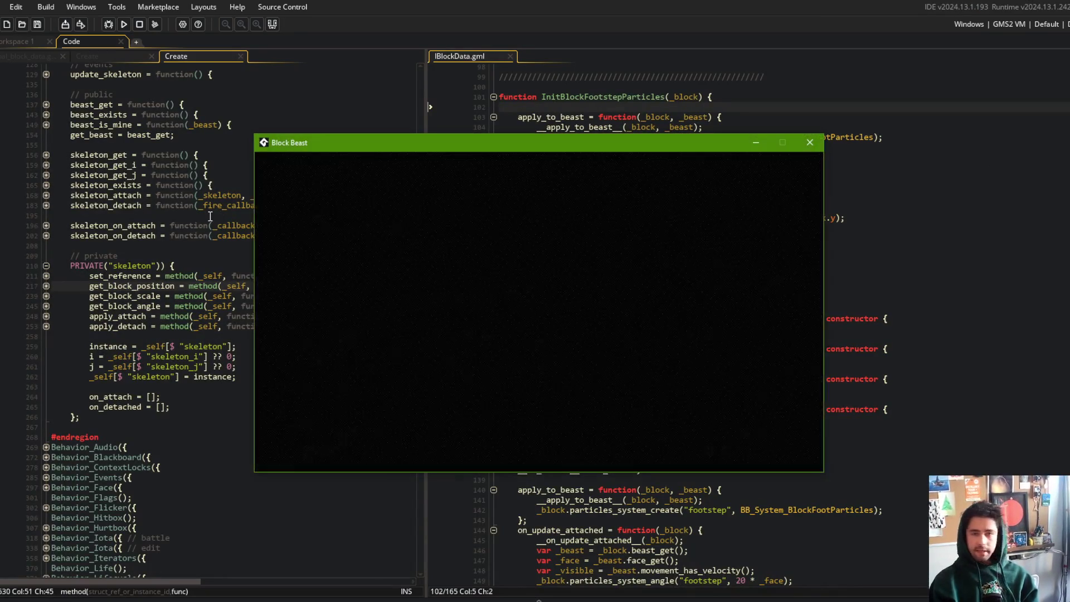
pyautogui.click(553, 356)
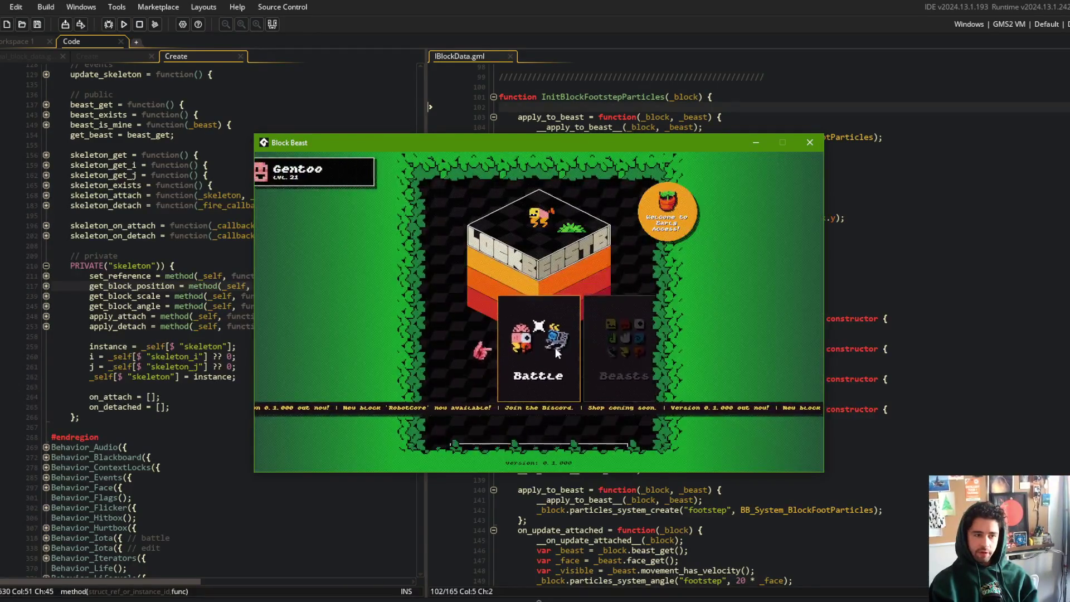
pyautogui.click(539, 329)
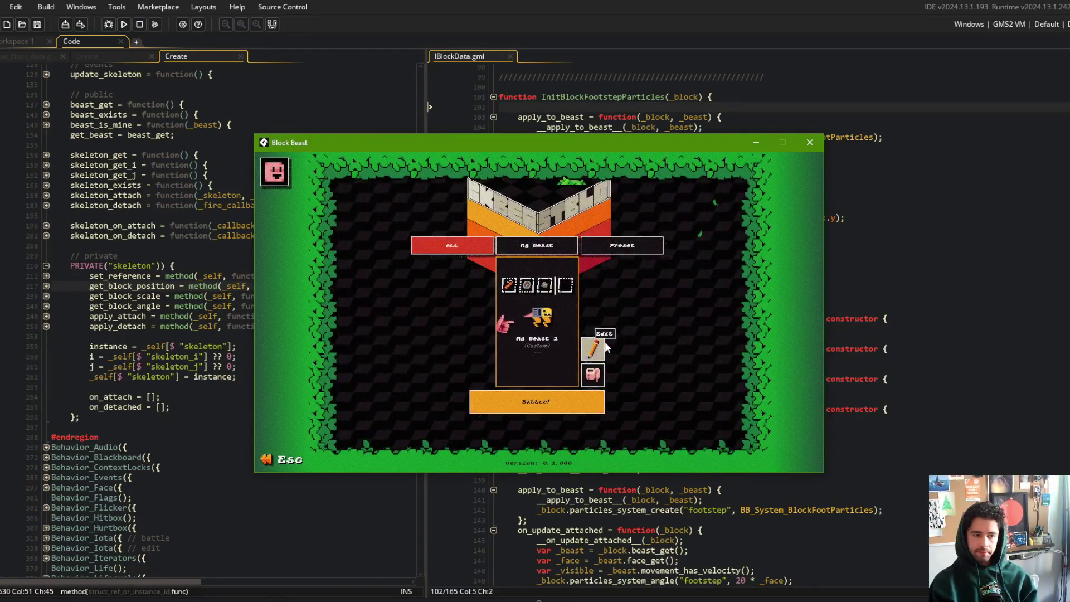
pyautogui.click(593, 349)
pyautogui.click(533, 240)
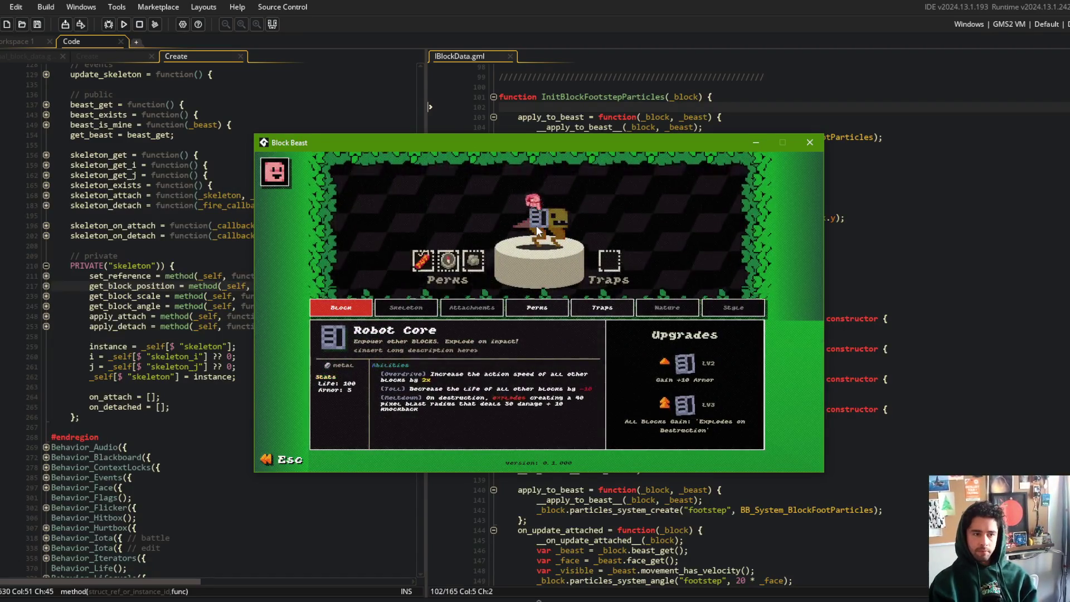
pyautogui.press('Escape')
pyautogui.press('Escape')
# - Start a battle from the battle setup, then close the game window
pyautogui.click(536, 354)
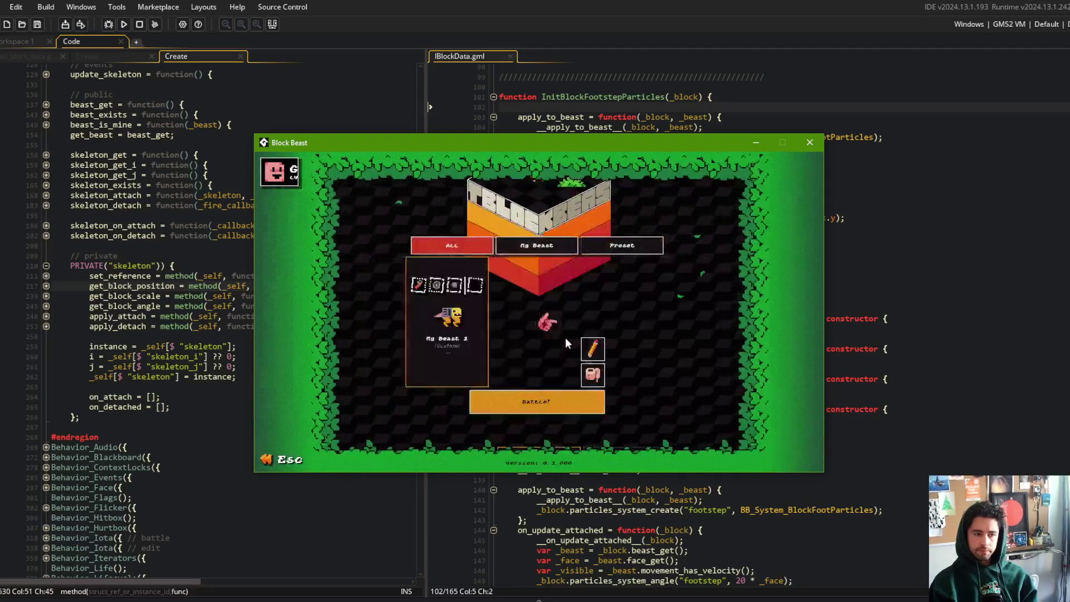
pyautogui.click(556, 403)
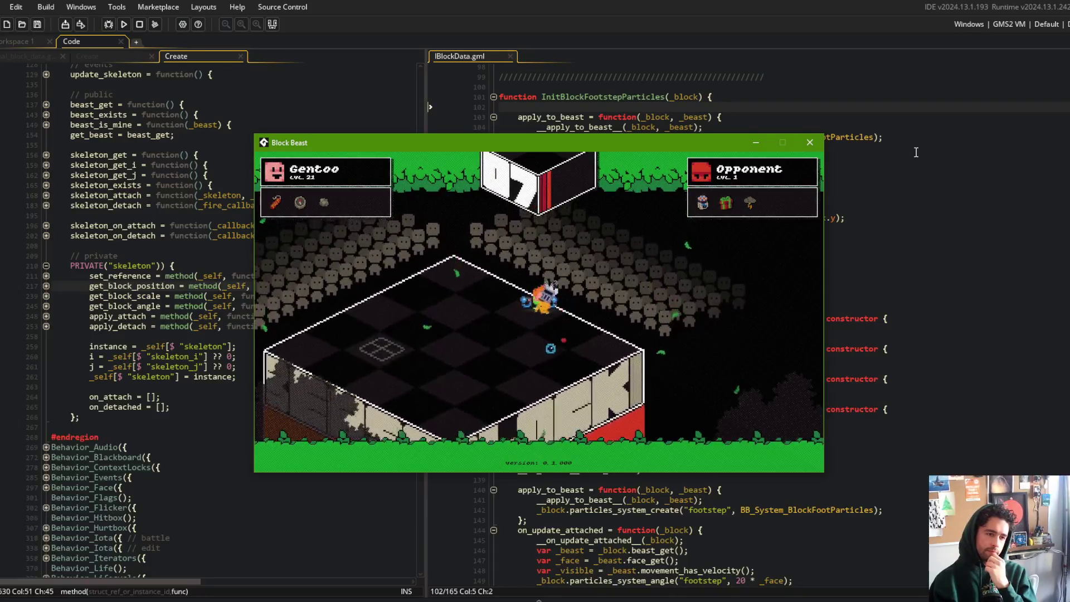
pyautogui.click(810, 143)
pyautogui.click(91, 204)
# - Stage all changed files in Command Prompt with git add
pyautogui.doubleClick(91, 205)
pyautogui.hotkey('alt', 'Tab')
pyautogui.click(484, 276)
pyautogui.write('git add .')
pyautogui.press('Return')
# - Commit the staged changes with message "setup block hooks for skeleton attach and detach"
pyautogui.write('git com')
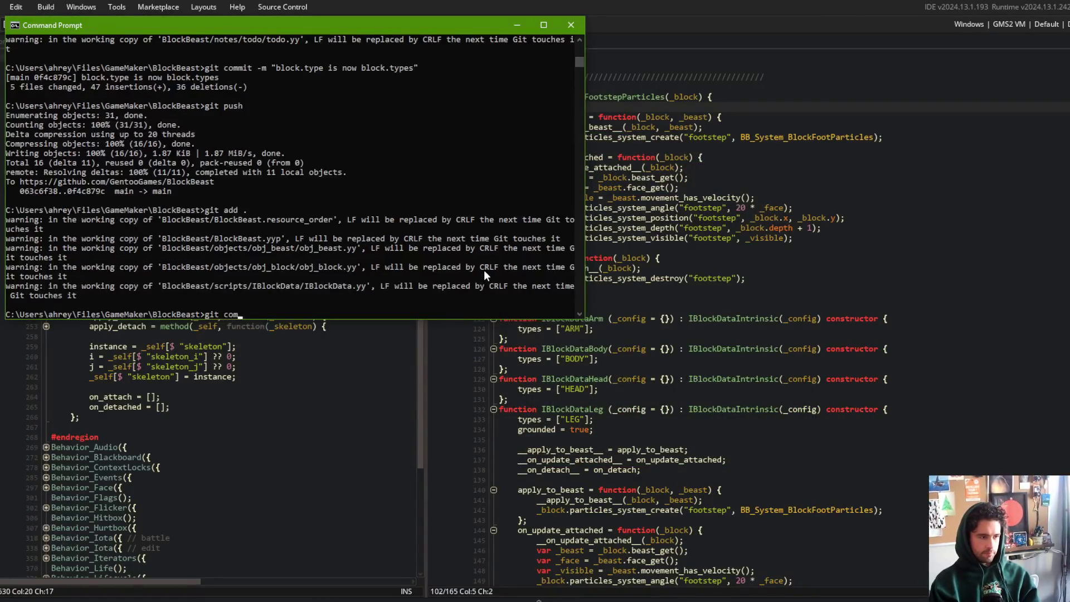
pyautogui.write('setup')
pyautogui.write(' block hook')
pyautogui.write('s for skeleton a')
pyautogui.write('ttachments')
pyautogui.press('BackSpace')
pyautogui.press('BackSpace')
pyautogui.press('BackSpace')
pyautogui.write('a')
pyautogui.press('BackSpace')
pyautogui.write('and detach"')
pyautogui.press('Return')
# - Push the commit to the remote with git push and return to GameMaker
pyautogui.write('git pus')
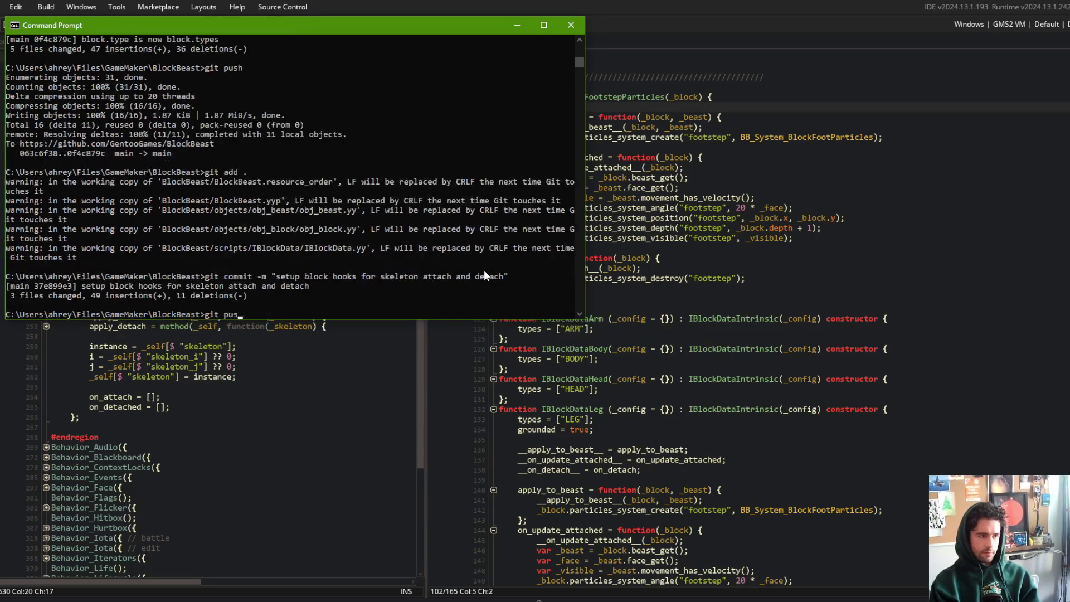
pyautogui.write('h')
pyautogui.press('Return')
pyautogui.click(134, 99)
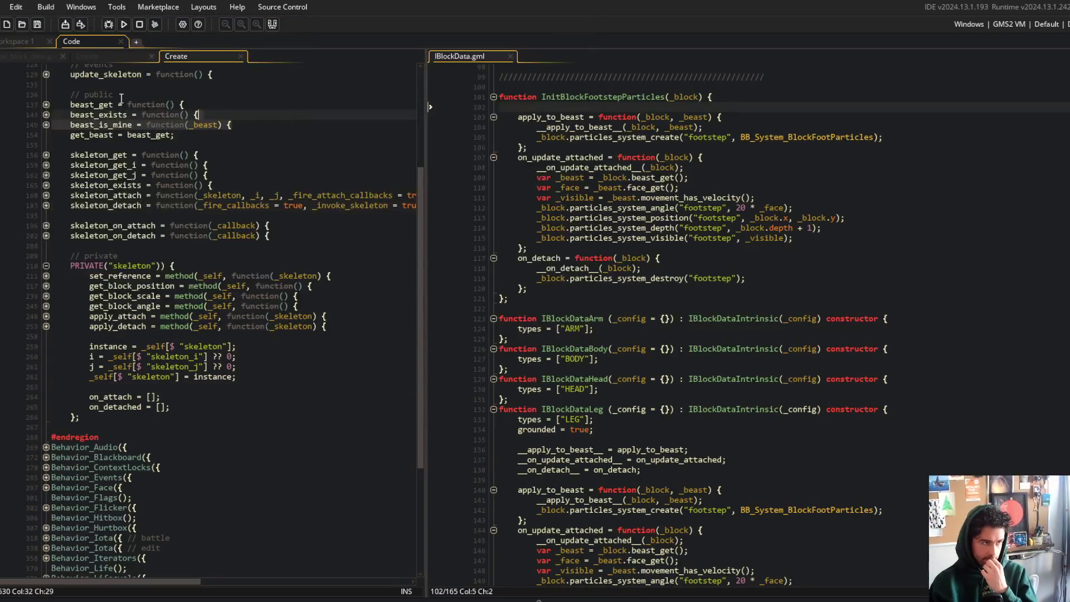
# - Look over the skeleton_on_detach declaration and switch between the obj_block and obj_beast Create events
pyautogui.scroll(5, 134, 99)
pyautogui.click(156, 378)
pyautogui.scroll(1, 188, 300)
pyautogui.scroll(-6, 188, 300)
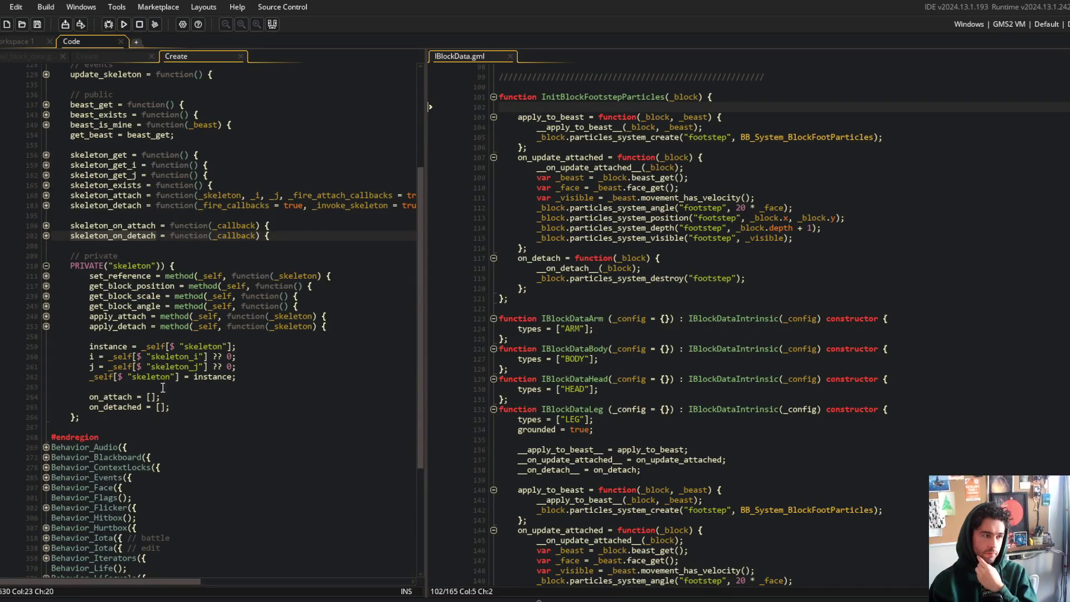
pyautogui.click(127, 56)
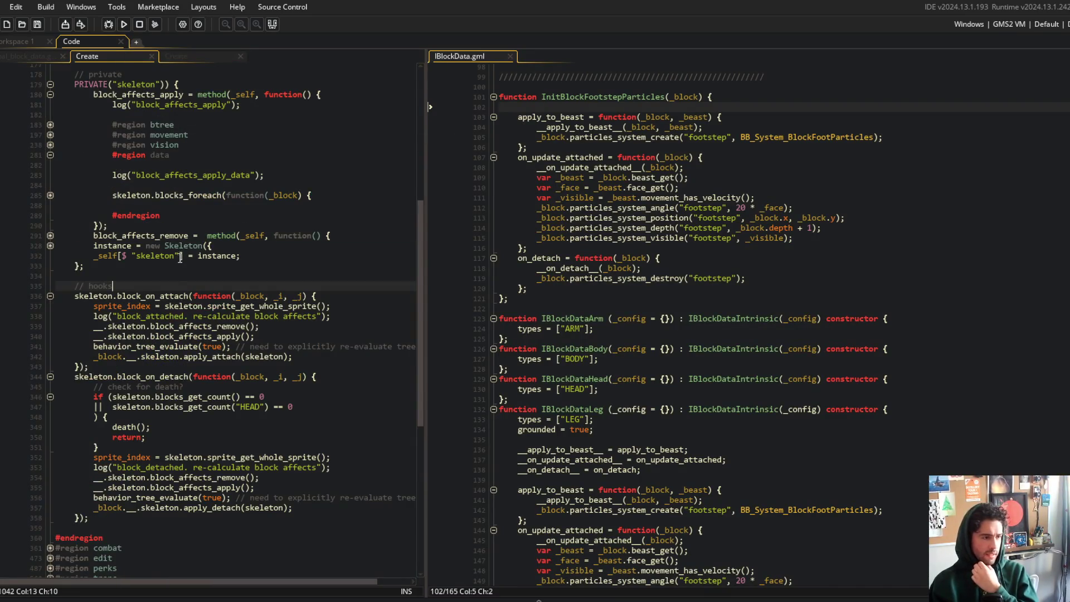
pyautogui.click(197, 57)
pyautogui.scroll(2, 176, 186)
pyautogui.click(47, 273)
pyautogui.click(47, 273)
pyautogui.click(111, 57)
pyautogui.scroll(2, 197, 156)
pyautogui.scroll(1, 197, 156)
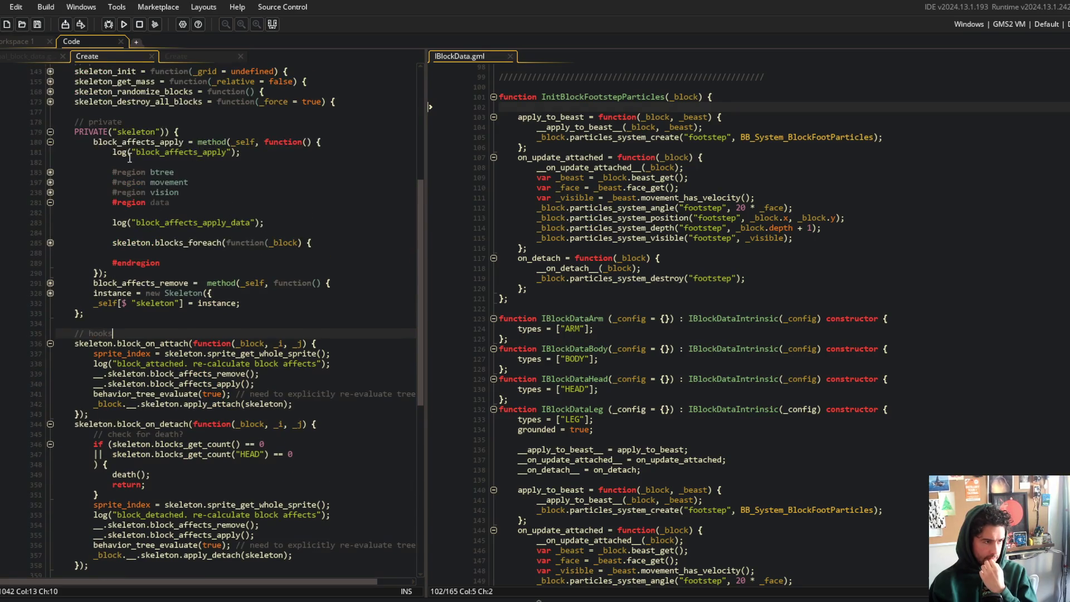
# - Expand and re-collapse the data region, blocks_foreach loop and vision region of block_affects_apply
pyautogui.click(50, 243)
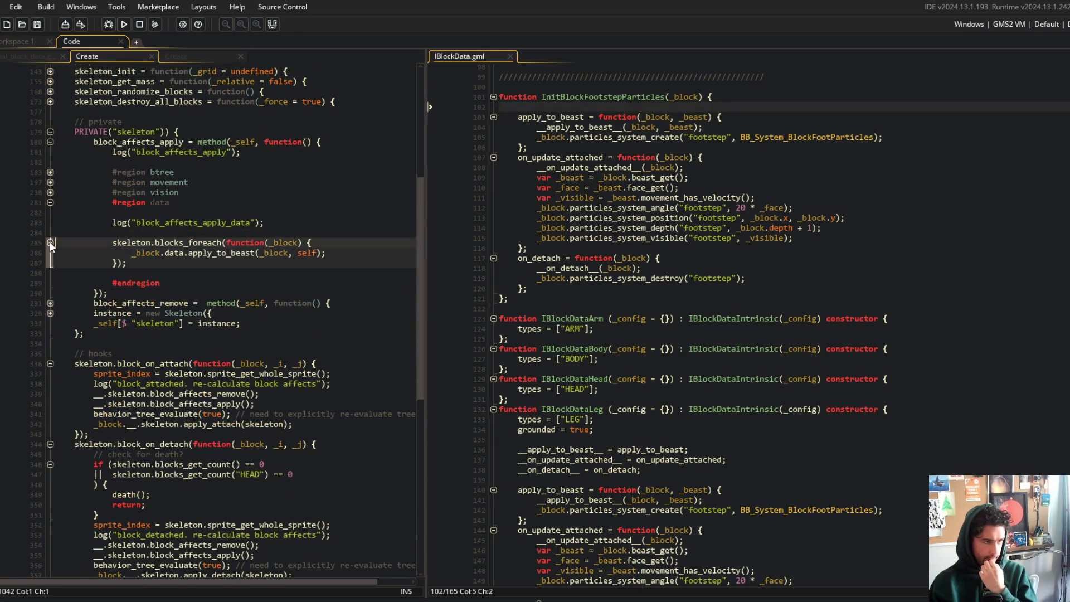
pyautogui.doubleClick(136, 253)
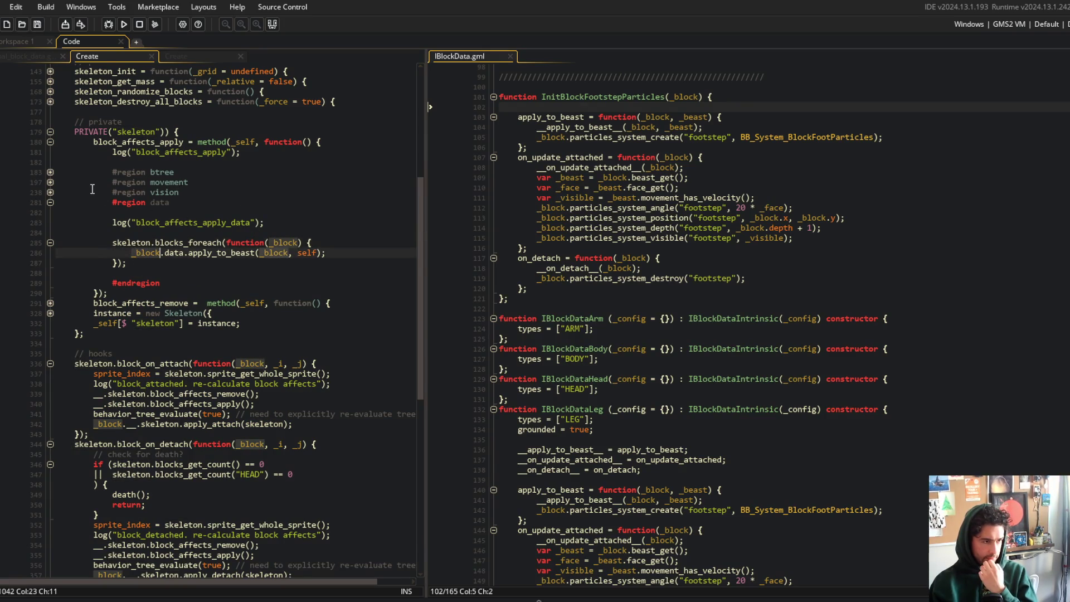
pyautogui.click(50, 204)
pyautogui.click(49, 193)
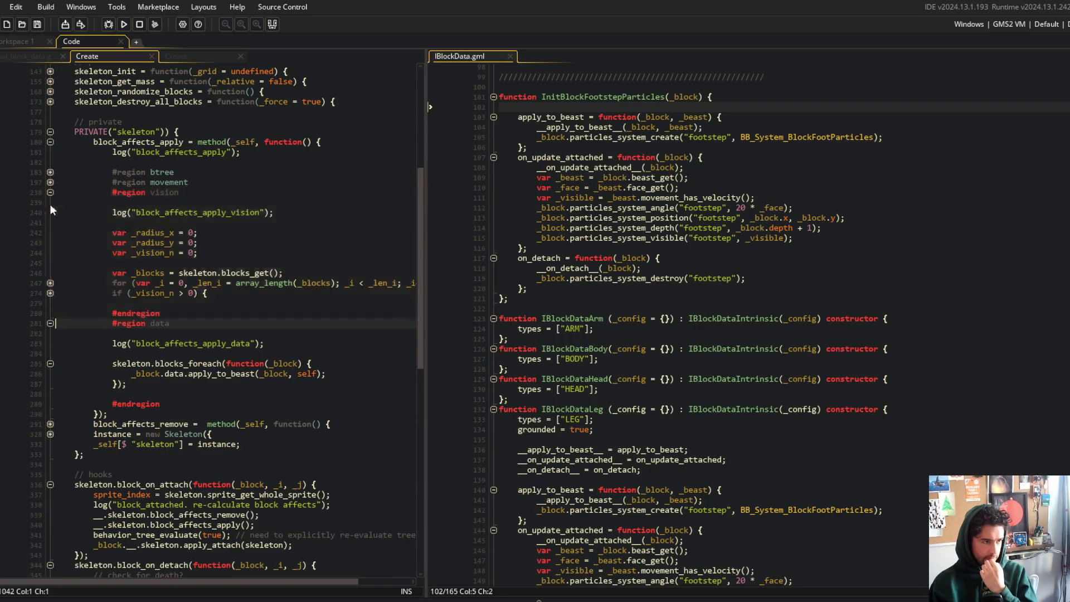
pyautogui.click(50, 283)
pyautogui.click(51, 283)
pyautogui.scroll(8, 99, 216)
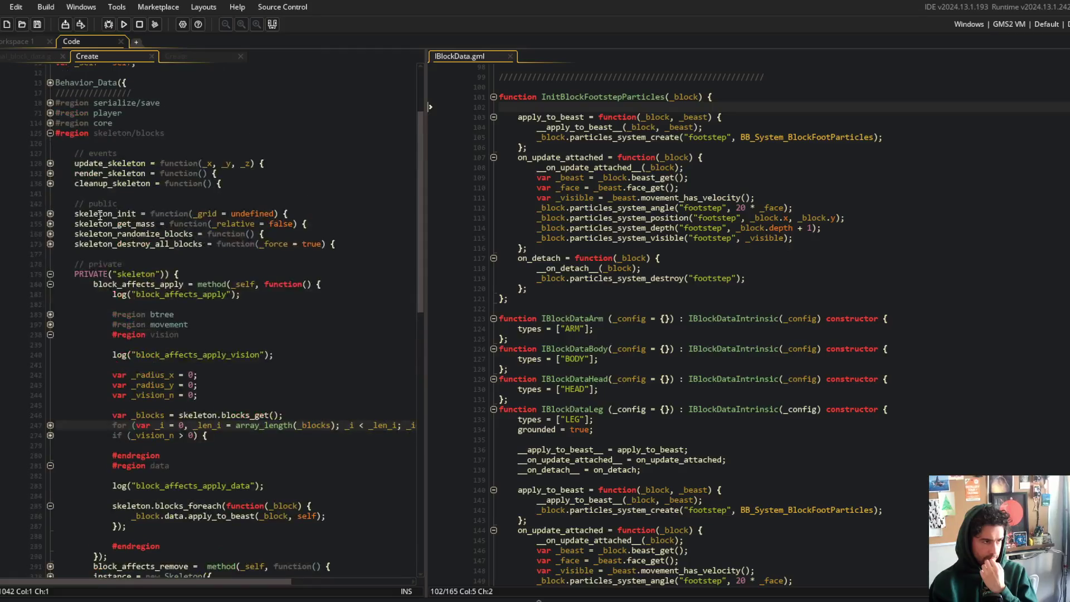
pyautogui.scroll(-4, 114, 198)
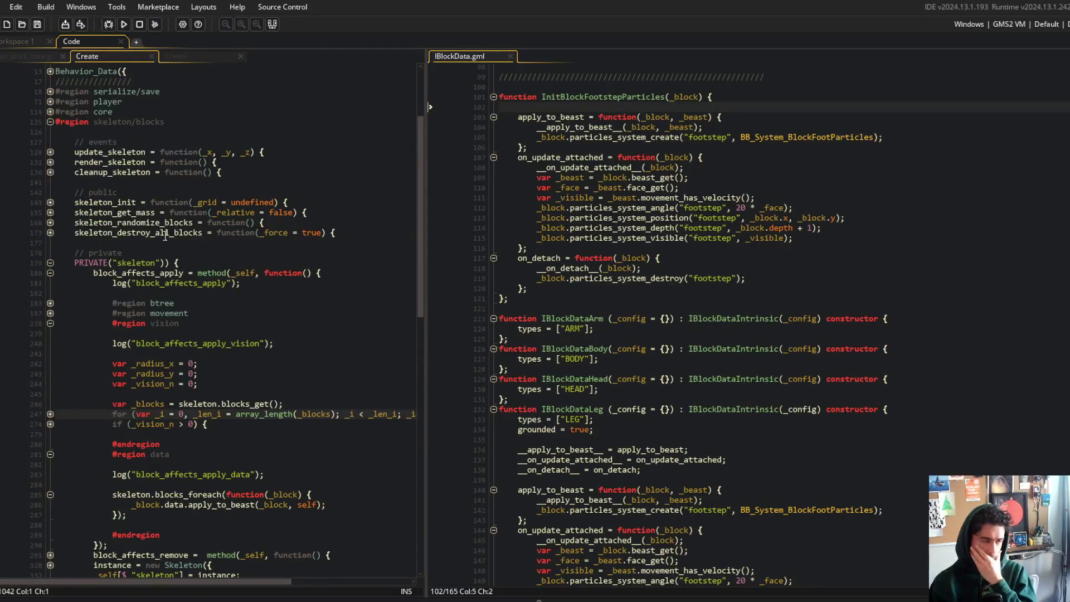
pyautogui.click(50, 324)
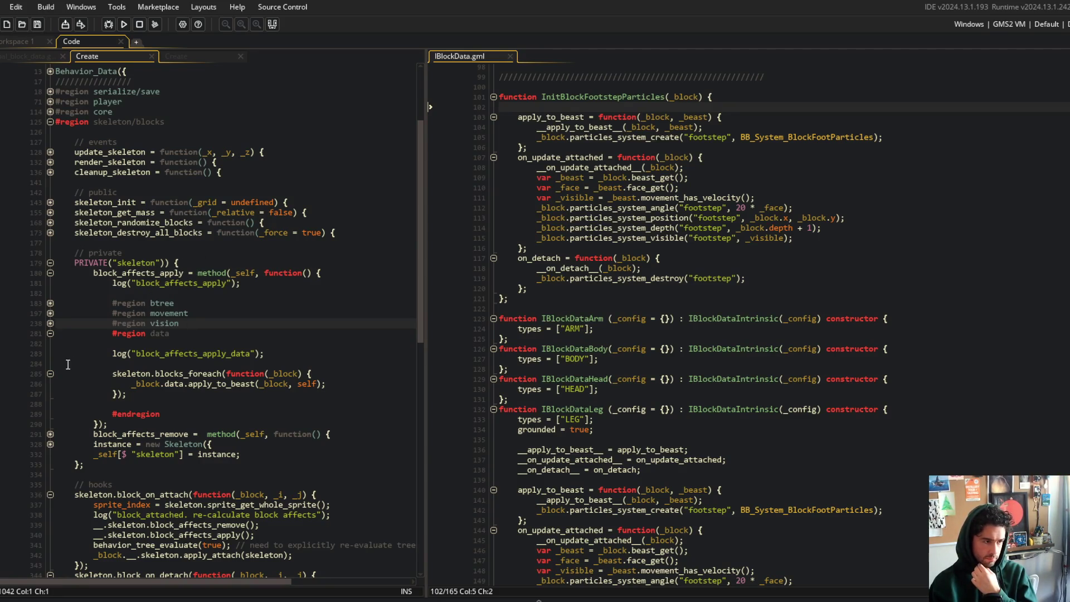
pyautogui.click(51, 374)
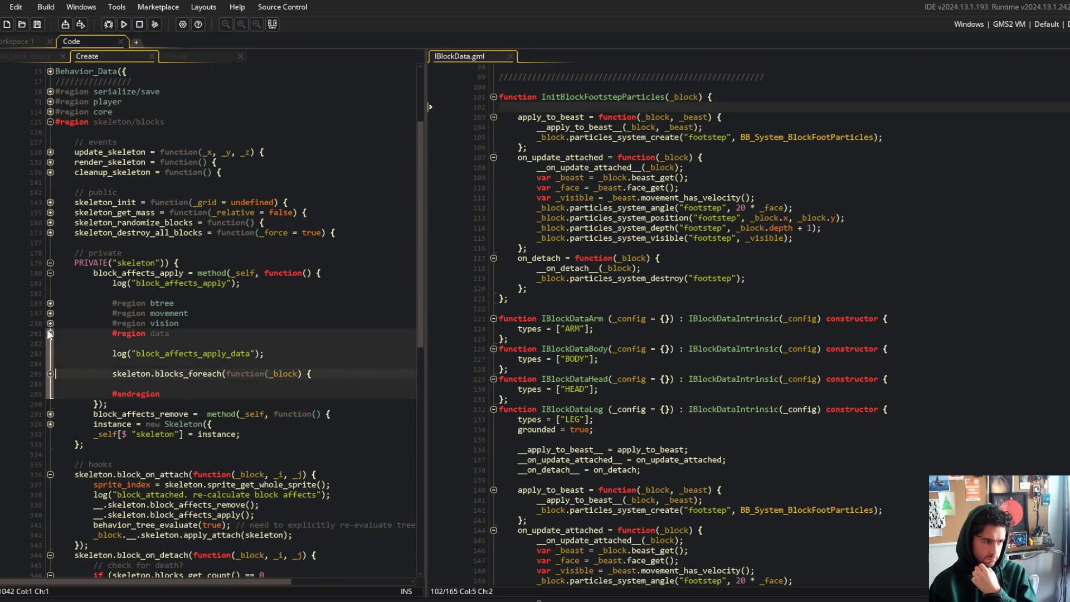
pyautogui.click(50, 334)
pyautogui.click(51, 274)
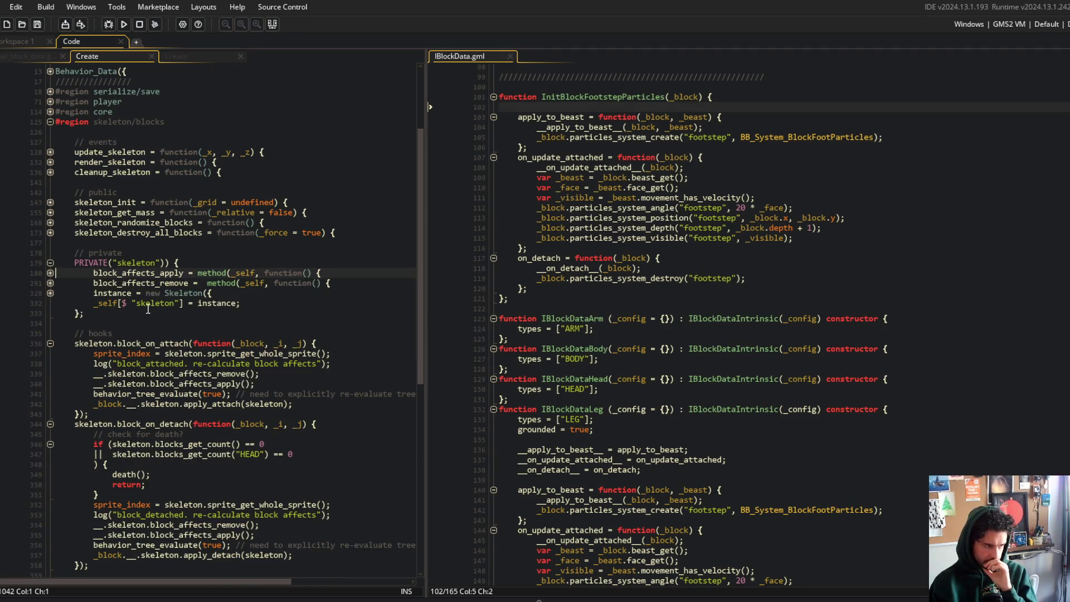
# - Inspect the attach hook's _block parameter and block_affects_remove call, then bring up obj_block's Create code
pyautogui.click(263, 344)
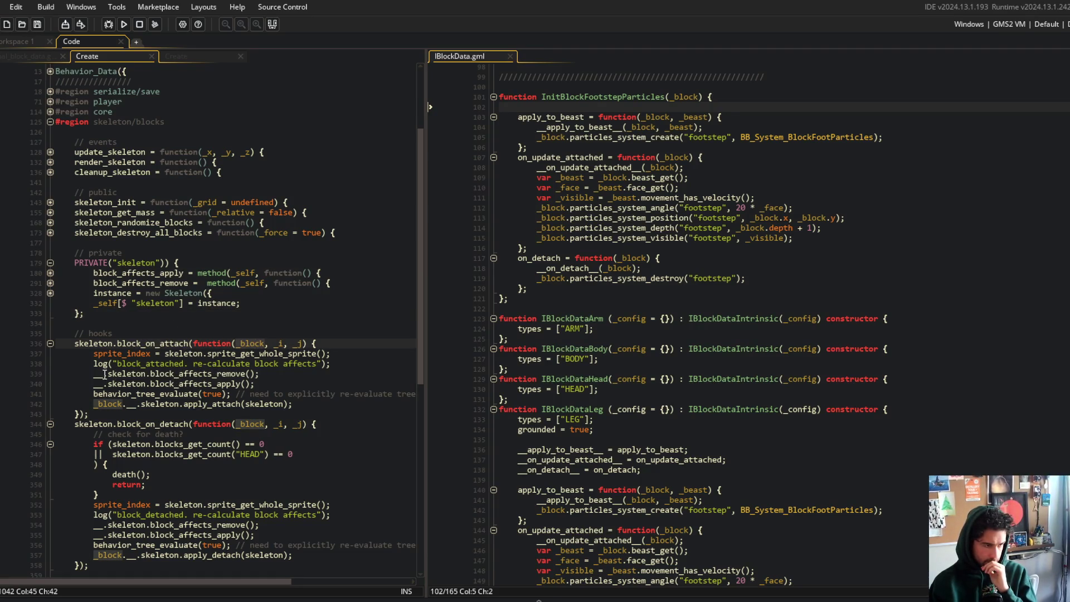
pyautogui.click(295, 370)
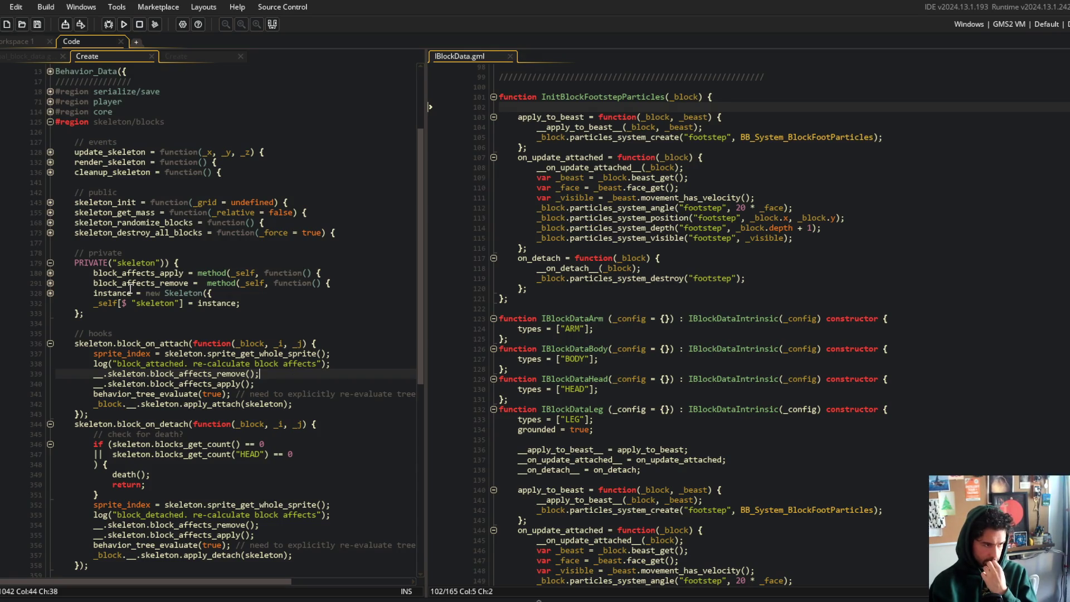
pyautogui.click(51, 283)
pyautogui.click(170, 262)
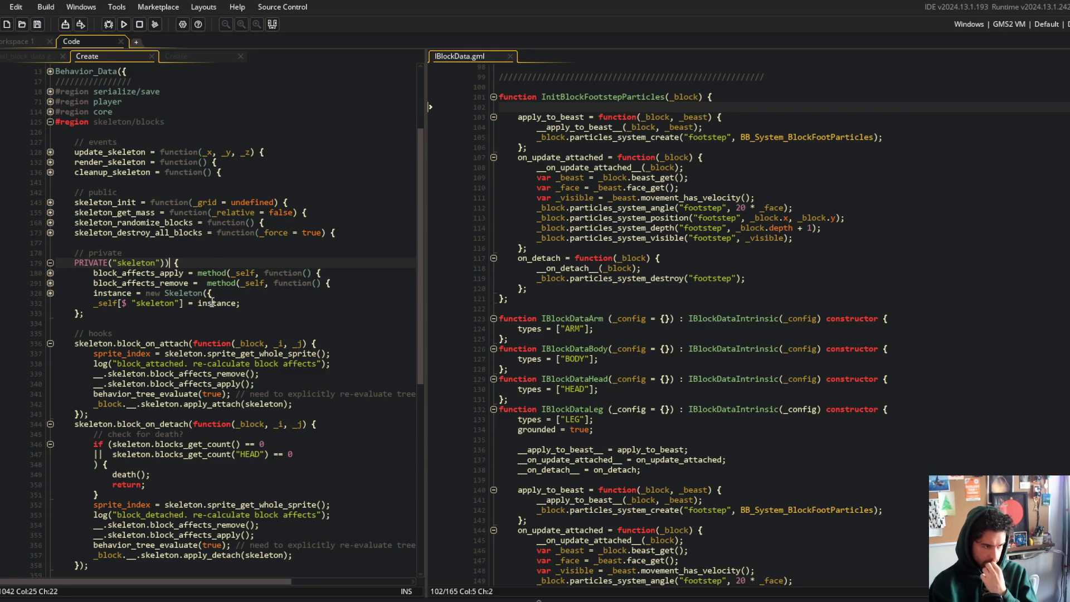
pyautogui.click(197, 56)
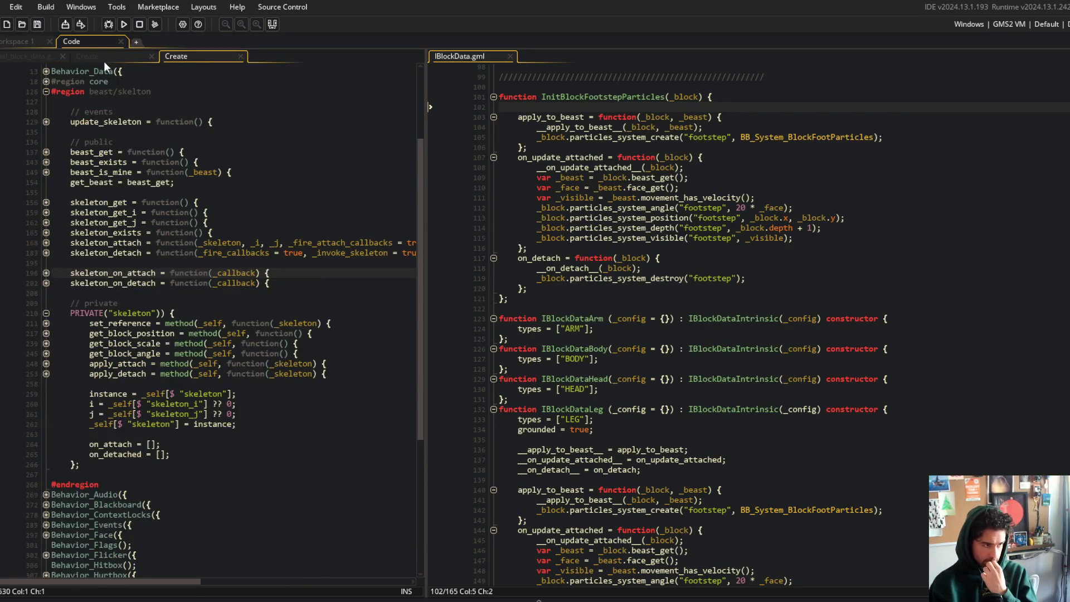
# - Open obj_block's Create event, expand skeleton_attach and its recursion check, and widen the pane
pyautogui.click(113, 58)
pyautogui.click(188, 57)
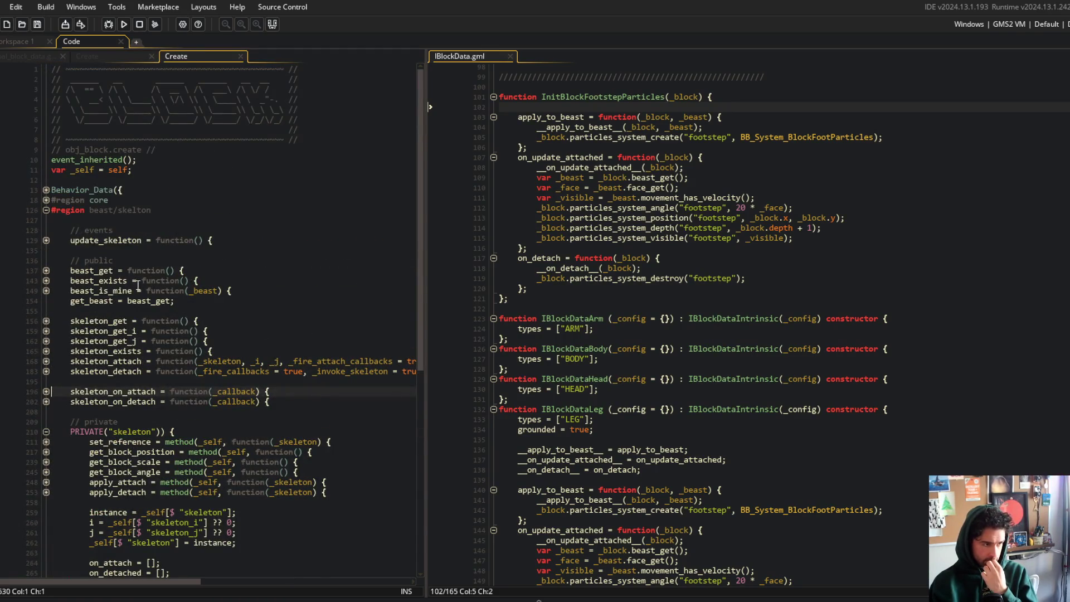
pyautogui.click(46, 361)
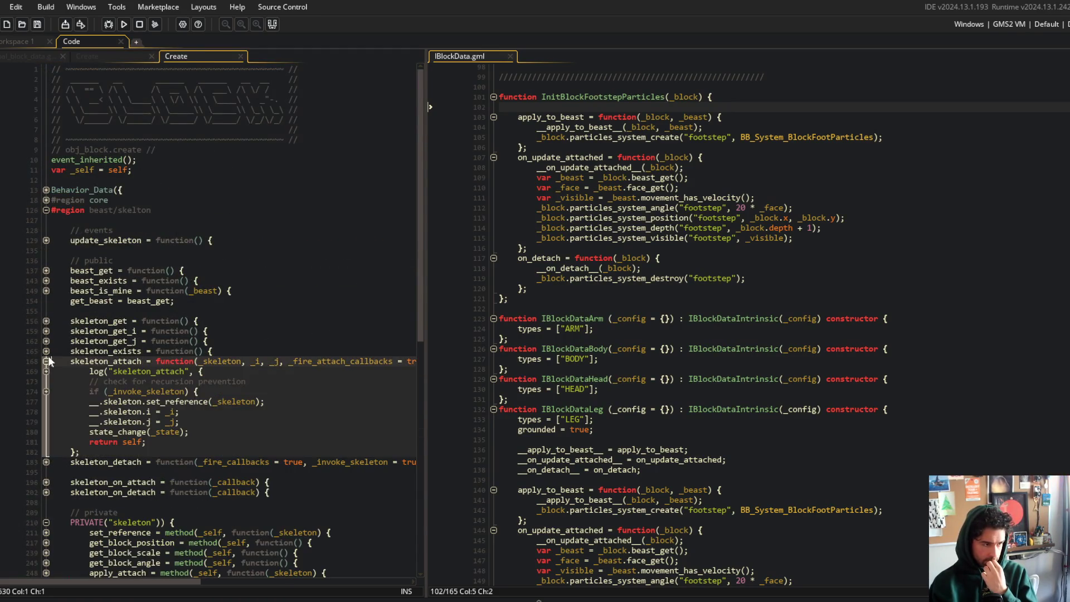
pyautogui.click(46, 392)
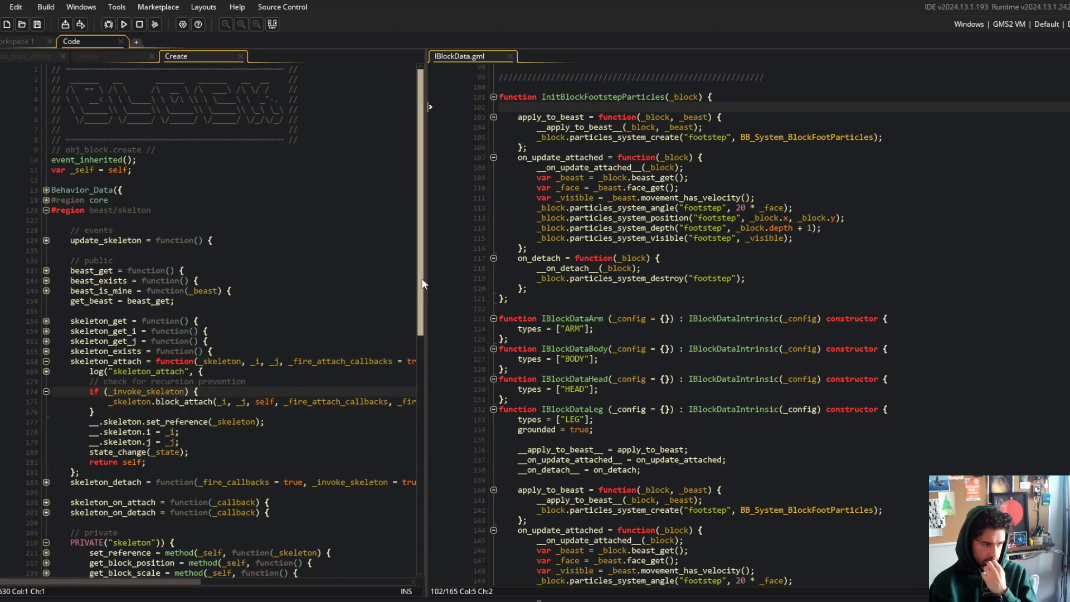
pyautogui.moveTo(425, 273); pyautogui.dragTo(666, 275)
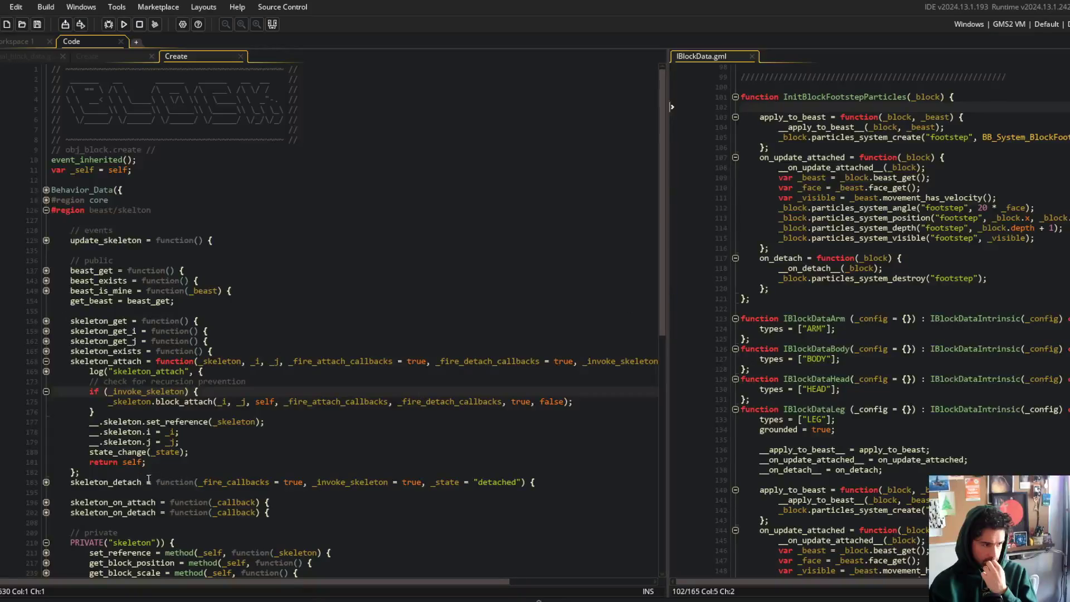
pyautogui.click(151, 382)
pyautogui.click(202, 324)
# - Open the Skeleton script, fold pos/scale/face and build/edit regions, and read block_attach's on_attach call
pyautogui.hotkey('ctrl', 't')
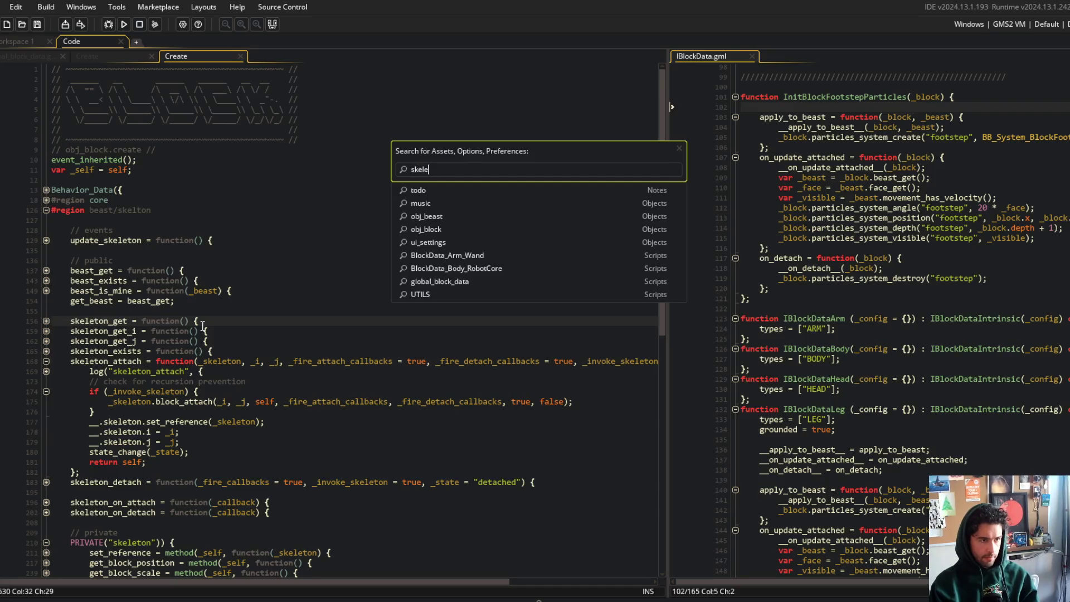
pyautogui.write('eton')
pyautogui.press('Return')
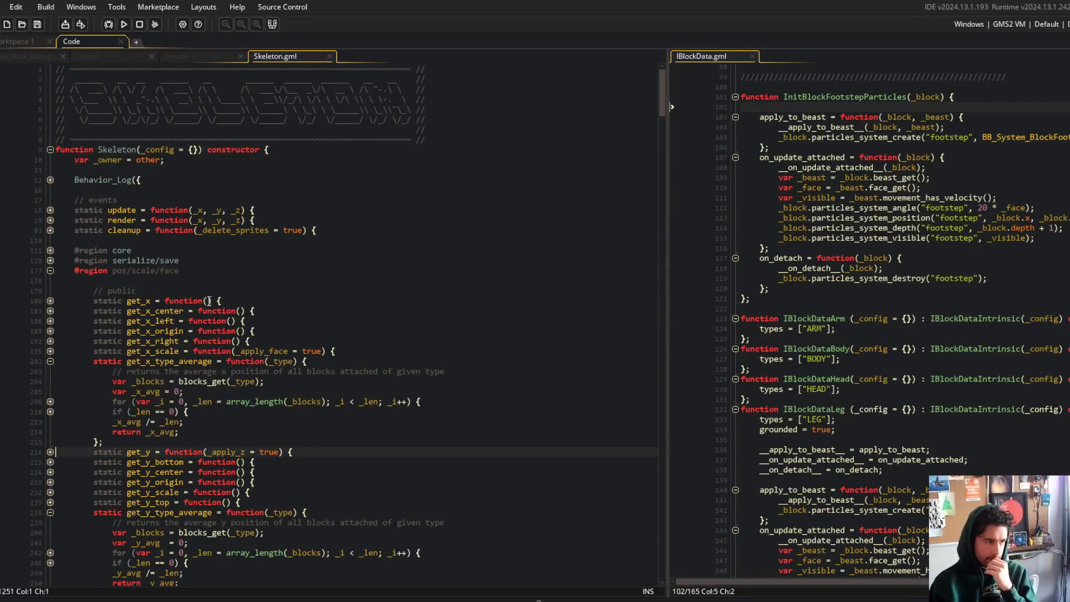
pyautogui.click(50, 270)
pyautogui.click(50, 280)
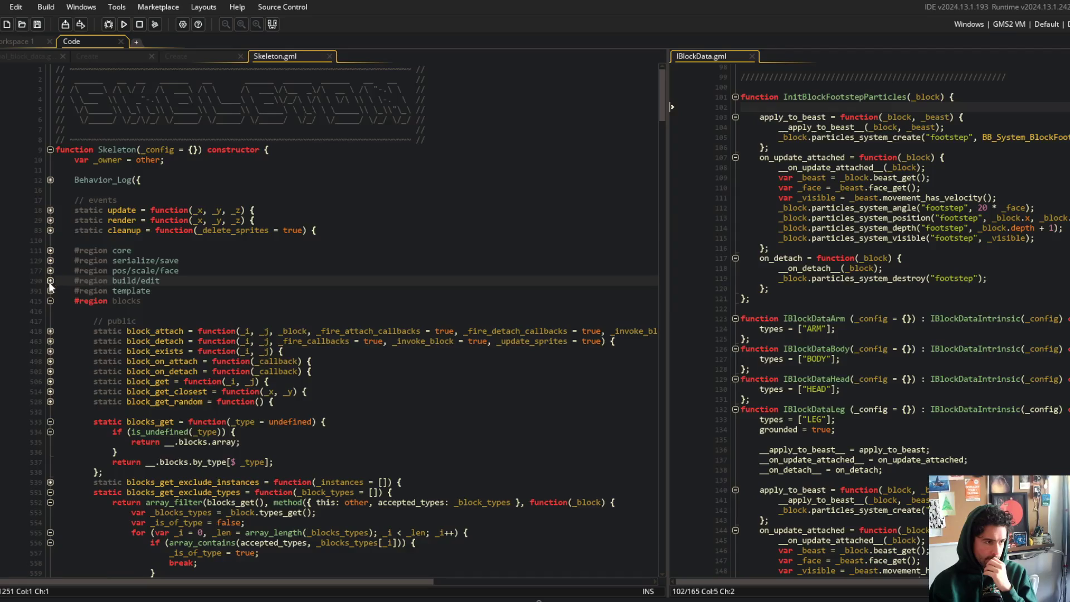
pyautogui.click(51, 332)
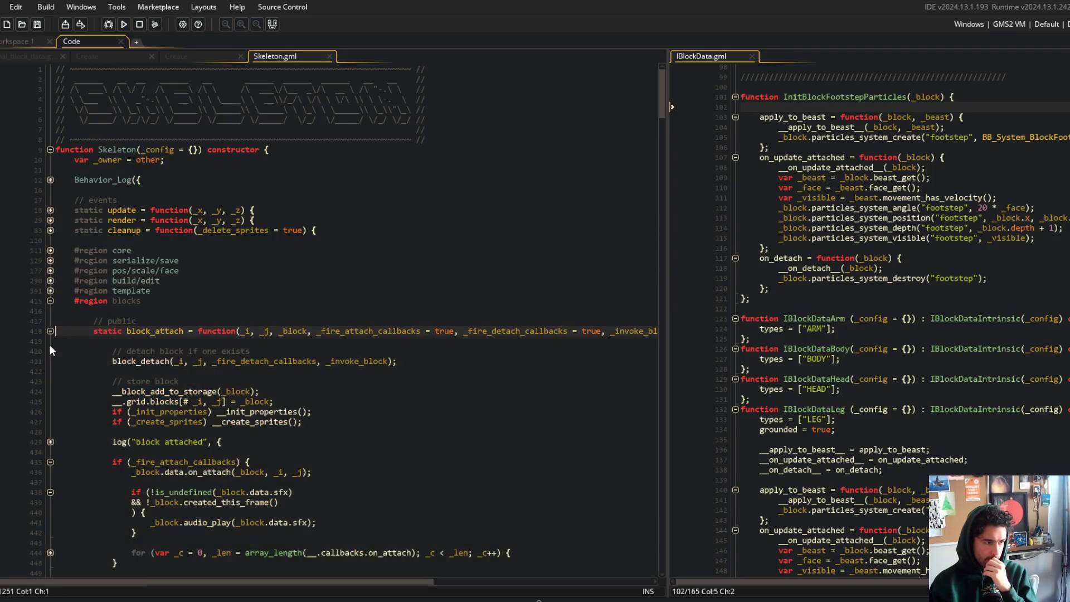
pyautogui.scroll(-4, 52, 380)
pyautogui.click(199, 324)
pyautogui.click(390, 354)
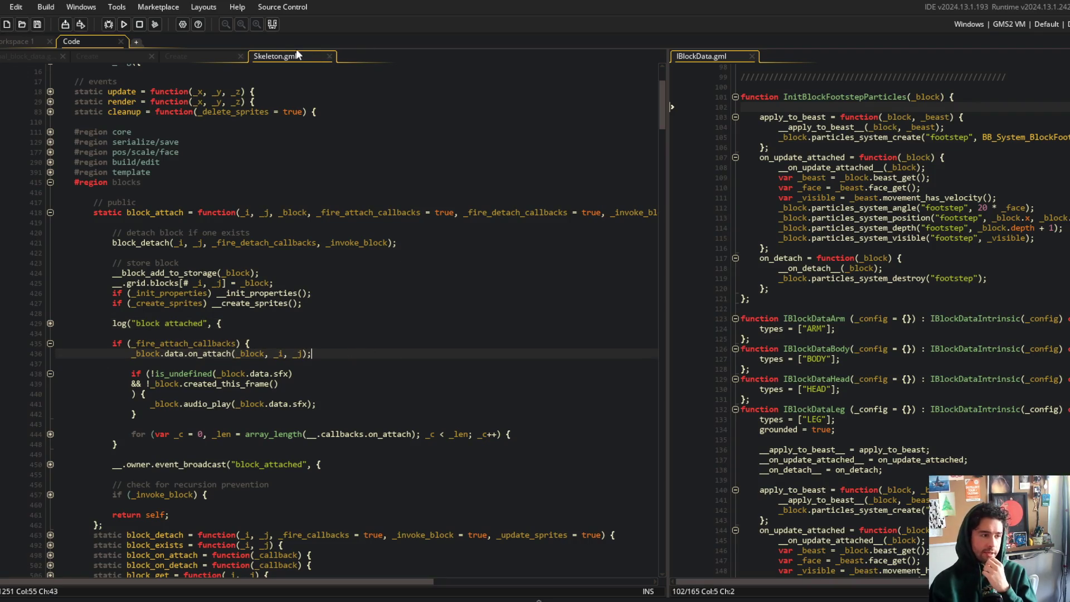
# - Expand obj_block's apply_attach to inspect its callback loop and _block argument
pyautogui.click(191, 55)
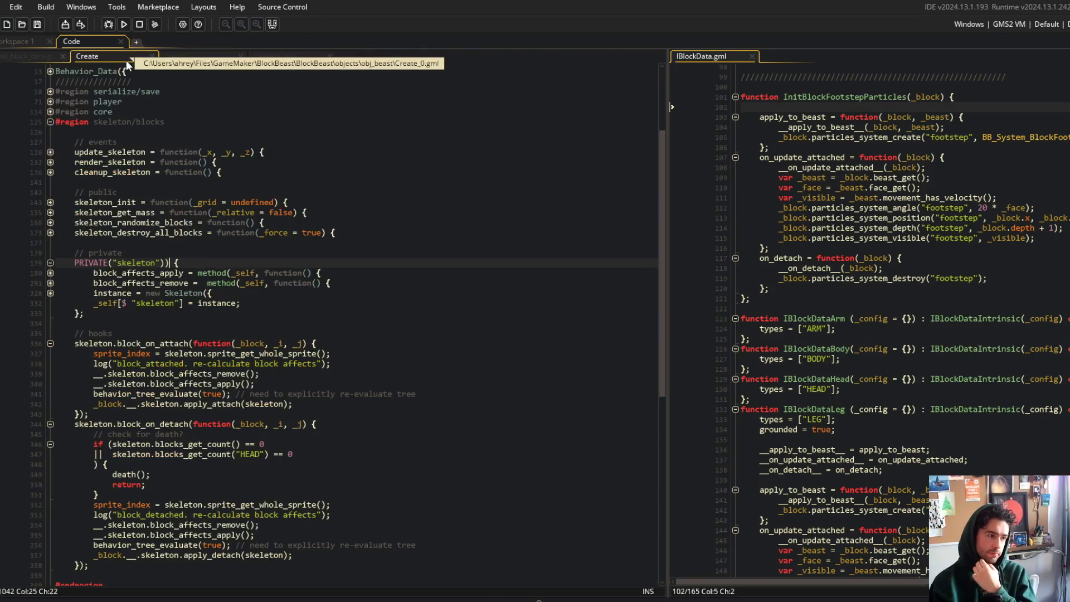
pyautogui.scroll(-5, 112, 223)
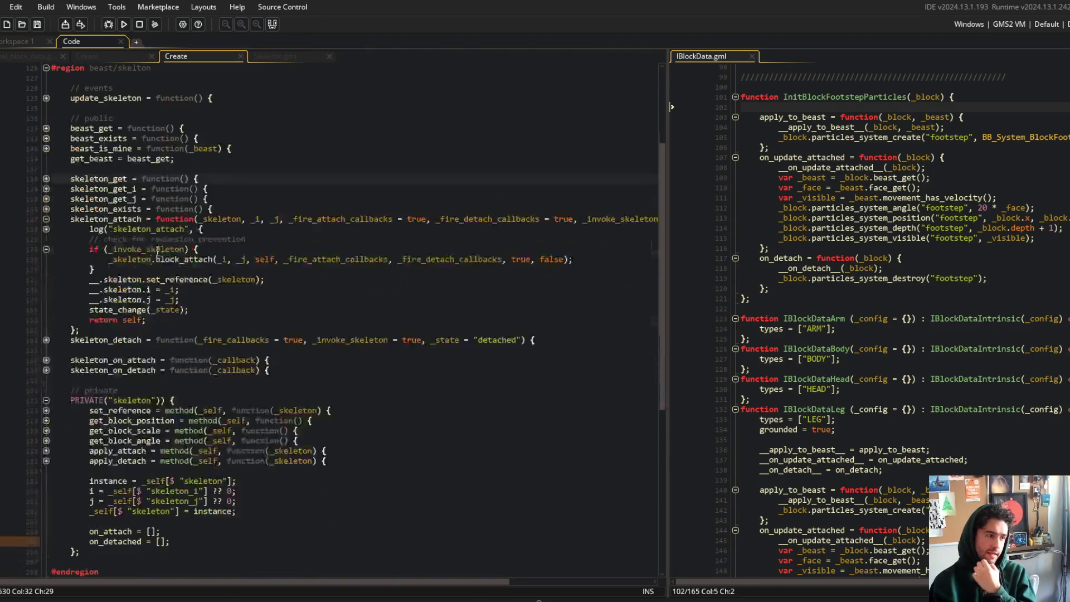
pyautogui.click(71, 380)
pyautogui.press('Down')
pyautogui.press('Down')
pyautogui.press('Down')
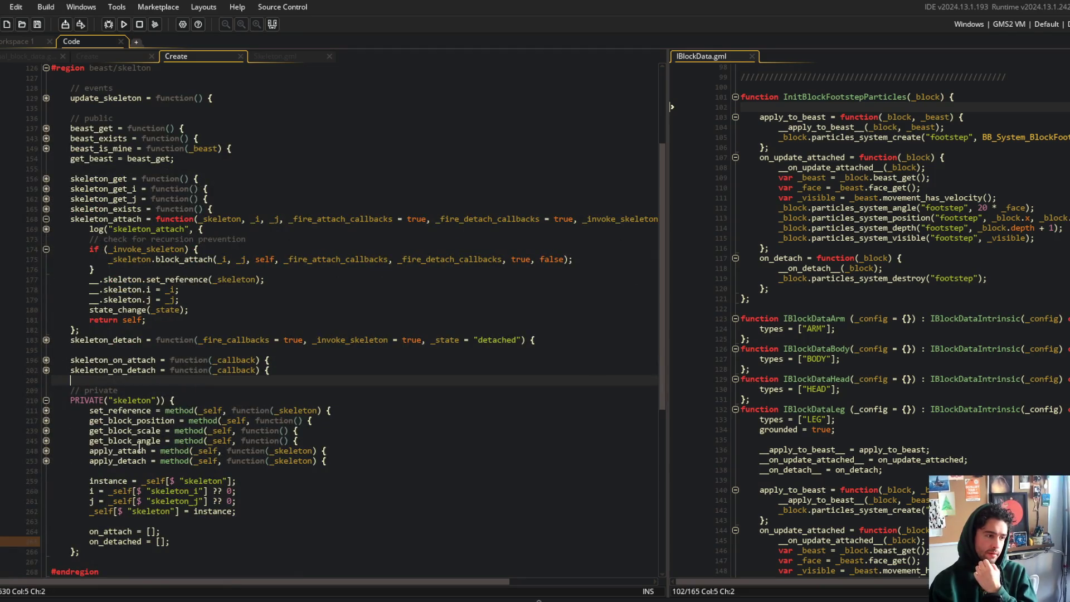
pyautogui.click(130, 481)
pyautogui.click(117, 400)
pyautogui.click(46, 451)
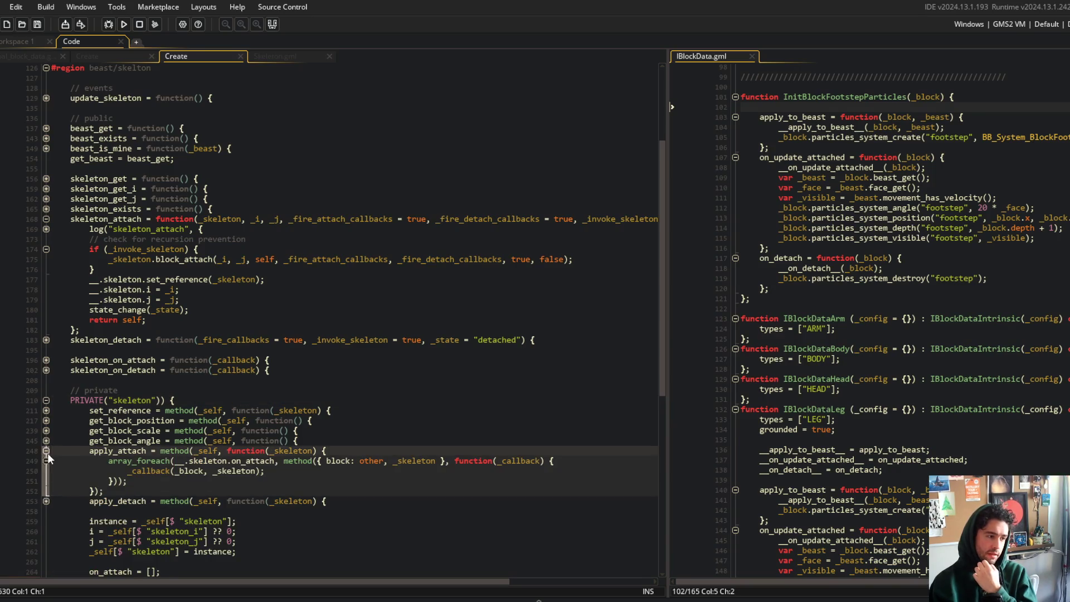
pyautogui.click(190, 473)
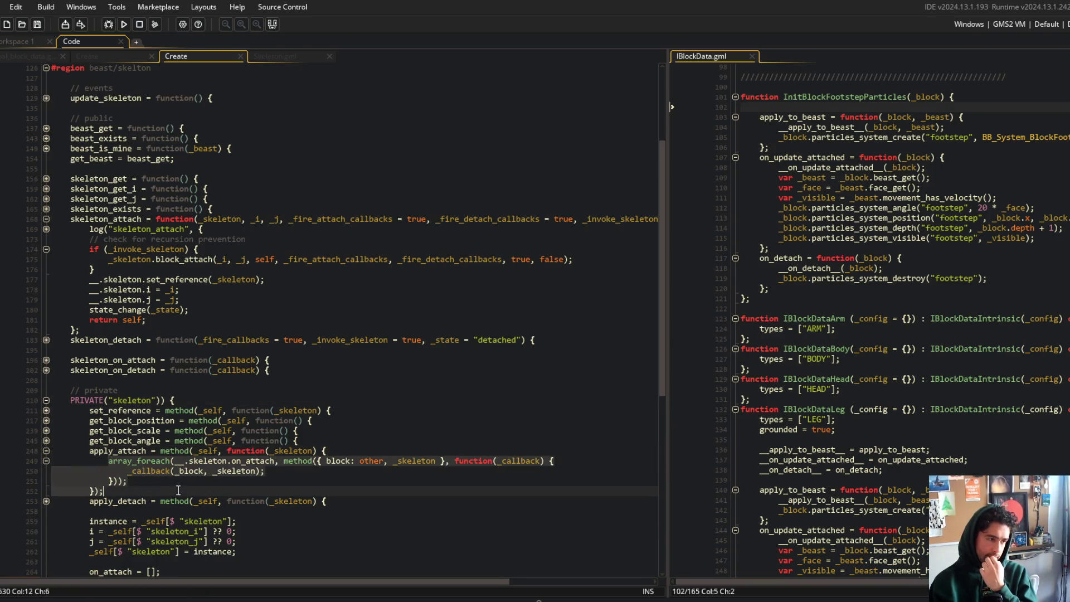
pyautogui.click(296, 440)
# - Compare tabs and review the beast's attach hook with its block_affects_apply and apply_attach calls
pyautogui.click(283, 56)
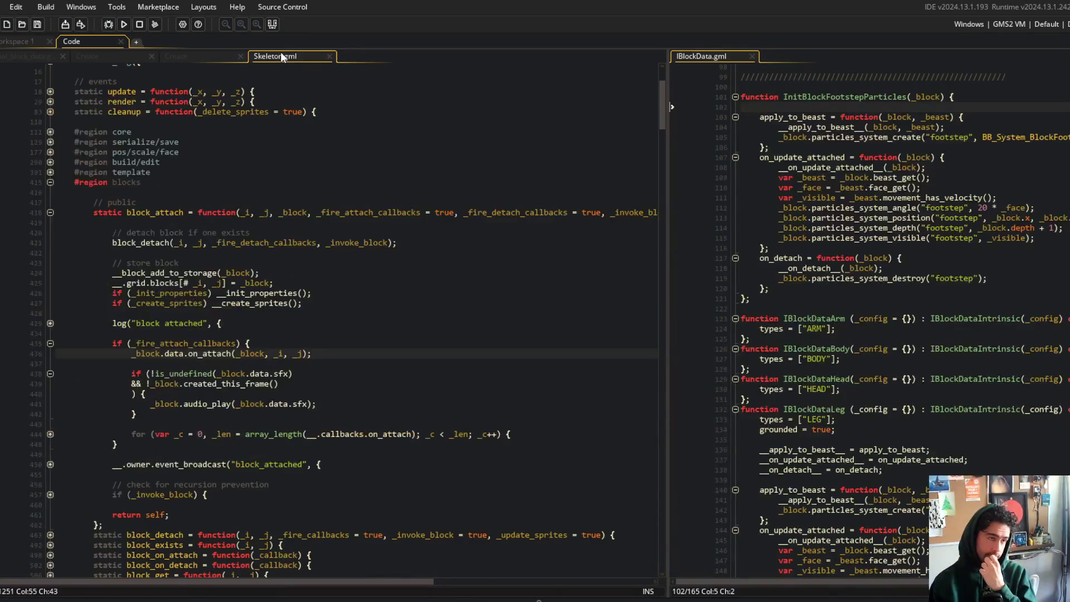
pyautogui.click(208, 56)
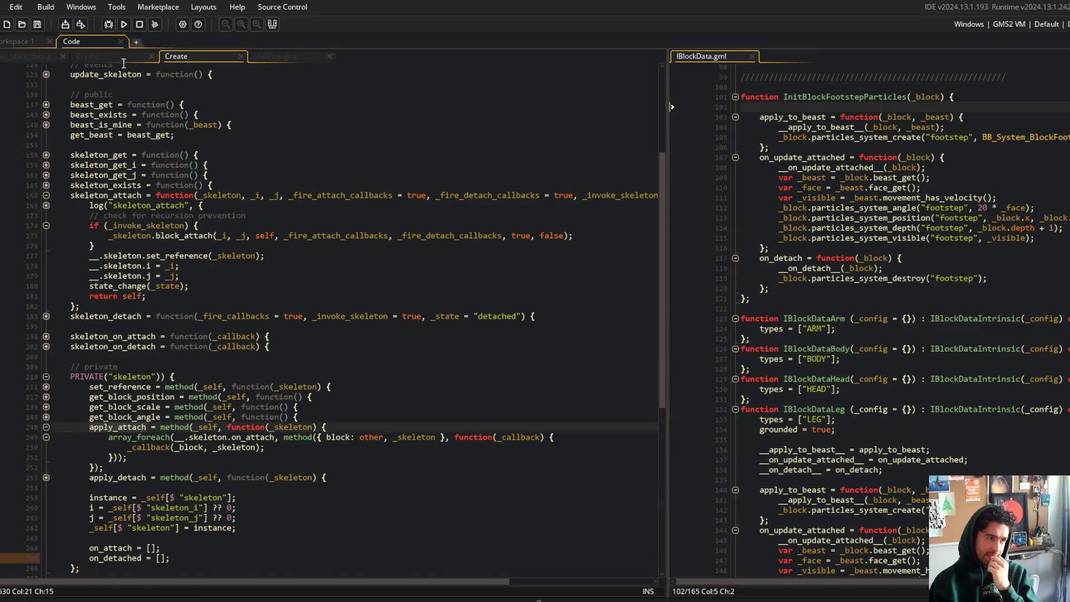
pyautogui.click(142, 56)
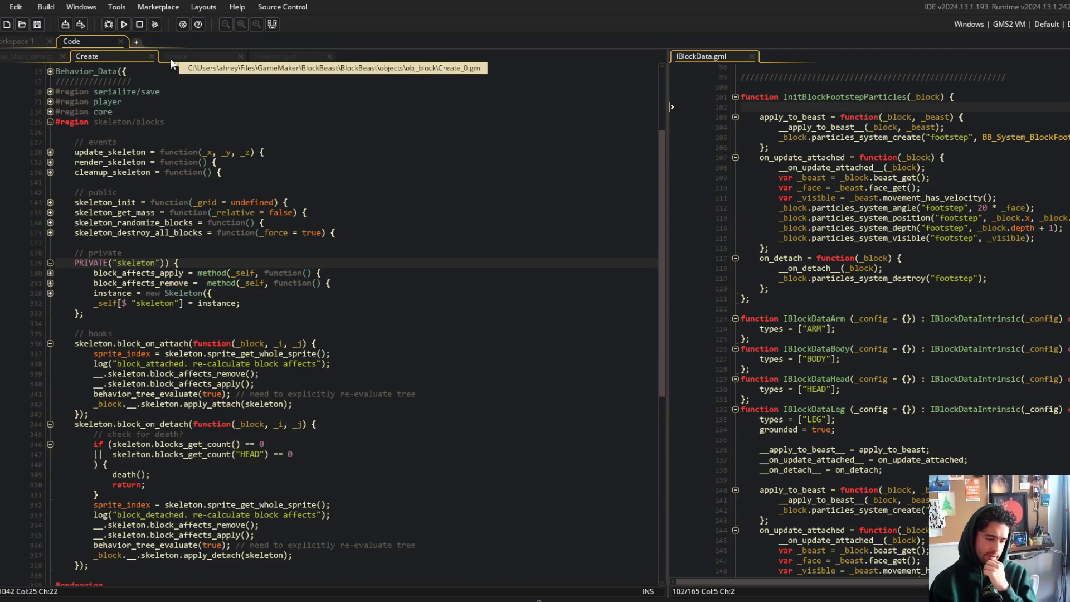
pyautogui.scroll(-2, 211, 336)
pyautogui.click(211, 337)
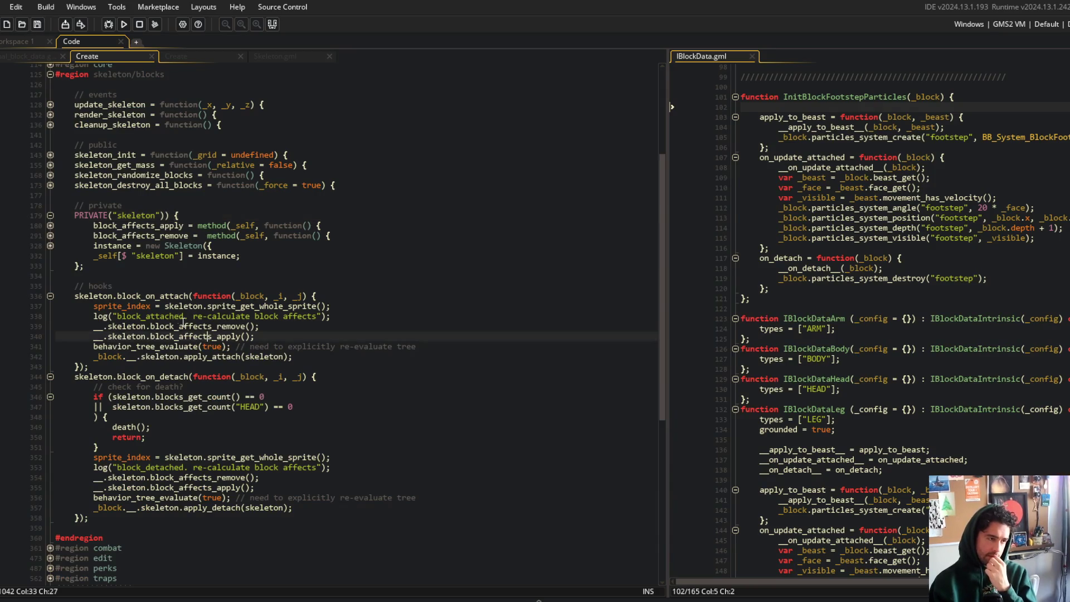
pyautogui.click(282, 357)
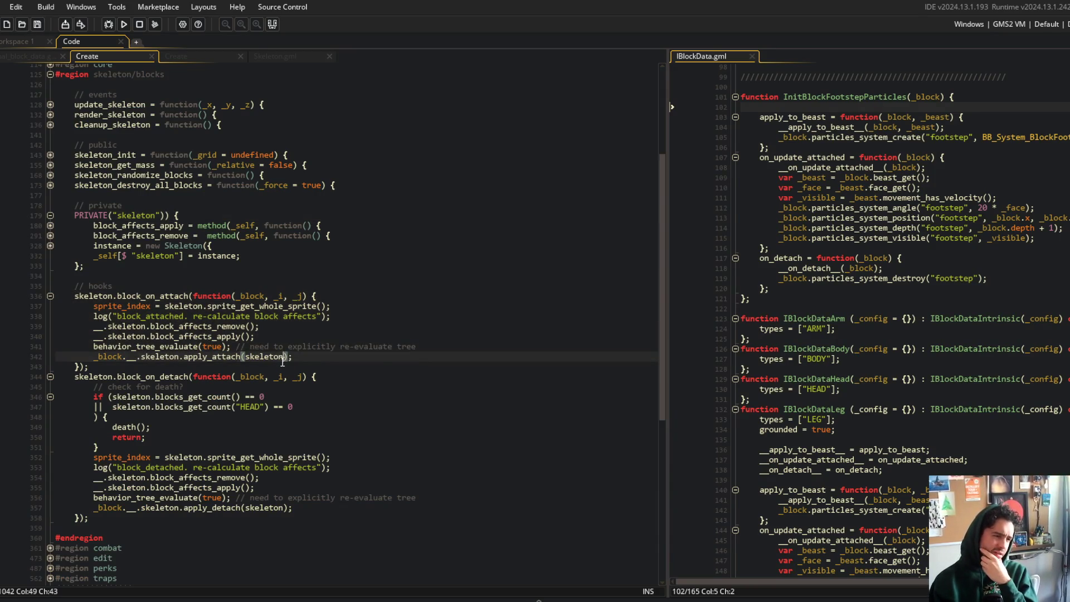
pyautogui.click(275, 366)
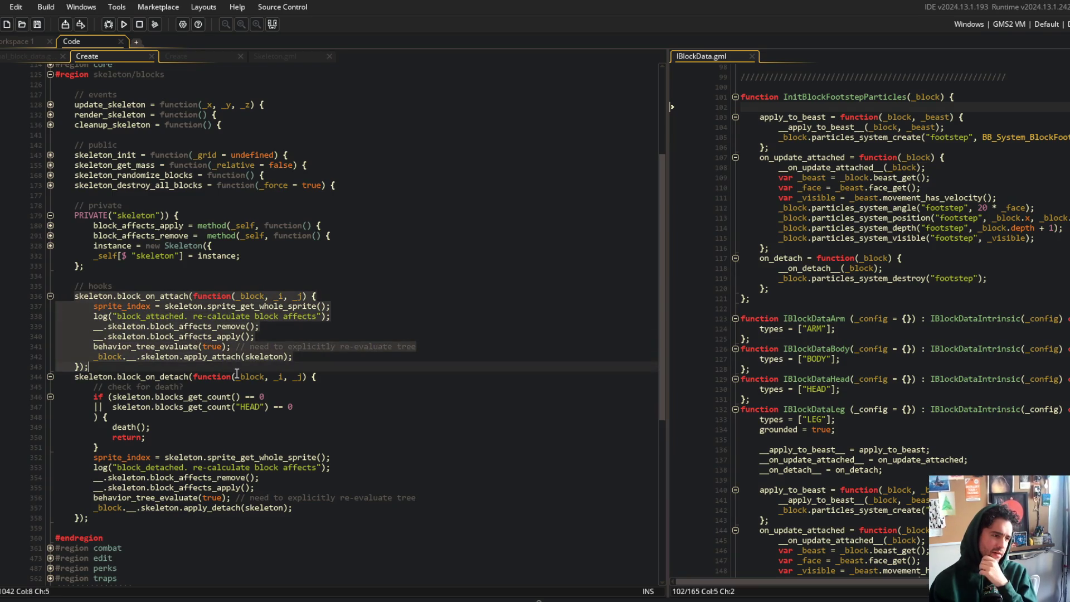
# - In Skeleton.gml, go to block_attach, highlight _block uses, and expand the on_attach callbacks loop
pyautogui.click(297, 57)
pyautogui.click(257, 231)
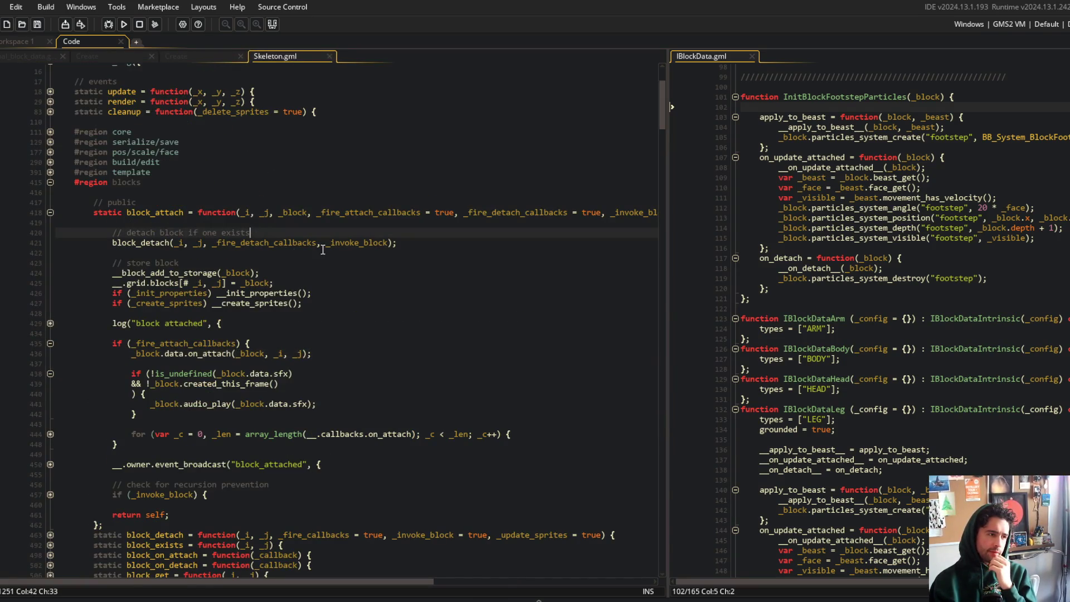
pyautogui.doubleClick(161, 212)
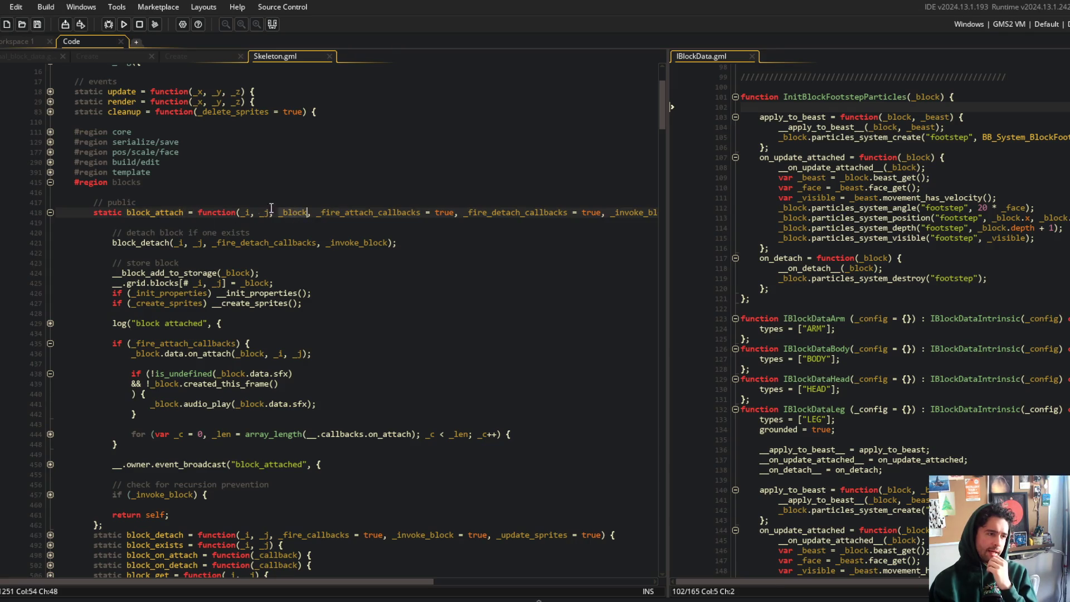
pyautogui.scroll(4, 180, 201)
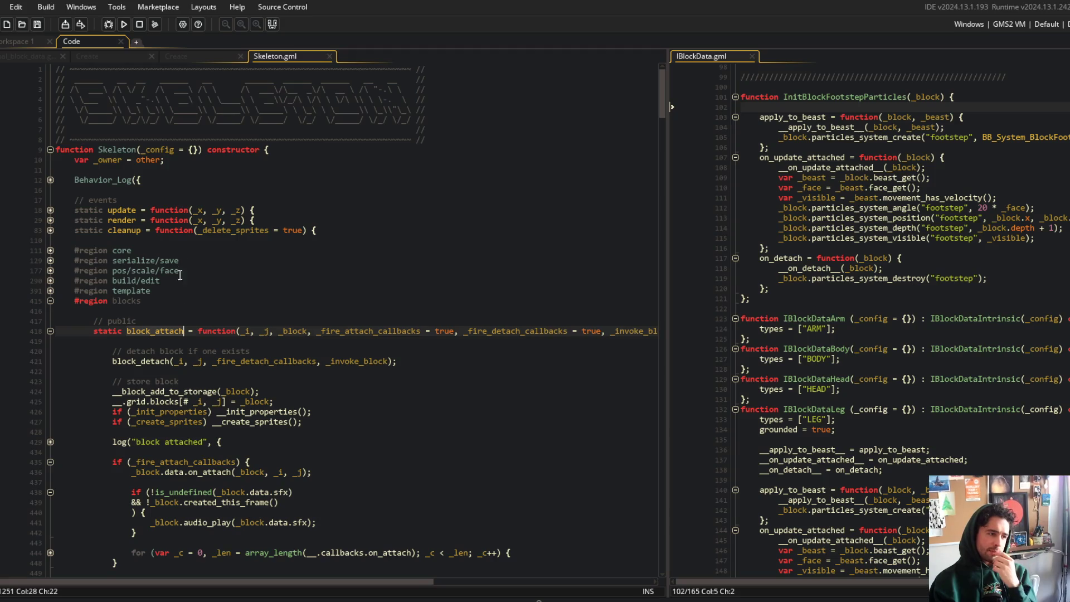
pyautogui.click(306, 331)
pyautogui.scroll(-3, 266, 352)
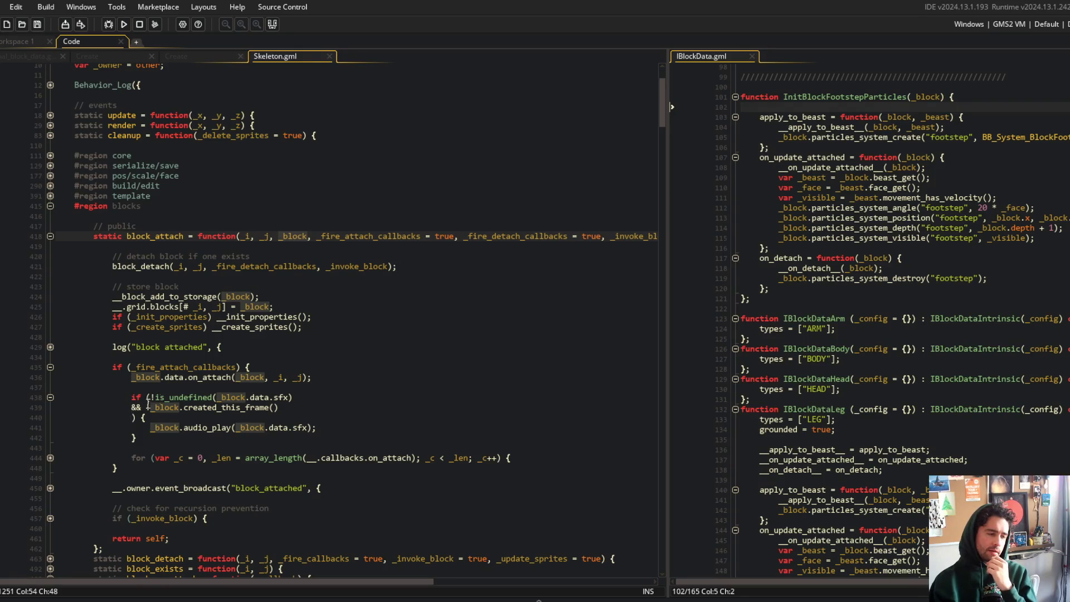
pyautogui.scroll(-2, 162, 397)
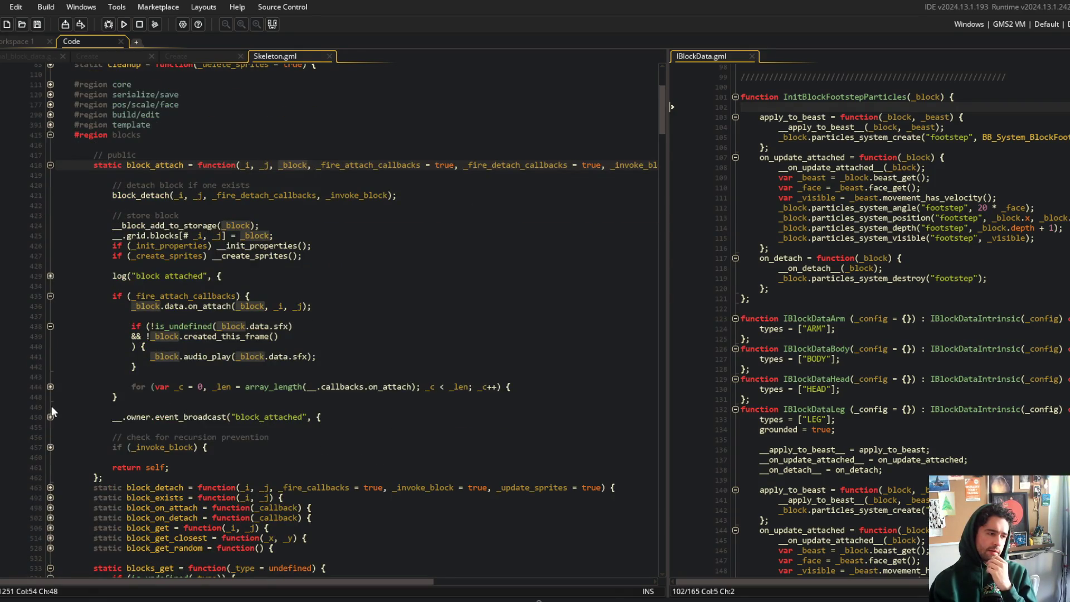
pyautogui.click(50, 387)
pyautogui.click(136, 366)
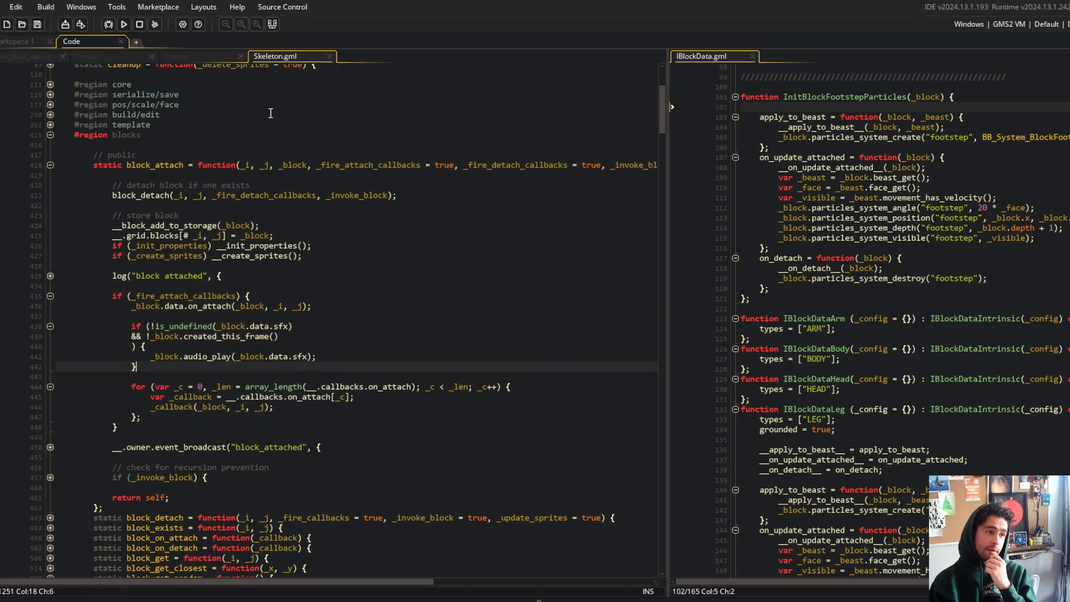
# - Move Skeleton.gml into the right split pane beside the Create event code
pyautogui.rightClick(270, 107)
pyautogui.click(301, 290)
pyautogui.click(850, 207)
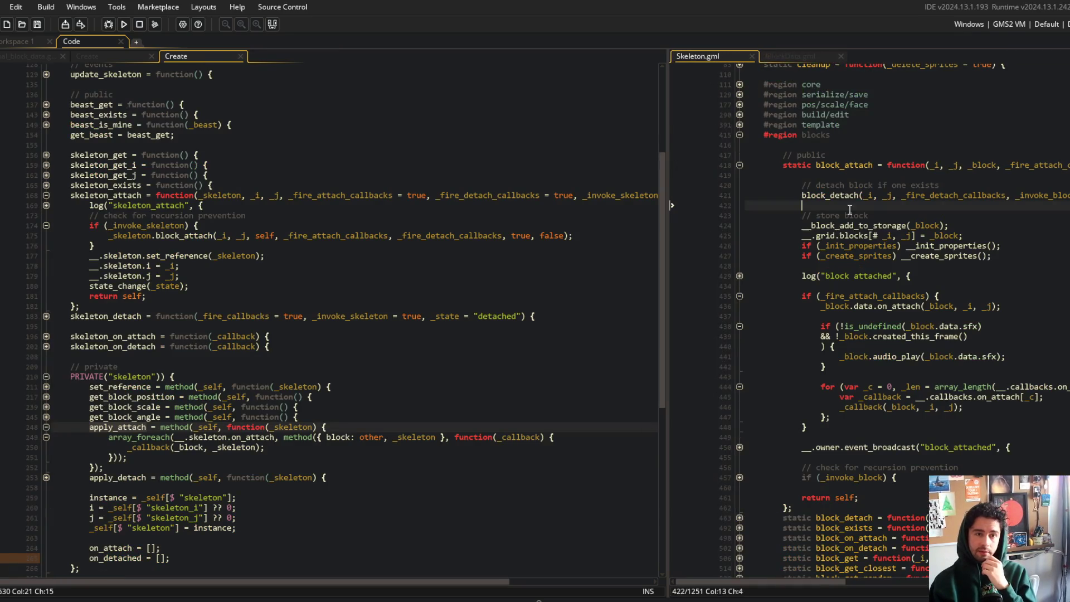
# - Widen the Skeleton.gml pane, fold skeleton_attach, and run git diff in the command prompt
pyautogui.moveTo(668, 85); pyautogui.dragTo(489, 96)
pyautogui.click(47, 195)
pyautogui.click(202, 252)
pyautogui.hotkey('alt', 'Tab')
pyautogui.write('it diff')
pyautogui.press('Return')
pyautogui.hotkey('alt', 'Tab')
# - Add 'update all audio cals and set sfx volume to 1 by def' to todo.txt, save, and draft the commit
pyautogui.hotkey('ctrl', 't')
pyautogui.write('odo')
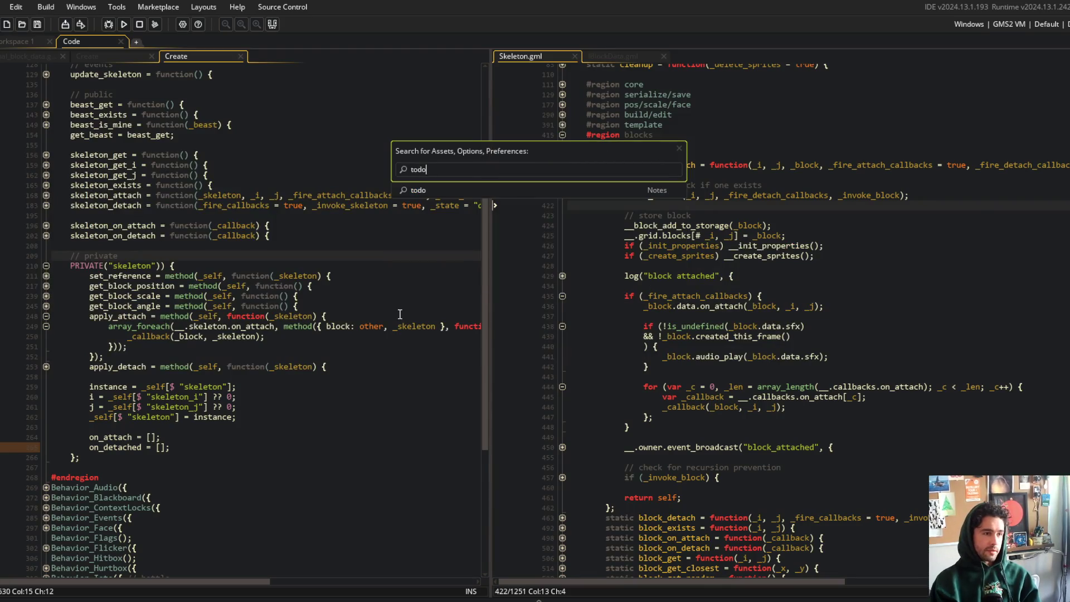
pyautogui.press('Return')
pyautogui.click(265, 151)
pyautogui.press('Return')
pyautogui.write('update all audio cals and set sfx volume to 1 by default')
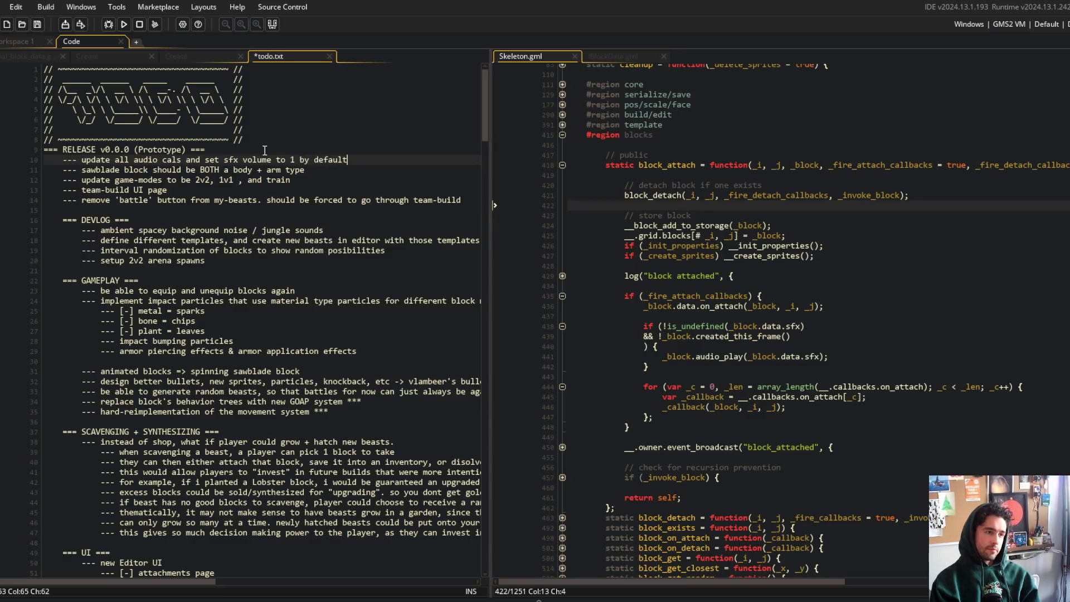
pyautogui.hotkey('ctrl', 's')
pyautogui.hotkey('alt', 'Tab')
pyautogui.write('git commit -m "e')
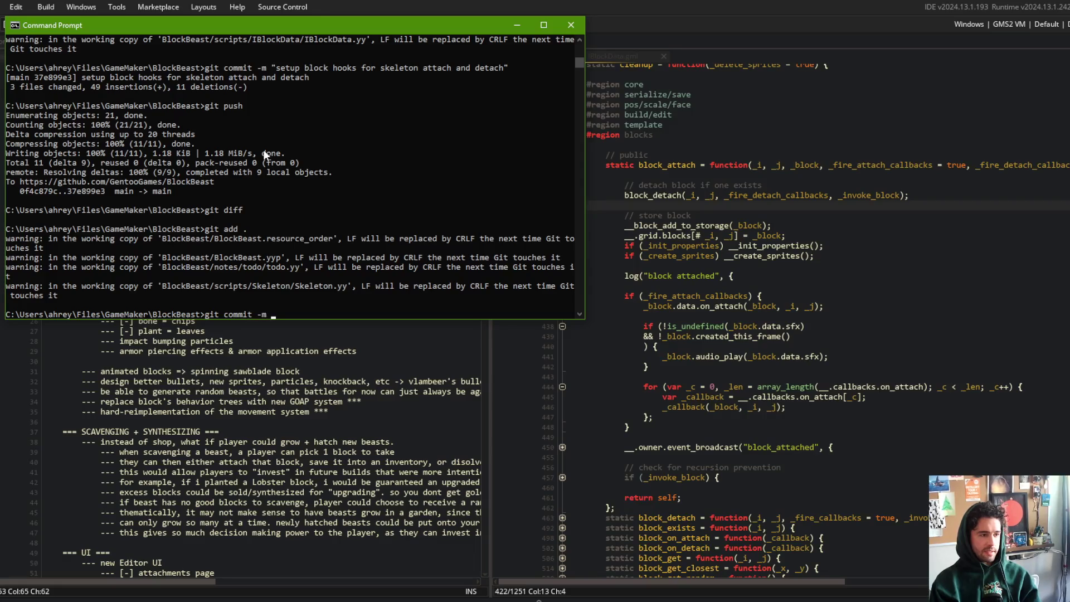
pyautogui.write('pdated todo"')
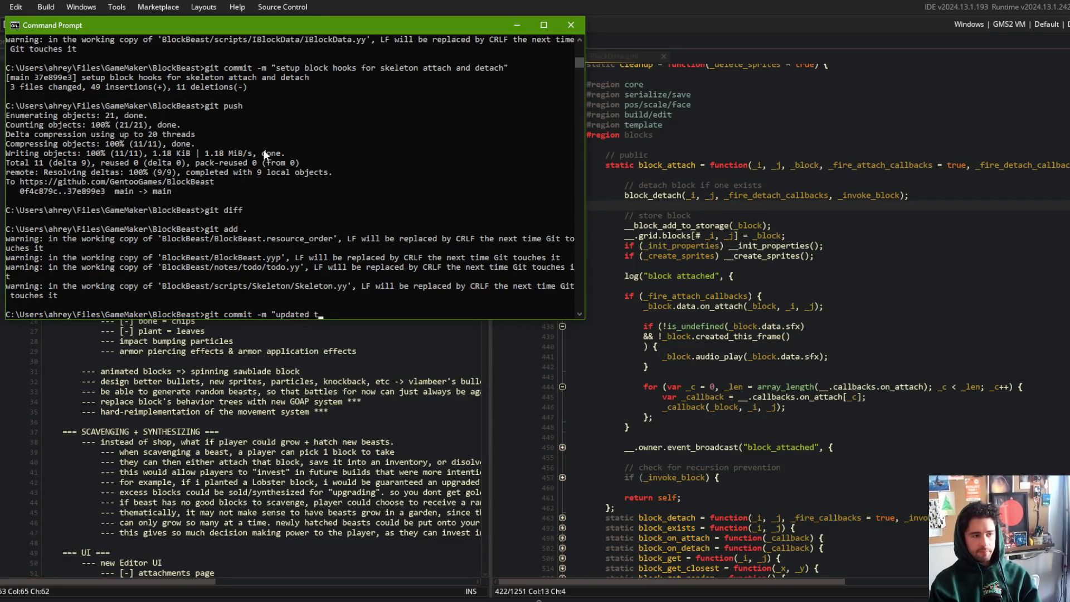
# - Run the to-do commit and git push, then return to obj_block's Create code in GameMaker
pyautogui.press('Return')
pyautogui.write('git push')
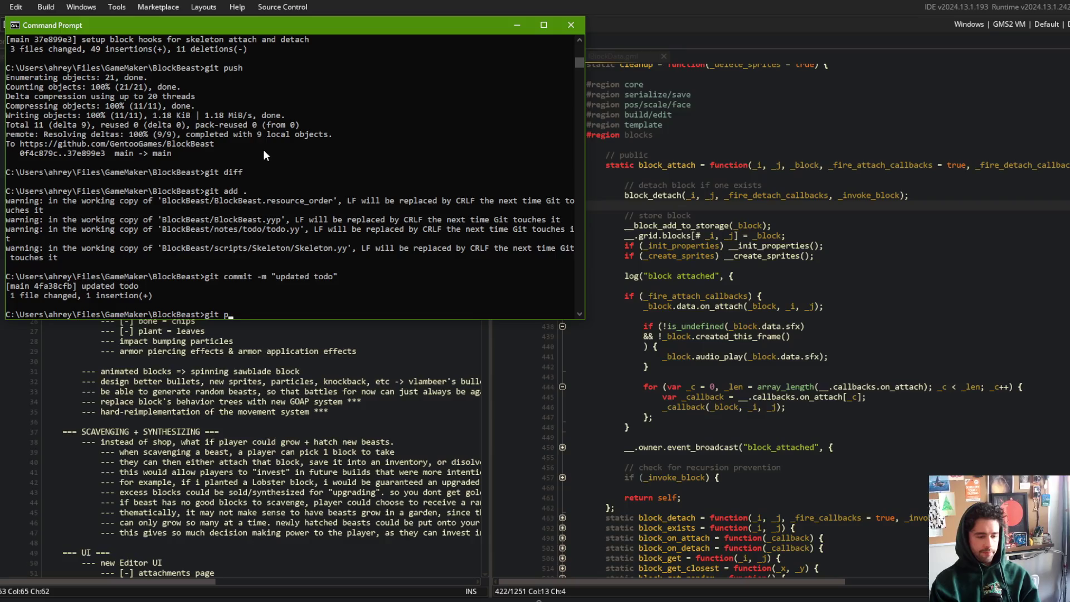
pyautogui.press('Return')
pyautogui.hotkey('alt', 'Tab')
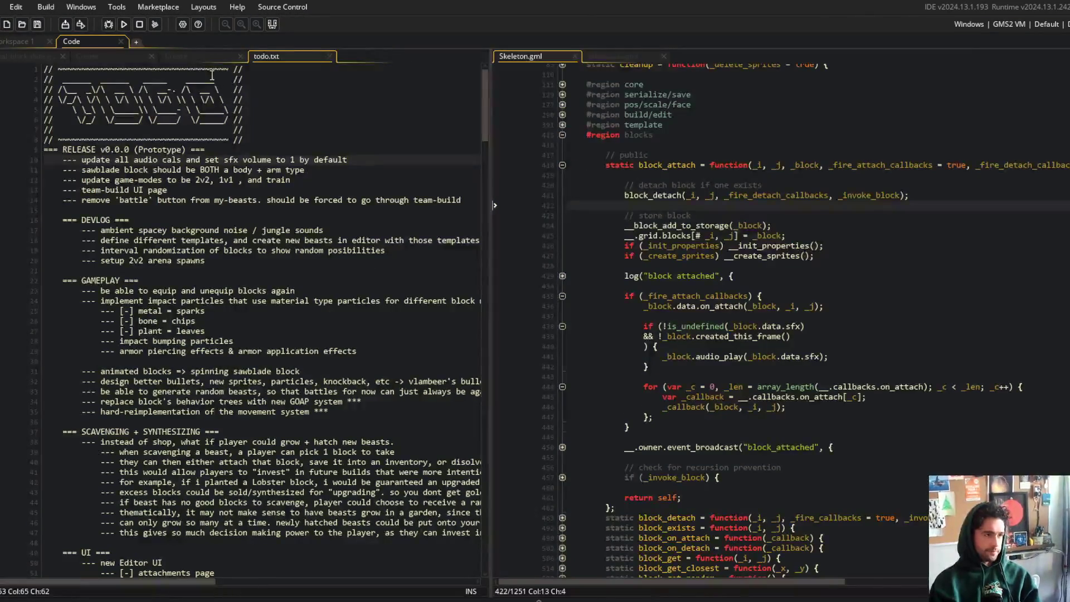
pyautogui.click(177, 55)
pyautogui.click(226, 185)
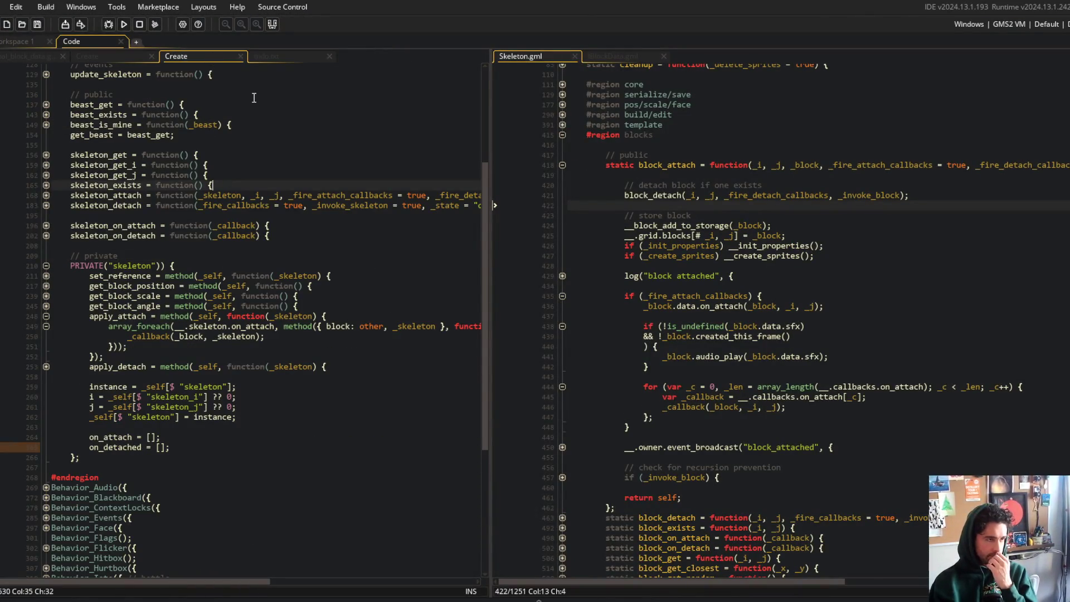
# - Close todo.txt and review the skeleton hooks' sprite_index uses and apply_attach call on line 342
pyautogui.middleClick(294, 56)
pyautogui.click(131, 58)
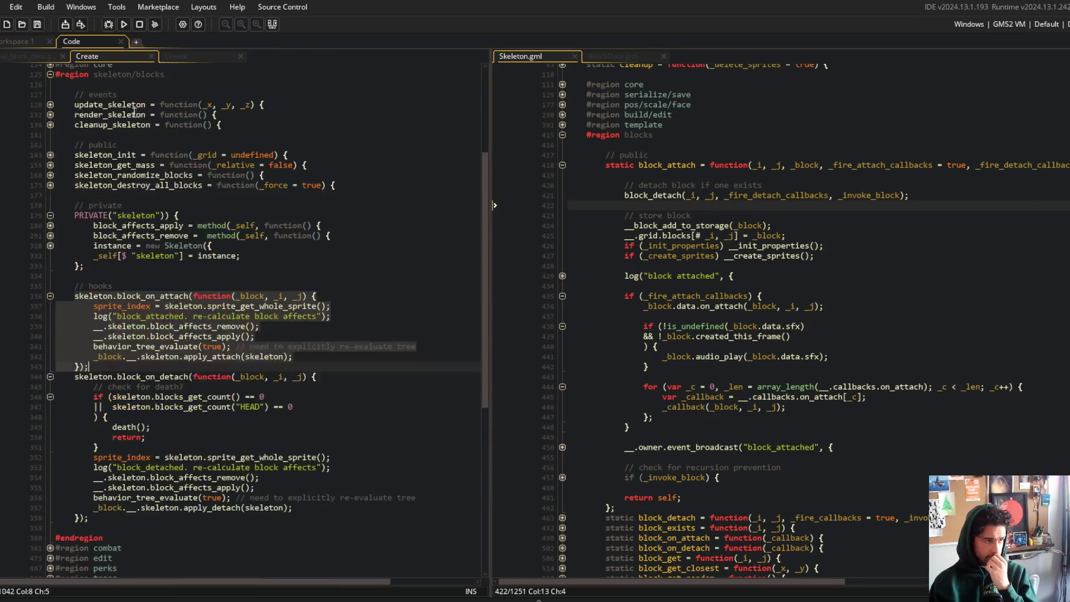
pyautogui.click(187, 56)
pyautogui.click(131, 56)
pyautogui.click(171, 282)
pyautogui.scroll(-4, 172, 285)
pyautogui.click(134, 364)
pyautogui.click(155, 353)
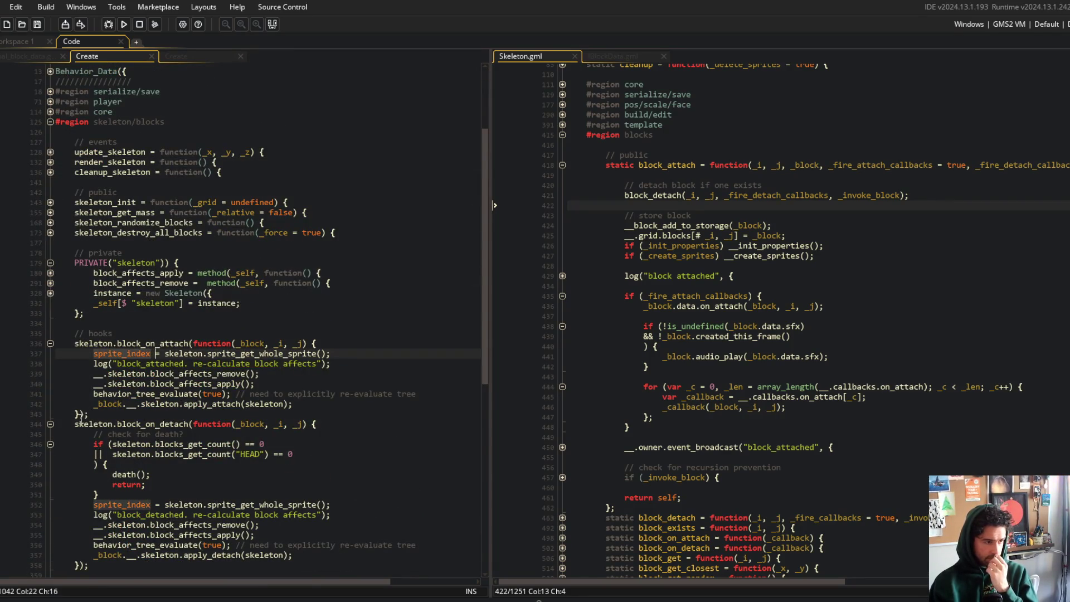
pyautogui.click(334, 402)
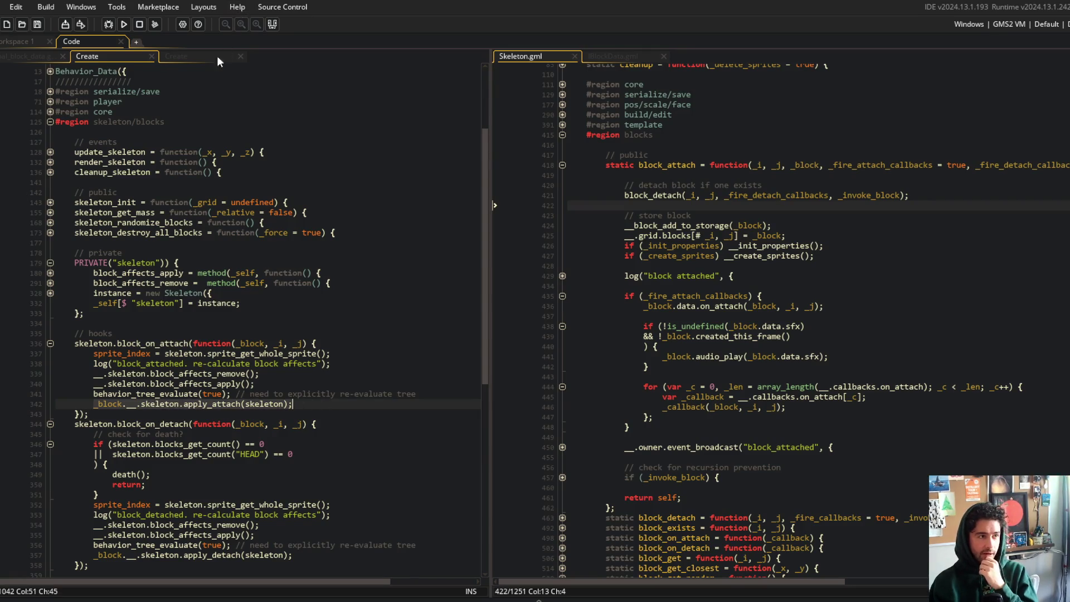
# - Check Skeleton.gml's attach-callbacks check, then try and discard a data.on line in apply_attach
pyautogui.click(219, 55)
pyautogui.click(690, 144)
pyautogui.scroll(-1, 717, 209)
pyautogui.click(872, 273)
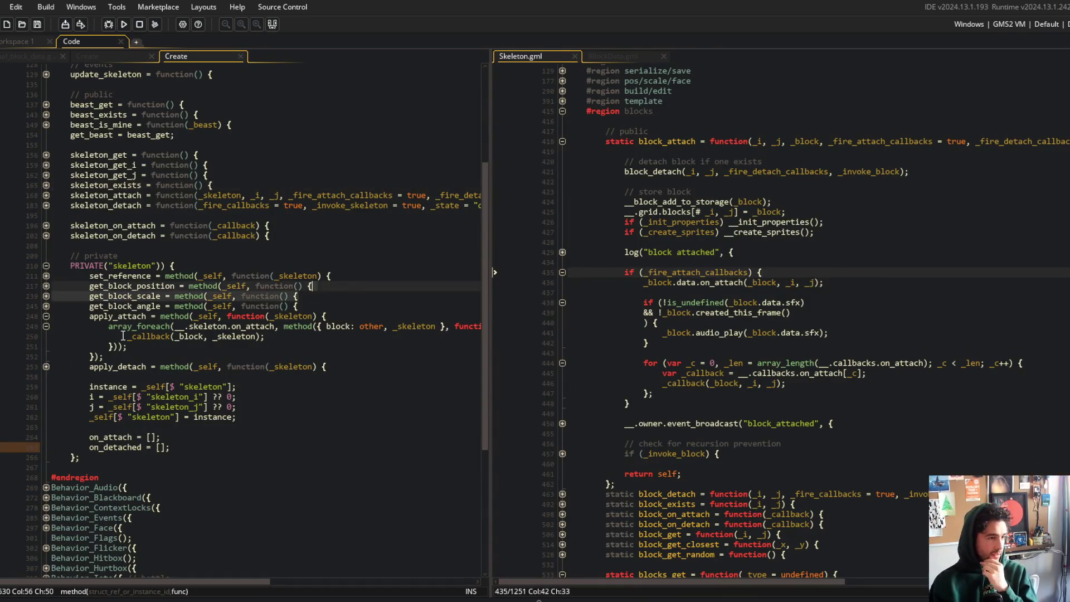
pyautogui.click(144, 347)
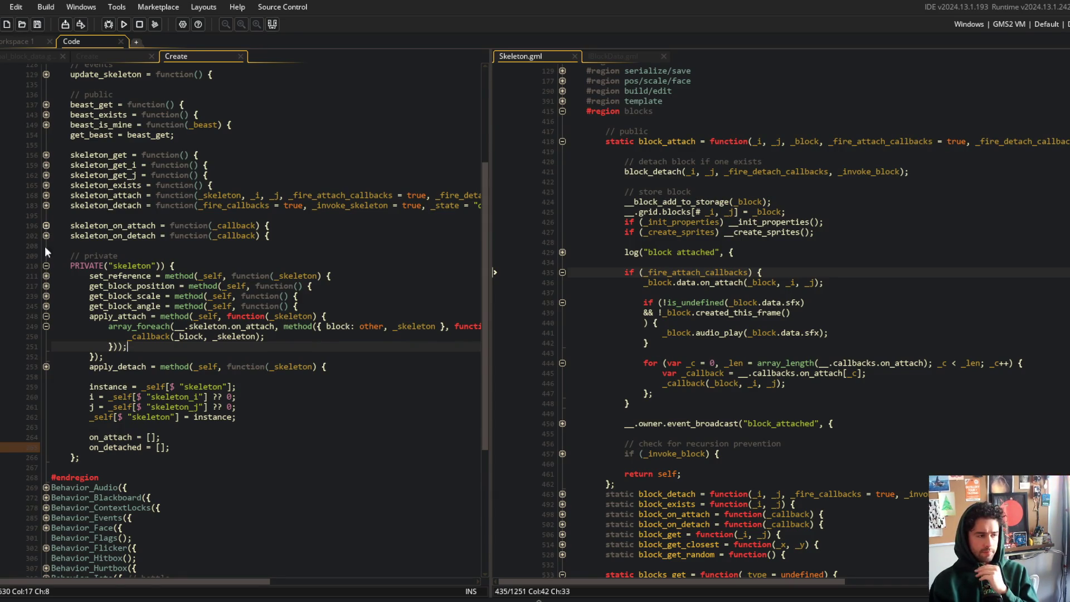
pyautogui.click(351, 315)
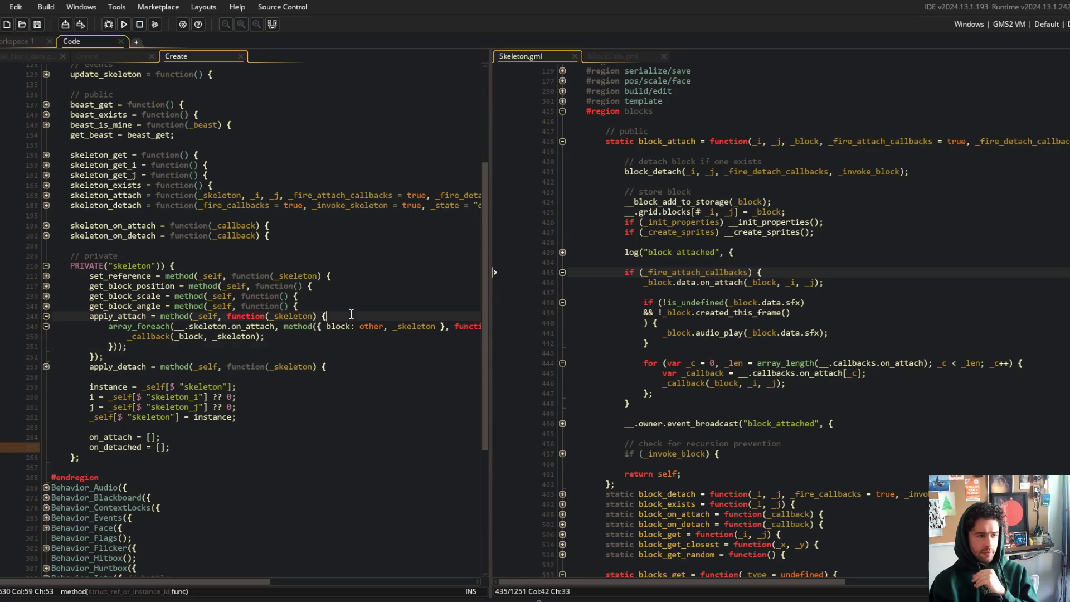
pyautogui.press('Return')
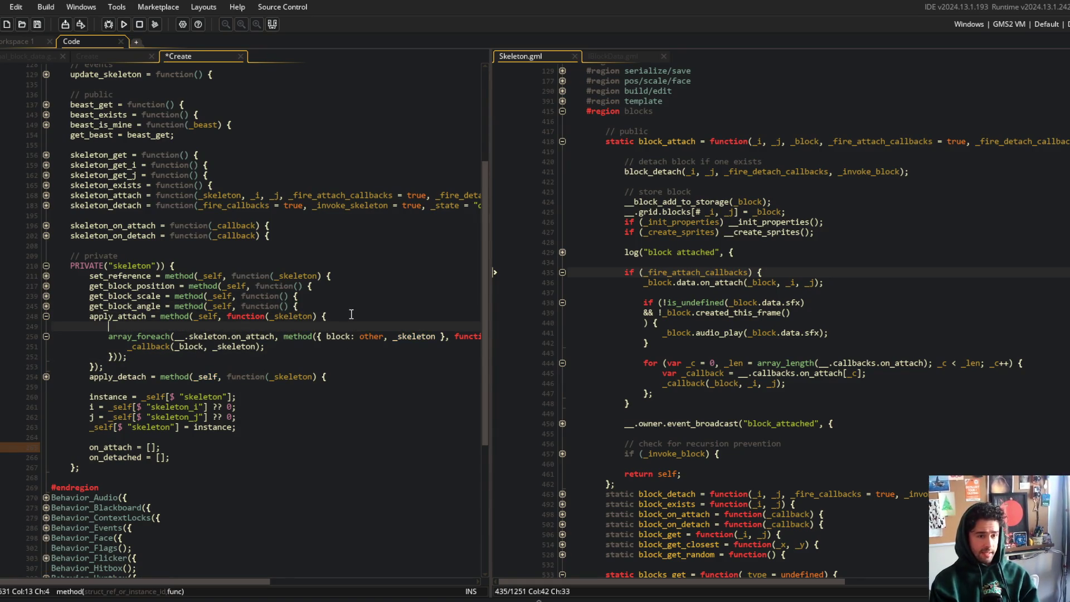
pyautogui.write('data.on')
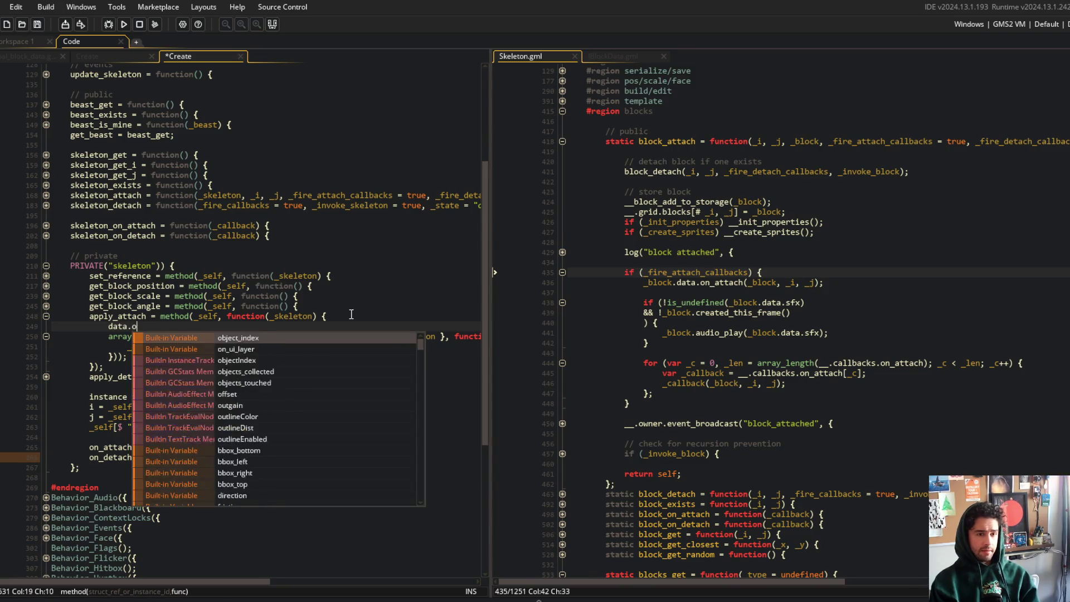
pyautogui.hotkey('ctrl', 'z')
pyautogui.hotkey('ctrl', 's')
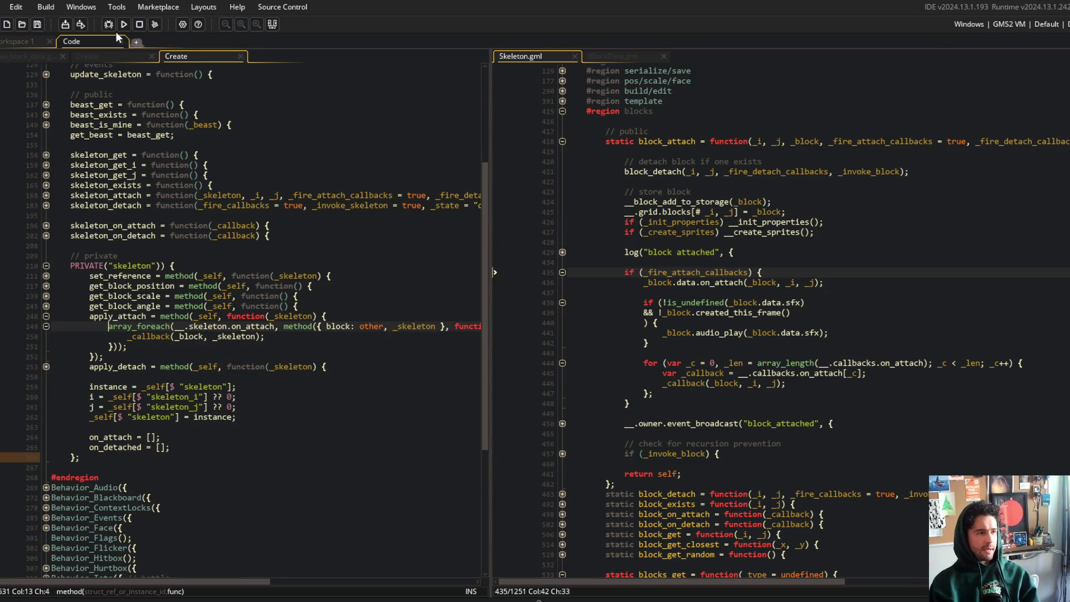
# - Append ', _i, _j' to obj_block's apply_attach parameter list
pyautogui.click(105, 56)
pyautogui.click(259, 320)
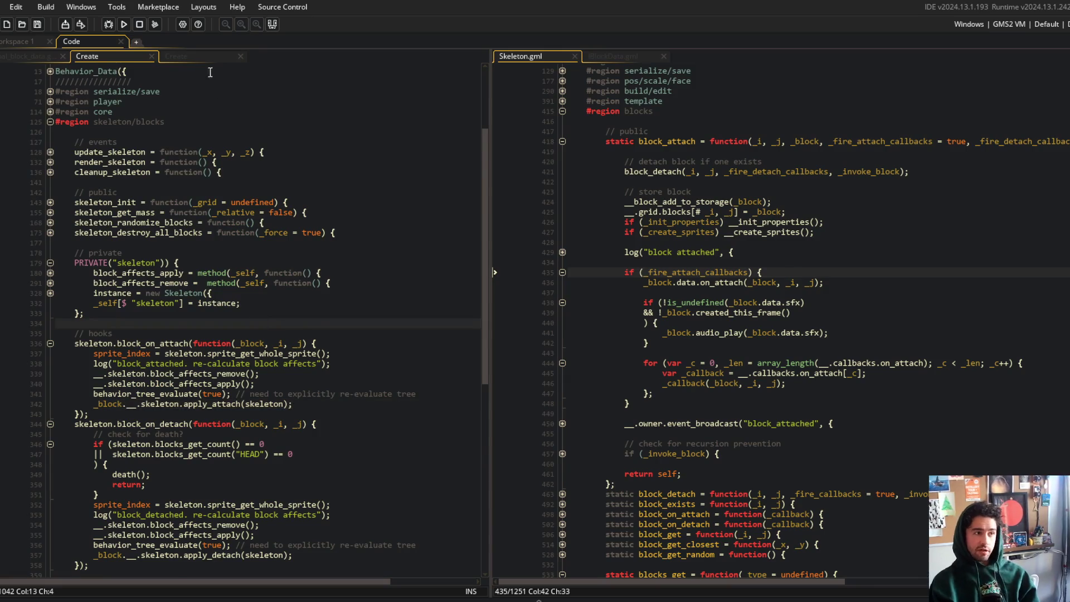
pyautogui.click(184, 56)
pyautogui.click(310, 316)
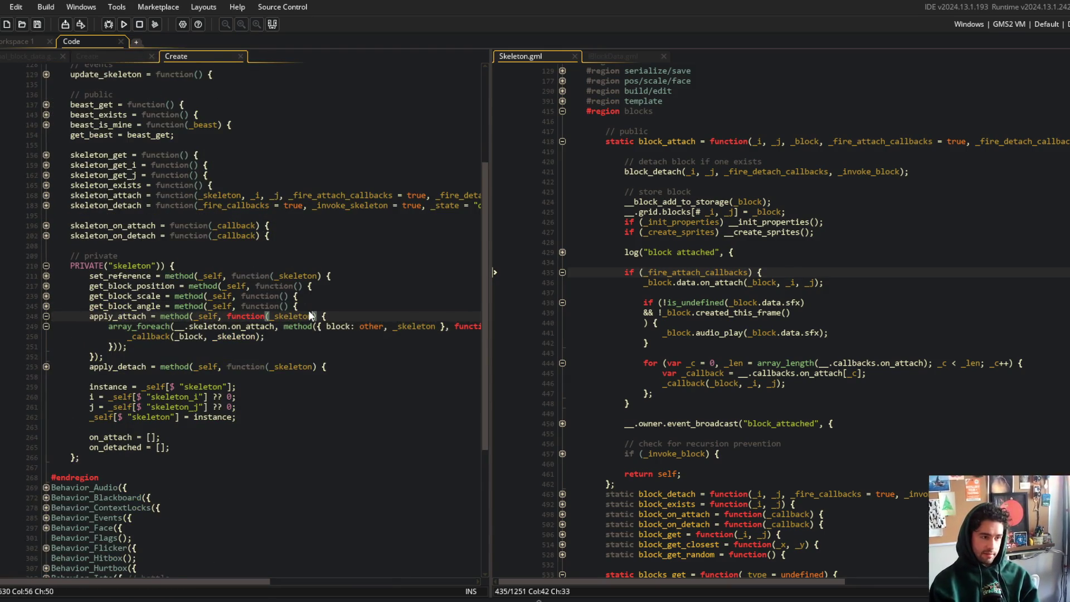
pyautogui.write(', _i, _j')
pyautogui.press('pageup')
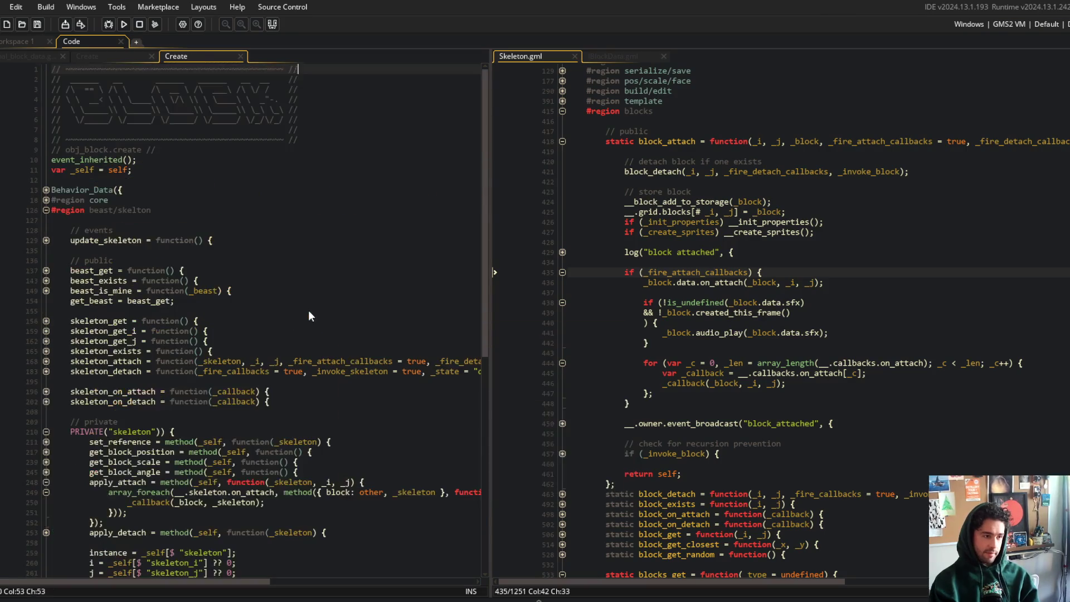
# - Begin extending apply_detach's parameter list after _skeleton with ', _'
pyautogui.scroll(-9, 324, 301)
pyautogui.click(339, 283)
pyautogui.click(381, 271)
pyautogui.press('Left')
pyautogui.press('Left')
pyautogui.press('Left')
pyautogui.write(',m')
pyautogui.press('BackSpace')
pyautogui.write('_')
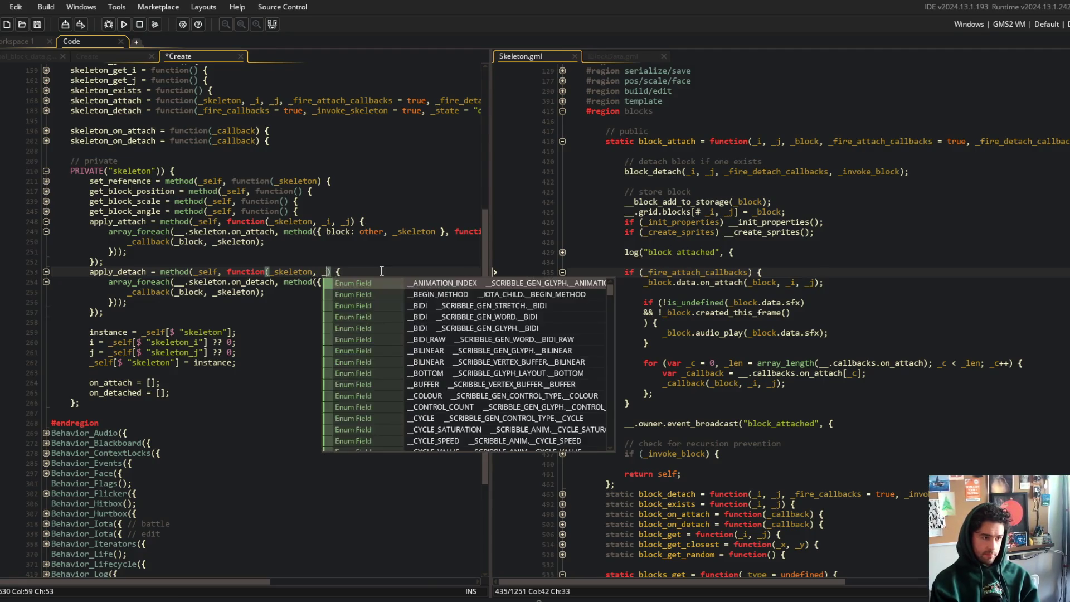
# - Append ', _i, _j' to the apply_attach(skeleton) and apply_detach(skeleton) hook calls and save
pyautogui.hotkey('ctrl', 'Tab')
pyautogui.press('Down')
pyautogui.press('Down')
pyautogui.press('Down')
pyautogui.press('End')
pyautogui.press('Left')
pyautogui.press('Left')
pyautogui.write(', _i, _j')
pyautogui.scroll(-2, 363, 260)
pyautogui.scroll(-2, 363, 261)
pyautogui.click(327, 432)
pyautogui.press('Left')
pyautogui.press('Left')
pyautogui.write(', _i, _j')
pyautogui.click(295, 326)
pyautogui.hotkey('ctrl', 's')
# - Compare with obj_block's code and select the attach hook's sprite, log and affects lines
pyautogui.scroll(2, 268, 223)
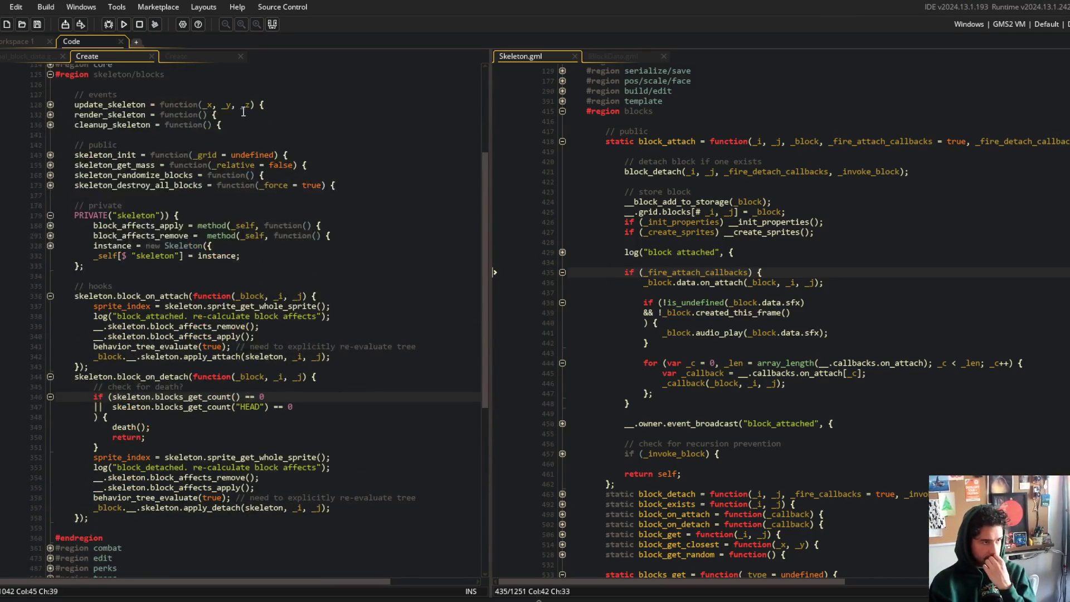
pyautogui.click(204, 57)
pyautogui.click(106, 56)
pyautogui.click(143, 336)
pyautogui.moveTo(92, 306)
pyautogui.mouseDown()
pyautogui.moveTo(409, 360)
pyautogui.moveTo(456, 347)
pyautogui.mouseUp()
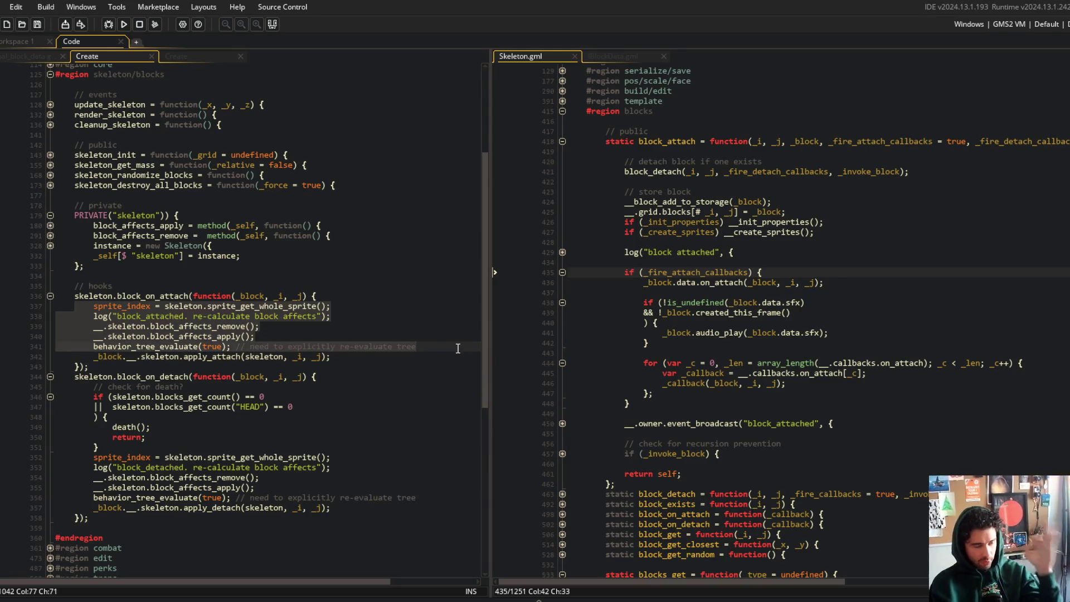
# - After checking block_attach's callback lines, type data.on_attach(self, _i, _j); into obj_block's apply_attach
pyautogui.scroll(4, 166, 158)
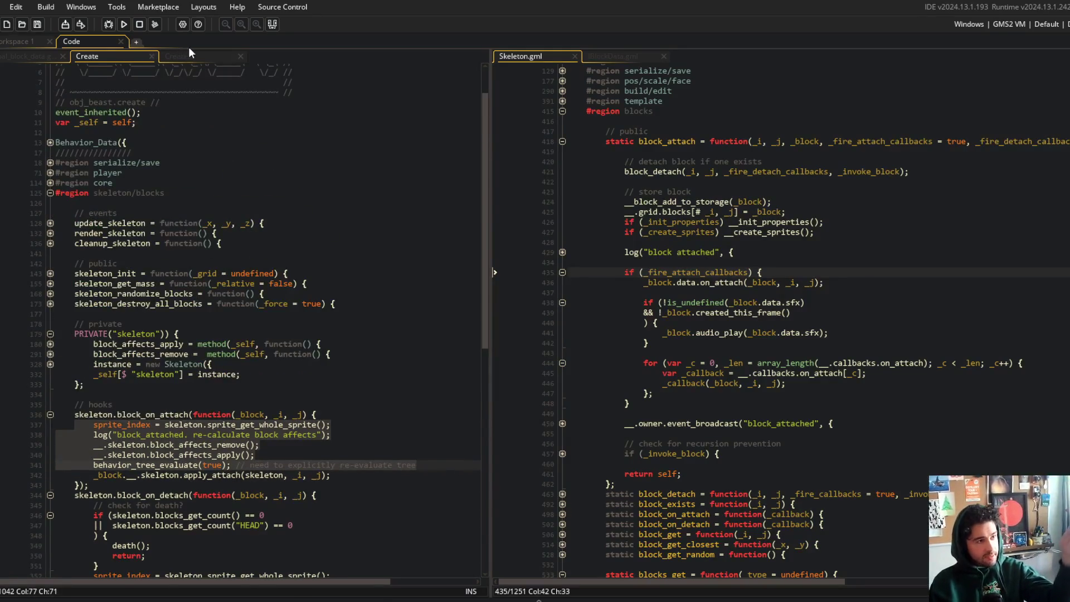
pyautogui.click(188, 56)
pyautogui.moveTo(584, 169)
pyautogui.mouseDown()
pyautogui.moveTo(830, 315)
pyautogui.moveTo(867, 308)
pyautogui.moveTo(893, 356)
pyautogui.mouseUp()
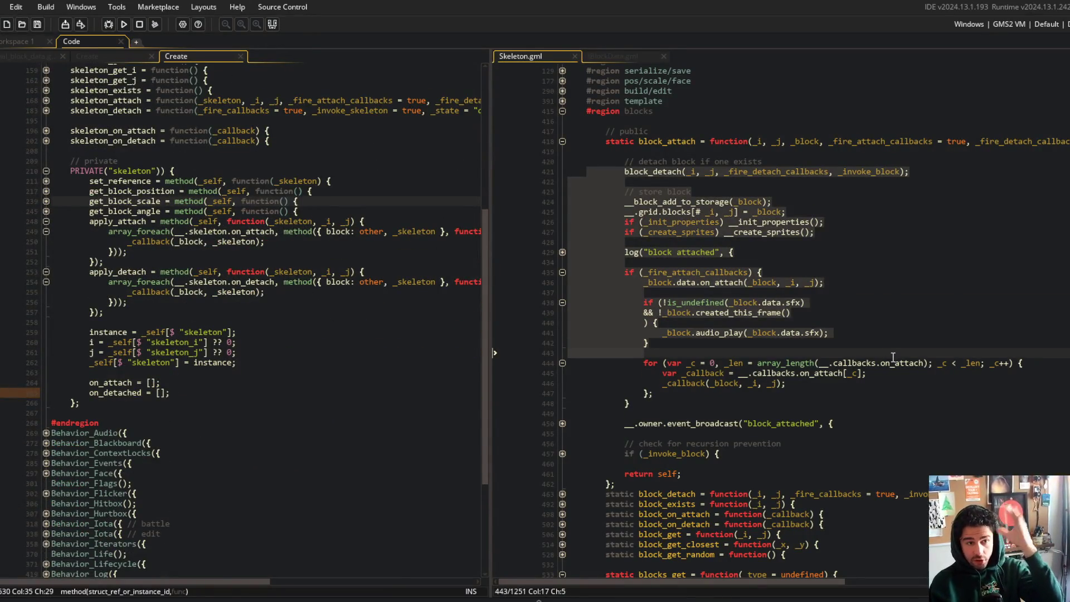
pyautogui.click(109, 52)
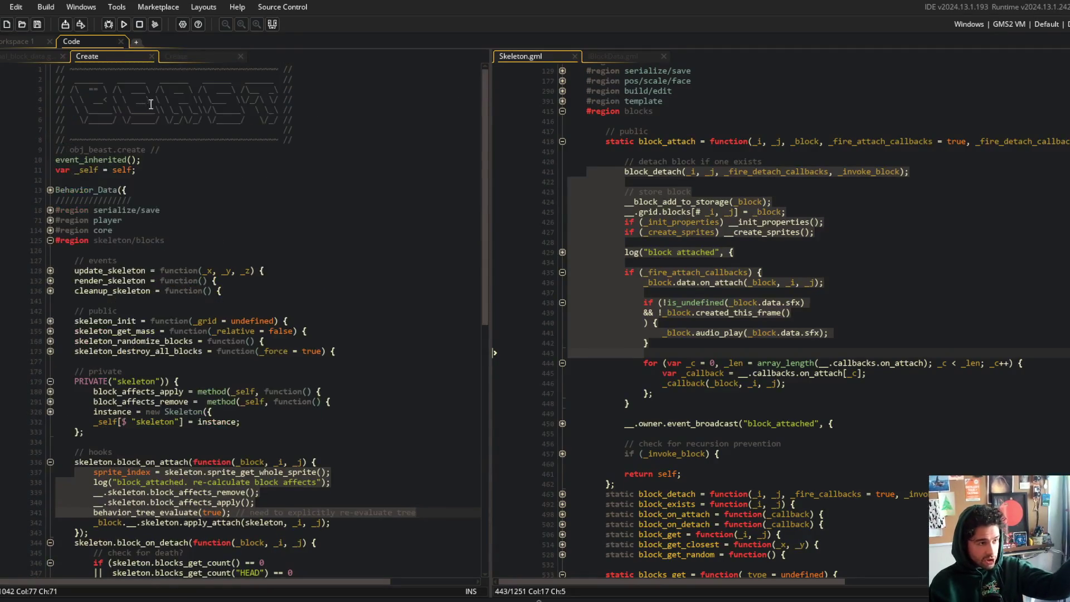
pyautogui.click(185, 56)
pyautogui.scroll(2, 184, 223)
pyautogui.click(181, 338)
pyautogui.click(182, 342)
pyautogui.press('Return')
pyautogui.write('data')
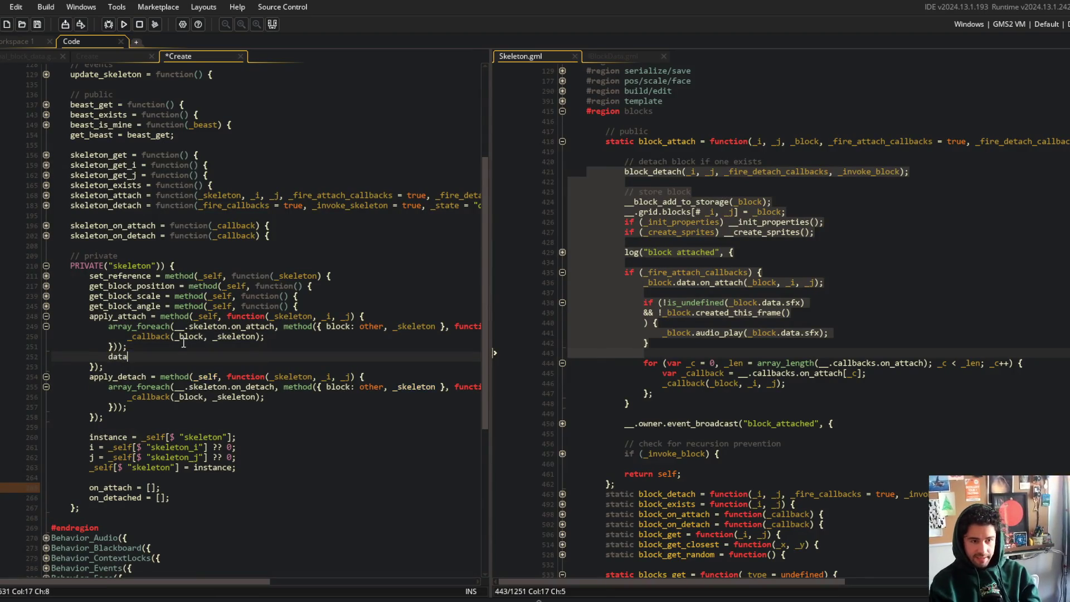
pyautogui.write('.on_atta')
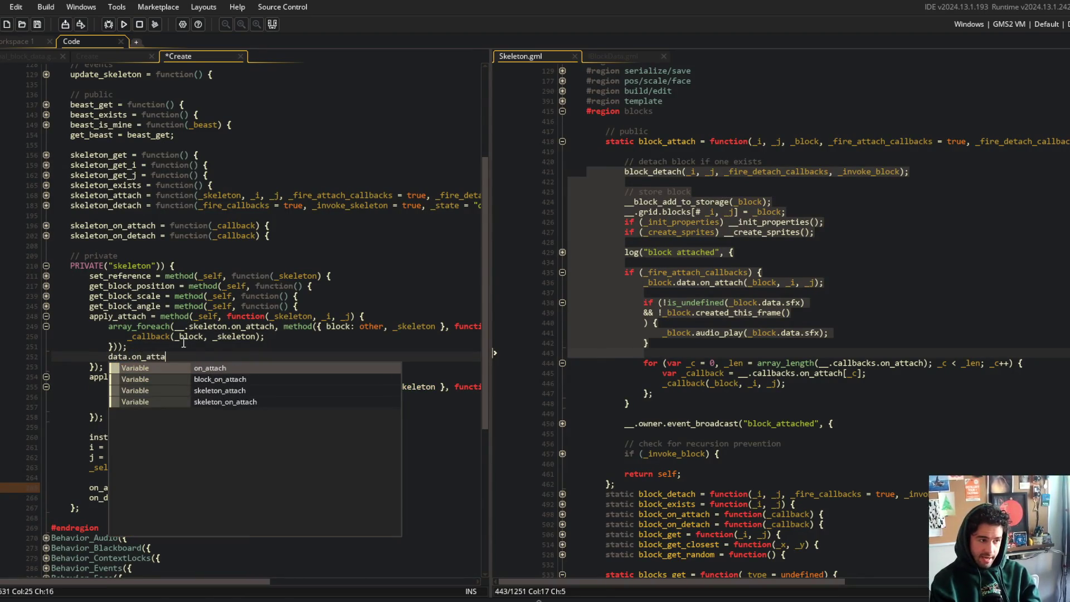
pyautogui.write('ch(self, ')
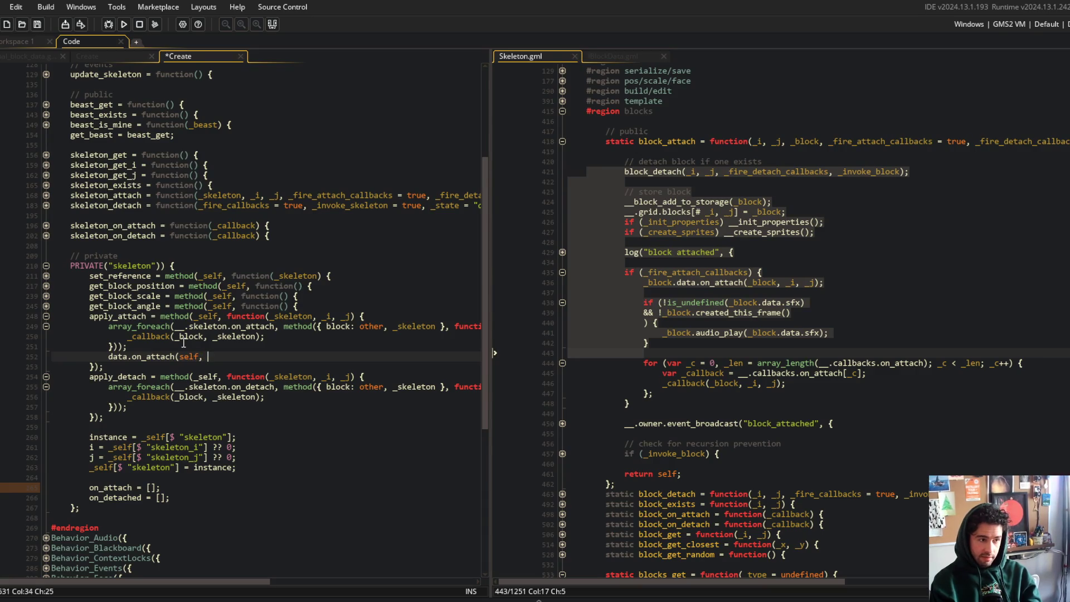
pyautogui.write('_i, _j);')
pyautogui.press('Down')
pyautogui.press('Down')
pyautogui.press('Down')
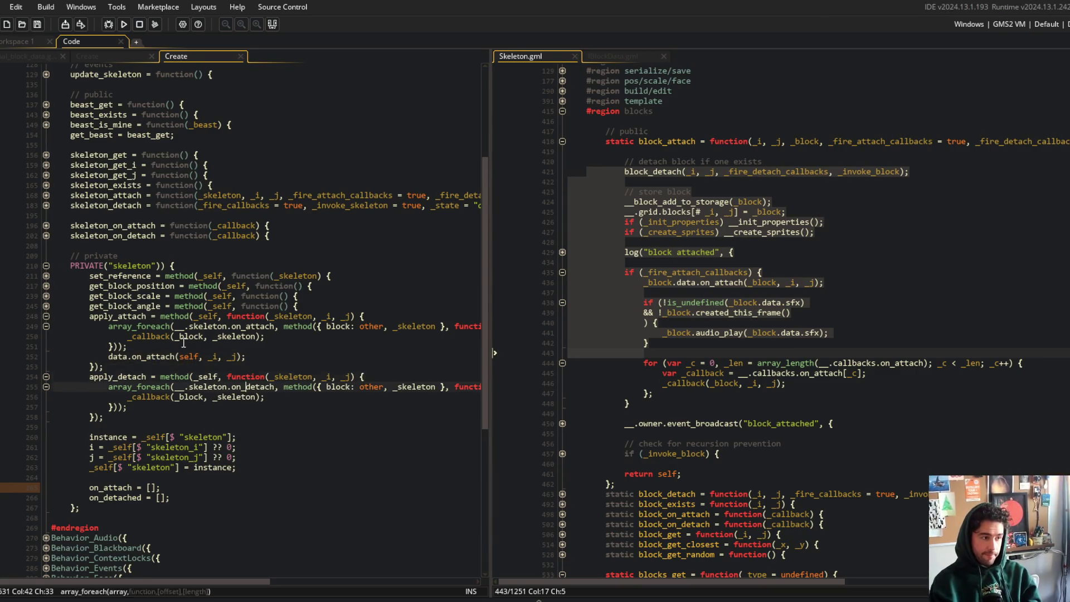
# - Move the data.on_attach call to the first line of apply_attach and save
pyautogui.press('Return')
pyautogui.press('Up')
pyautogui.press('Up')
pyautogui.press('Up')
pyautogui.hotkey('shift', 'Home')
pyautogui.hotkey('ctrl', 'x')
pyautogui.press('Up')
pyautogui.press('Up')
pyautogui.press('Up')
pyautogui.press('End')
pyautogui.press('Return')
pyautogui.hotkey('ctrl', 'v')
pyautogui.press('Down')
pyautogui.press('Down')
pyautogui.press('Down')
pyautogui.press('Delete')
pyautogui.hotkey('ctrl', 's')
# - Add data.on_detach(self, _i, _j); as the first line of apply_detach
pyautogui.press('Up')
pyautogui.press('Up')
pyautogui.press('Up')
pyautogui.press('Down')
pyautogui.press('Down')
pyautogui.press('Down')
pyautogui.press('End')
pyautogui.press('Return')
pyautogui.hotkey('ctrl', 'v')
pyautogui.press('Down')
pyautogui.press('Down')
pyautogui.press('Down')
pyautogui.press('Delete')
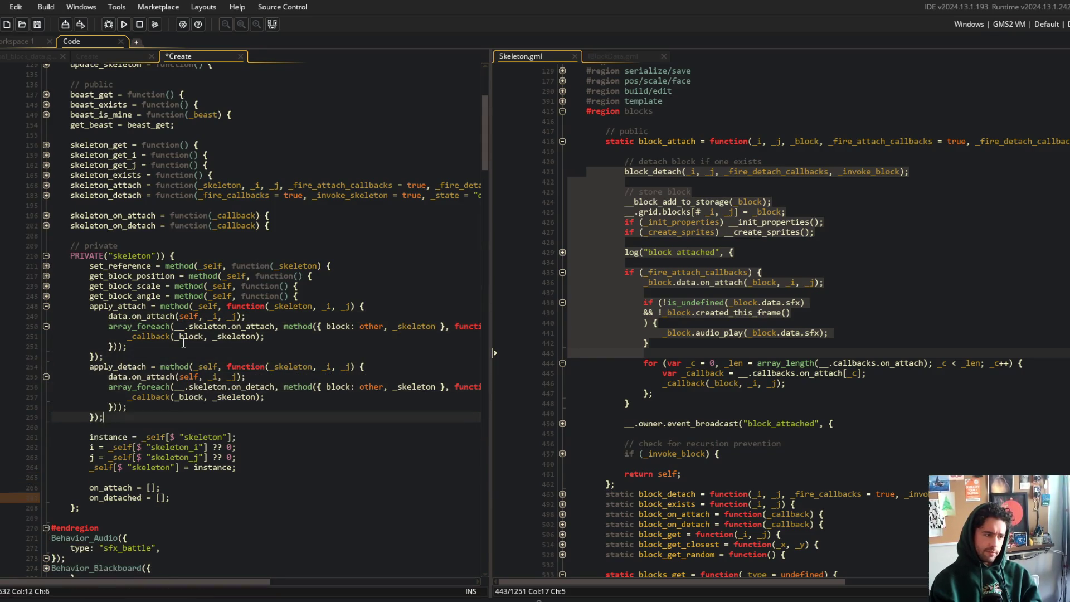
pyautogui.press('Up')
pyautogui.press('Up')
pyautogui.press('Up')
pyautogui.press('Home')
pyautogui.press('Right')
pyautogui.press('Right')
pyautogui.press('Right')
pyautogui.press('Delete')
pyautogui.press('Delete')
pyautogui.write('de')
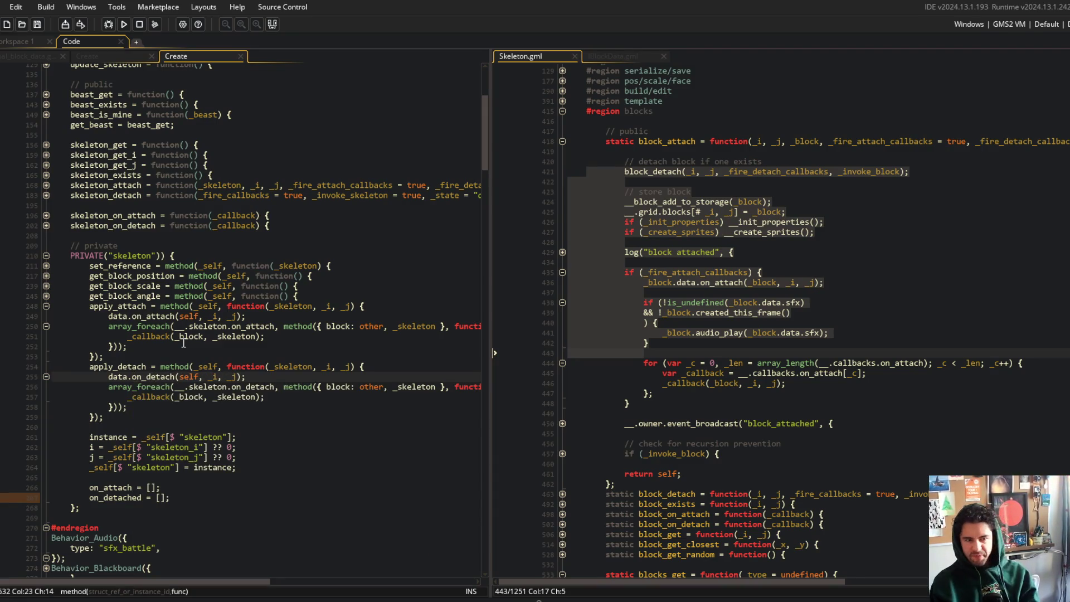
# - In Skeleton.gml's block_detach, change _block.data_get().on_detach to _block.data.on_detach and save
pyautogui.scroll(-5, 674, 219)
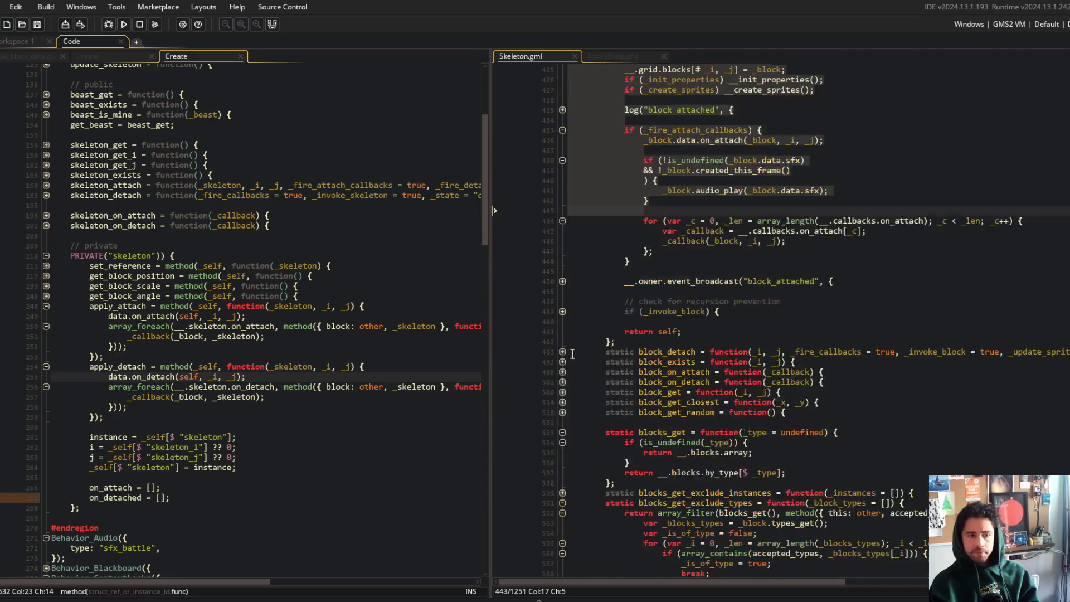
pyautogui.click(562, 352)
pyautogui.scroll(-5, 563, 352)
pyautogui.click(562, 229)
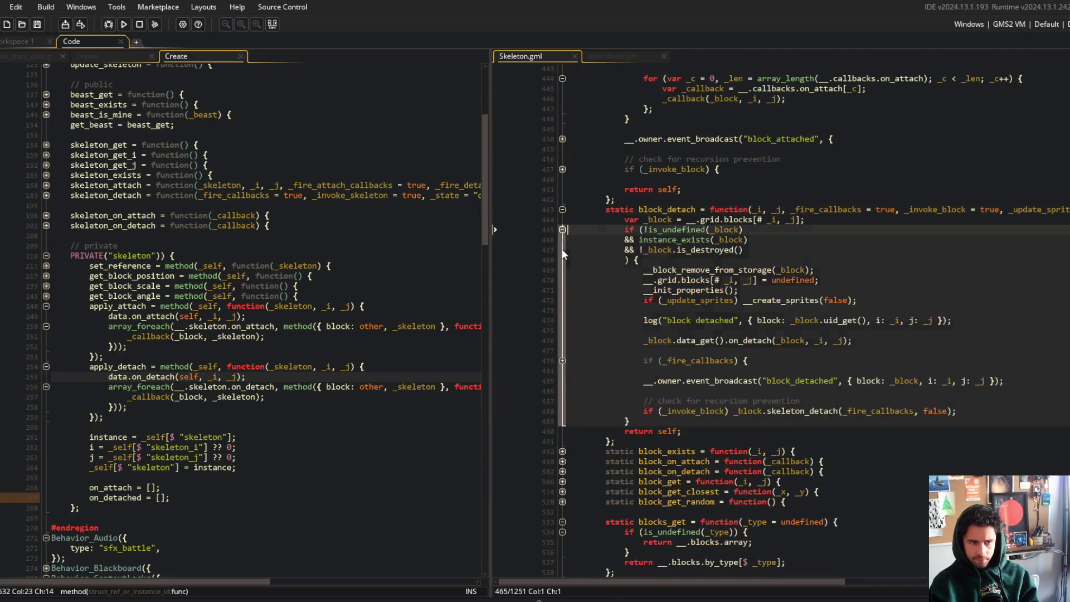
pyautogui.click(677, 341)
pyautogui.press('Right')
pyautogui.press('Right')
pyautogui.press('Right')
pyautogui.scroll(5, 683, 339)
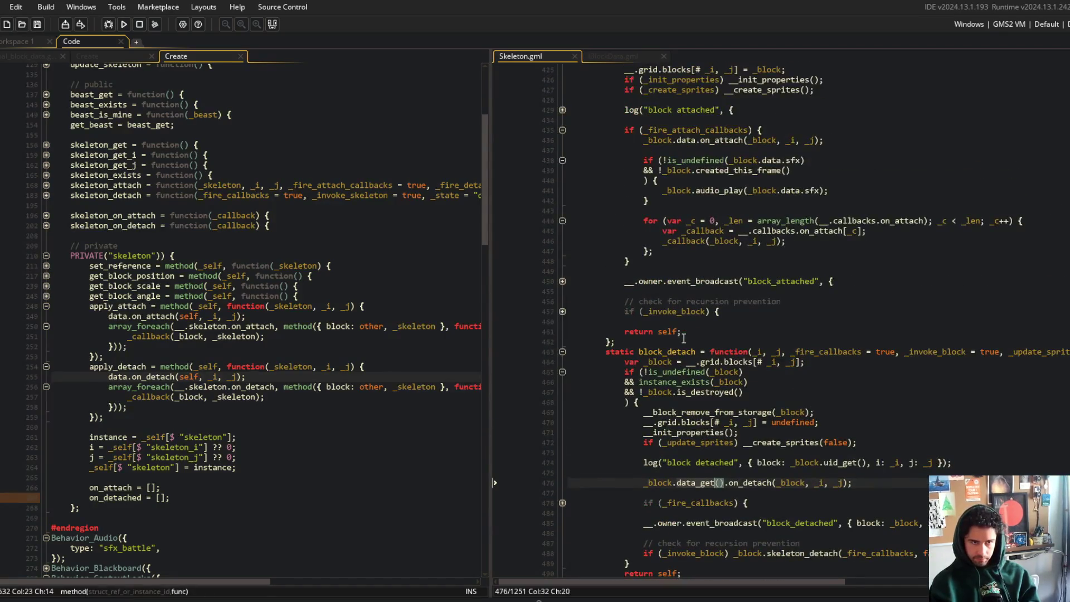
pyautogui.press('BackSpace')
pyautogui.press('Delete')
pyautogui.press('BackSpace')
pyautogui.press('BackSpace')
pyautogui.press('BackSpace')
pyautogui.hotkey('ctrl', 's')
# - Review block_detach's on_detach callbacks loop and its uses of _block
pyautogui.click(657, 392)
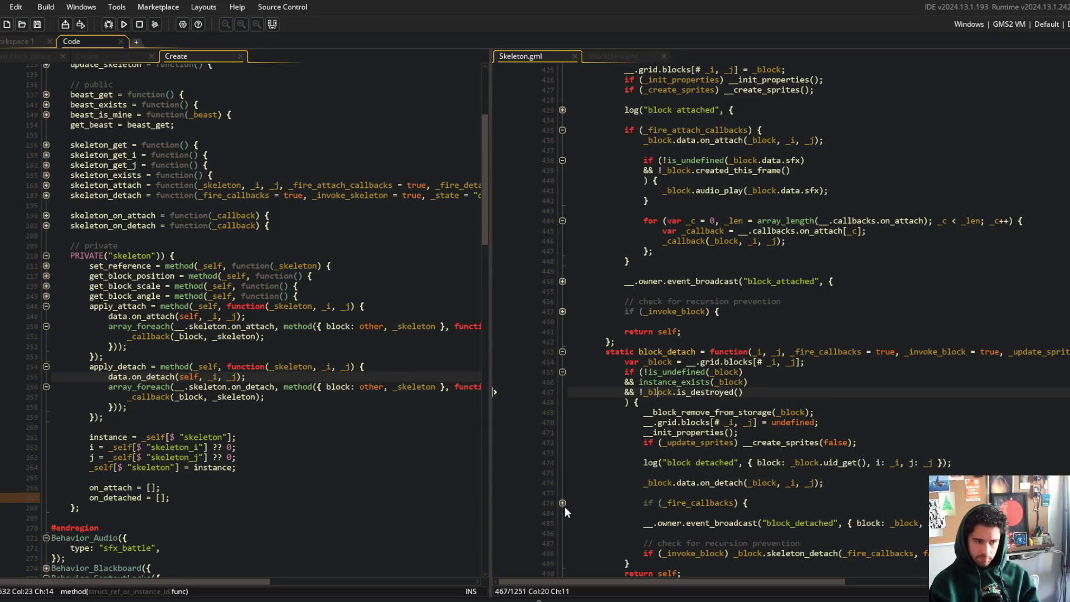
pyautogui.click(563, 503)
pyautogui.scroll(-3, 558, 430)
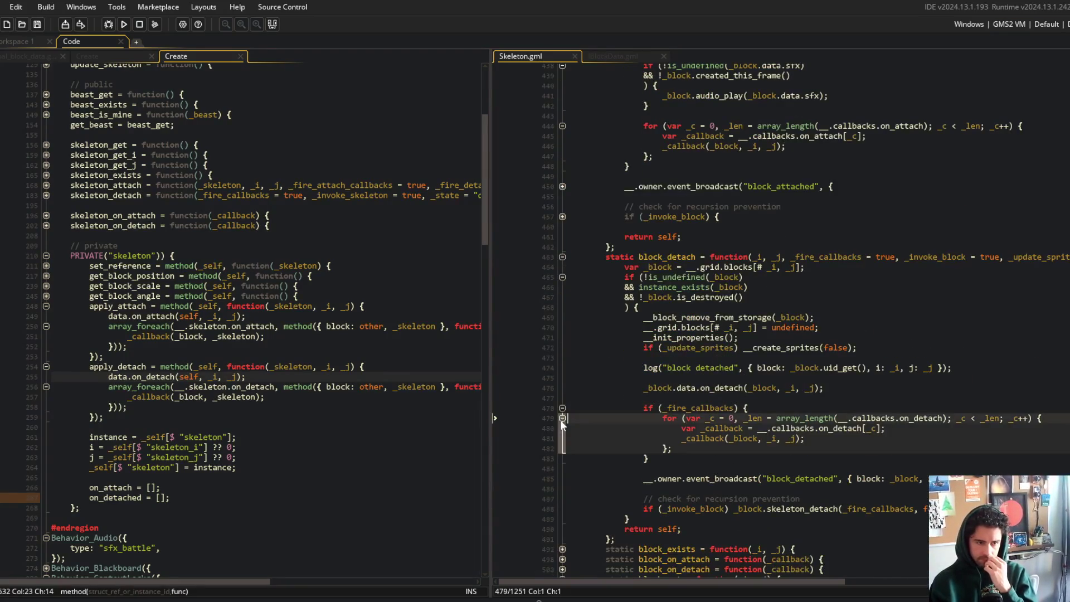
pyautogui.click(798, 392)
pyautogui.press('Up')
pyautogui.press('Up')
pyautogui.press('Up')
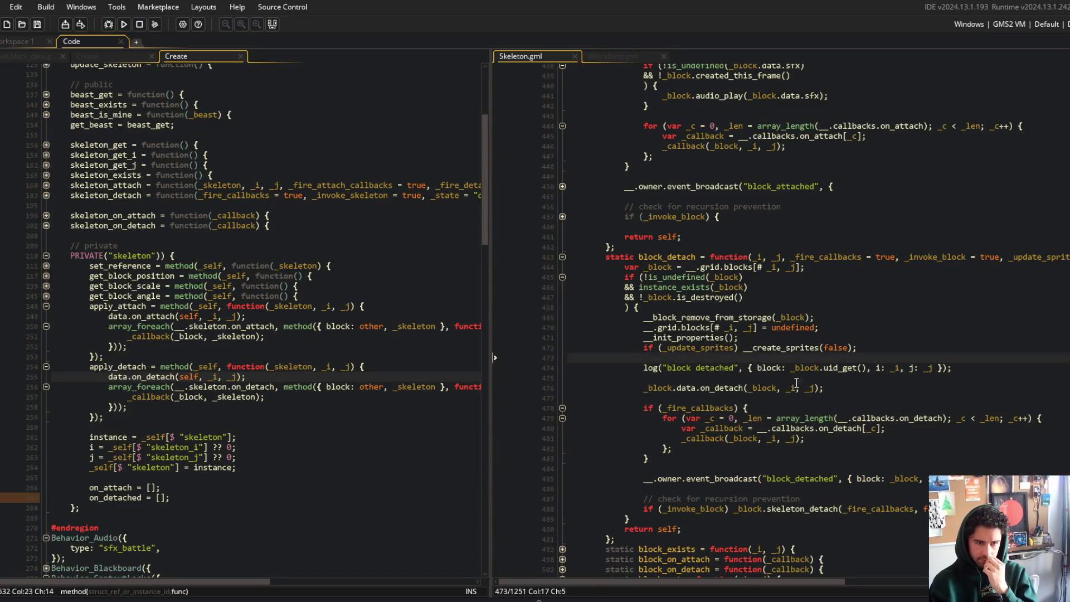
pyautogui.click(820, 408)
pyautogui.click(738, 439)
pyautogui.click(758, 440)
# - Add a blank line after the _block lookup in Skeleton.gml and save
pyautogui.click(824, 269)
pyautogui.press('Return')
pyautogui.click(741, 231)
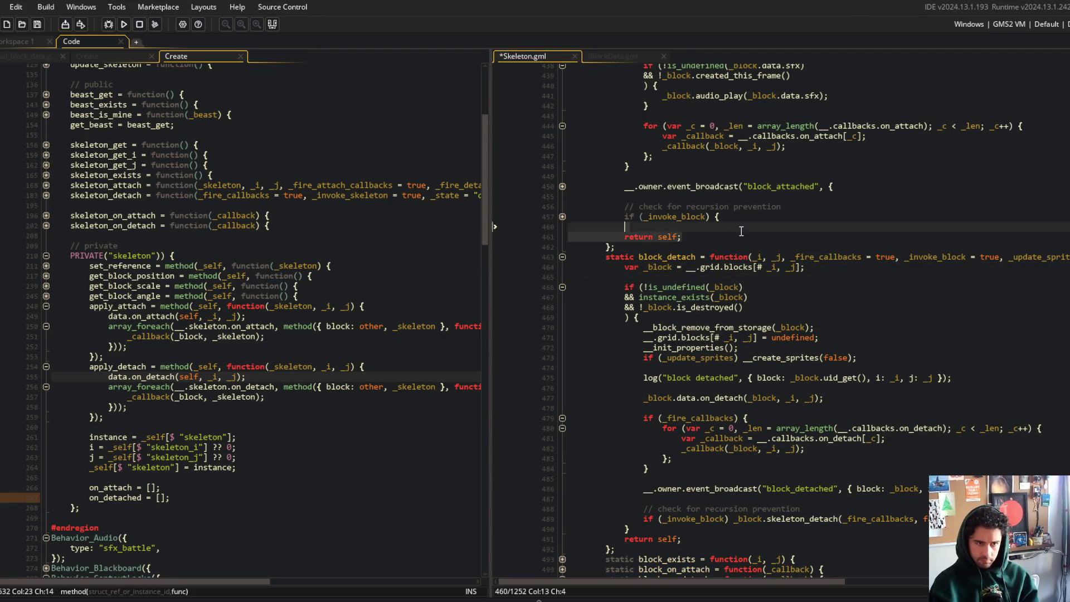
pyautogui.scroll(5, 742, 231)
pyautogui.hotkey('ctrl', 's')
pyautogui.scroll(-7, 730, 248)
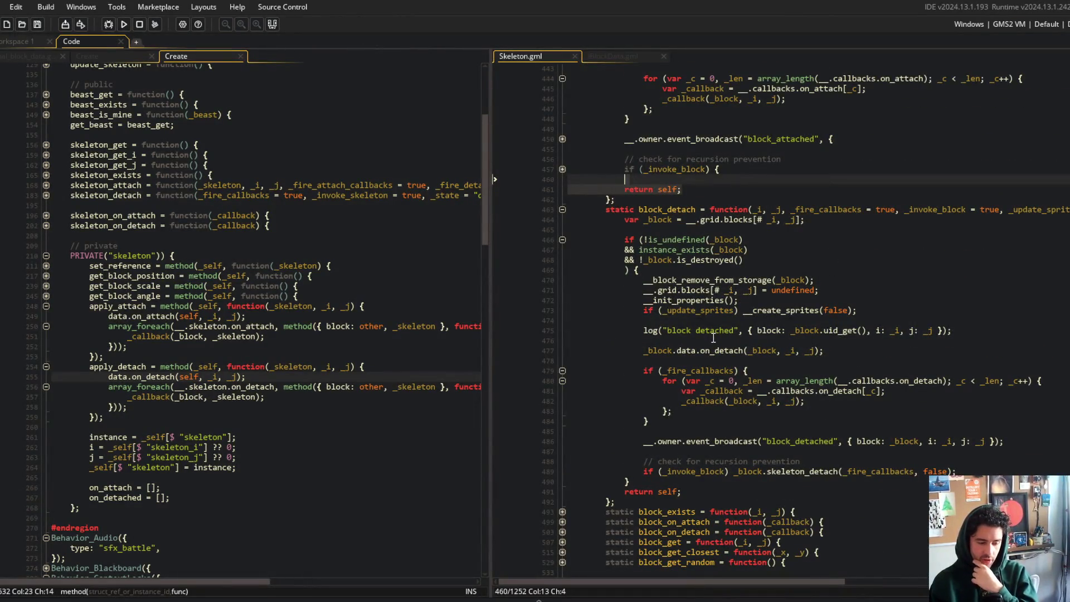
pyautogui.click(790, 380)
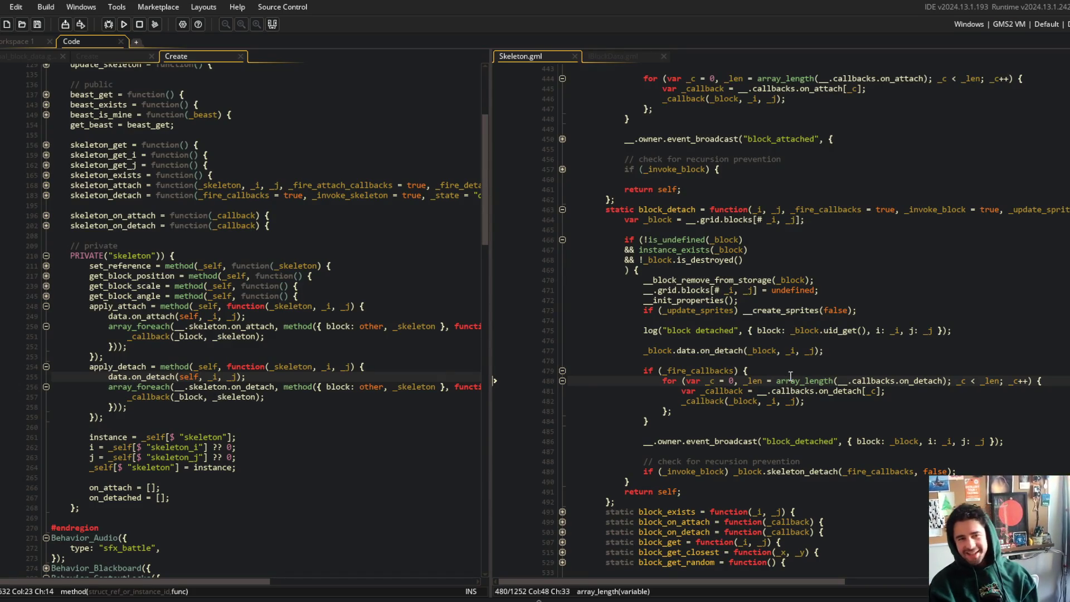
pyautogui.click(855, 216)
pyautogui.scroll(4, 855, 216)
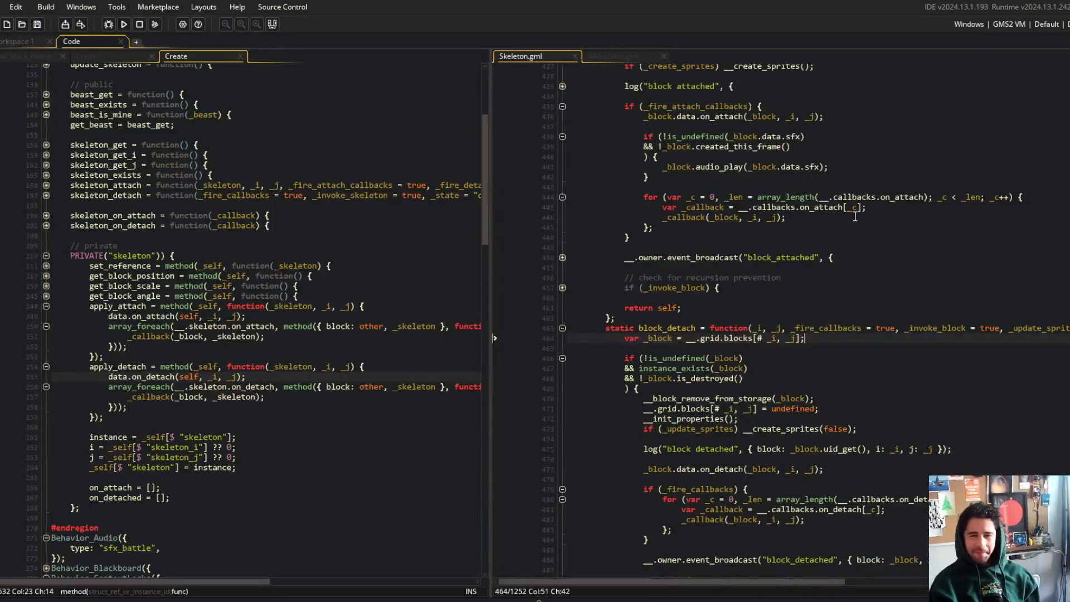
pyautogui.scroll(3, 855, 216)
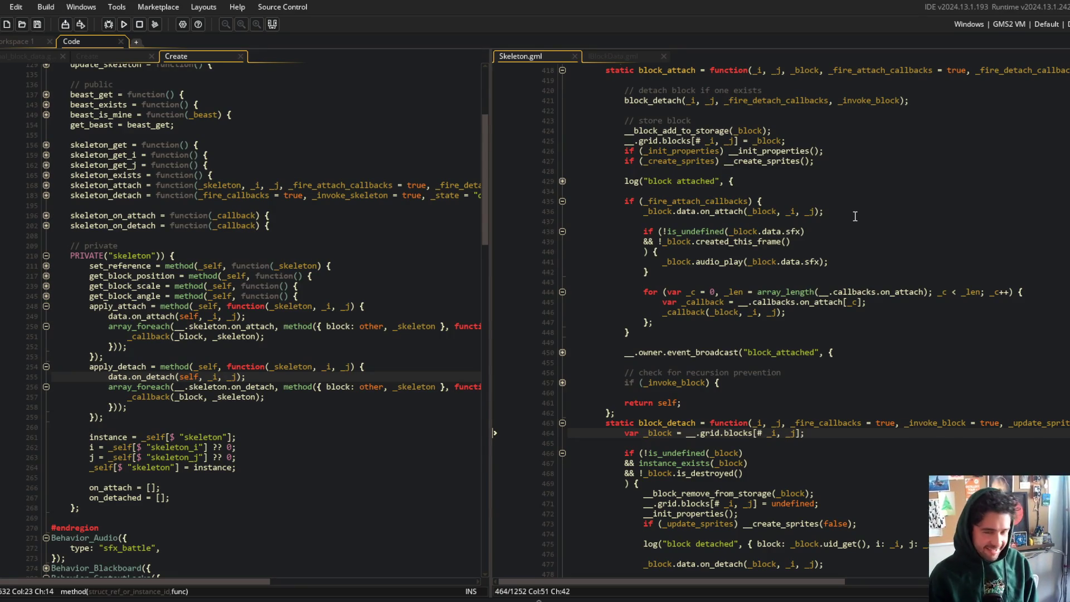
pyautogui.click(936, 227)
pyautogui.scroll(-1, 935, 227)
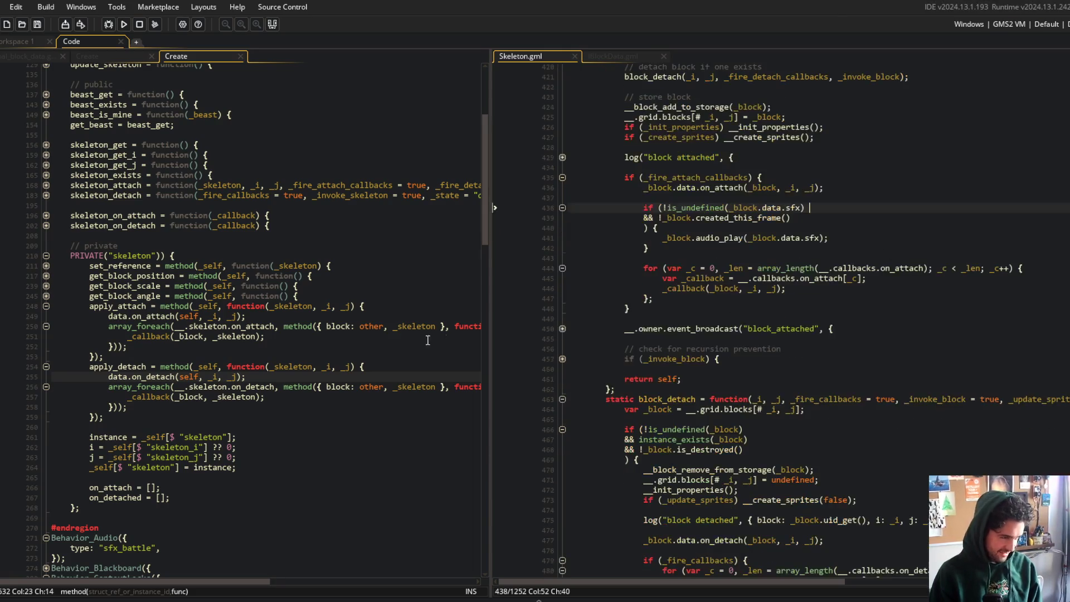
pyautogui.click(256, 402)
pyautogui.click(264, 377)
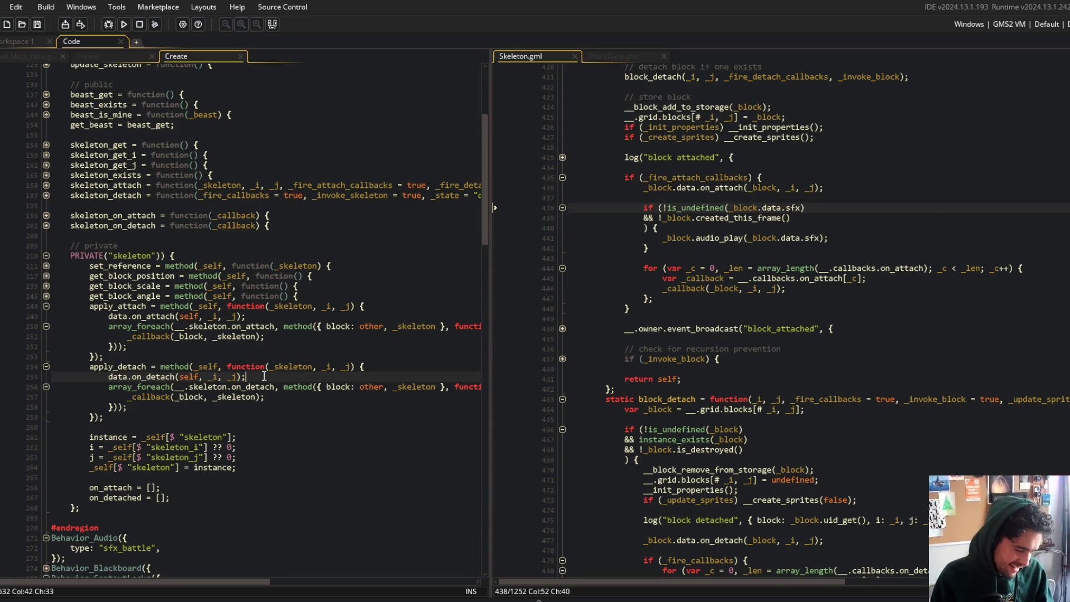
pyautogui.click(186, 357)
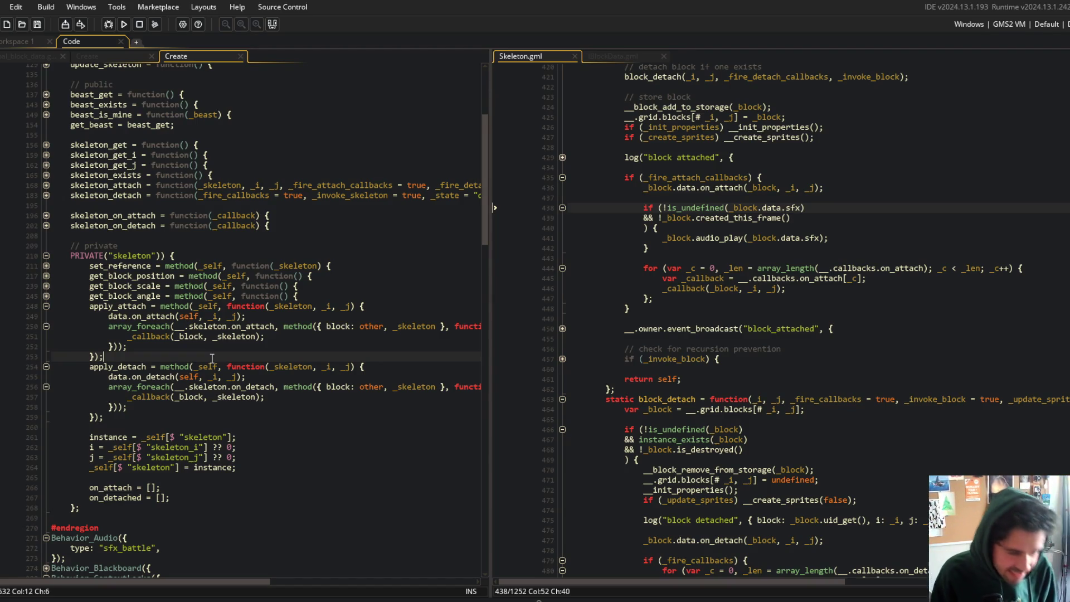
pyautogui.hotkey('alt', 'Tab')
# - Run claude in Command Prompt, see it isn't recognised, and return to GameMaker
pyautogui.click(288, 164)
pyautogui.write('claude')
pyautogui.press('Return')
pyautogui.write('claude')
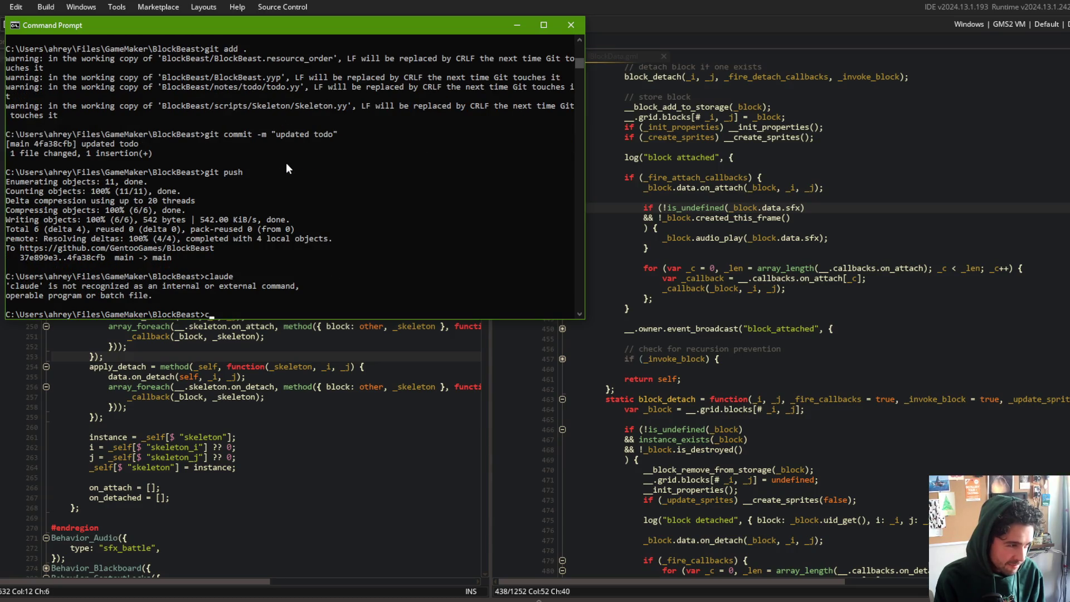
pyautogui.press('BackSpace')
pyautogui.press('BackSpace')
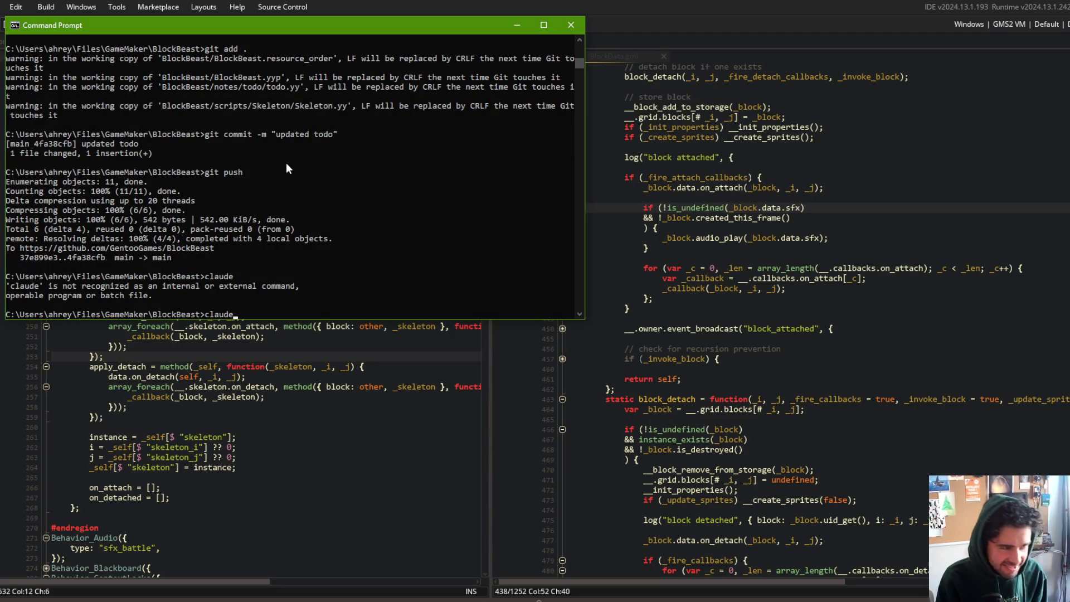
pyautogui.click(369, 325)
pyautogui.click(326, 386)
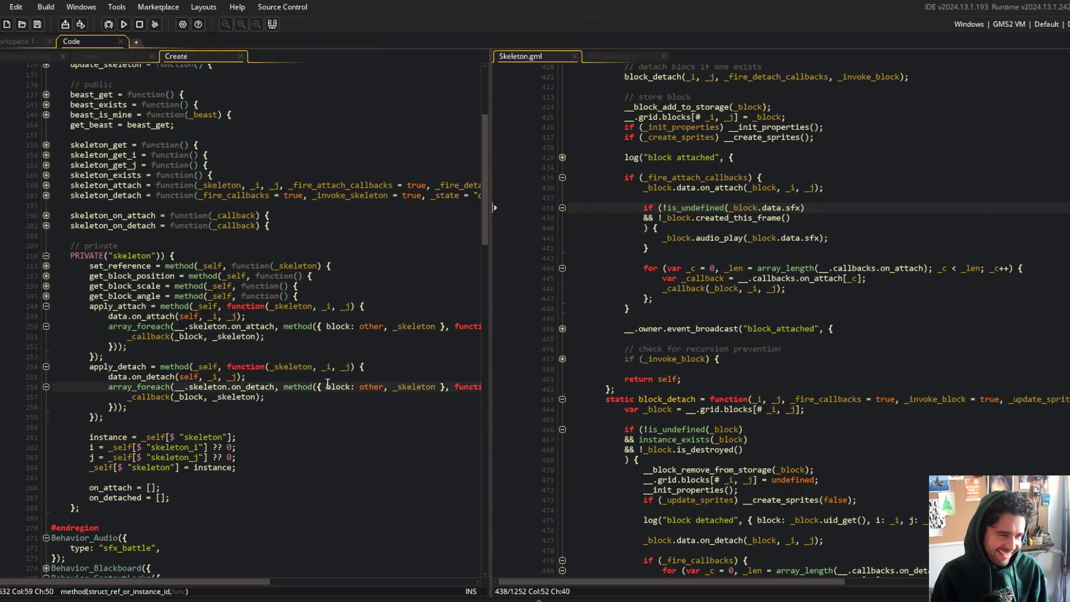
# - Expand obj_block's skeleton_attach to read its body and widen the left code pane
pyautogui.click(352, 356)
pyautogui.press('Up')
pyautogui.press('Up')
pyautogui.press('Up')
pyautogui.press('End')
pyautogui.click(656, 228)
pyautogui.scroll(4, 686, 253)
pyautogui.scroll(3, 229, 326)
pyautogui.hotkey('ctrl', 'Left')
pyautogui.hotkey('ctrl', 'Left')
pyautogui.hotkey('ctrl', 'Left')
pyautogui.click(282, 323)
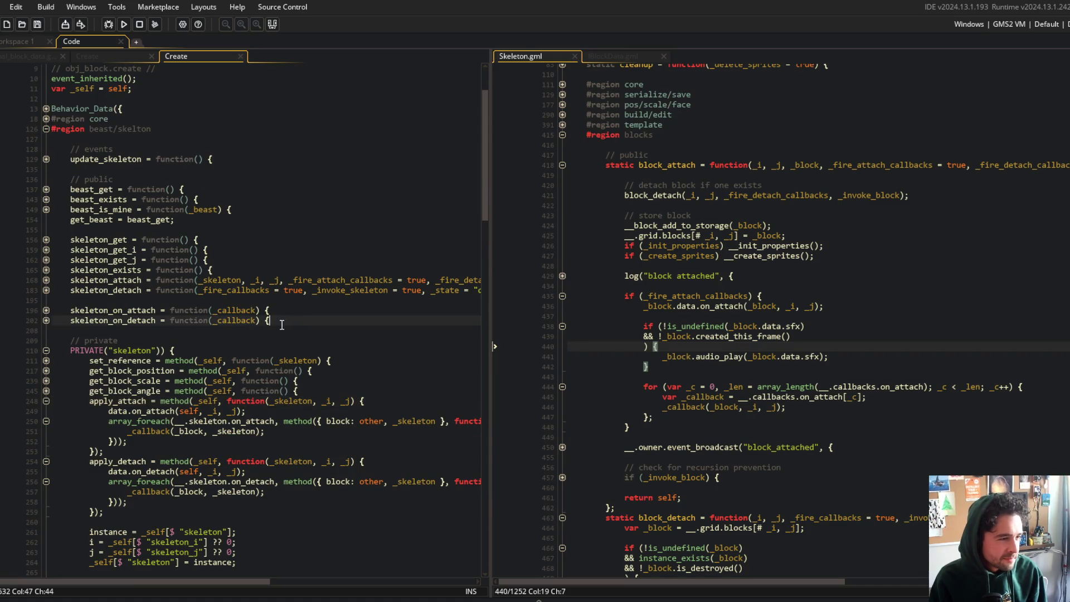
pyautogui.click(295, 245)
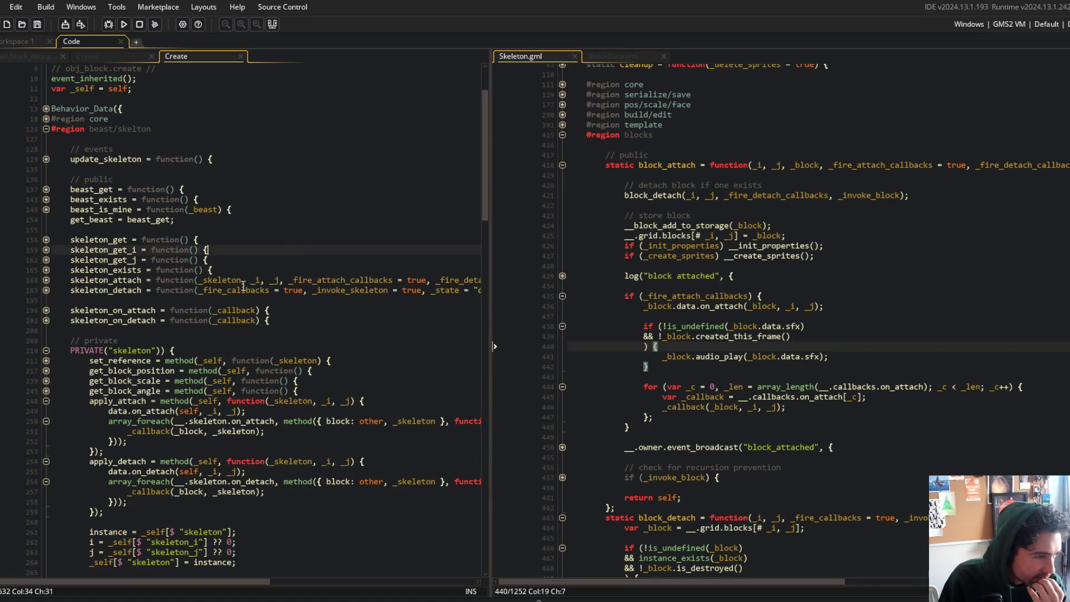
pyautogui.click(47, 281)
pyautogui.click(146, 321)
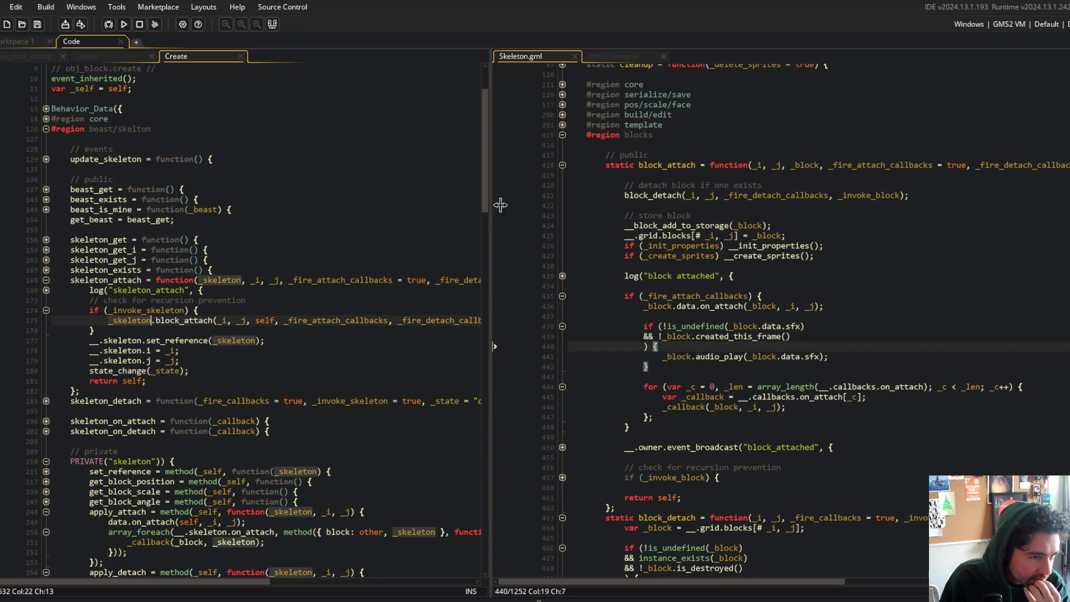
pyautogui.moveTo(495, 195)
pyautogui.mouseDown()
pyautogui.moveTo(563, 179)
pyautogui.moveTo(641, 184)
pyautogui.mouseUp()
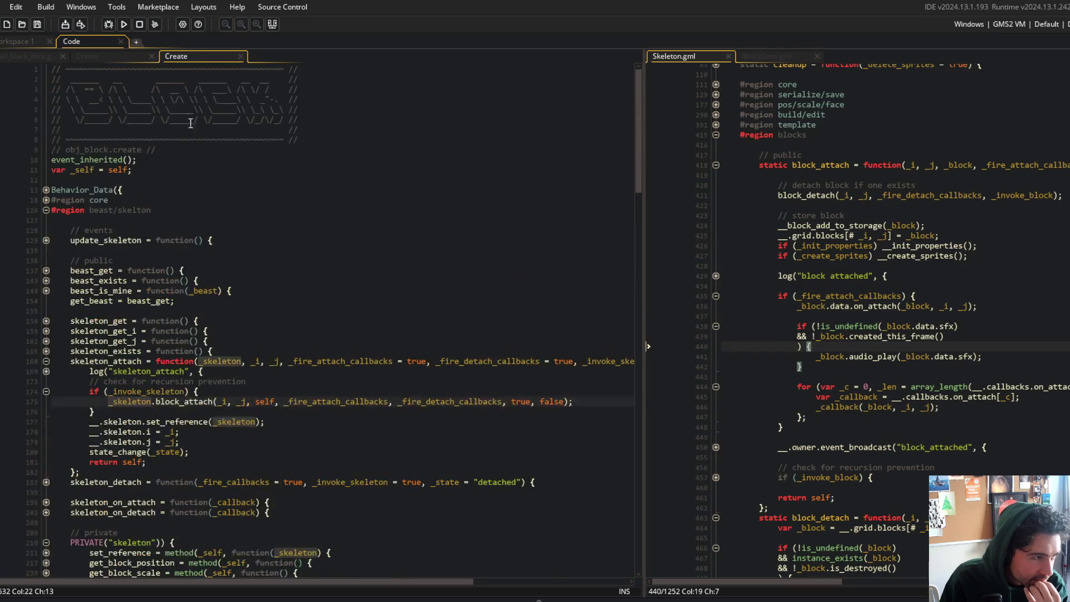
# - From obj_block's Create code, find all 4 case-sensitive project matches for skeleton_attach
pyautogui.click(122, 56)
pyautogui.click(118, 288)
pyautogui.scroll(-2, 157, 440)
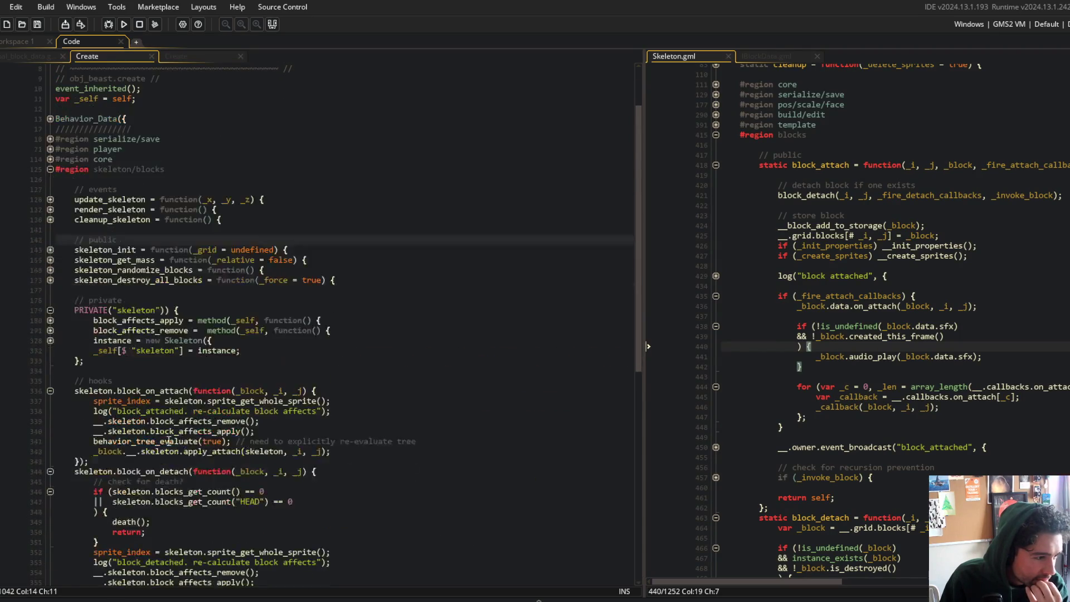
pyautogui.scroll(3, 156, 446)
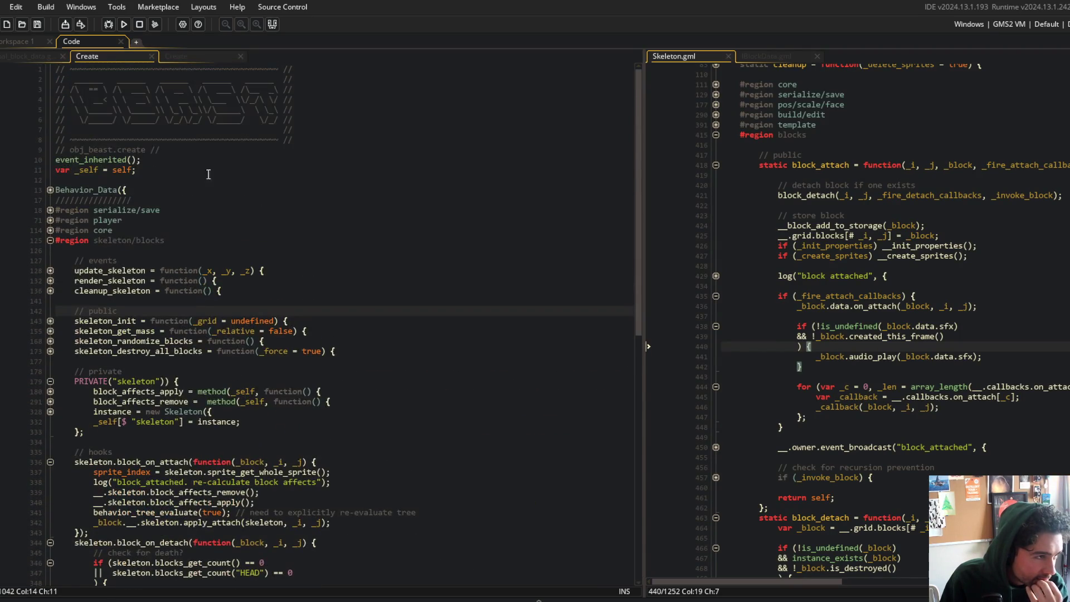
pyautogui.click(184, 55)
pyautogui.doubleClick(104, 352)
pyautogui.doubleClick(106, 362)
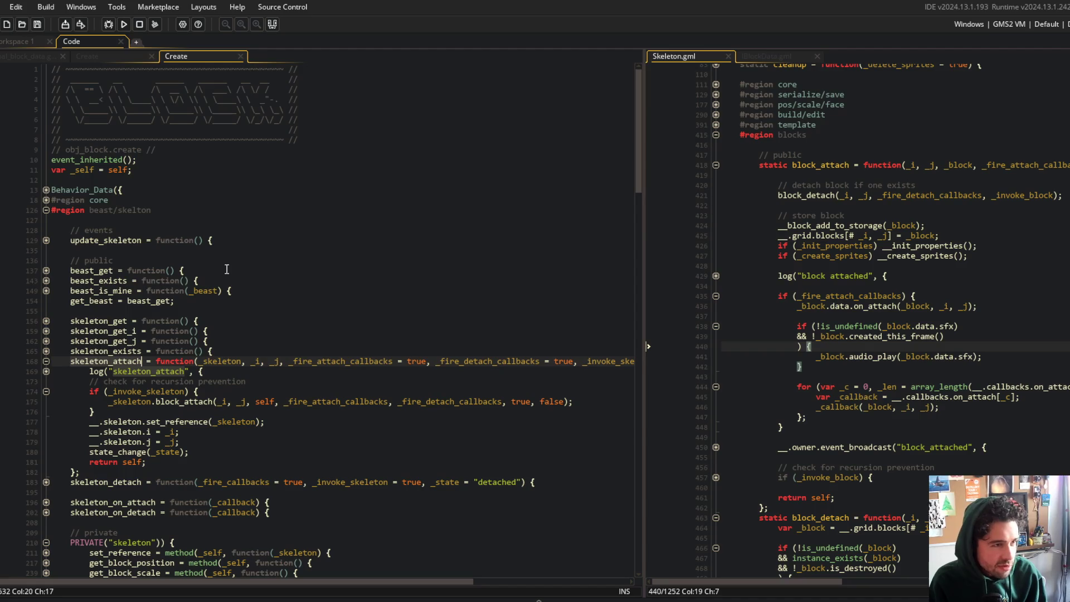
pyautogui.hotkey('ctrl', 'f')
pyautogui.click(521, 134)
pyautogui.click(464, 197)
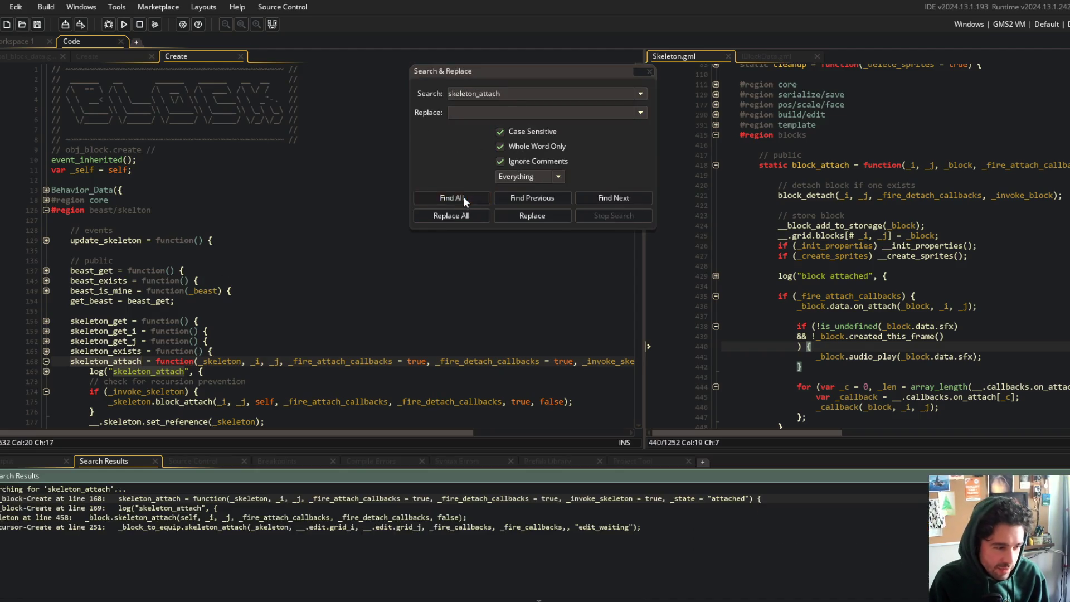
# - Jump to the line 458 skeleton_attach call, close the search panels, and widen Skeleton.gml's view
pyautogui.doubleClick(217, 517)
pyautogui.click(649, 72)
pyautogui.click(868, 232)
pyautogui.scroll(-3, 867, 237)
pyautogui.click(854, 305)
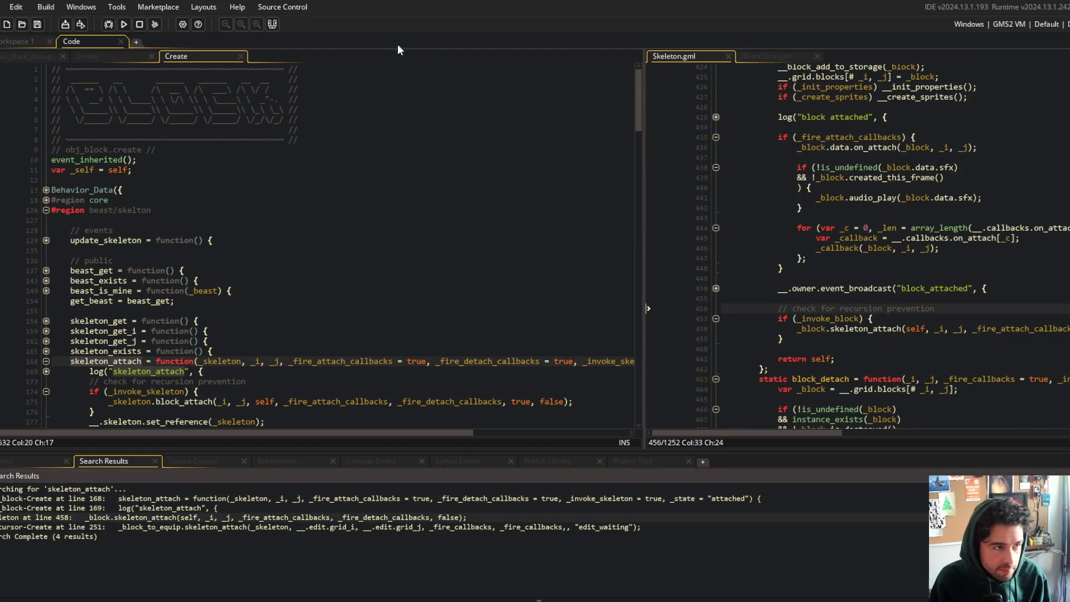
pyautogui.click(272, 24)
pyautogui.click(345, 255)
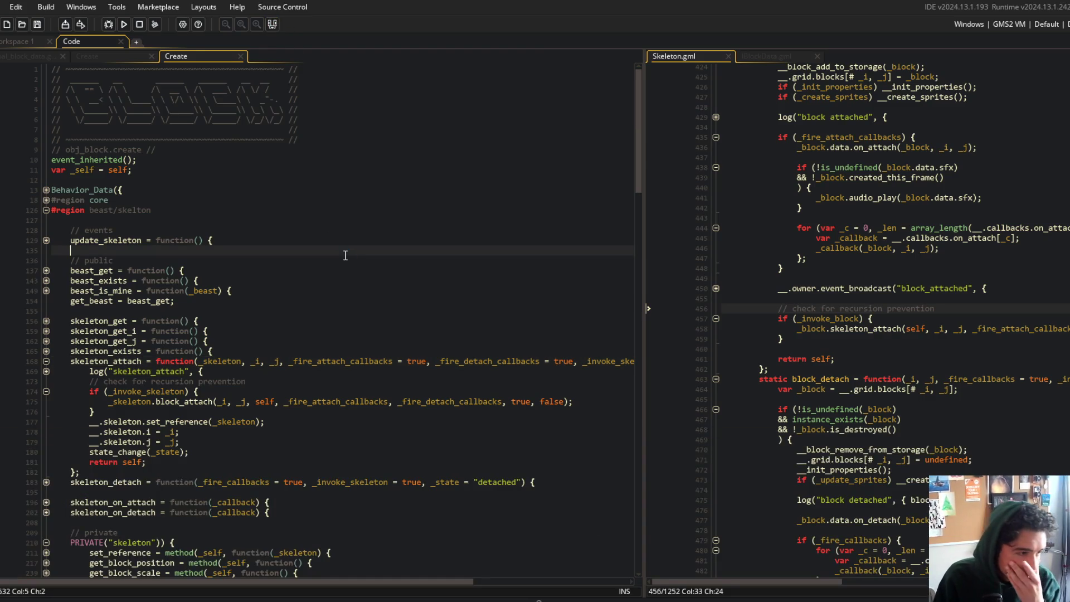
pyautogui.scroll(-3, 353, 256)
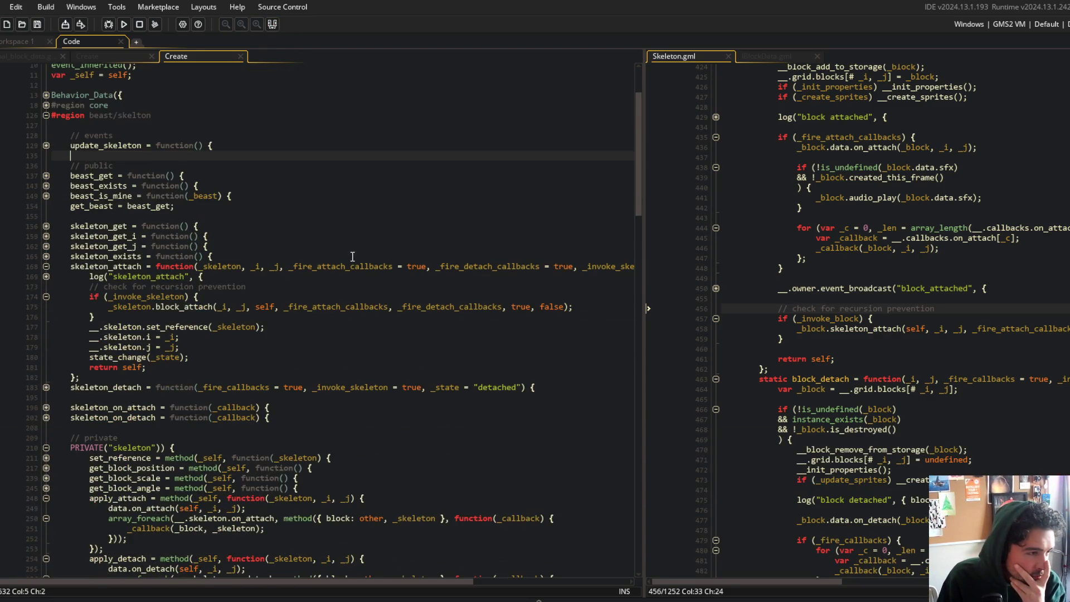
pyautogui.click(650, 127)
pyautogui.moveTo(644, 126); pyautogui.dragTo(616, 127)
pyautogui.click(448, 129)
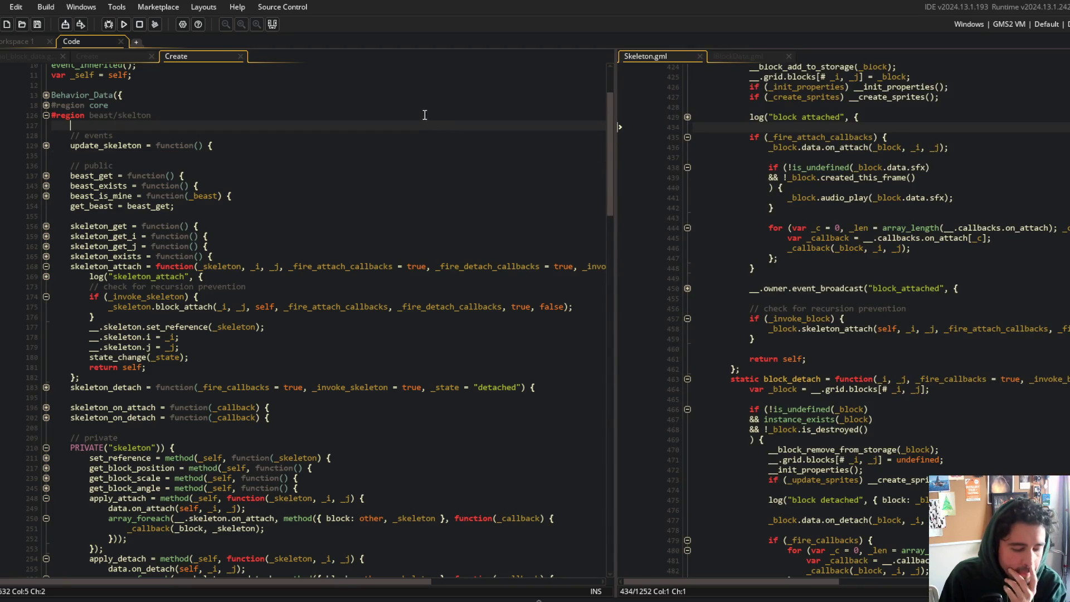
# - Show obj_beast's Create code and select its block_on_attach hook
pyautogui.click(108, 61)
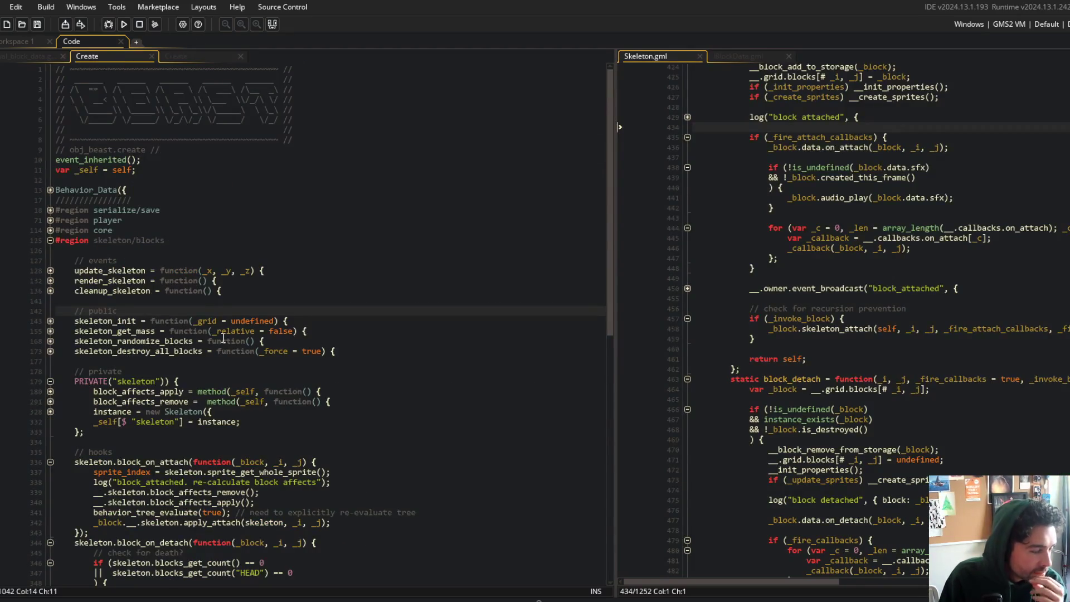
pyautogui.scroll(-2, 223, 338)
pyautogui.scroll(2, 223, 338)
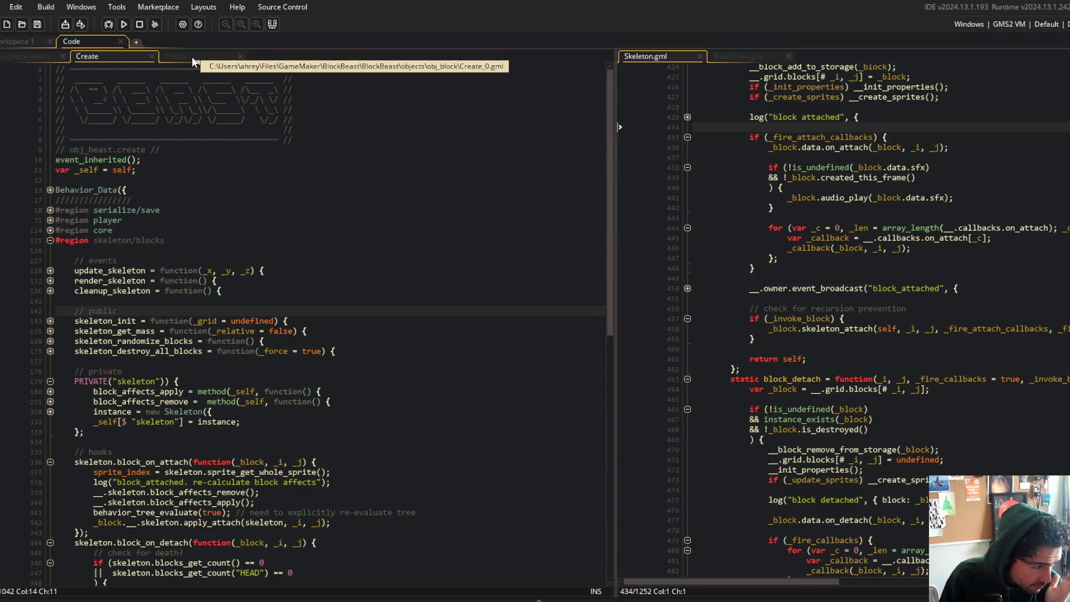
pyautogui.click(195, 291)
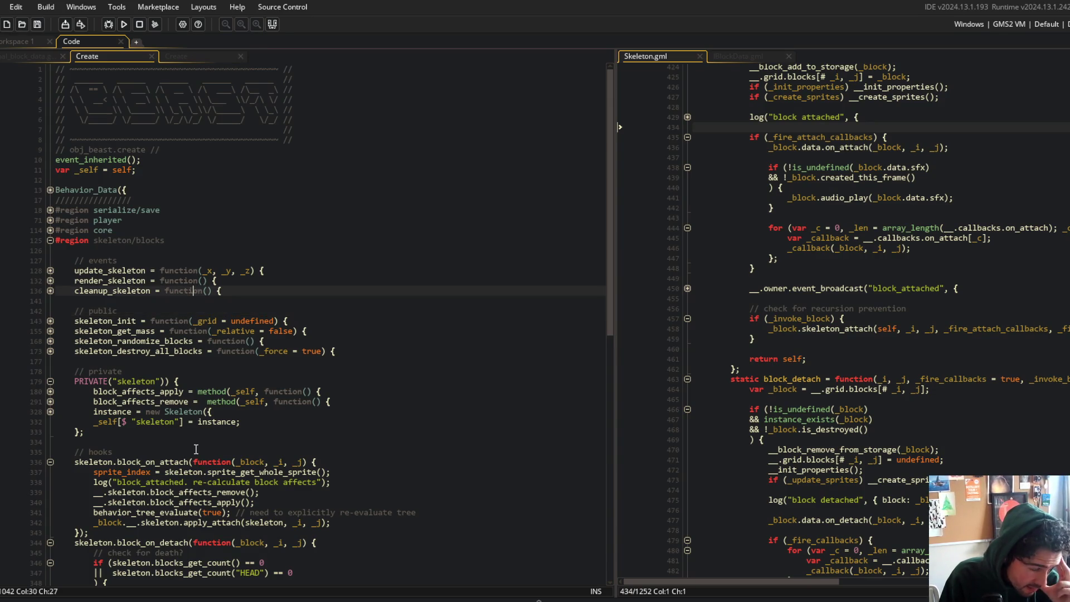
pyautogui.scroll(-2, 85, 397)
pyautogui.click(85, 393)
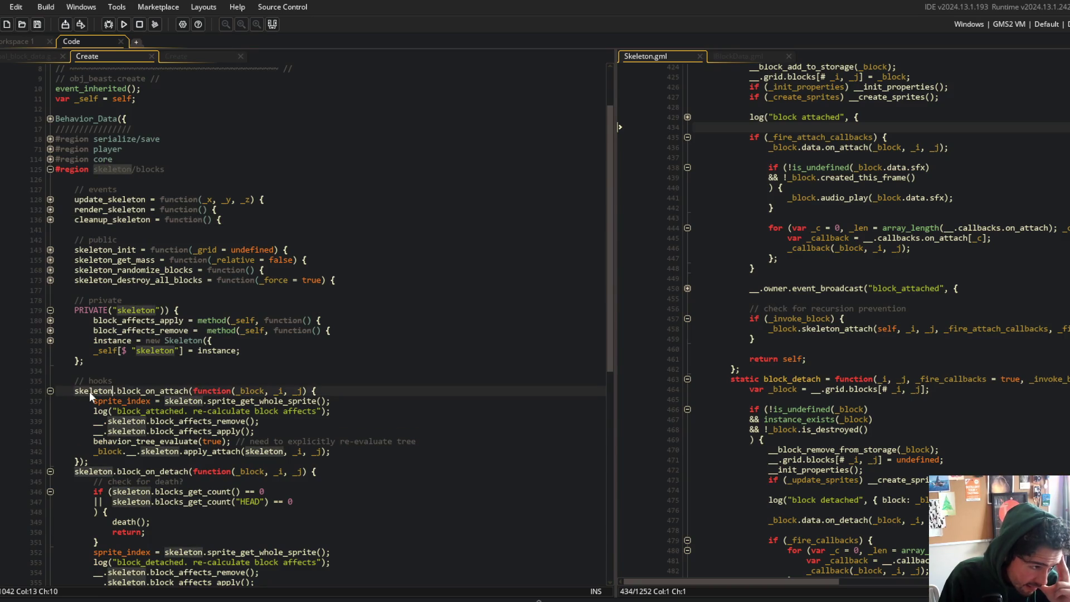
pyautogui.doubleClick(141, 390)
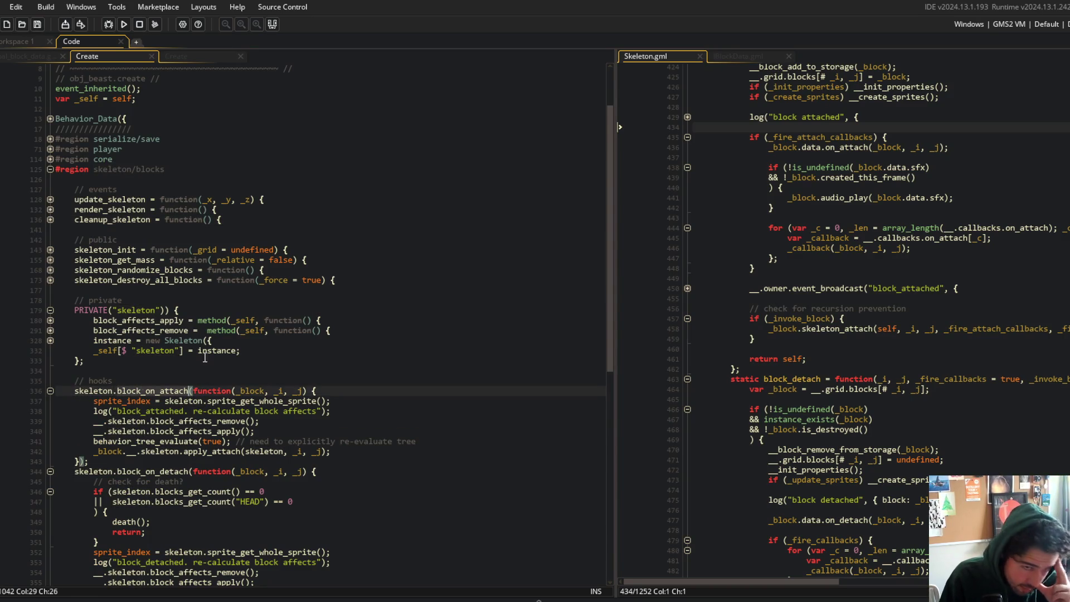
# - Widen Skeleton.gml and review block_attach, highlighting every use of its _block parameter
pyautogui.moveTo(614, 141); pyautogui.dragTo(530, 142)
pyautogui.scroll(4, 716, 205)
pyautogui.click(715, 206)
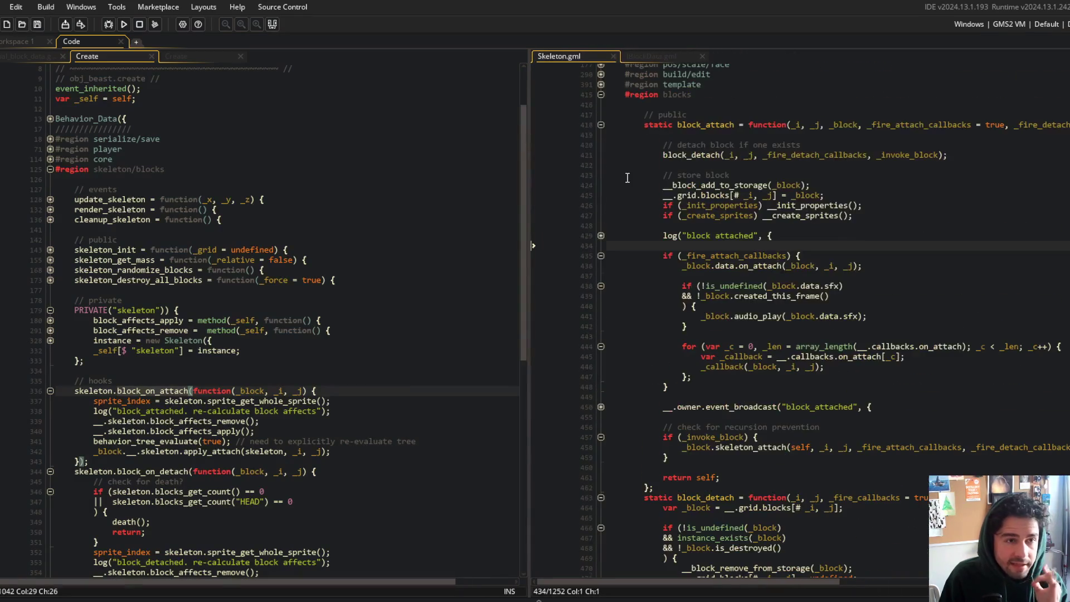
pyautogui.doubleClick(703, 124)
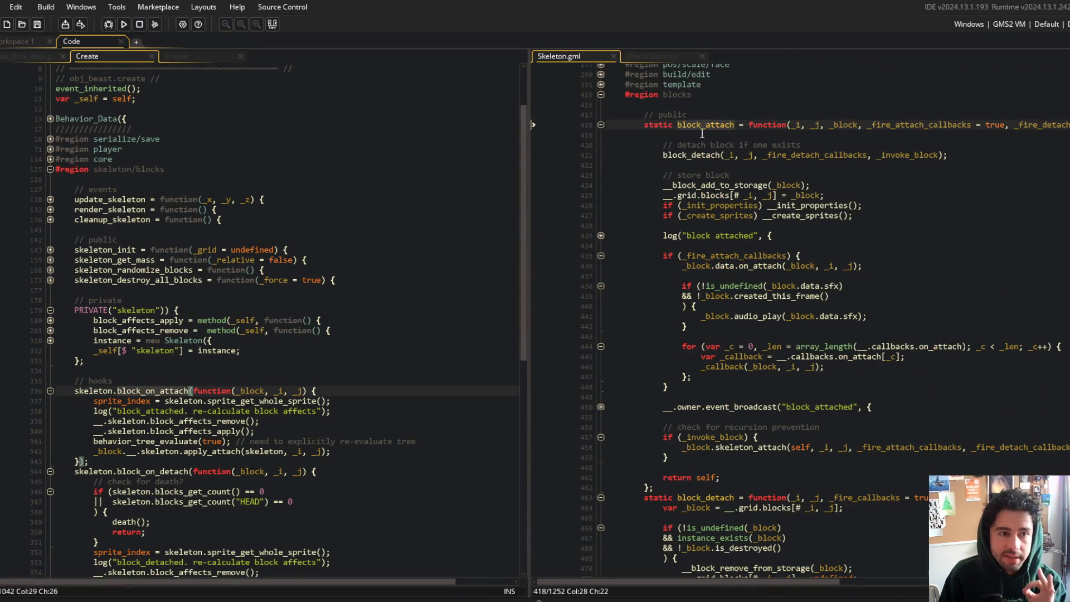
pyautogui.click(701, 135)
pyautogui.click(986, 155)
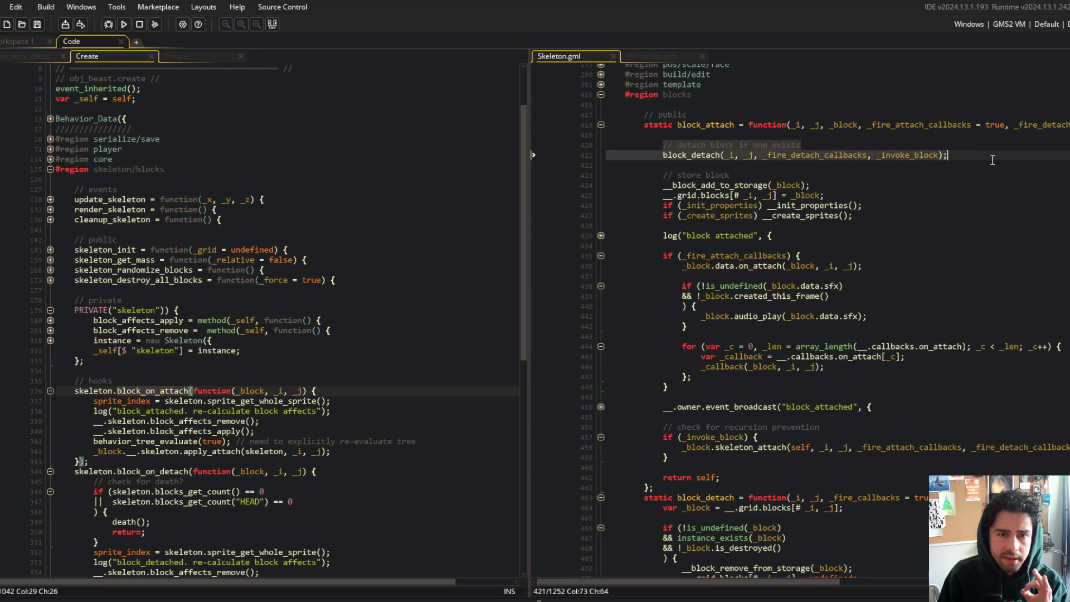
pyautogui.click(831, 216)
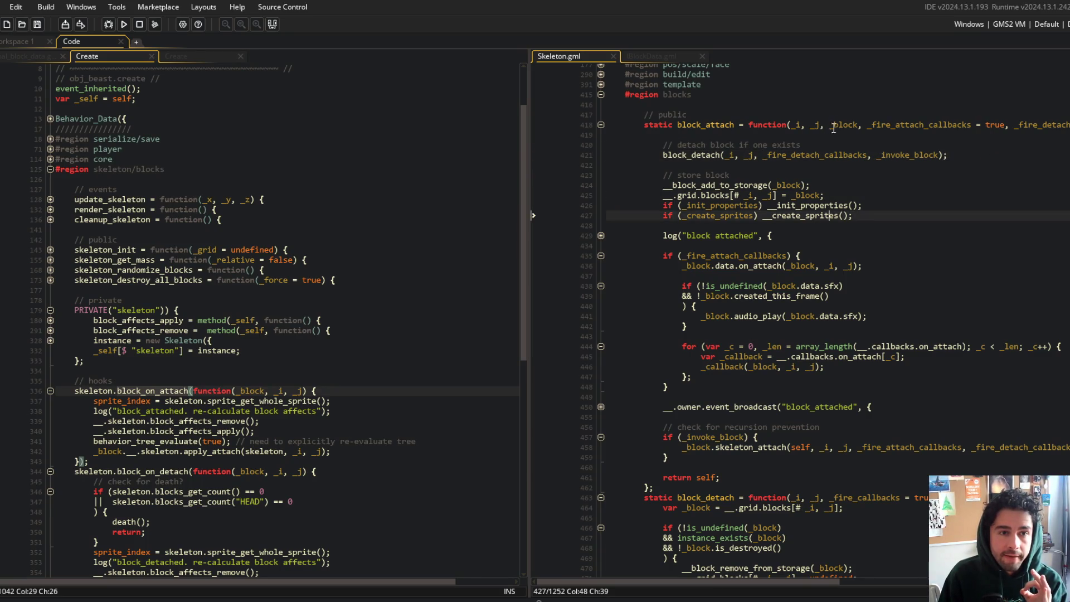
pyautogui.click(858, 125)
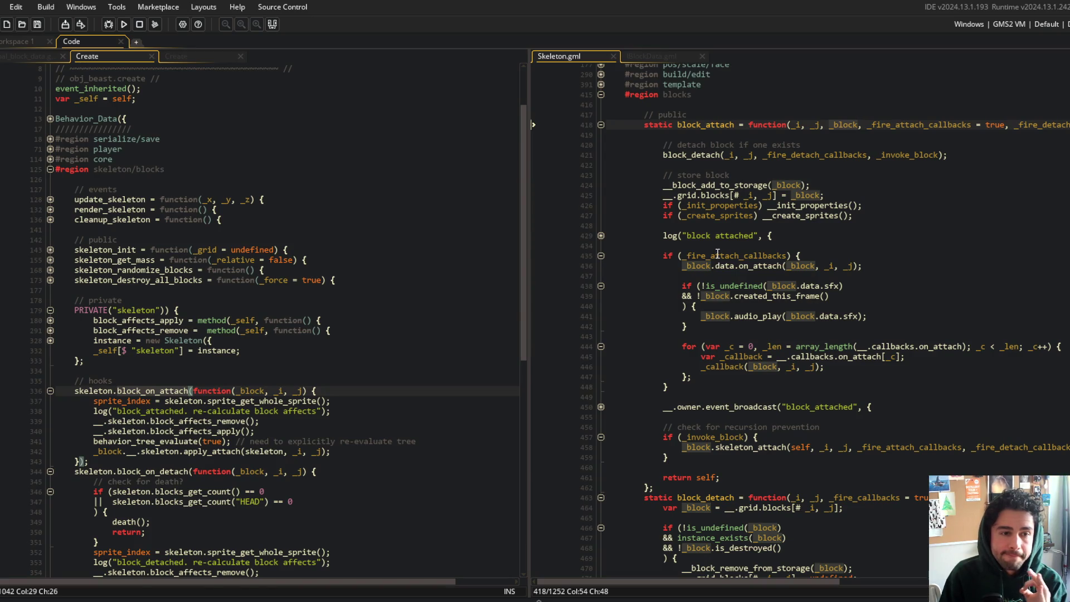
pyautogui.moveTo(529, 179); pyautogui.dragTo(398, 168)
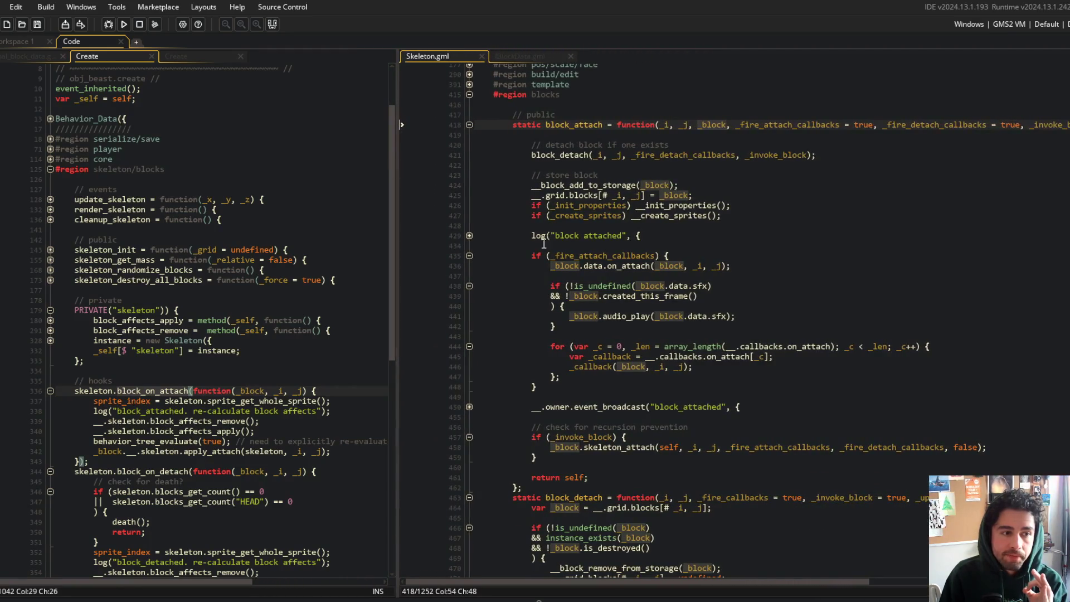
pyautogui.click(530, 257)
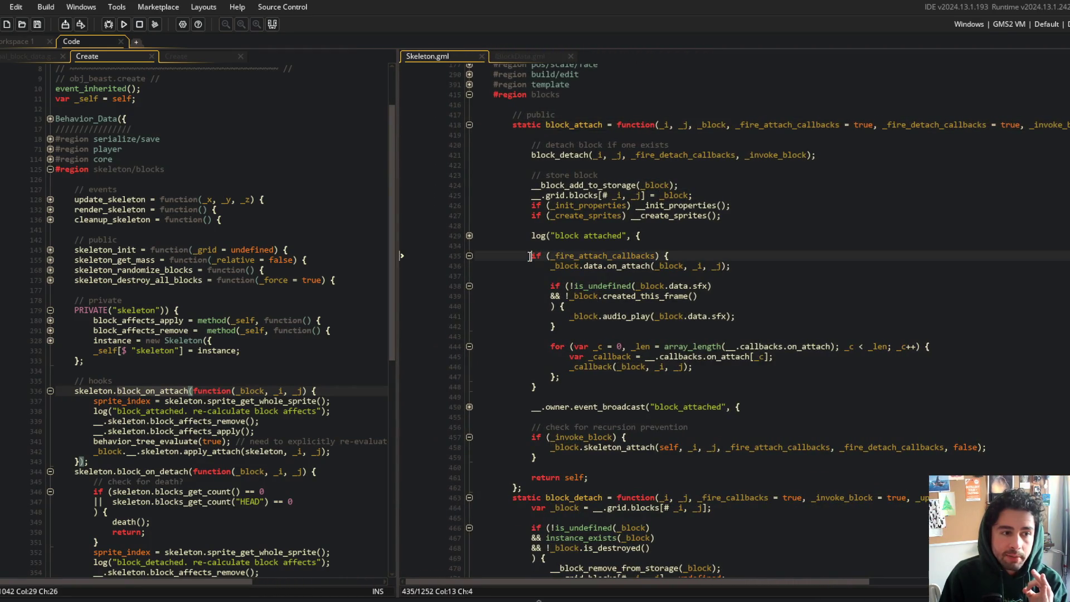
pyautogui.doubleClick(713, 124)
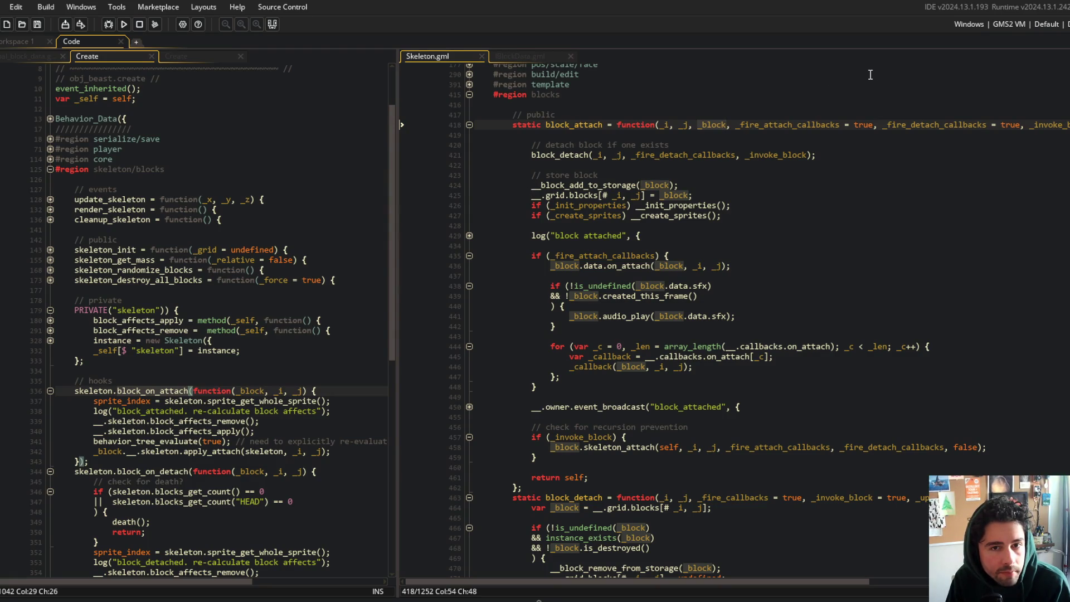
# - Select the block_attach name and open a project-wide search for it
pyautogui.moveTo(701, 583)
pyautogui.mouseDown()
pyautogui.moveTo(942, 570)
pyautogui.moveTo(700, 580)
pyautogui.mouseUp()
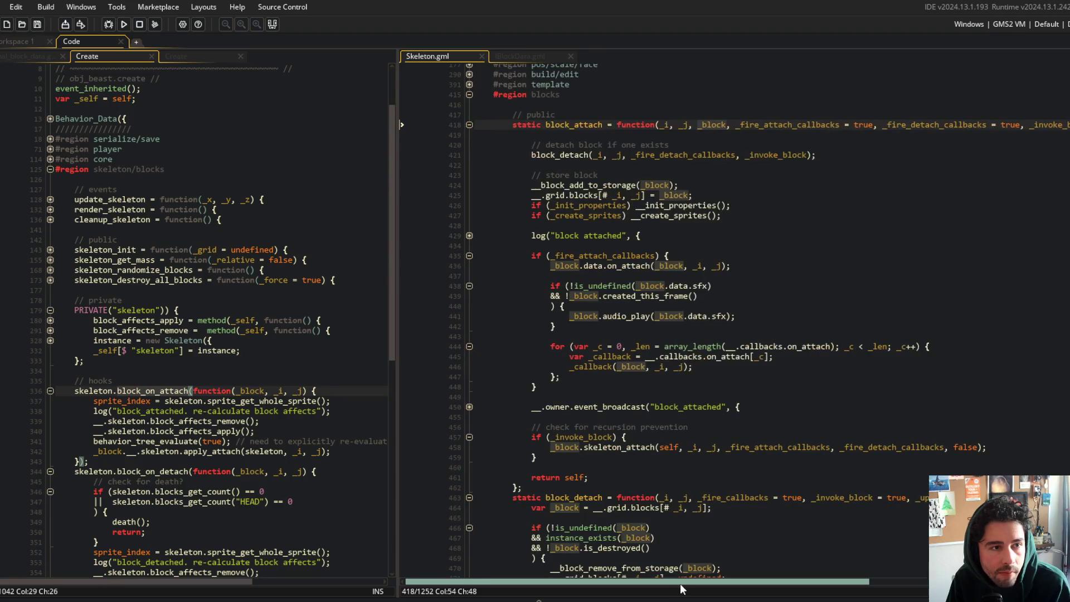
pyautogui.doubleClick(561, 124)
pyautogui.hotkey('ctrl', 'shift', 'f')
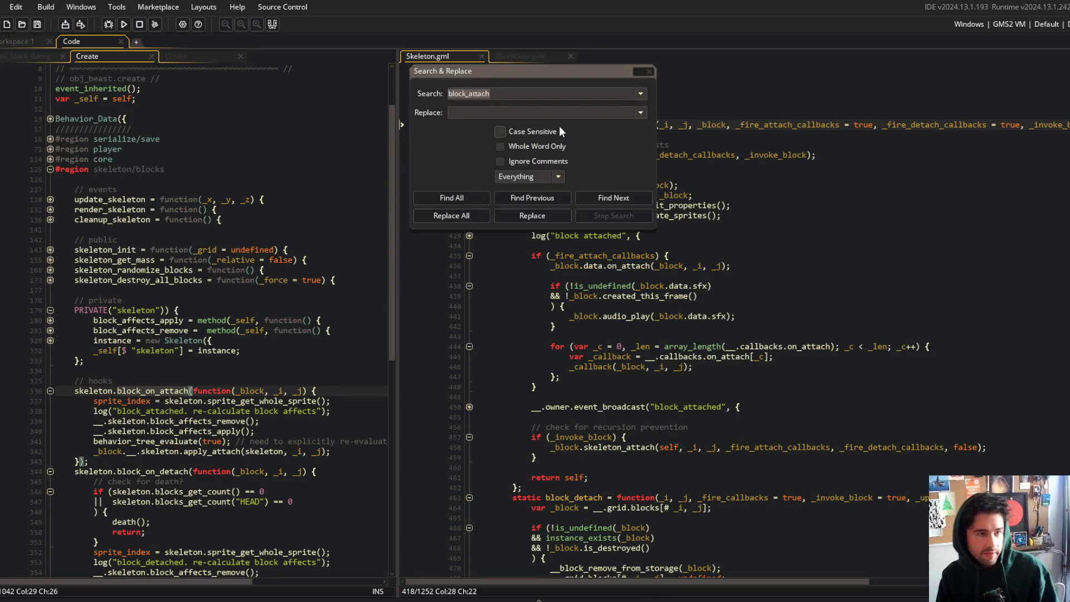
# - List the 3 case-sensitive, whole-word block_attach matches, ignoring comments, then close the dialog
pyautogui.click(544, 132)
pyautogui.click(537, 147)
pyautogui.click(532, 162)
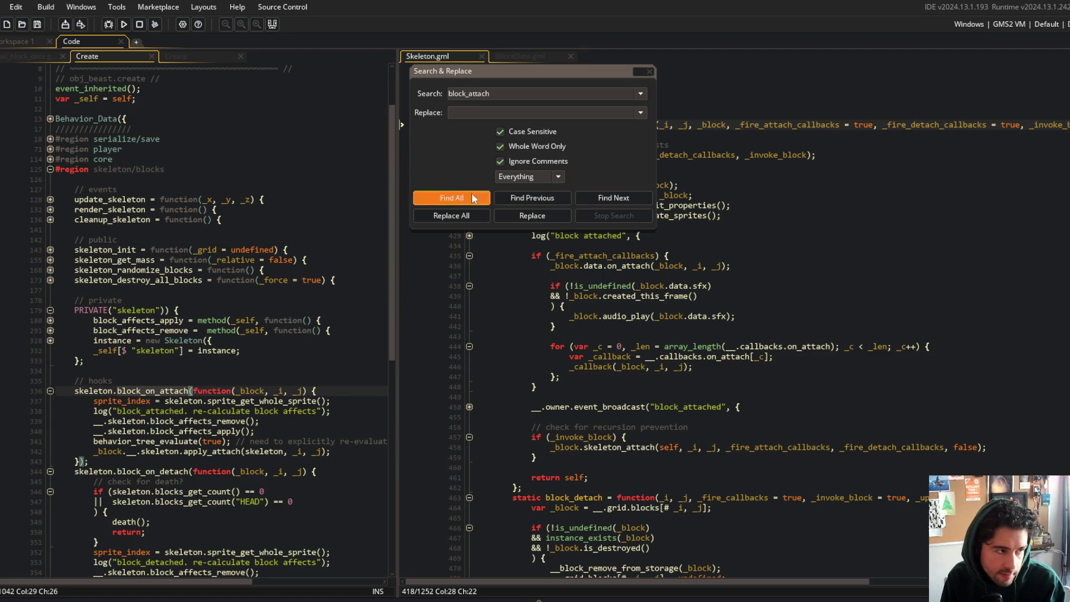
pyautogui.click(473, 199)
pyautogui.click(650, 72)
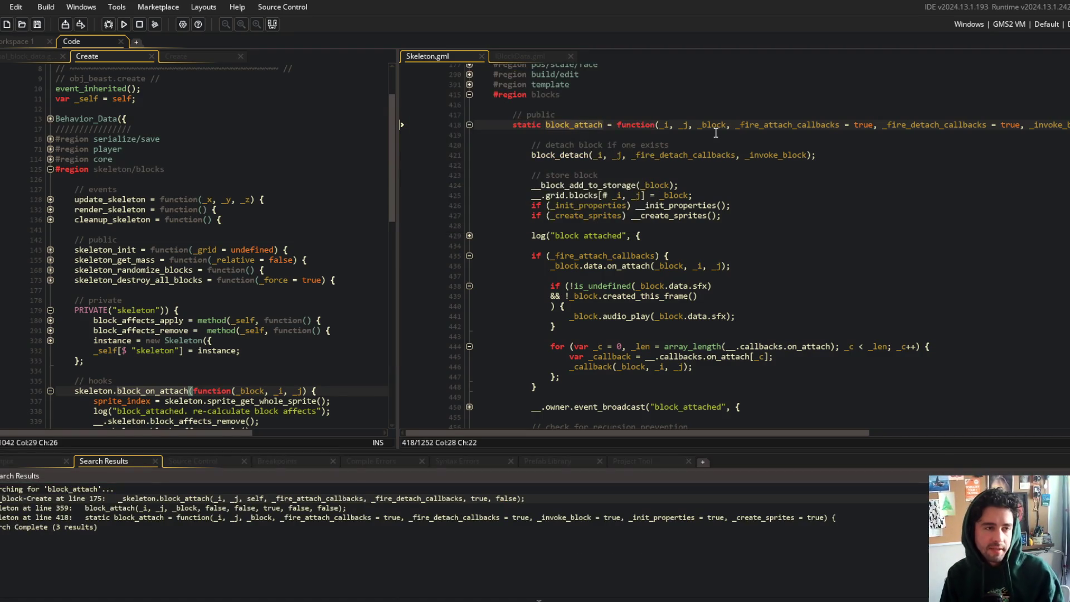
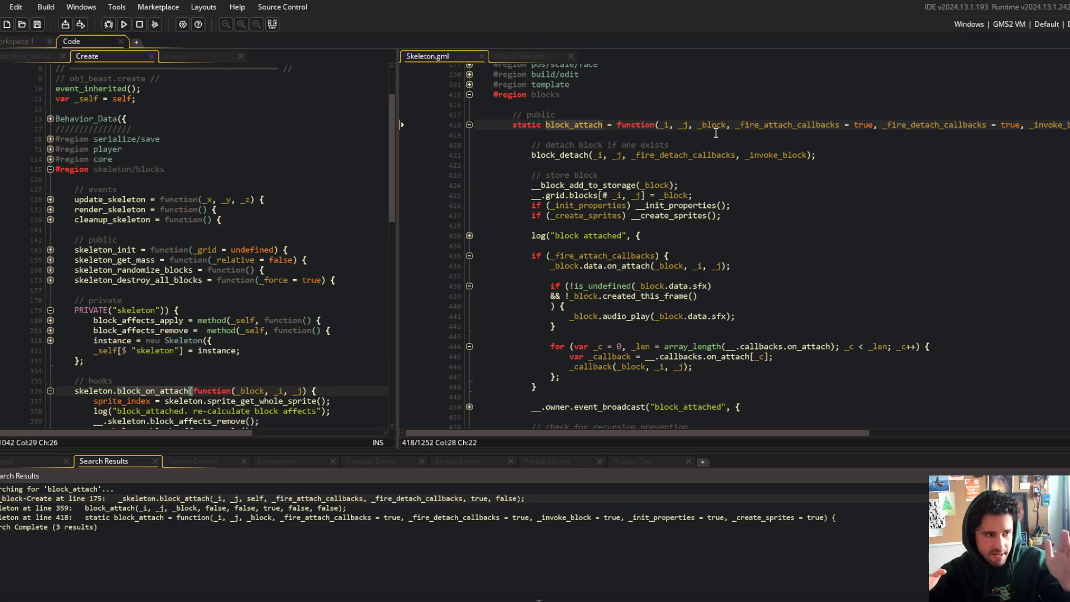
# - Hide the search results and widen the Skeleton.gml code pane
pyautogui.click(707, 226)
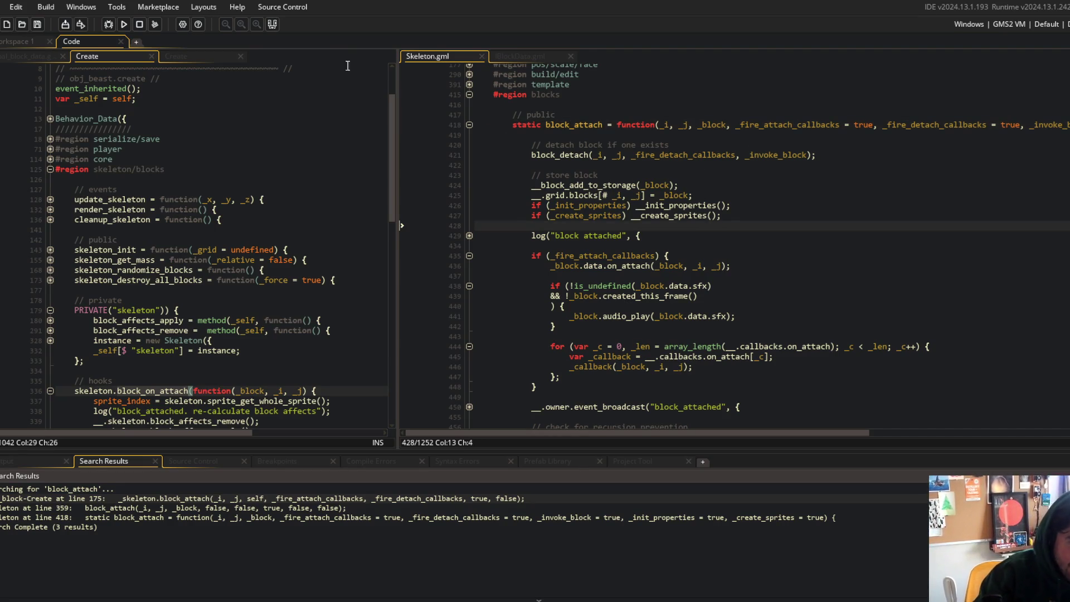
pyautogui.click(277, 29)
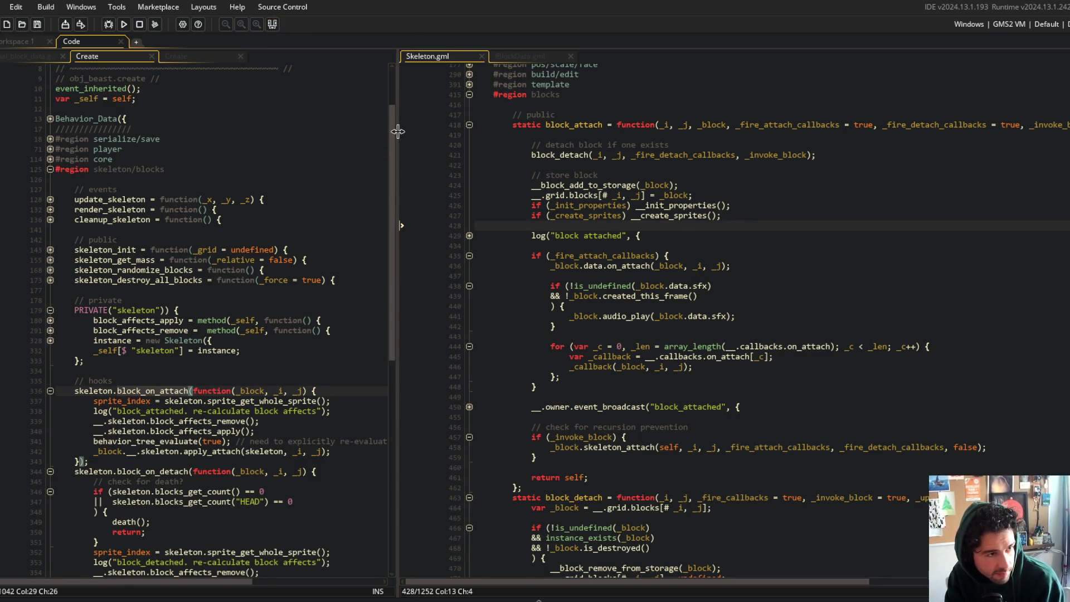
pyautogui.moveTo(397, 145); pyautogui.dragTo(349, 145)
pyautogui.click(622, 216)
# - Inspect block_attach's _fire_attach_callbacks check, _invoke_block parameter and line 458 skeleton_attach call
pyautogui.press('Down')
pyautogui.press('Down')
pyautogui.press('Down')
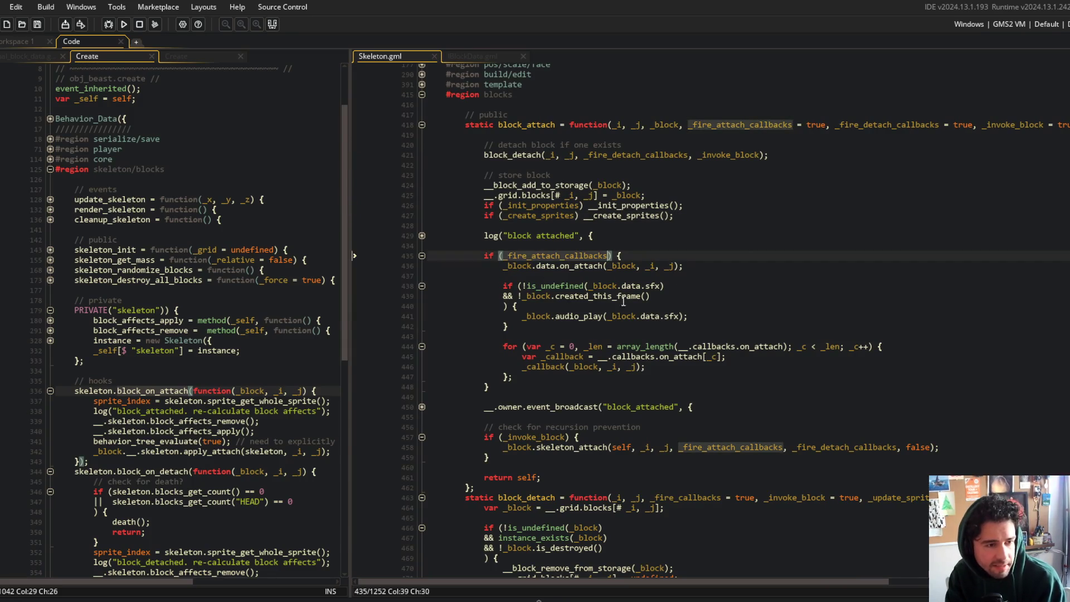
pyautogui.press('Left')
pyautogui.press('Left')
pyautogui.press('Left')
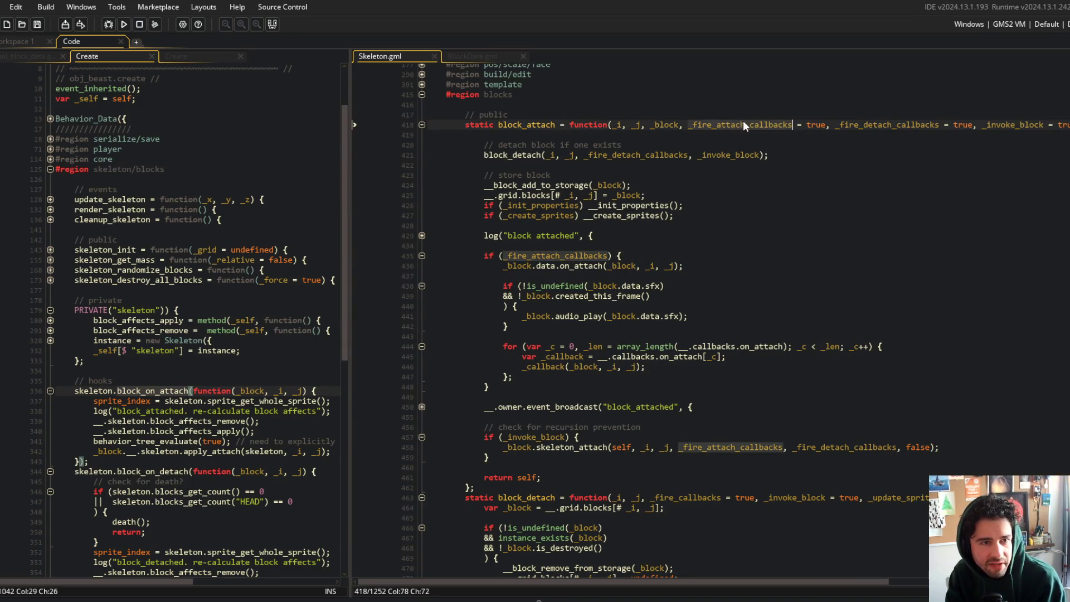
pyautogui.click(1006, 125)
pyautogui.click(531, 437)
pyautogui.press('Down')
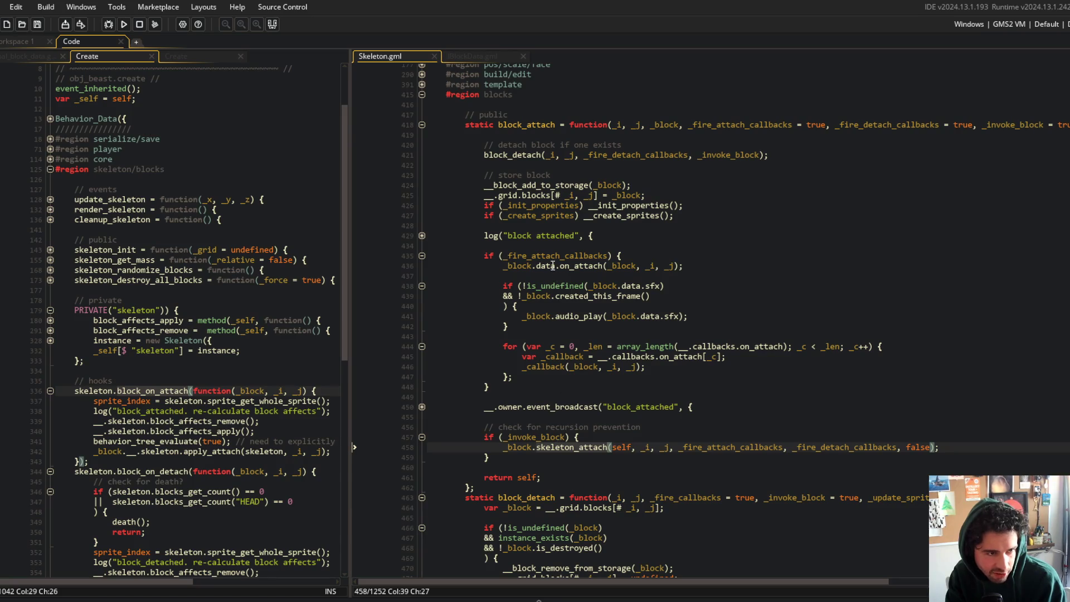
pyautogui.doubleClick(553, 256)
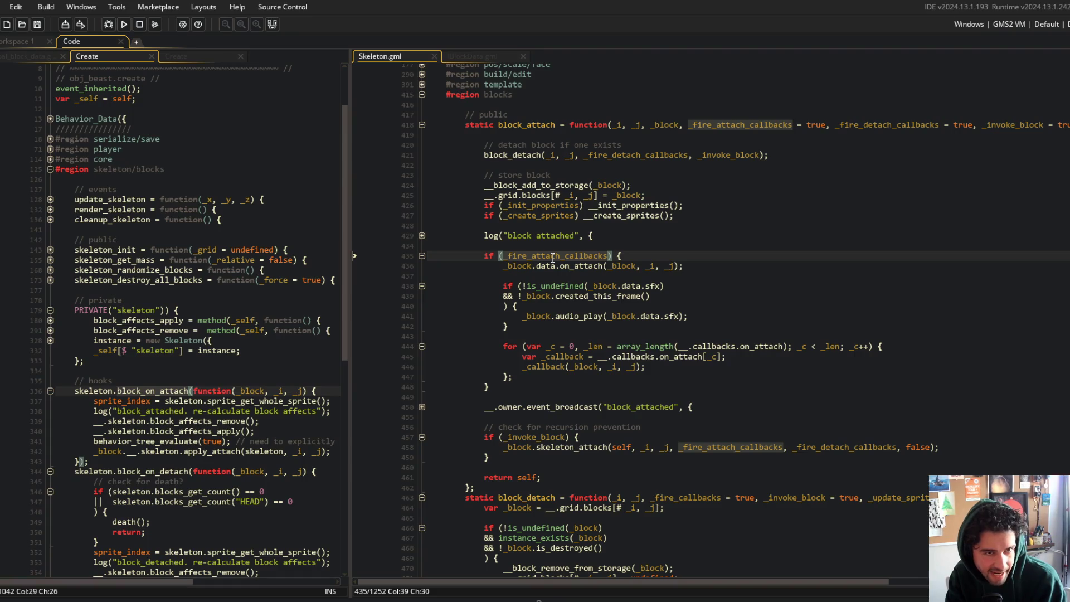
# - Review the recursion-prevention block, then return to the block_attach definition at line 418
pyautogui.click(647, 204)
pyautogui.click(477, 427)
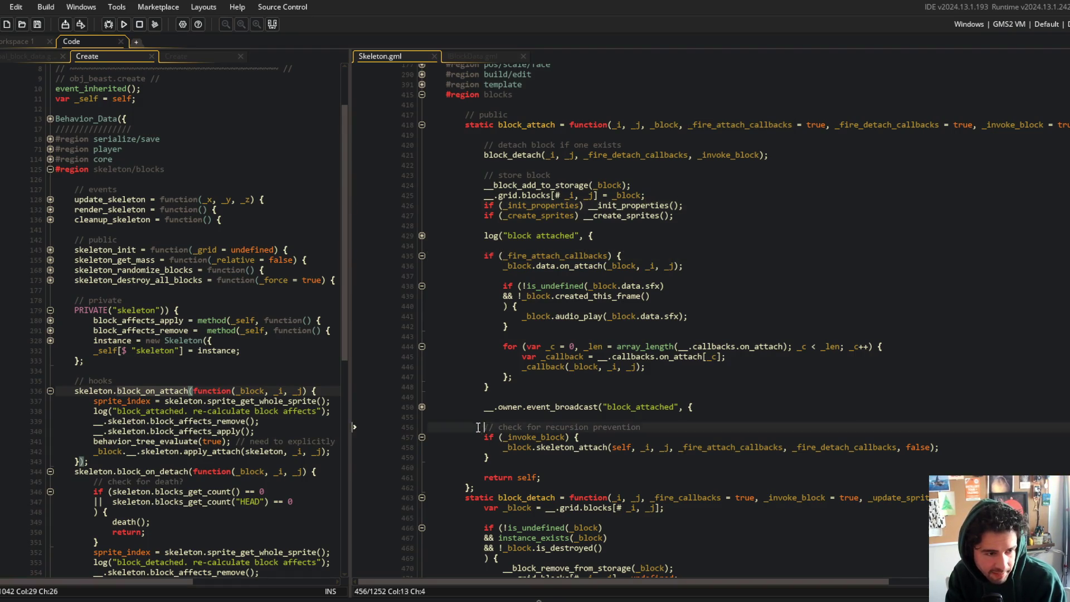
pyautogui.moveTo(478, 427); pyautogui.dragTo(539, 461)
pyautogui.click(530, 381)
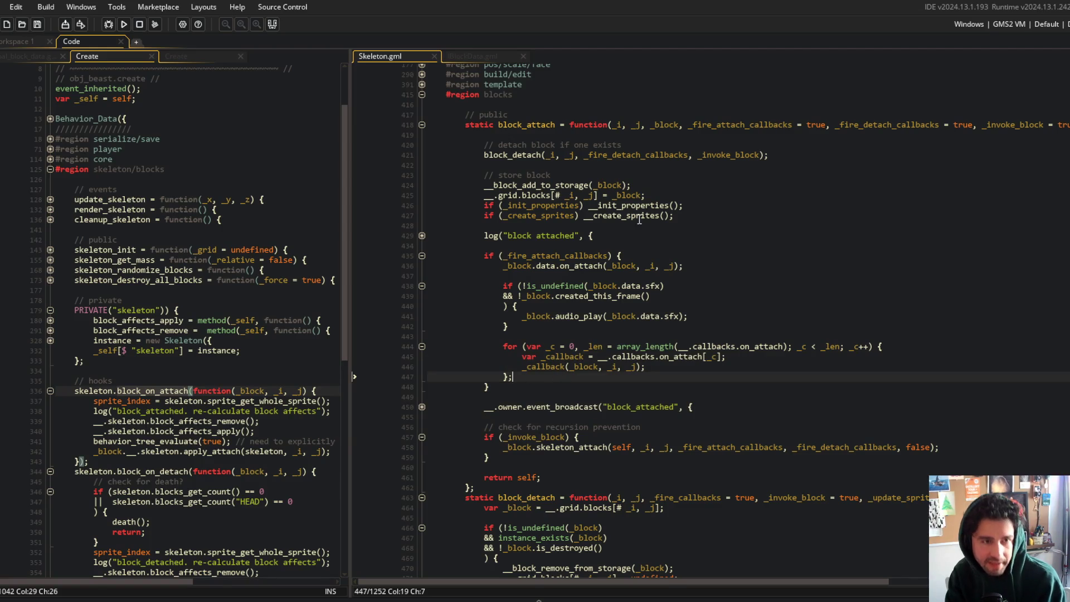
pyautogui.hotkey('shift', 'F12')
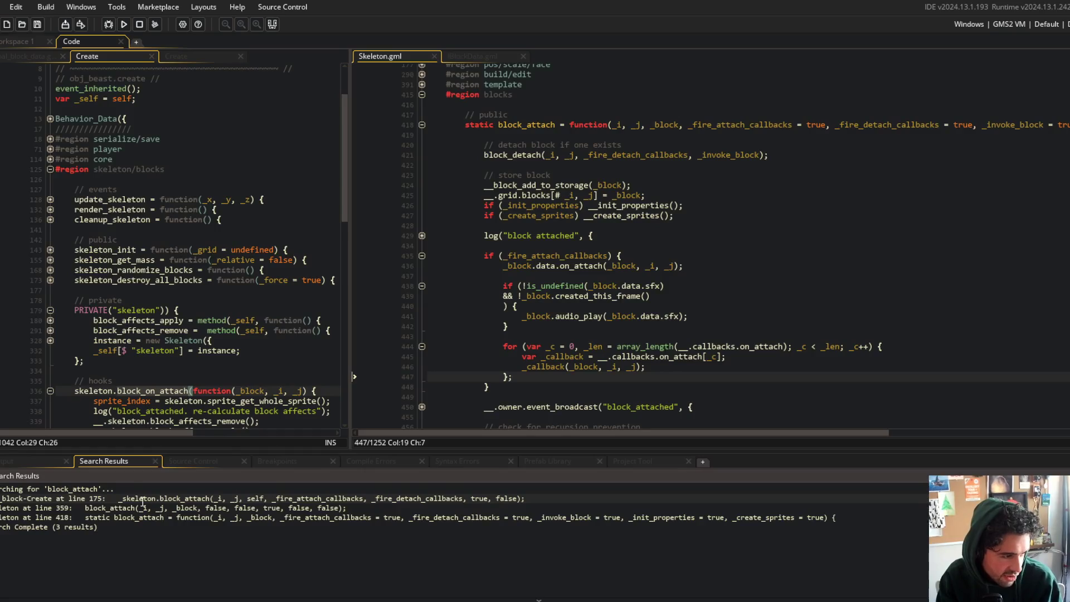
pyautogui.doubleClick(128, 517)
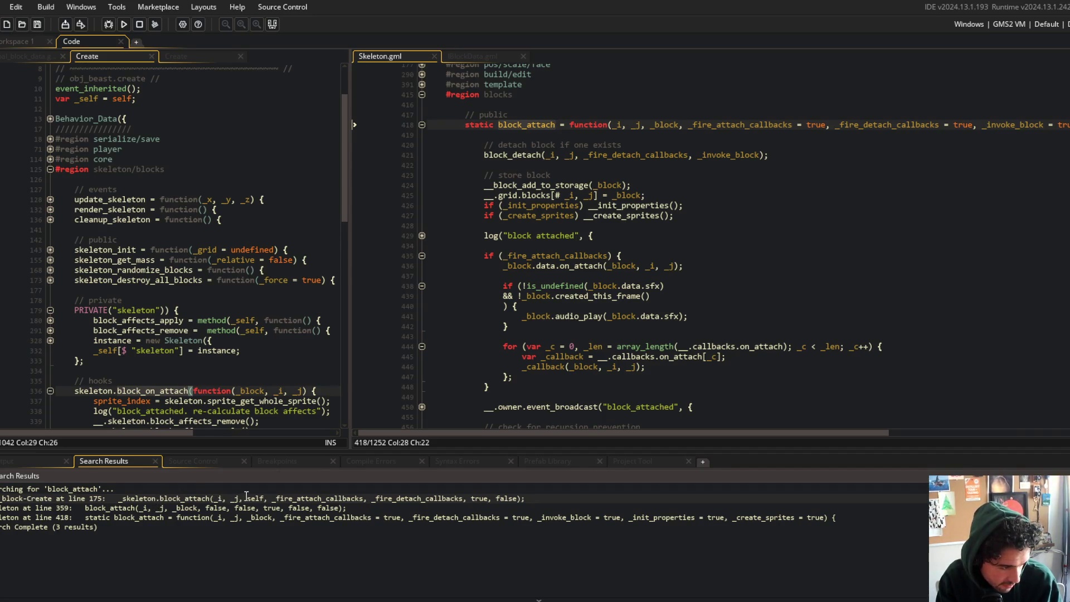
# - Open the block_attach calls at line 175 in Create and line 359 in Skeleton.gml
pyautogui.doubleClick(288, 498)
pyautogui.scroll(-2, 194, 299)
pyautogui.scroll(3, 194, 299)
pyautogui.scroll(-3, 194, 298)
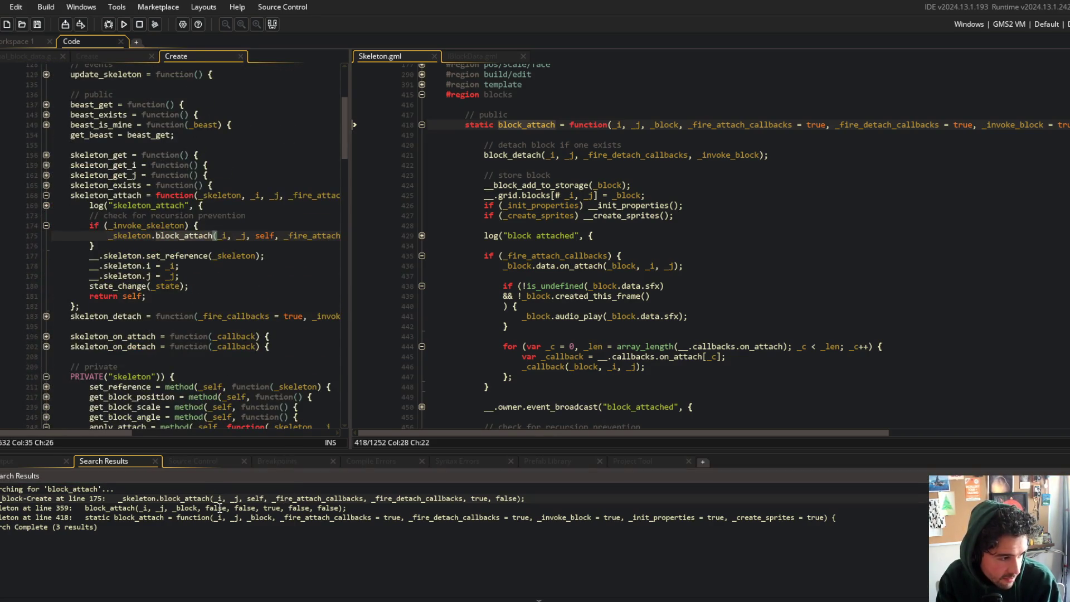
pyautogui.doubleClick(221, 508)
pyautogui.scroll(-3, 590, 212)
pyautogui.scroll(5, 590, 212)
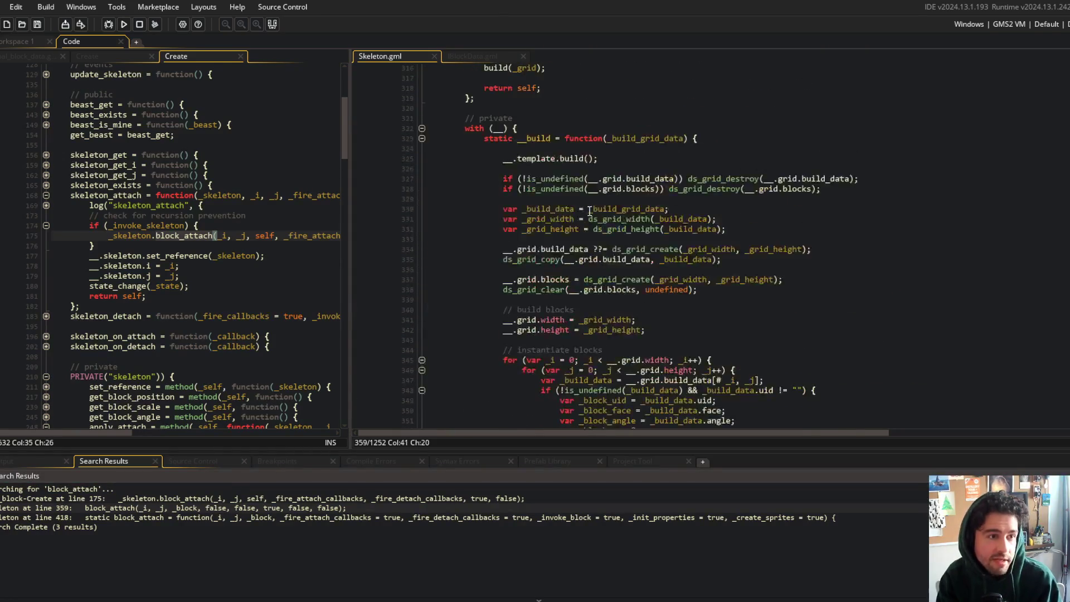
pyautogui.scroll(-8, 590, 212)
# - Check each argument of the line 359 block_attach call: false, false, true, false
pyautogui.click(708, 211)
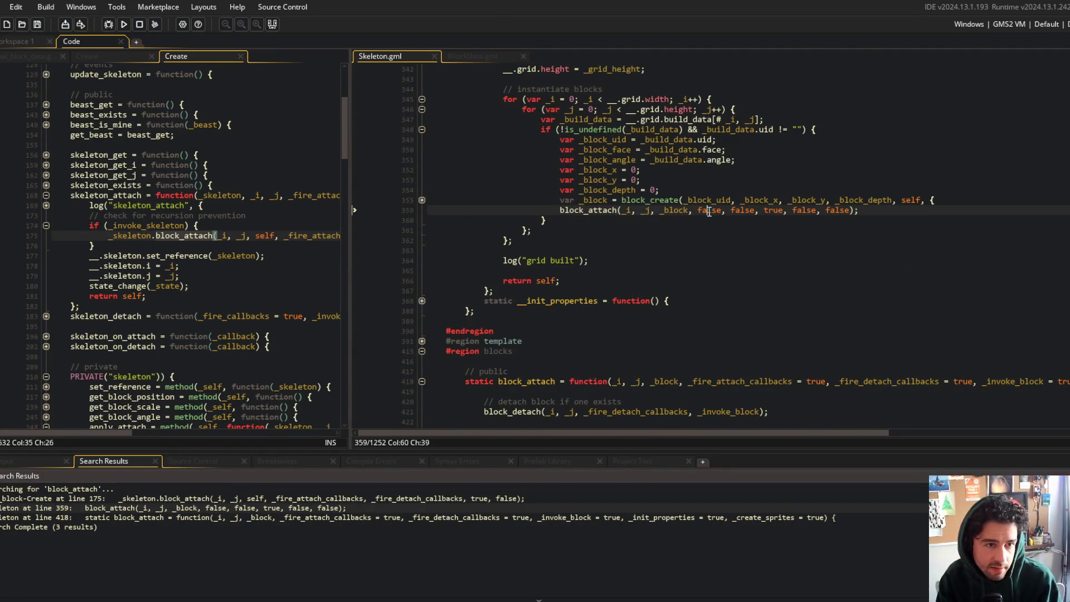
pyautogui.scroll(5, 710, 212)
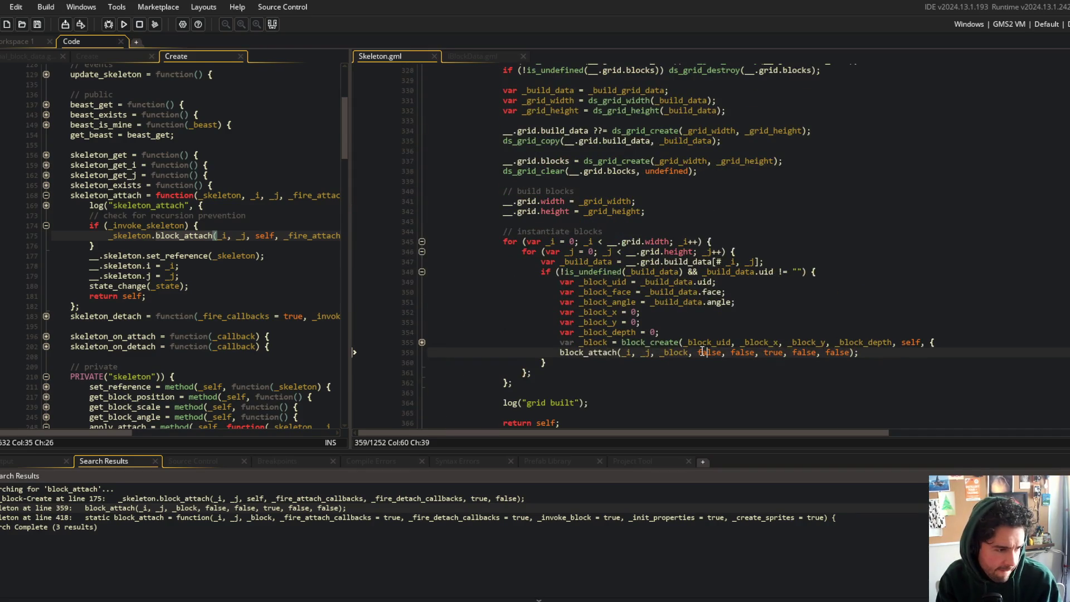
pyautogui.scroll(-2, 707, 365)
pyautogui.doubleClick(709, 305)
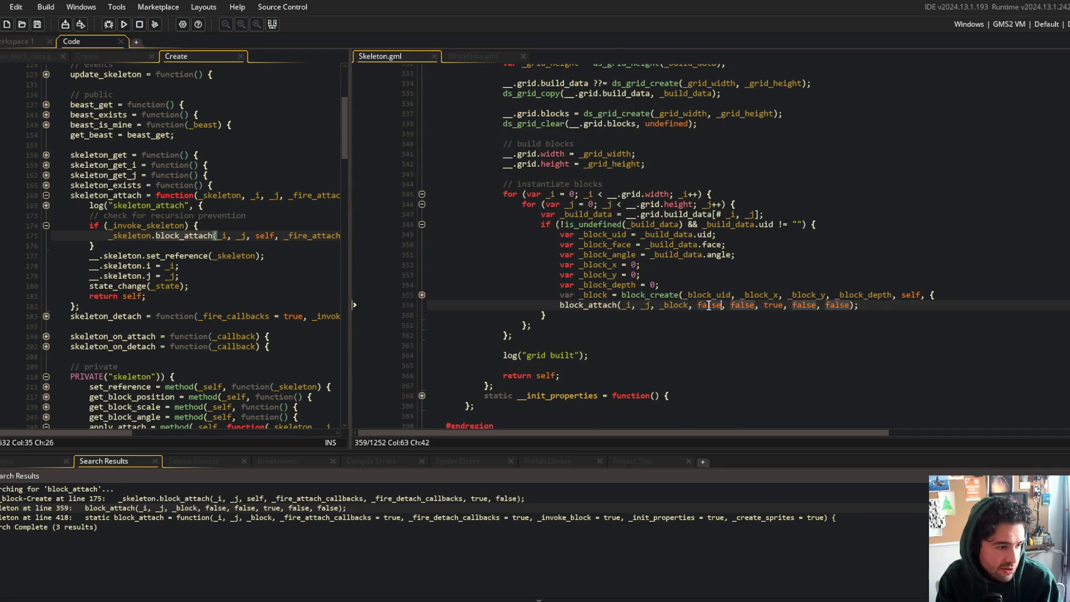
pyautogui.doubleClick(742, 305)
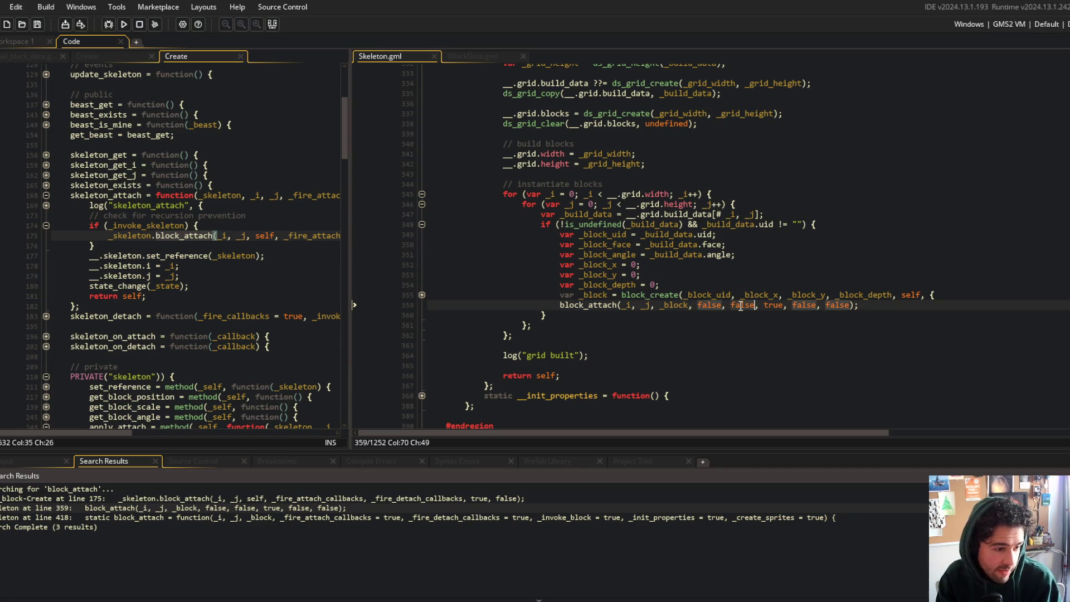
pyautogui.doubleClick(770, 305)
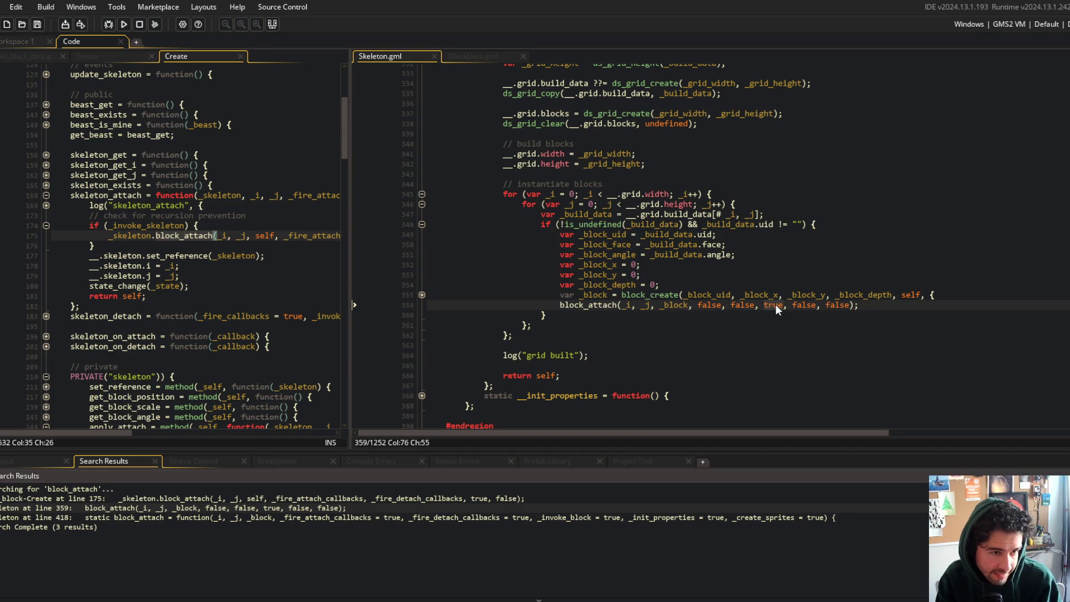
pyautogui.doubleClick(807, 305)
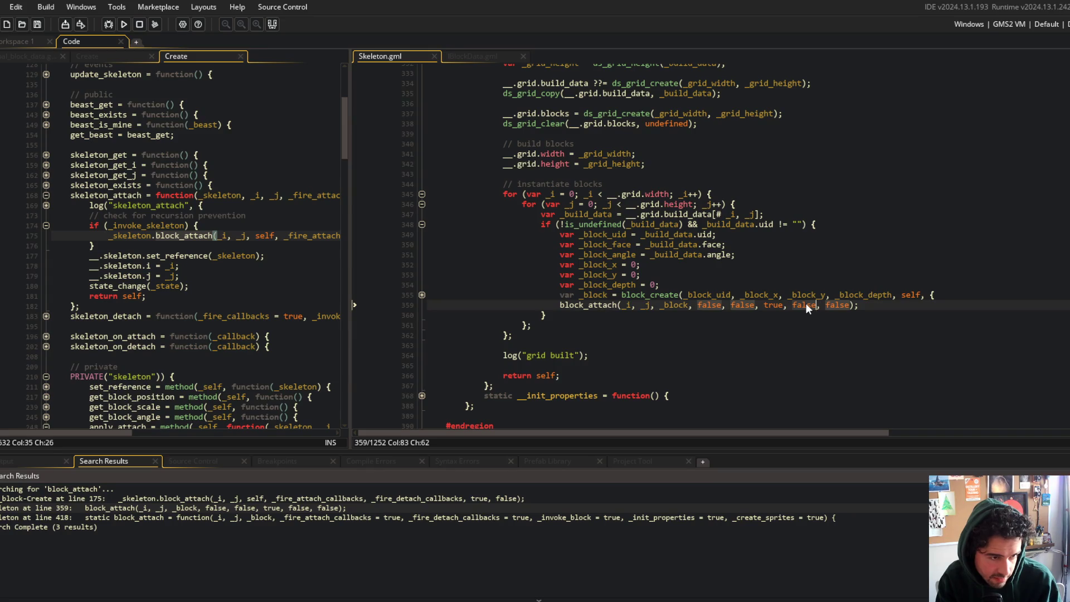
# - Review the instantiate-blocks loop and start a new line below the line 359 call
pyautogui.moveTo(454, 204)
pyautogui.mouseDown()
pyautogui.moveTo(658, 284)
pyautogui.moveTo(513, 335)
pyautogui.mouseUp()
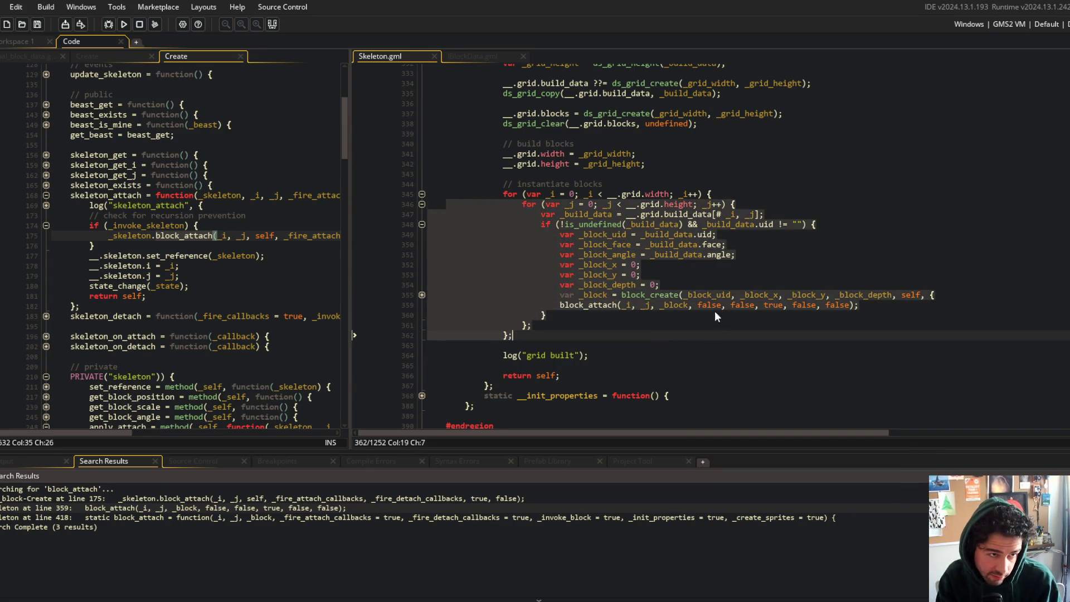
pyautogui.doubleClick(795, 305)
pyautogui.click(830, 305)
pyautogui.moveTo(694, 174); pyautogui.dragTo(700, 340)
pyautogui.click(874, 305)
pyautogui.press('Return')
# - Write two comment lines saying properties and sprites are handled after the double nested loop
pyautogui.write('// ^ dont init propretie')
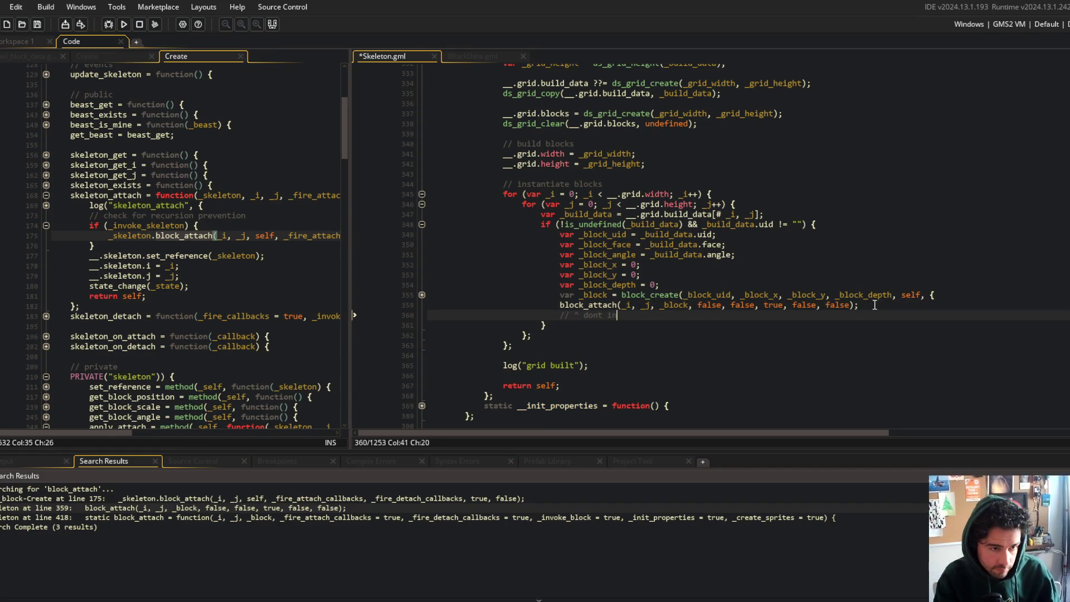
pyautogui.write('s or')
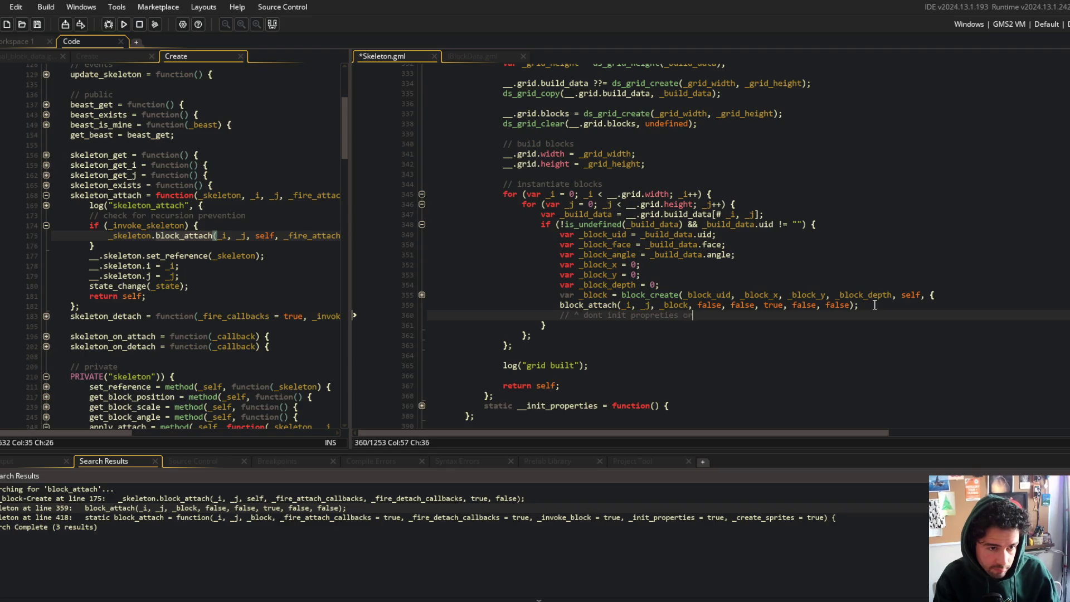
pyautogui.write(' create sprites, this')
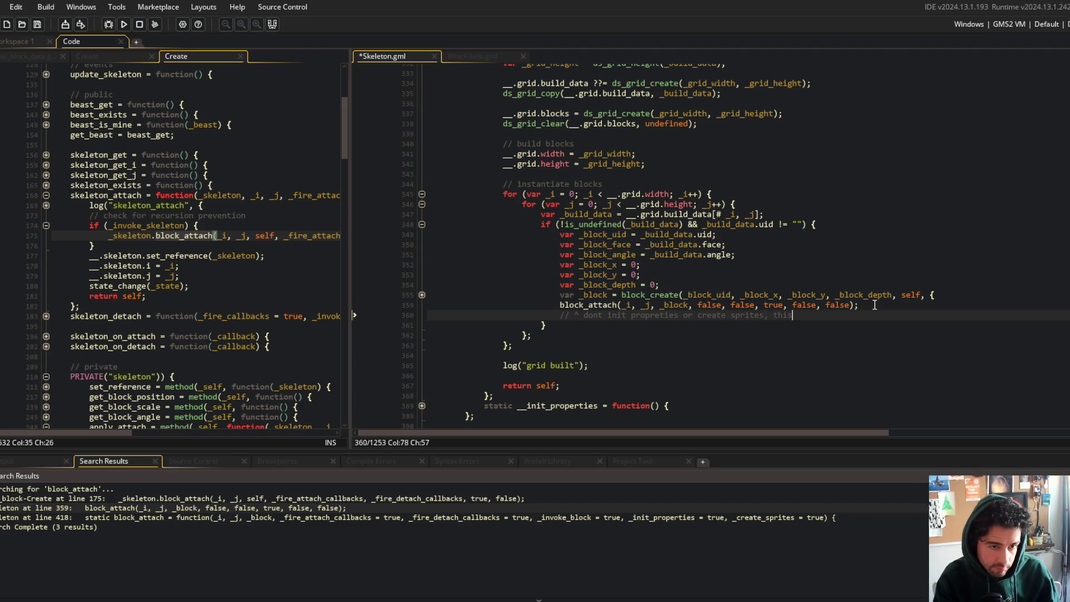
pyautogui.write(' will be done after the fo')
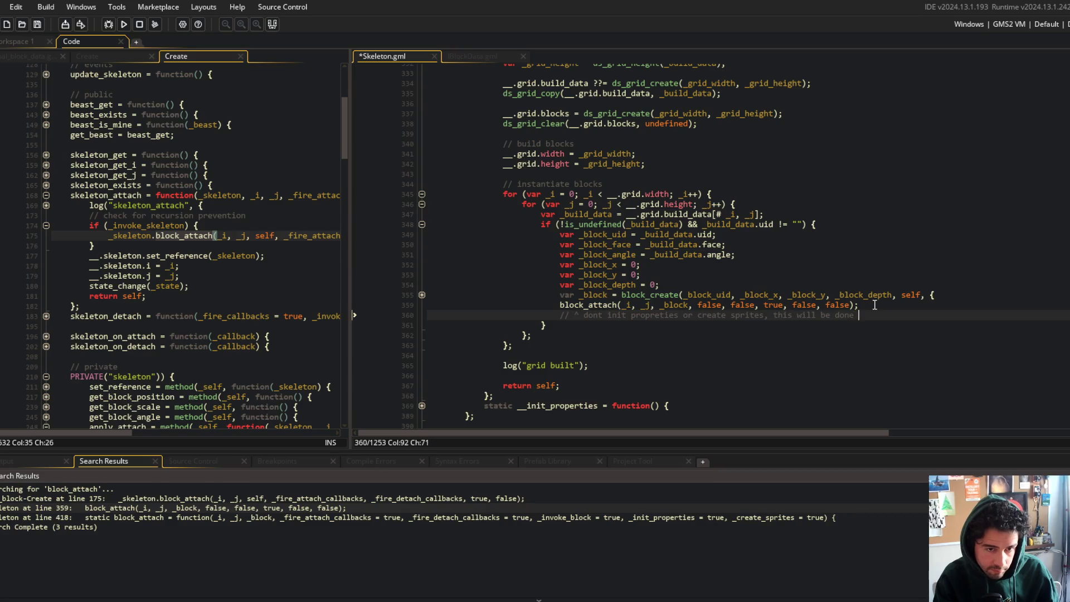
pyautogui.press('BackSpace')
pyautogui.press('BackSpace')
pyautogui.write('double nested')
pyautogui.press('Return')
pyautogui.write('// doublfor loop for optimizations purposes')
# - Reword the second comment line to read 'after the double nested' and save Skeleton.gml
pyautogui.press('Home')
pyautogui.hotkey('ctrl', 'Right')
pyautogui.write('doubl')
pyautogui.press('BackSpace')
pyautogui.press('BackSpace')
pyautogui.press('BackSpace')
pyautogui.write('after the double nested')
pyautogui.hotkey('ctrl', 'Right')
pyautogui.hotkey('ctrl', 's')
# - Hyphenate 'for-loop', remove the duplicated phrase from the first comment, and save again
pyautogui.press('BackSpace')
pyautogui.write('-')
pyautogui.press('Up')
pyautogui.press('End')
pyautogui.hotkey('ctrl', 'BackSpace')
pyautogui.hotkey('ctrl', 'BackSpace')
pyautogui.hotkey('ctrl', 'BackSpace')
pyautogui.hotkey('ctrl', 's')
pyautogui.click(875, 287)
pyautogui.scroll(-2, 875, 287)
pyautogui.click(875, 287)
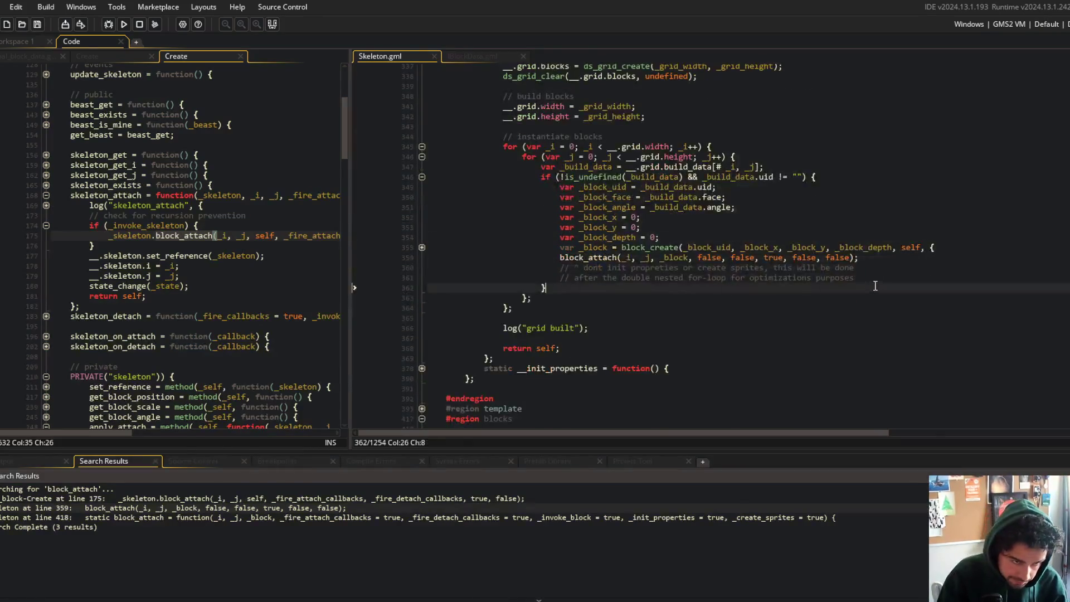
pyautogui.click(919, 247)
pyautogui.press('End')
pyautogui.press('Return')
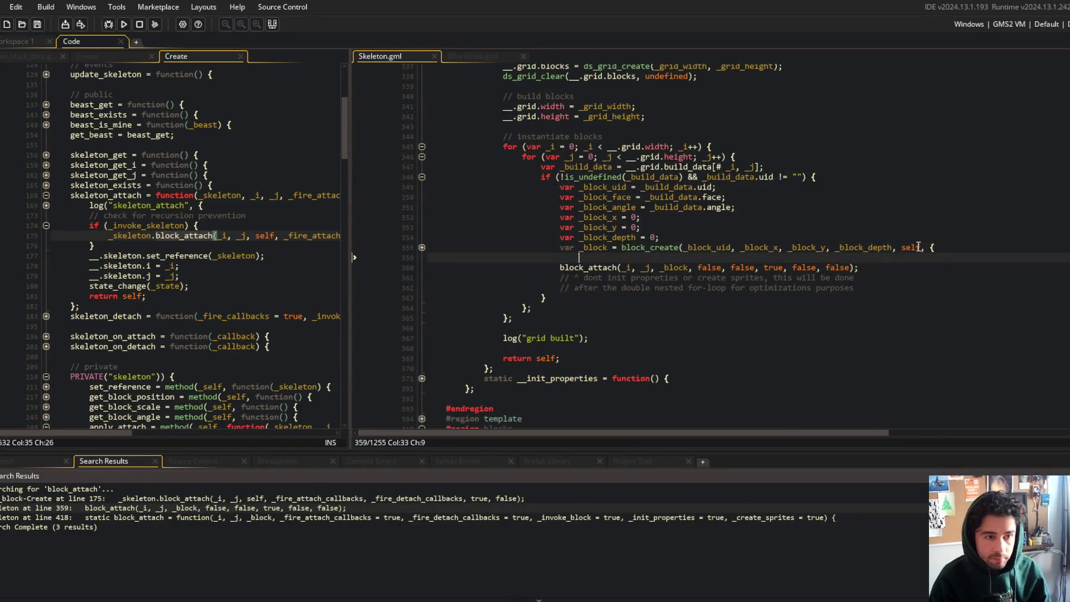
pyautogui.click(422, 247)
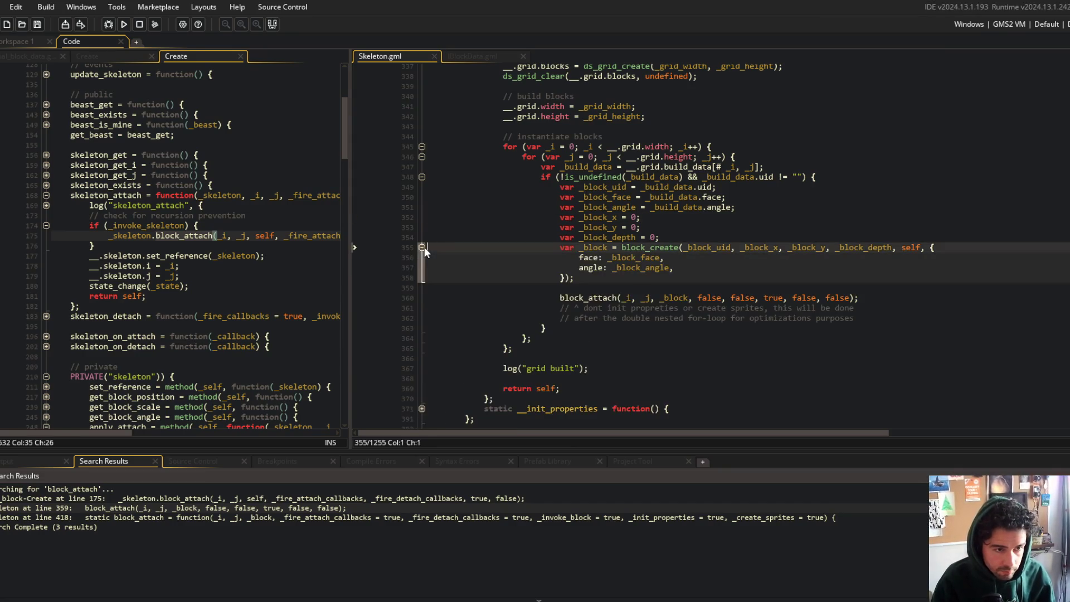
pyautogui.press('Down')
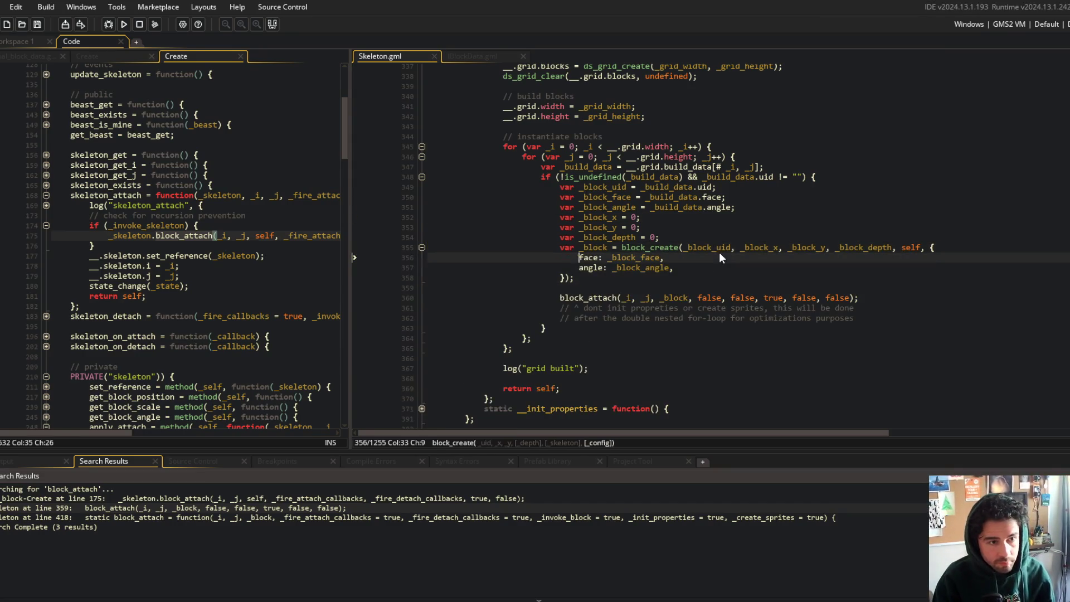
pyautogui.press('Up')
pyautogui.press('End')
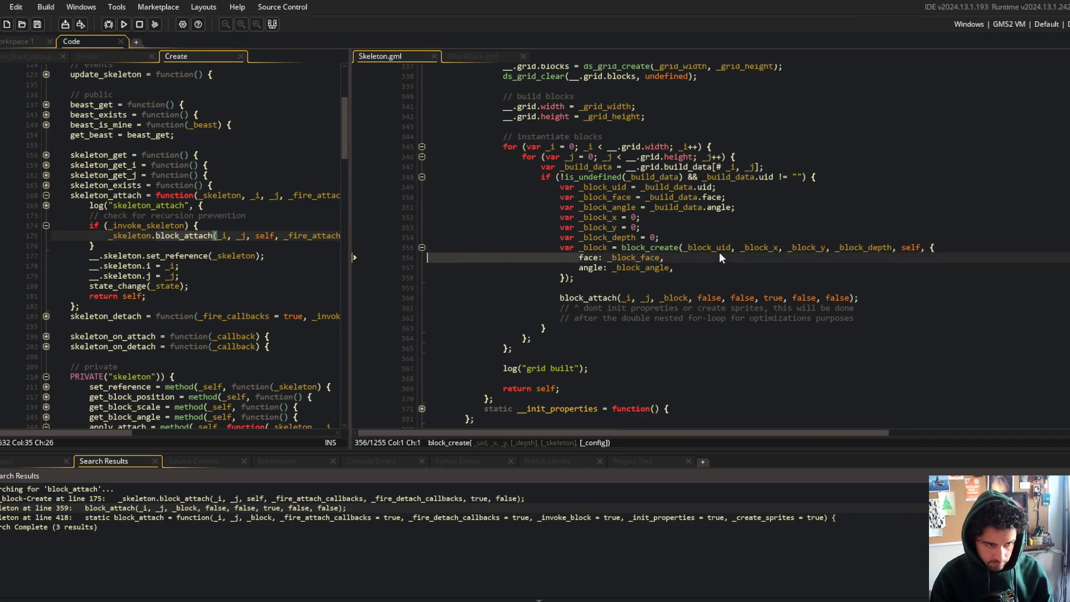
pyautogui.press('Delete')
pyautogui.press('End')
pyautogui.press('Delete')
pyautogui.press('Down')
pyautogui.press('Home')
pyautogui.press('BackSpace')
pyautogui.press('Up')
pyautogui.press('Home')
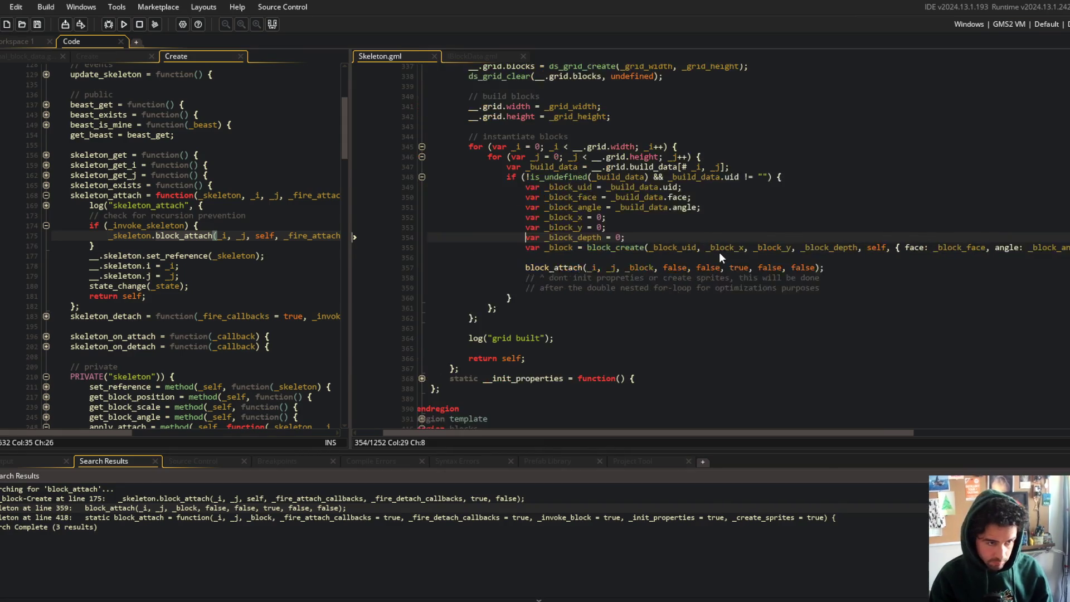
pyautogui.click(686, 217)
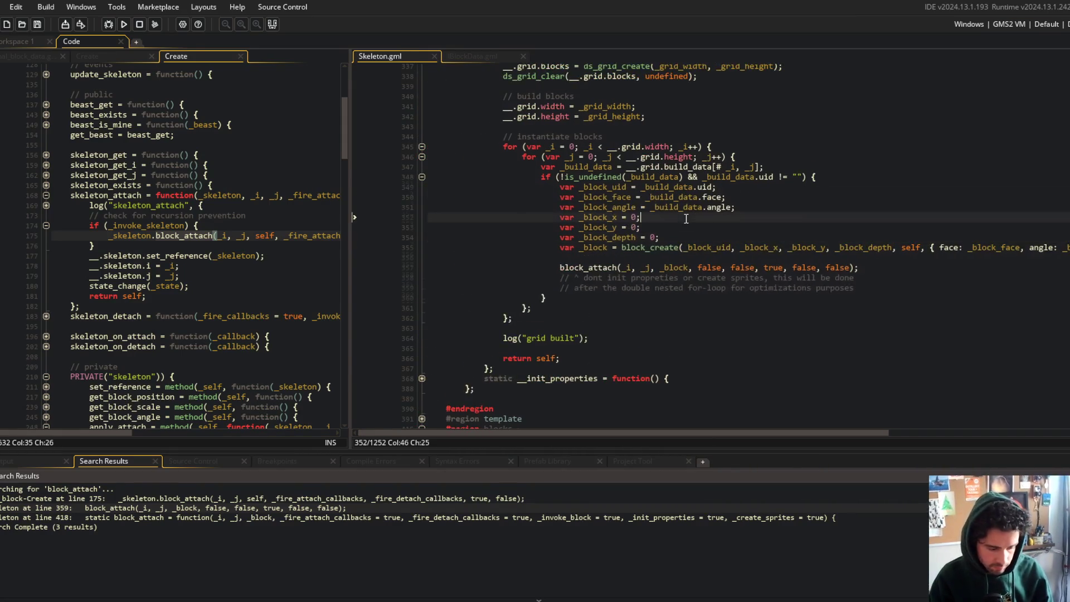
pyautogui.scroll(-1, 686, 218)
pyautogui.click(707, 244)
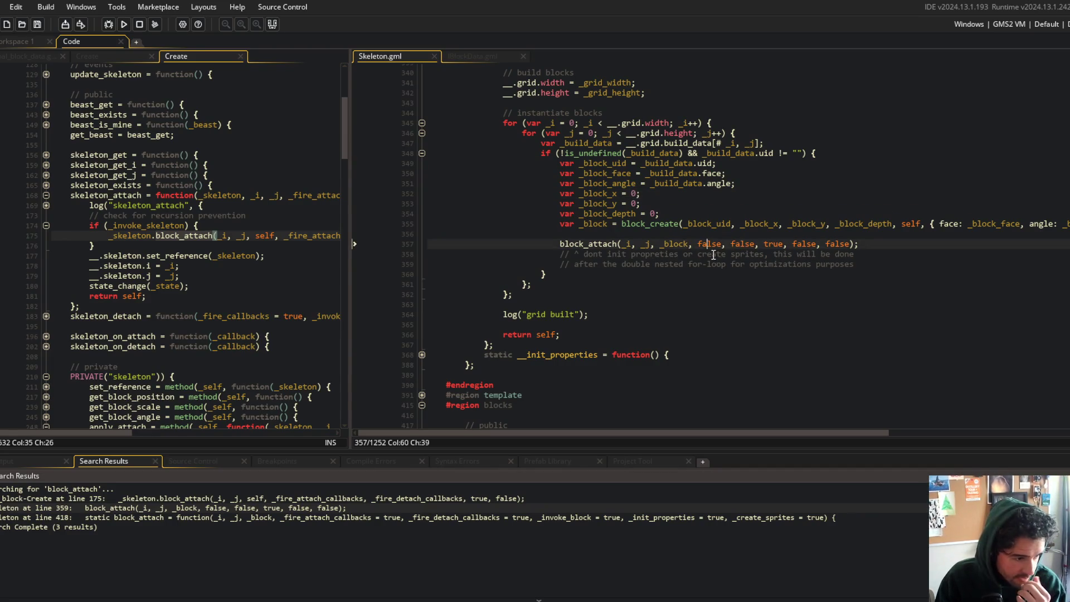
pyautogui.click(623, 243)
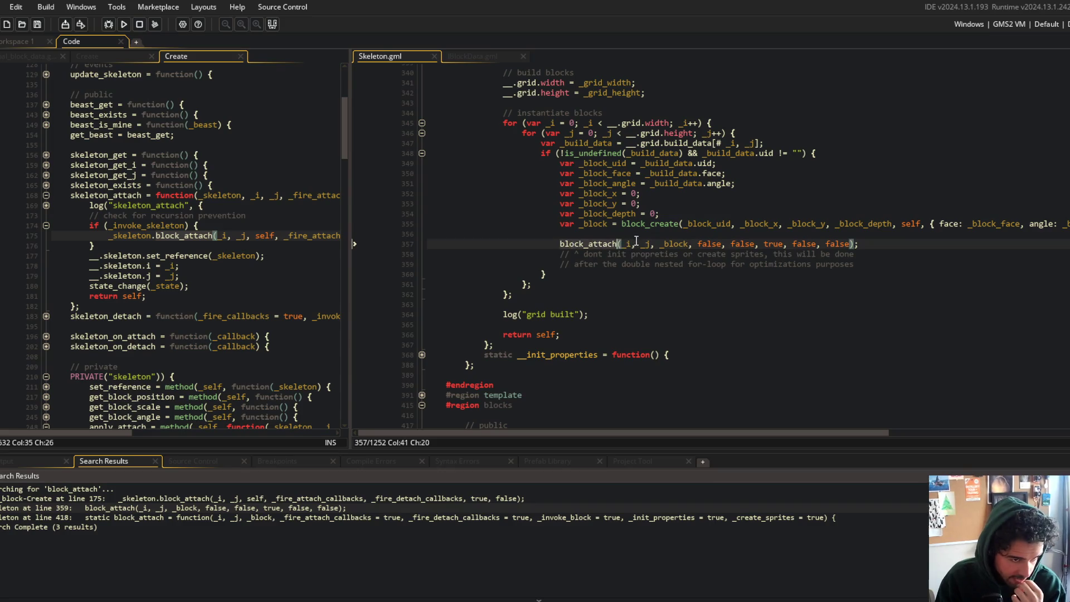
pyautogui.click(712, 243)
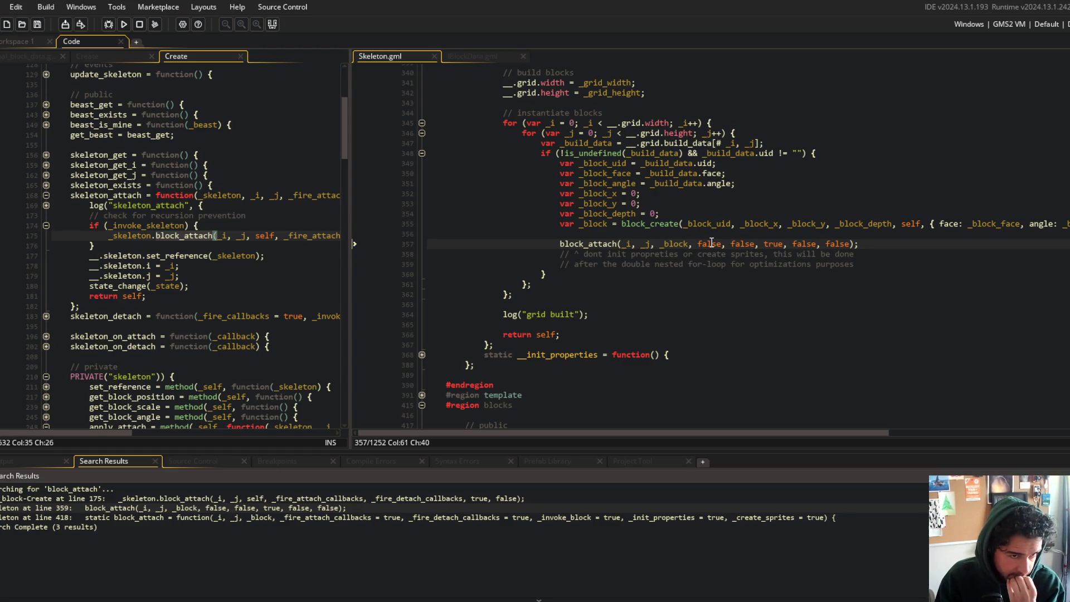
pyautogui.doubleClick(738, 244)
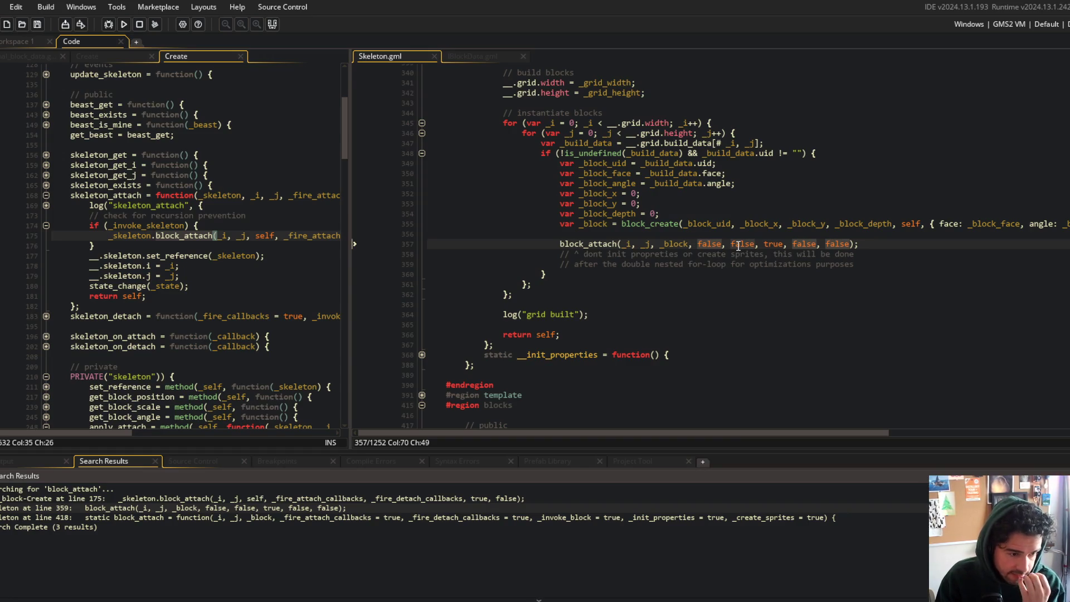
pyautogui.doubleClick(777, 244)
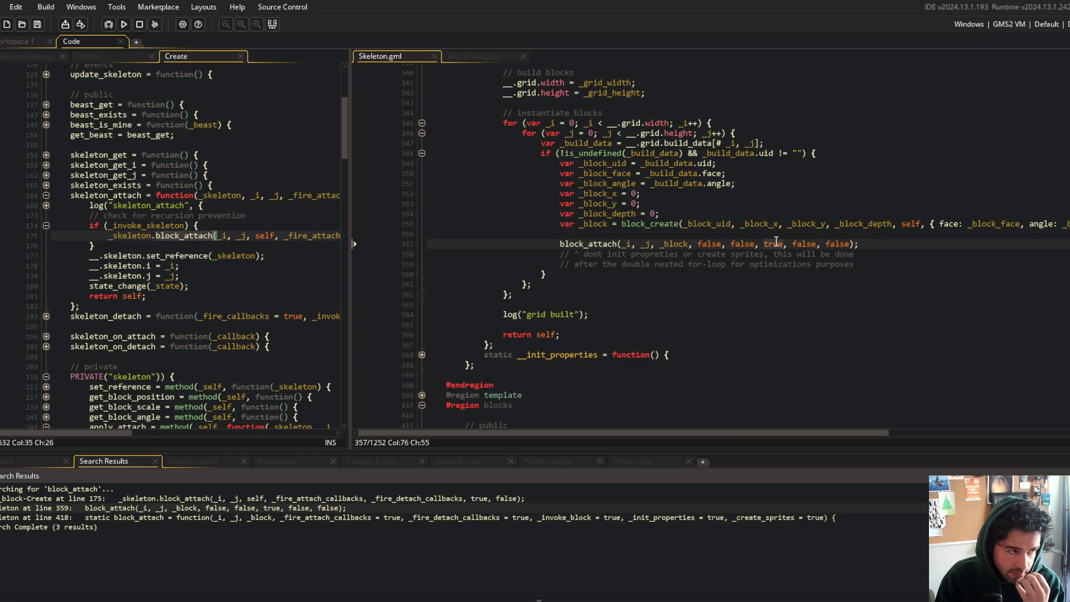
pyautogui.scroll(15, 776, 241)
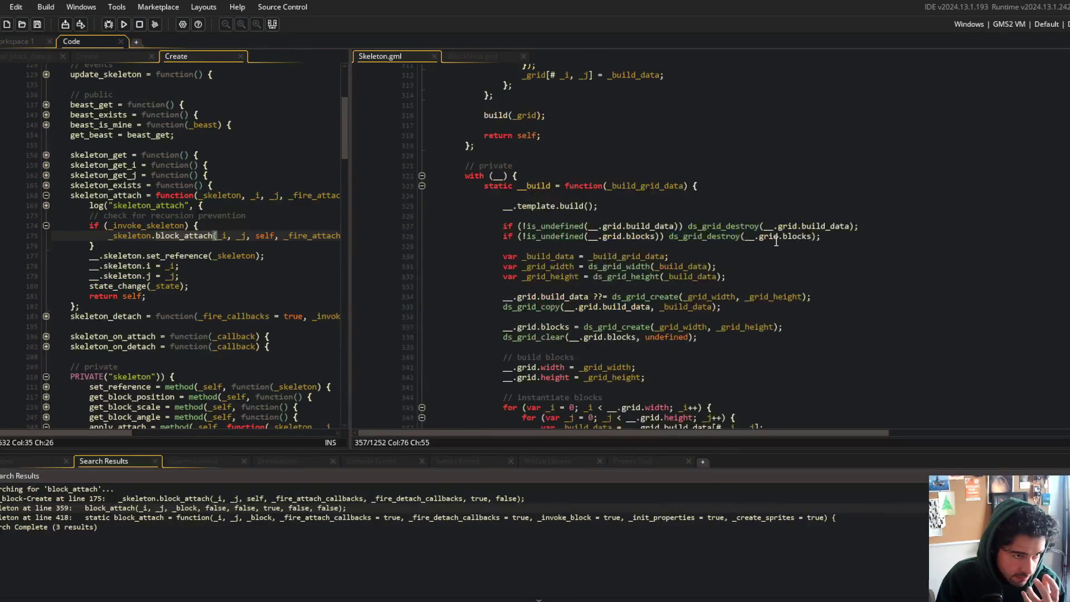
pyautogui.scroll(-5, 776, 242)
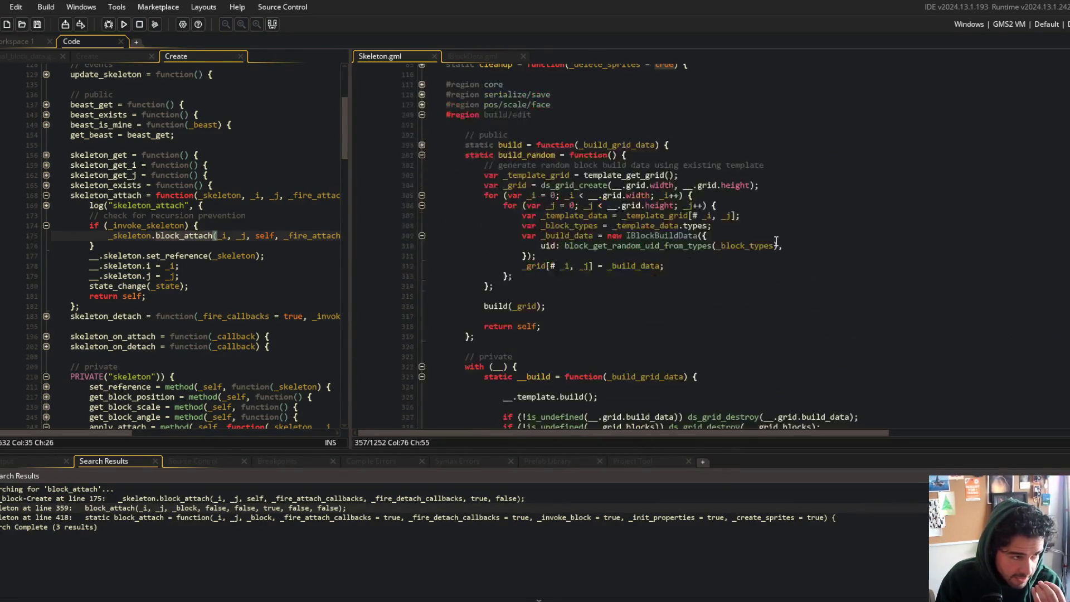
pyautogui.scroll(6, 226, 109)
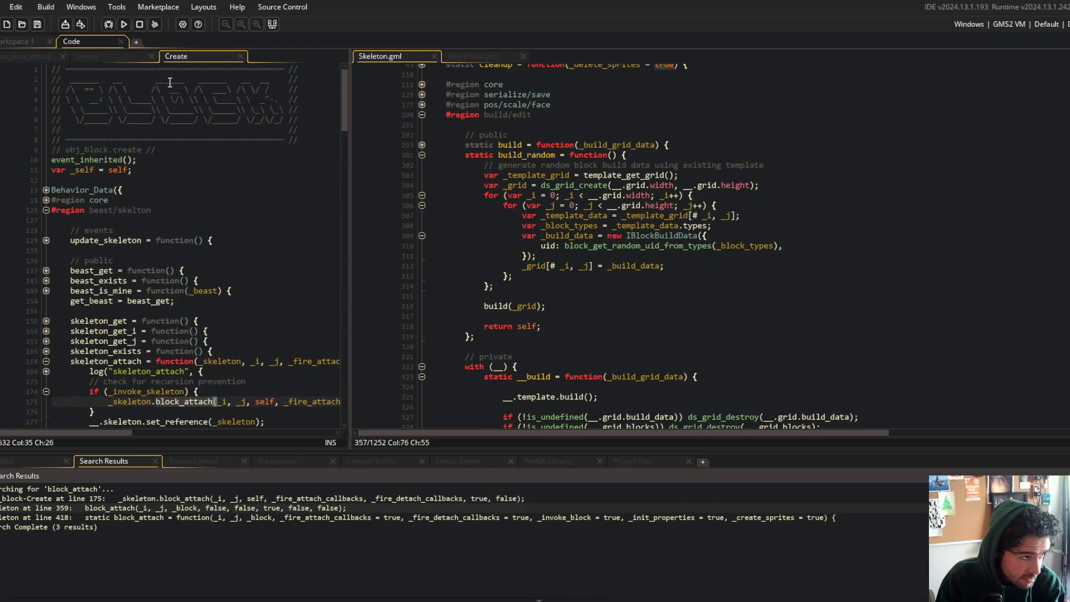
pyautogui.scroll(-6, 226, 109)
pyautogui.scroll(-5, 557, 159)
pyautogui.scroll(-5, 559, 166)
pyautogui.scroll(12, 559, 166)
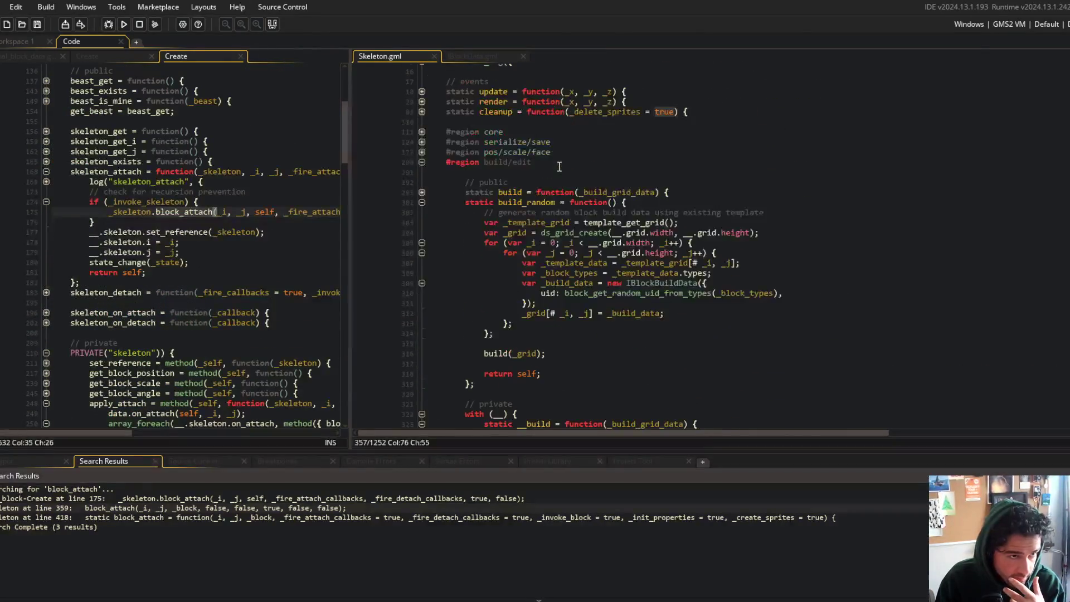
pyautogui.scroll(-3, 432, 260)
pyautogui.scroll(-10, 432, 260)
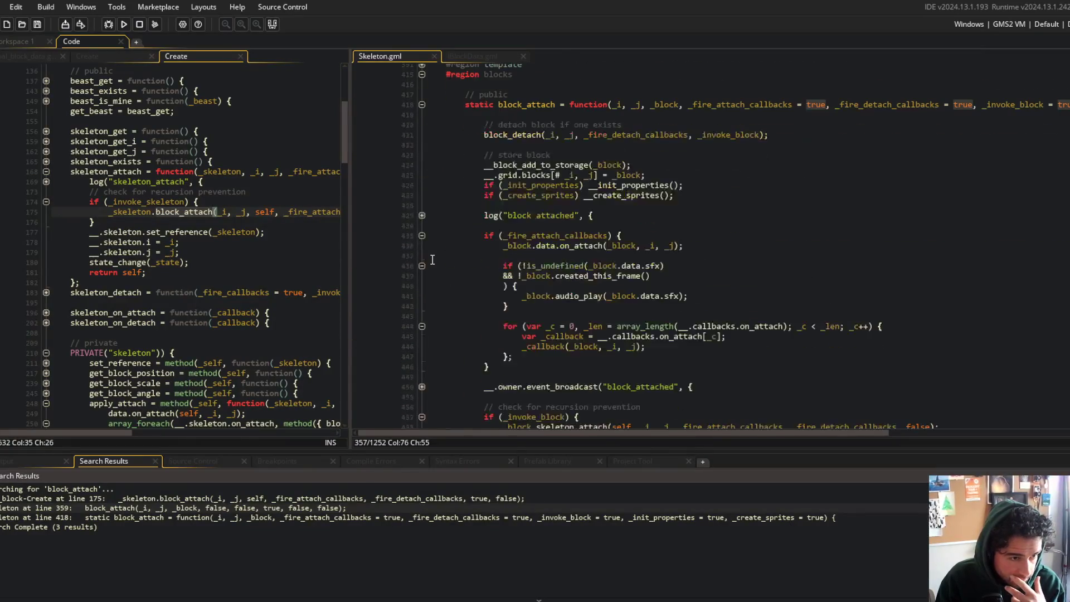
pyautogui.click(793, 105)
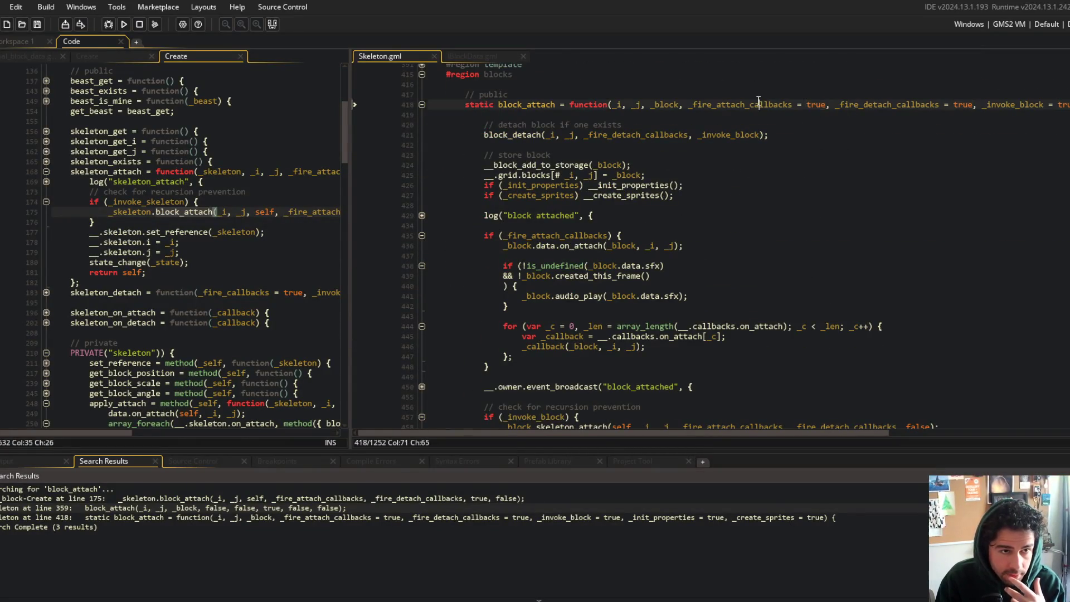
pyautogui.click(603, 246)
pyautogui.scroll(-3, 580, 244)
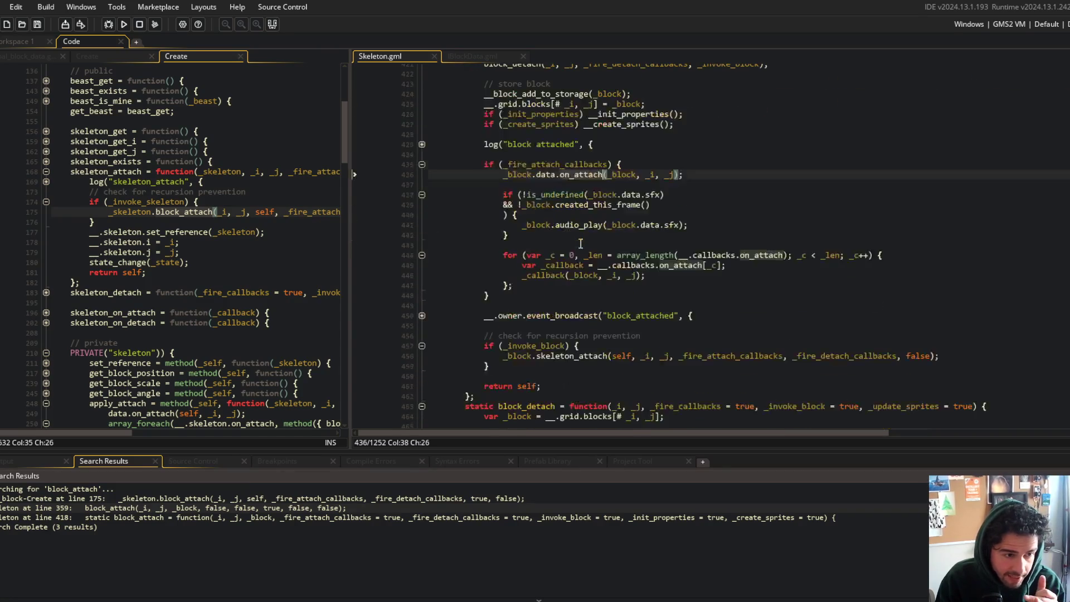
pyautogui.scroll(2, 581, 244)
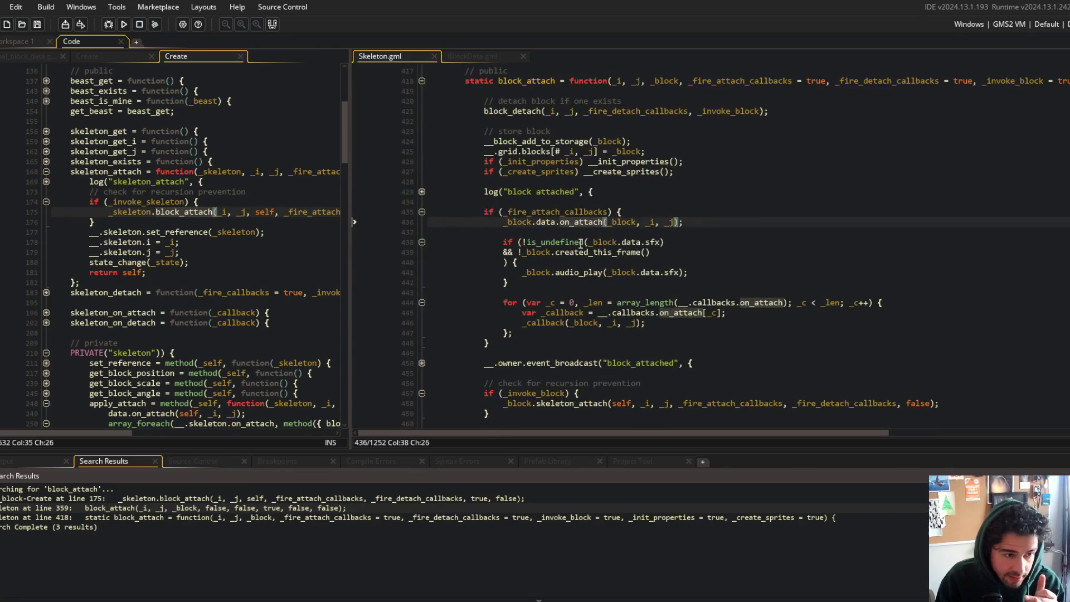
pyautogui.click(899, 82)
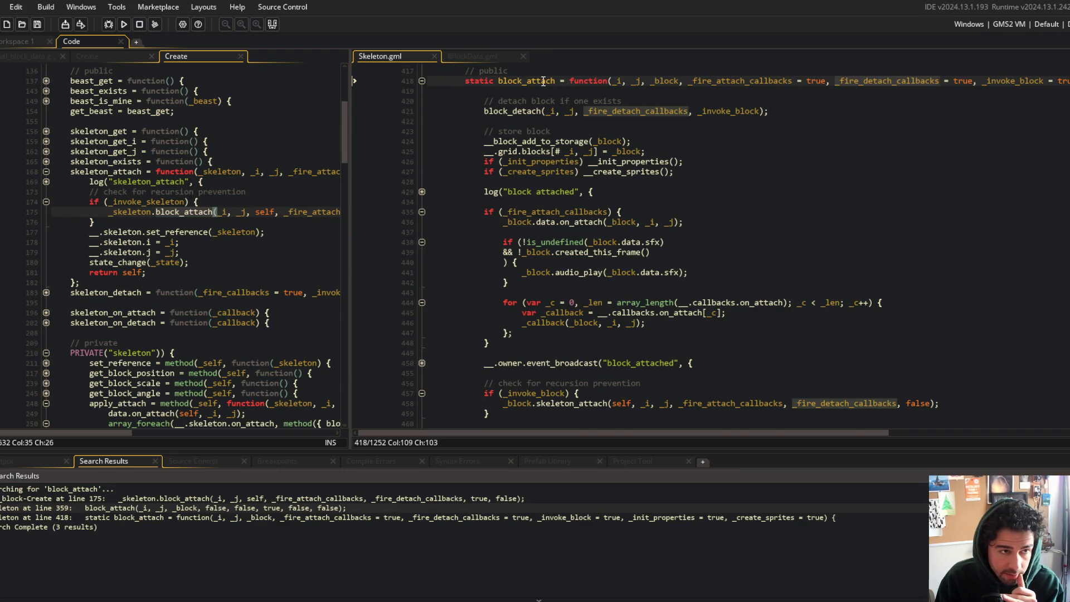
pyautogui.scroll(4, 517, 143)
pyautogui.scroll(-10, 517, 143)
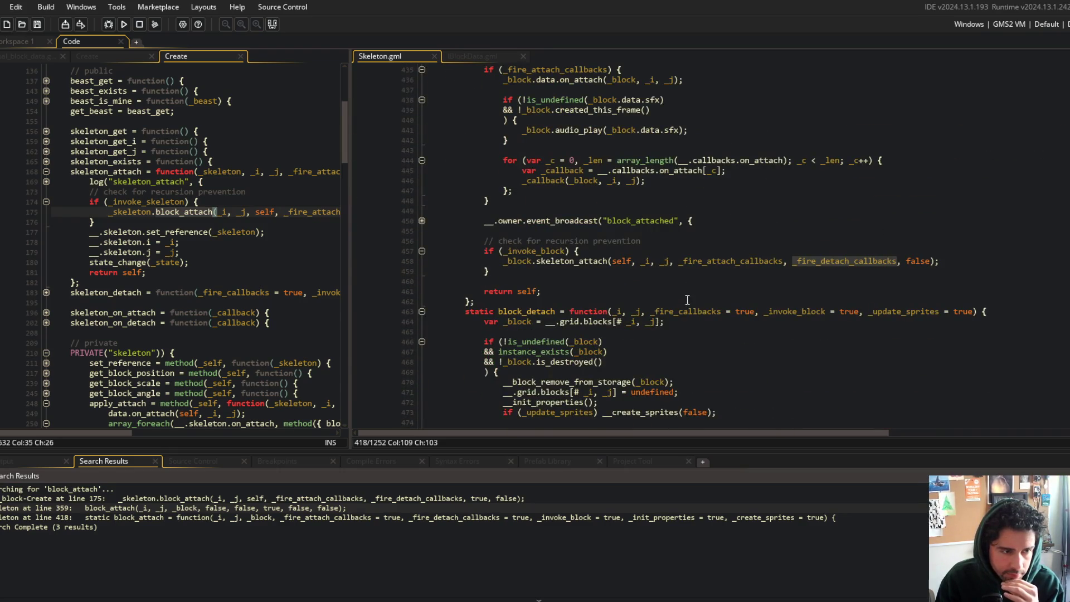
pyautogui.click(721, 312)
pyautogui.scroll(-3, 705, 304)
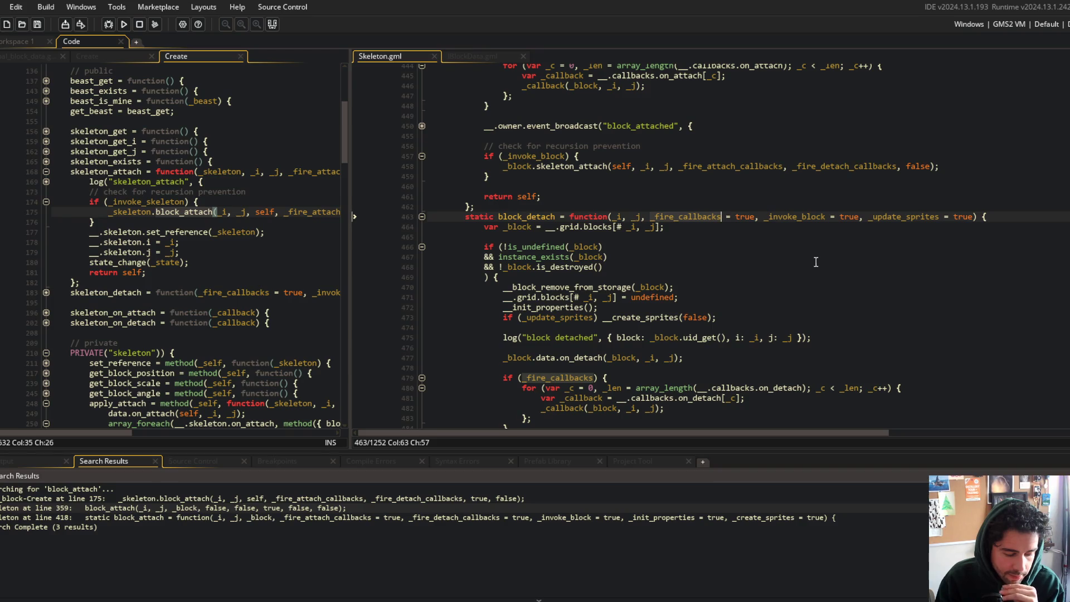
pyautogui.hotkey('alt', 'Tab')
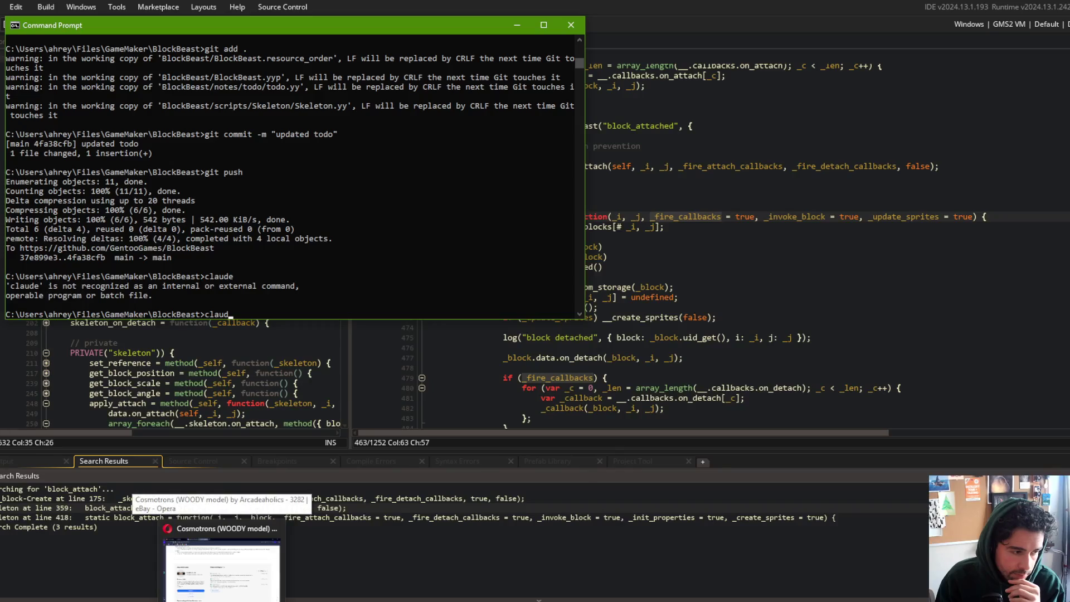
pyautogui.click(354, 328)
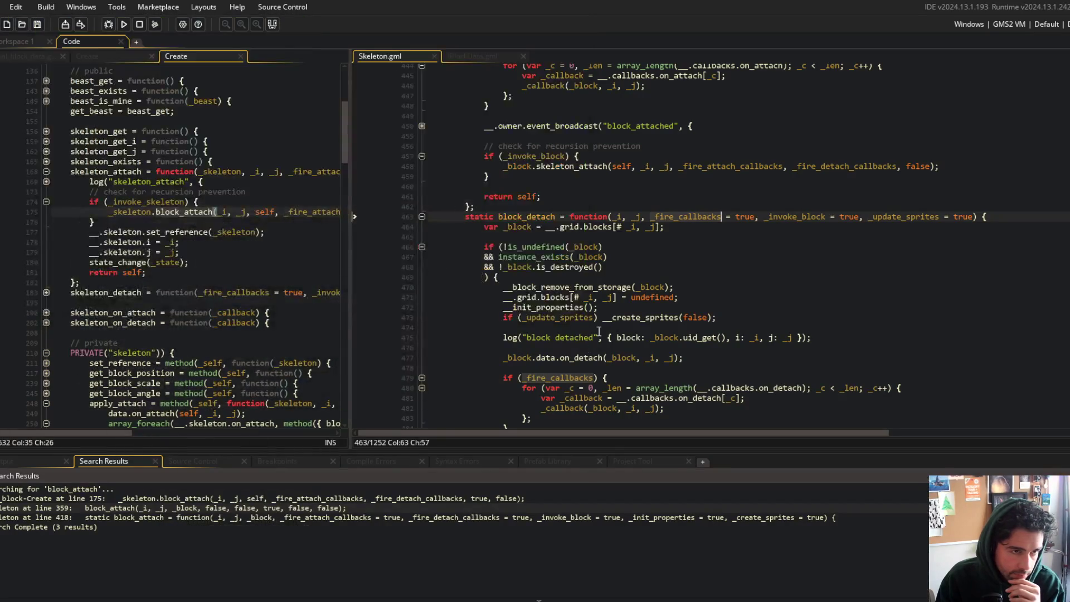
# - Close the old Command Prompt window from the taskbar
pyautogui.rightClick(246, 601)
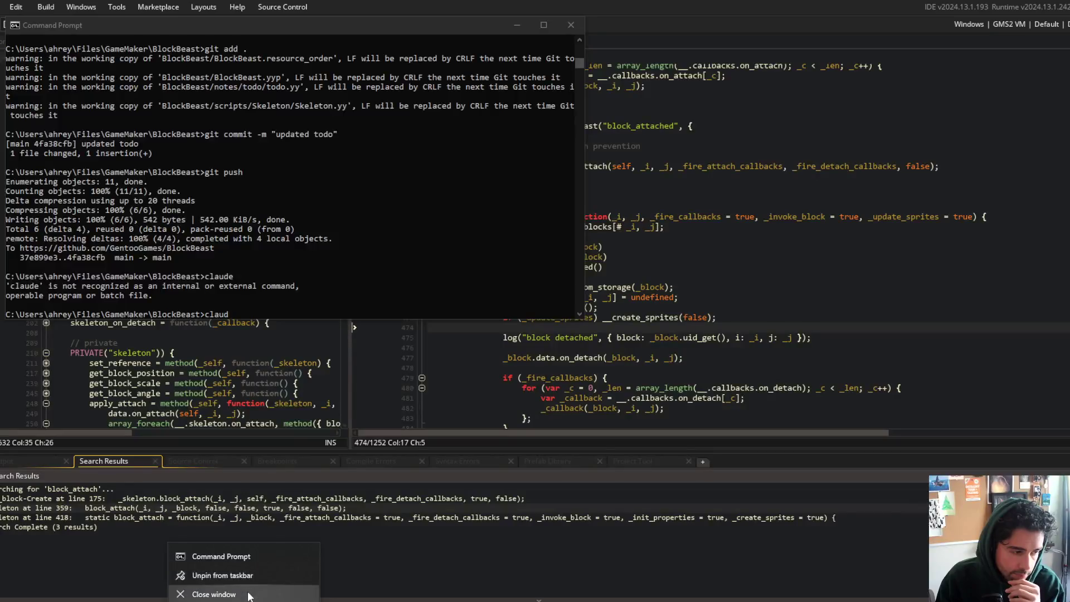
pyautogui.click(251, 595)
pyautogui.rightClick(246, 600)
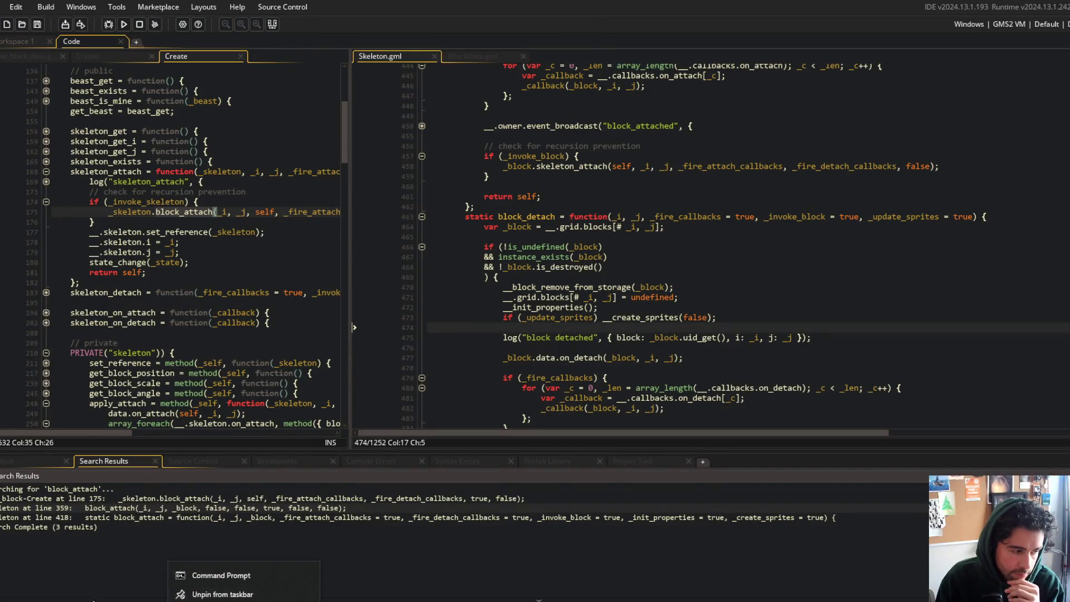
# - Search for 'cmd' and run Command Prompt as administrator
pyautogui.click(104, 599)
pyautogui.write('com')
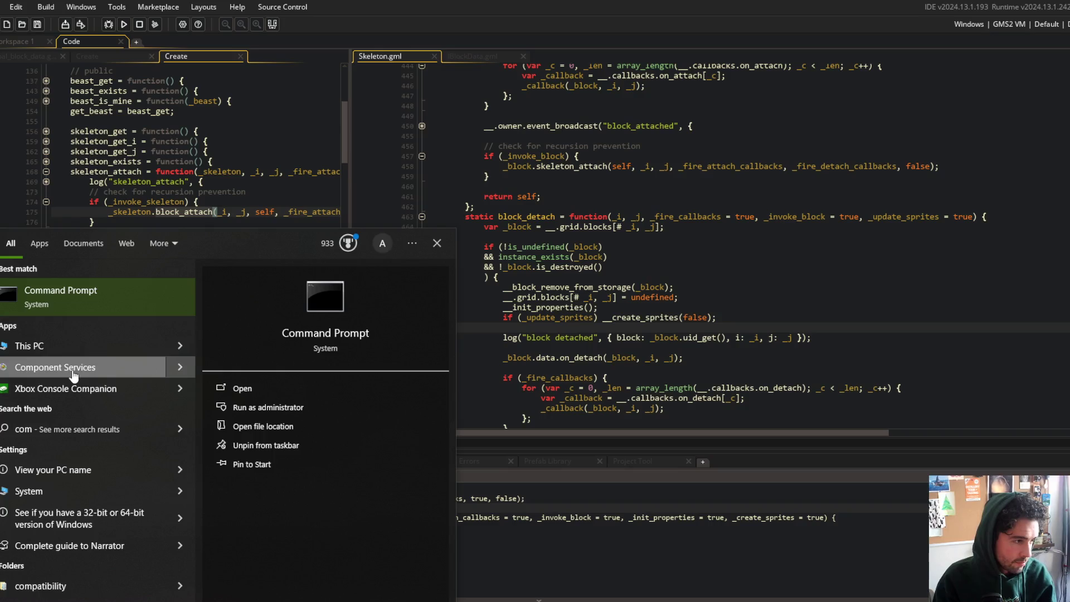
pyautogui.rightClick(93, 295)
pyautogui.click(138, 304)
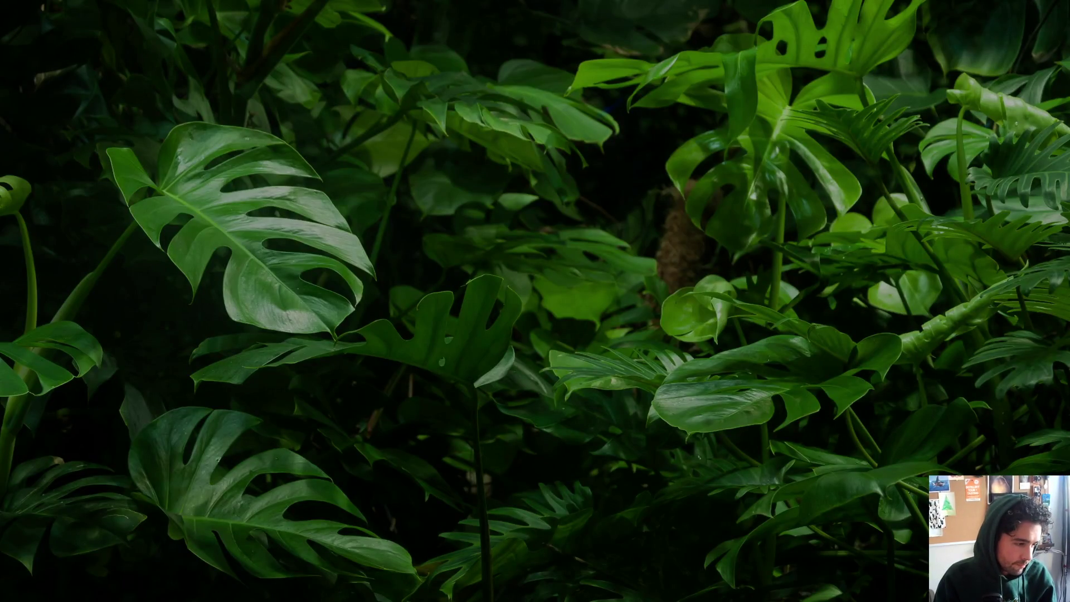
pyautogui.press('super')
pyautogui.write('cmd')
pyautogui.rightClick(105, 292)
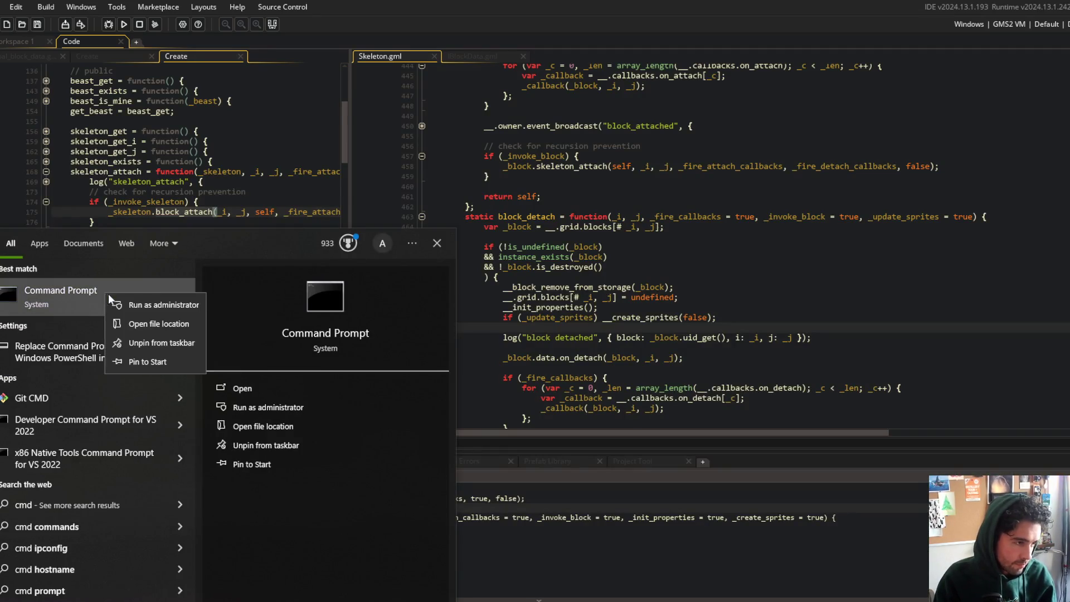
pyautogui.click(152, 306)
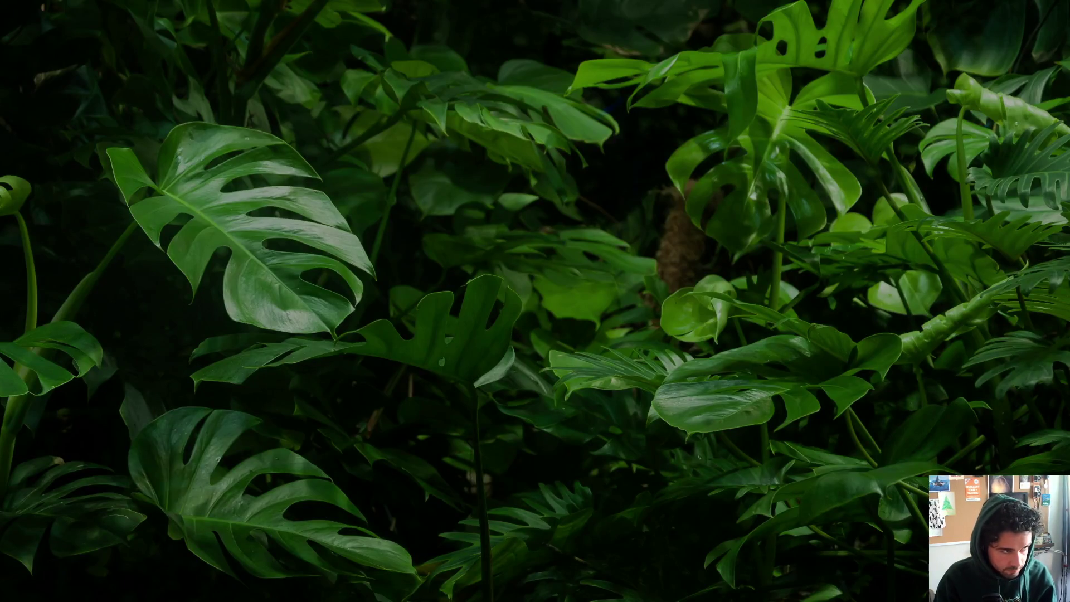
# - Search Google for 'claude cli install' and open the Claude Code setup page's Installation section
pyautogui.hotkey('alt', 'Tab')
pyautogui.write('claude')
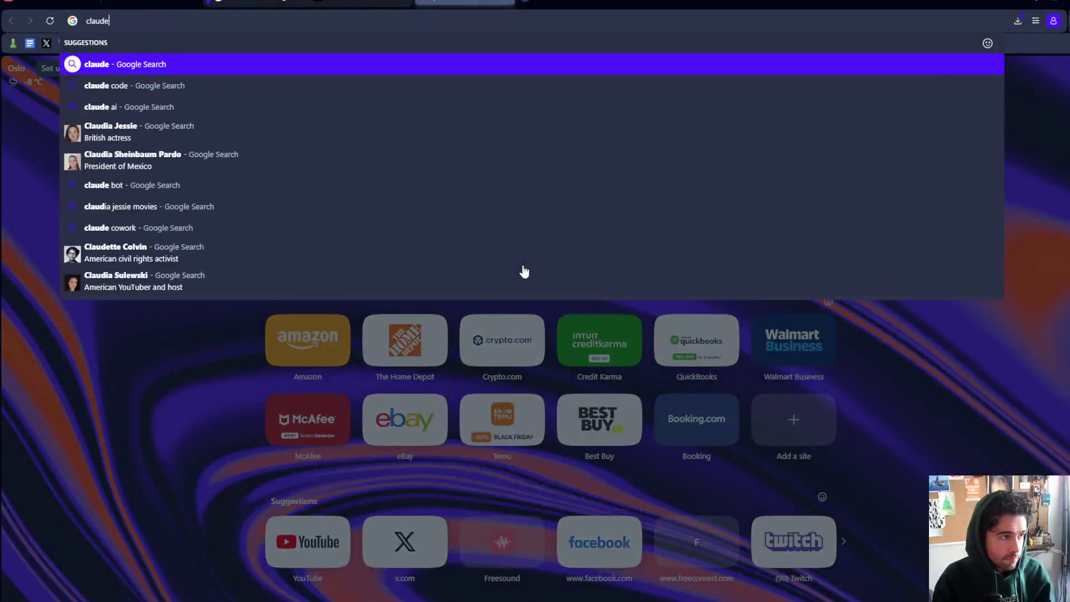
pyautogui.write(' cm')
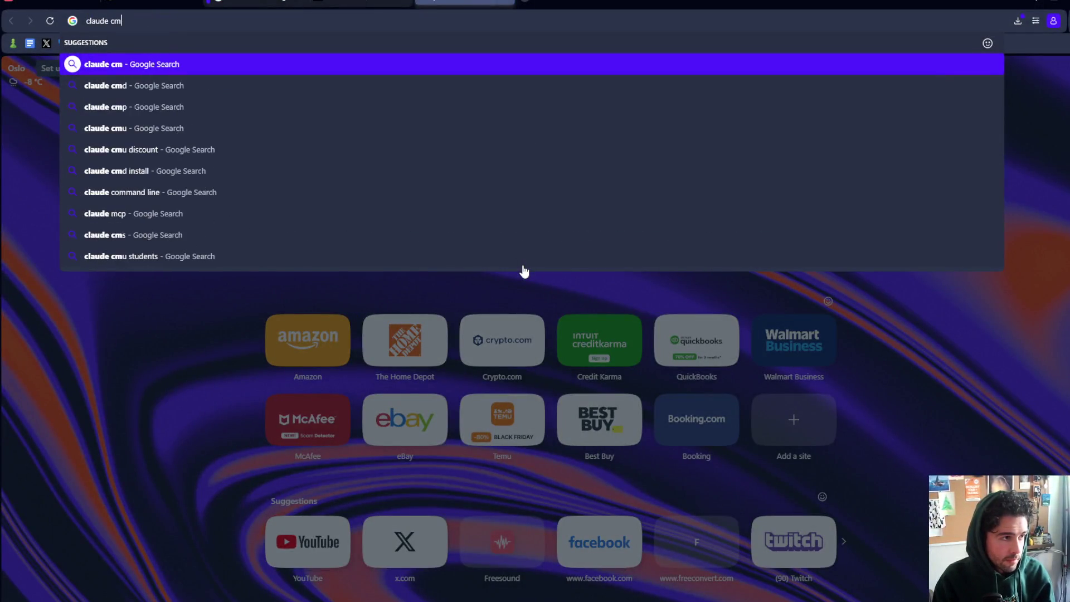
pyautogui.press('BackSpace')
pyautogui.write('li install')
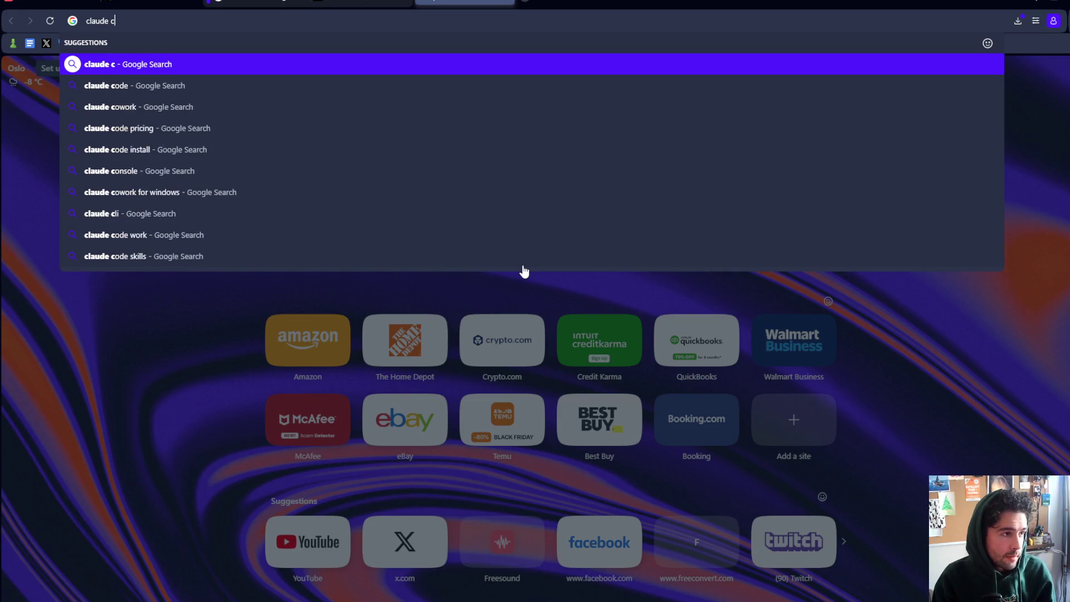
pyautogui.press('Return')
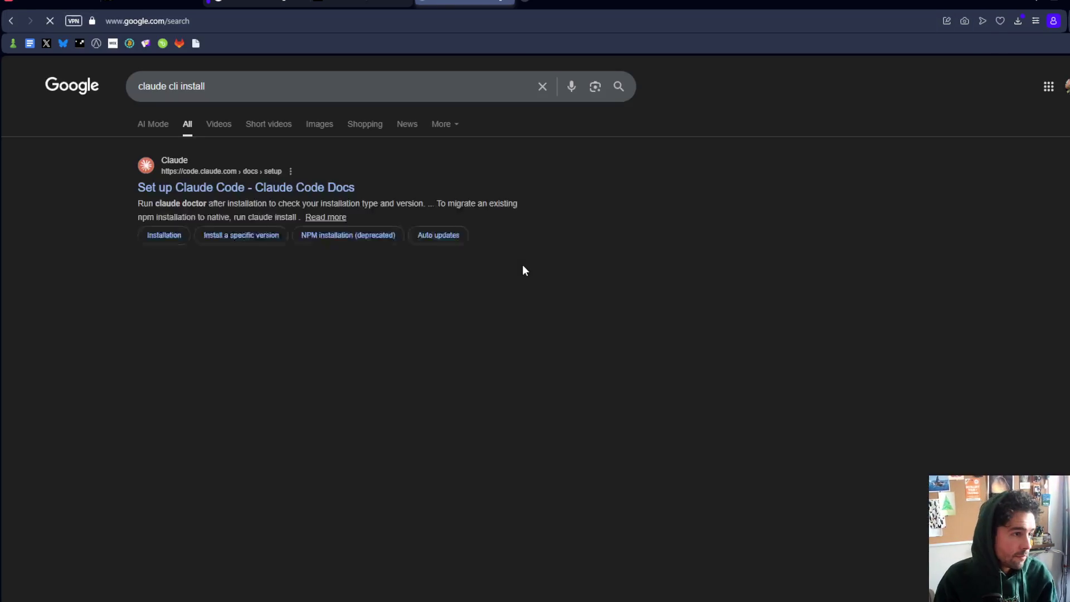
pyautogui.click(374, 237)
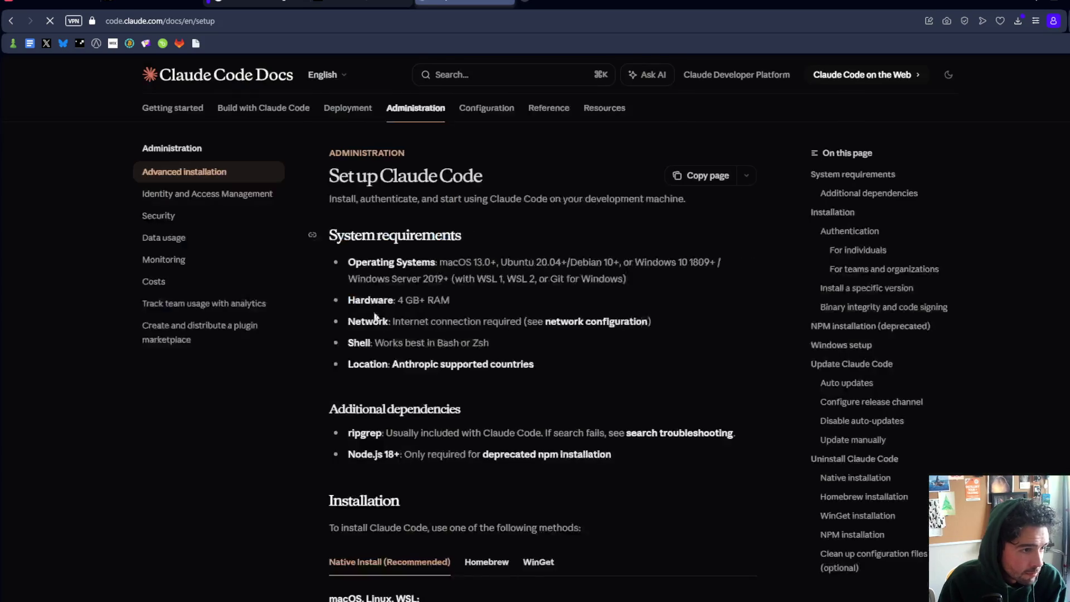
pyautogui.scroll(-3, 518, 273)
pyautogui.scroll(-2, 519, 277)
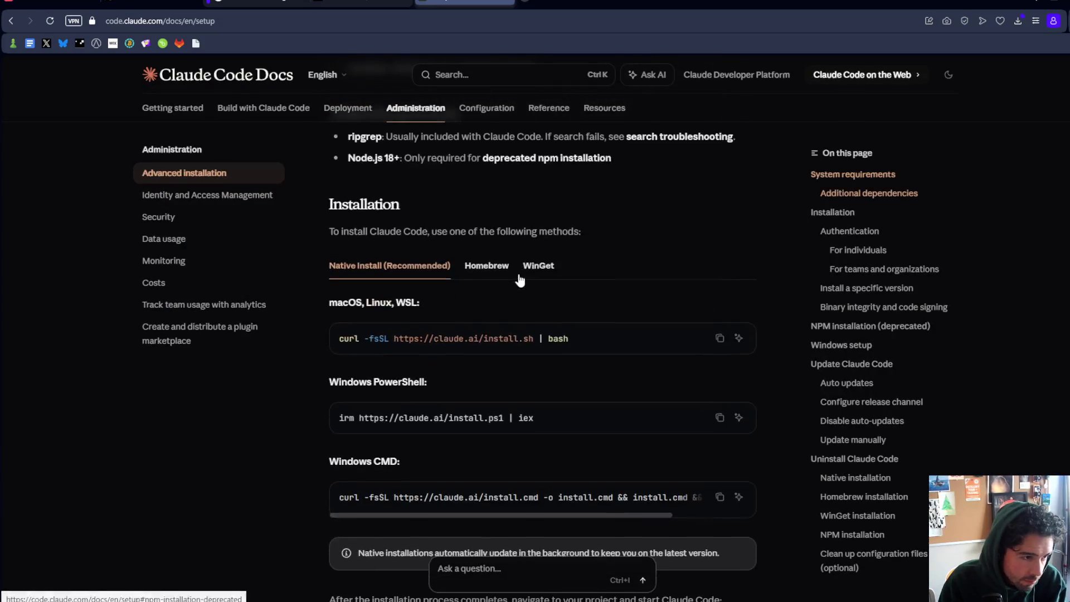
pyautogui.scroll(-2, 471, 299)
# - Copy the Windows CMD install command and run it in the administrator Command Prompt
pyautogui.click(720, 379)
pyautogui.hotkey('alt', 'Tab')
pyautogui.hotkey('ctrl', 'v')
pyautogui.press('Return')
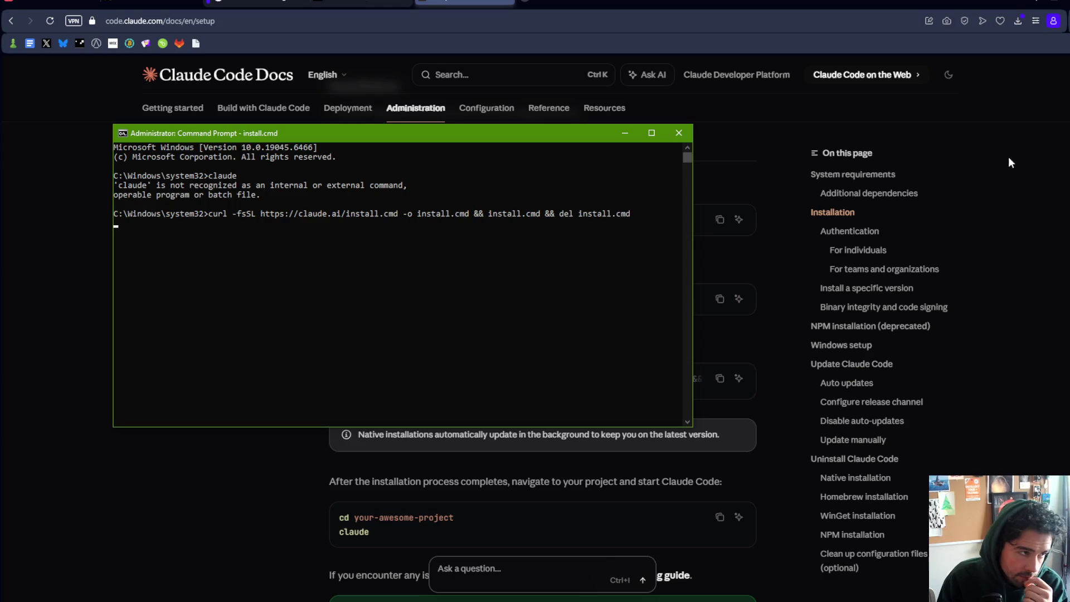
pyautogui.hotkey('alt', 'Tab')
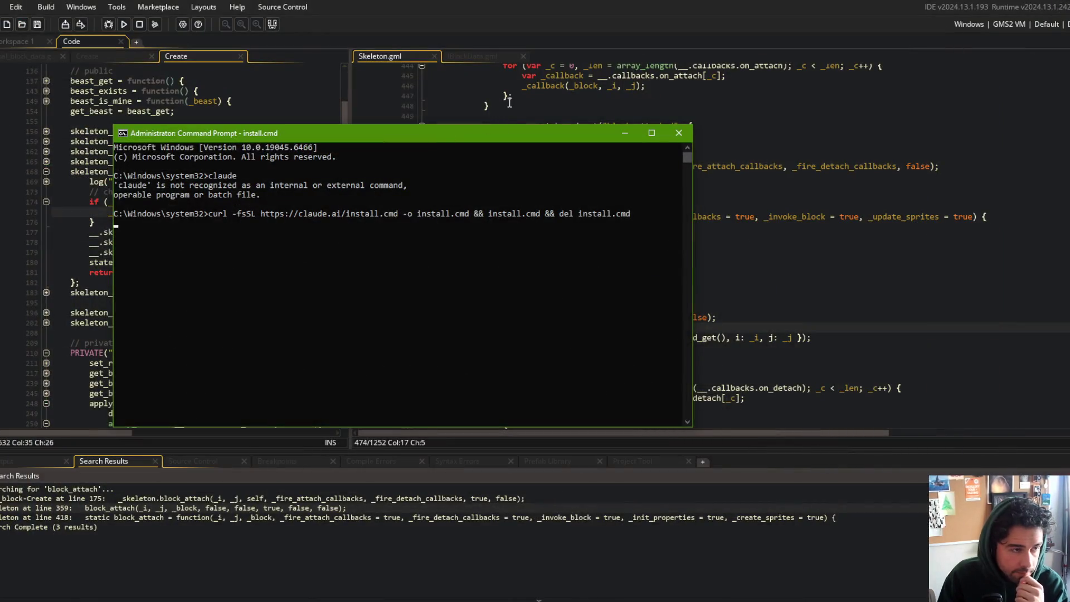
# - Return to Skeleton.gml and close the search results panel with F12
pyautogui.click(593, 13)
pyautogui.scroll(2, 641, 153)
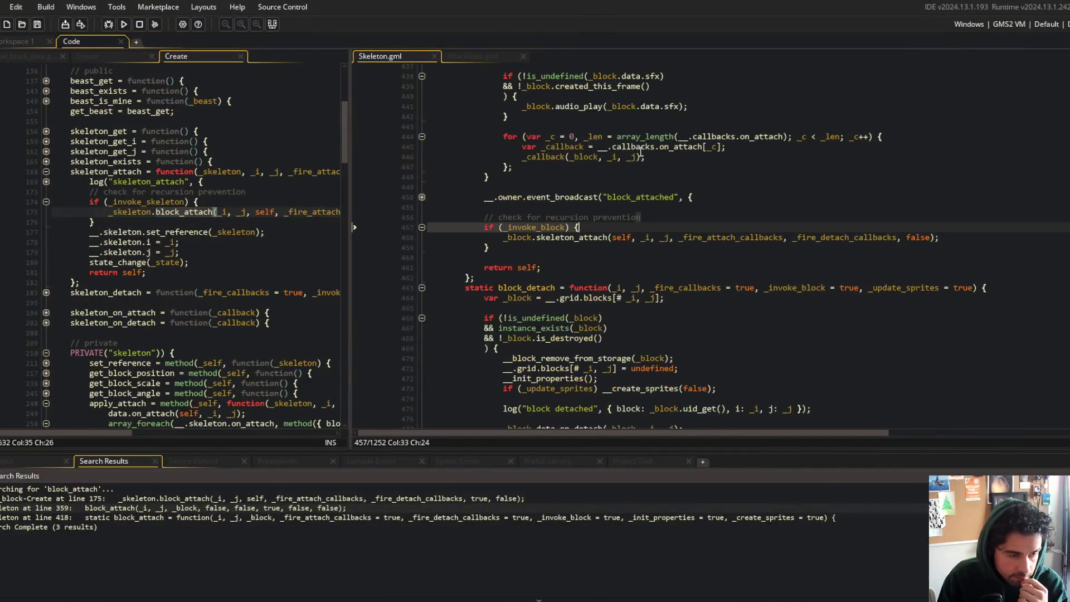
pyautogui.scroll(-2, 641, 153)
pyautogui.scroll(-3, 670, 191)
pyautogui.scroll(10, 643, 204)
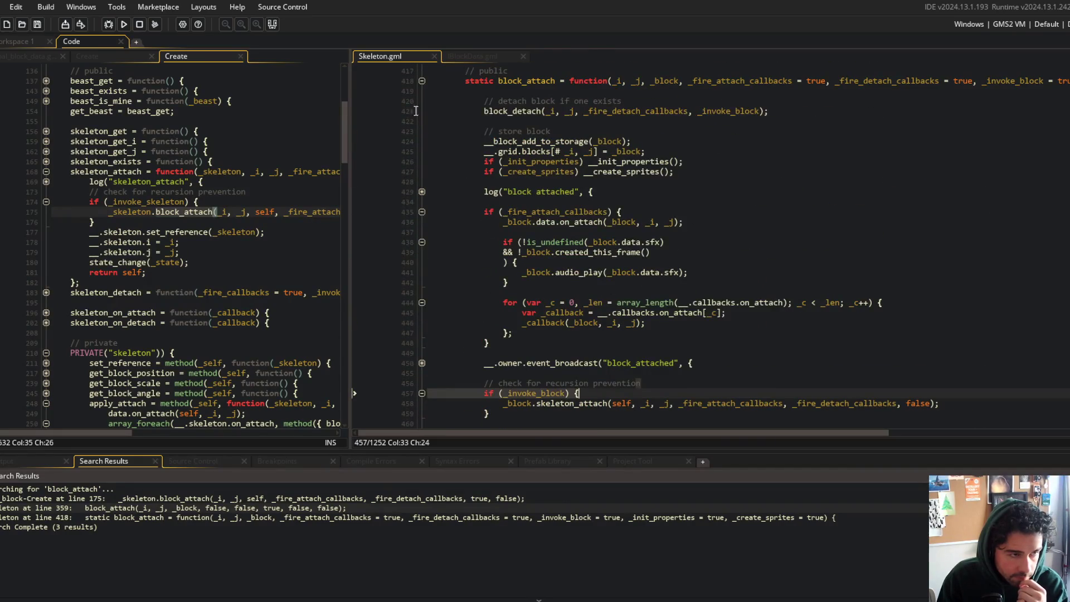
pyautogui.press('F12')
pyautogui.scroll(3, 313, 139)
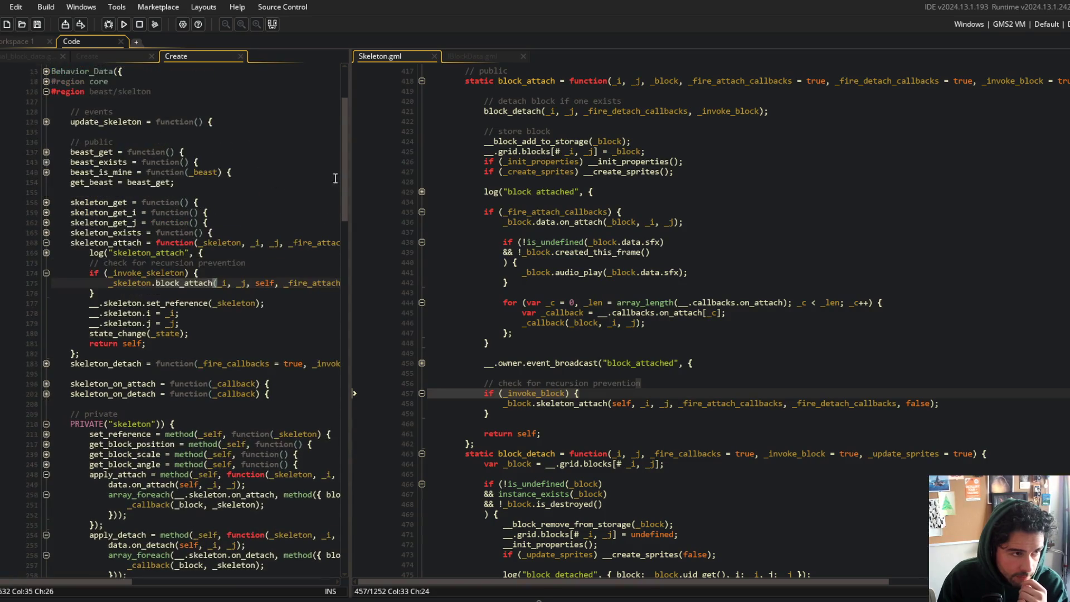
# - Widen the Create event code pane so skeleton_attach reads in full
pyautogui.moveTo(350, 163); pyautogui.dragTo(404, 167)
pyautogui.scroll(3, 357, 266)
pyautogui.moveTo(405, 257)
pyautogui.mouseDown()
pyautogui.moveTo(487, 256)
pyautogui.moveTo(440, 256)
pyautogui.mouseUp()
pyautogui.click(328, 304)
pyautogui.click(304, 321)
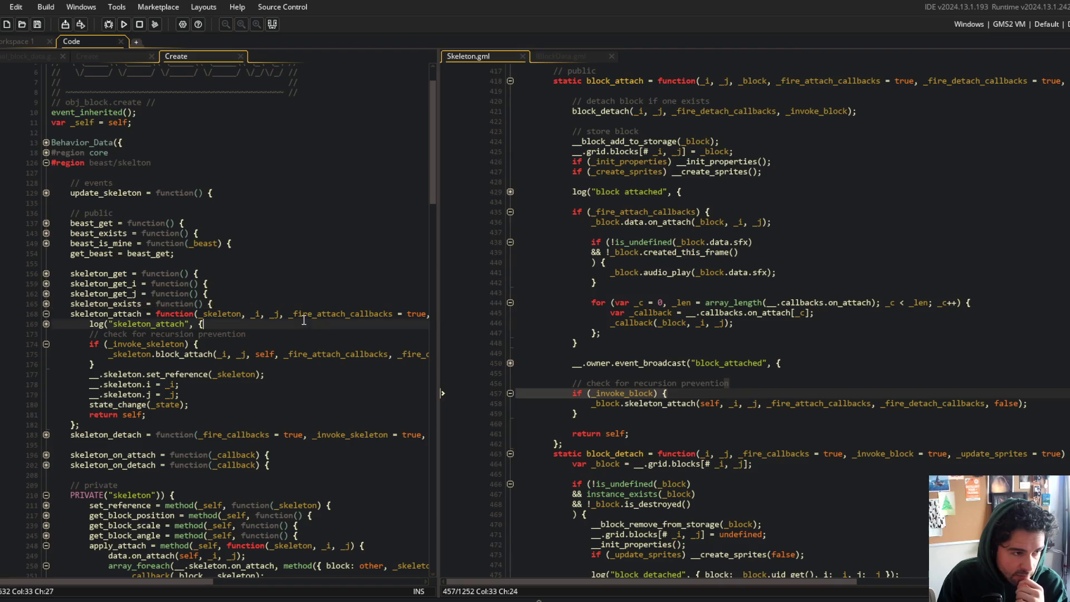
pyautogui.click(393, 314)
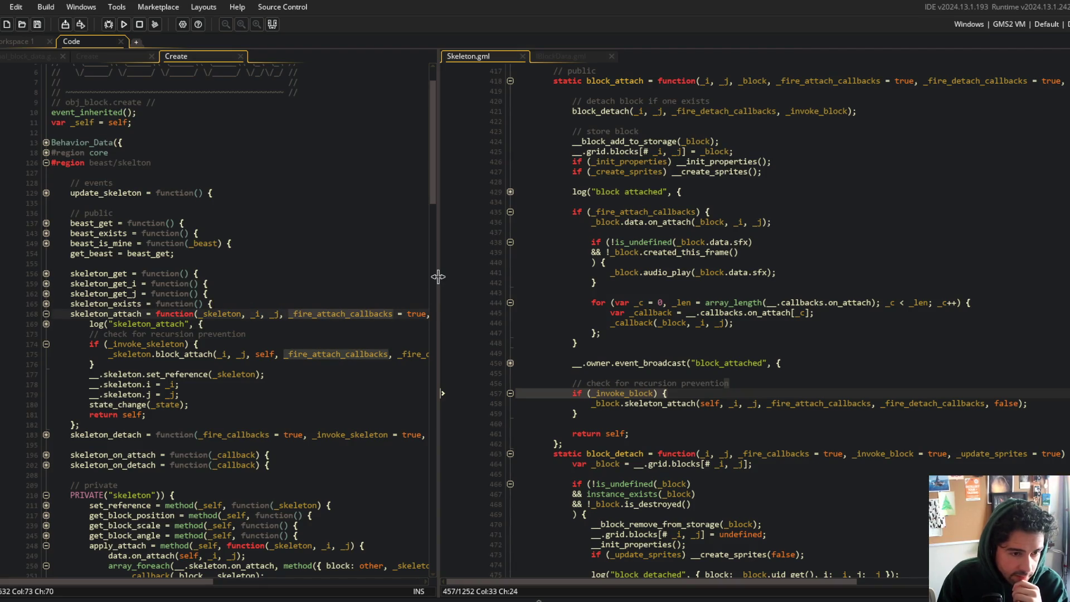
pyautogui.moveTo(438, 276); pyautogui.dragTo(510, 276)
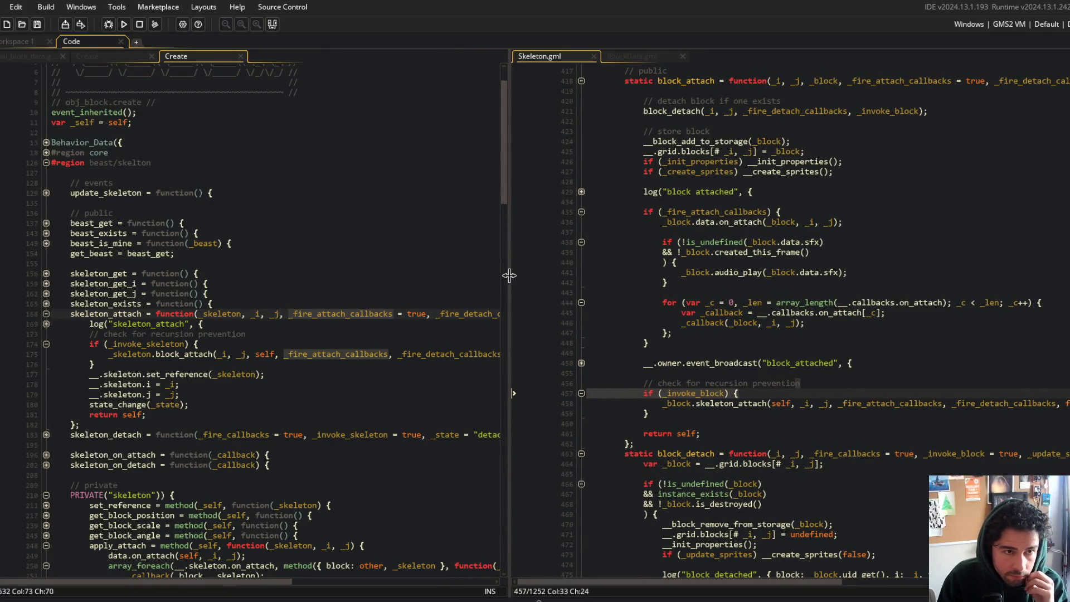
pyautogui.moveTo(509, 275); pyautogui.dragTo(497, 276)
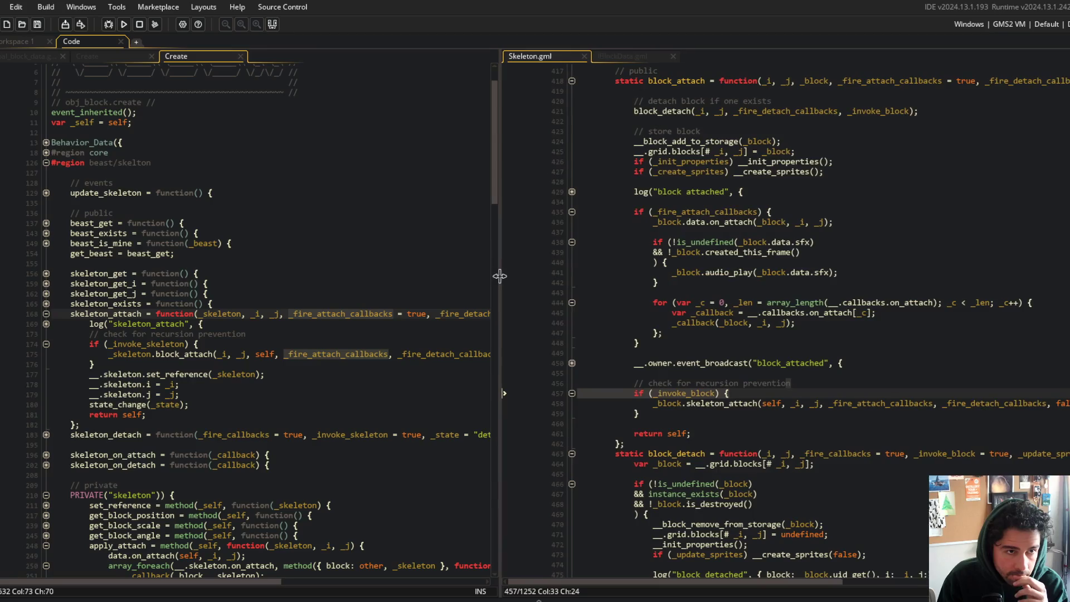
pyautogui.doubleClick(679, 83)
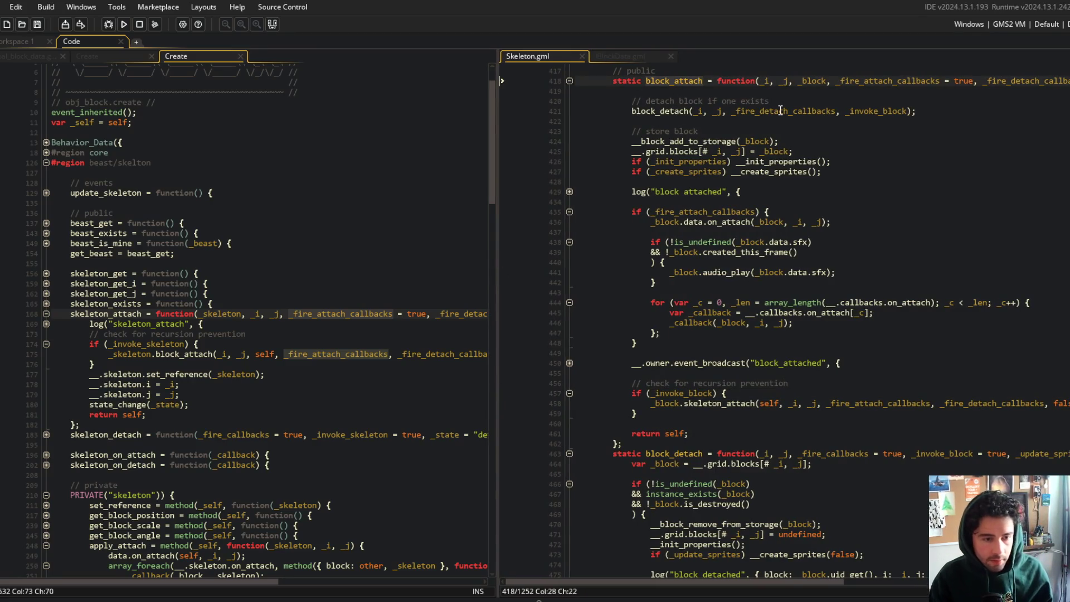
# - Search the project for block_attach with Case Sensitive, Whole Word Only and Ignore Comments
pyautogui.hotkey('ctrl', 'shift', 'f')
pyautogui.press('Return')
pyautogui.click(500, 131)
pyautogui.click(500, 147)
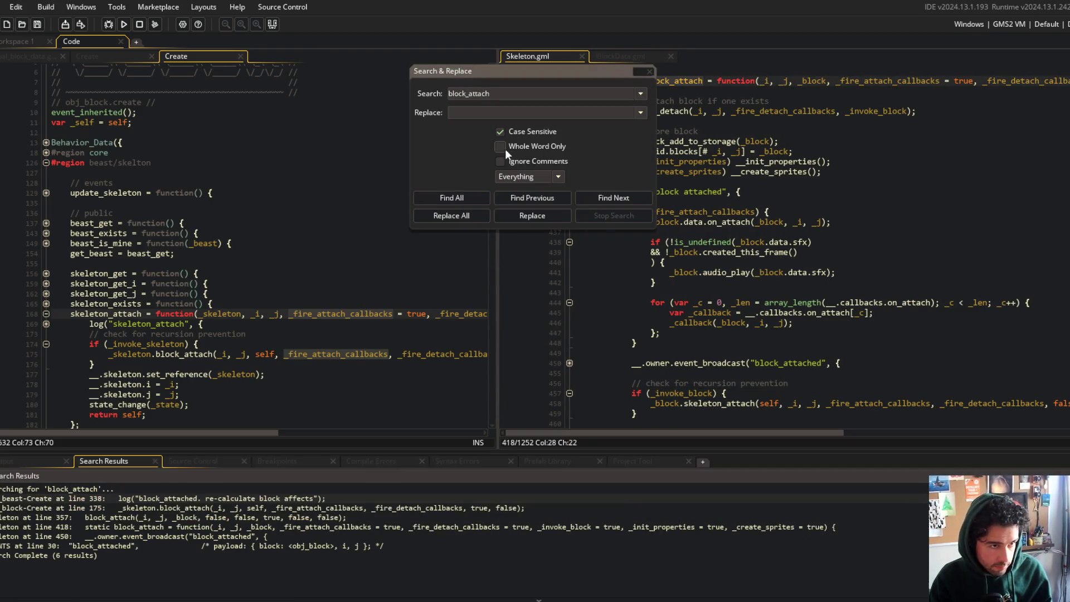
pyautogui.click(500, 161)
pyautogui.click(469, 196)
pyautogui.click(893, 139)
# - Move _block to the first parameter of block_attach's signature and save
pyautogui.click(814, 82)
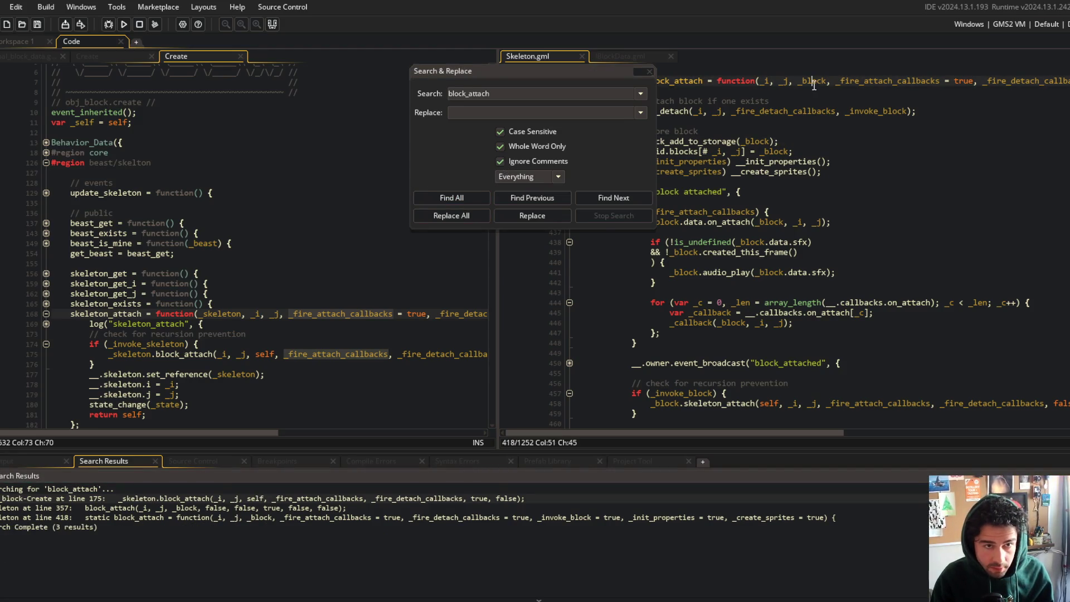
pyautogui.hotkey('ctrl', 'shift', 'Left')
pyautogui.hotkey('ctrl', 'x')
pyautogui.press('Delete')
pyautogui.press('Delete')
pyautogui.hotkey('ctrl', 'Left')
pyautogui.hotkey('ctrl', 'Left')
pyautogui.hotkey('ctrl', 'v')
pyautogui.write(',')
pyautogui.hotkey('ctrl', 's')
# - Pass self as the first argument in the line 175 block_attach call
pyautogui.click(449, 198)
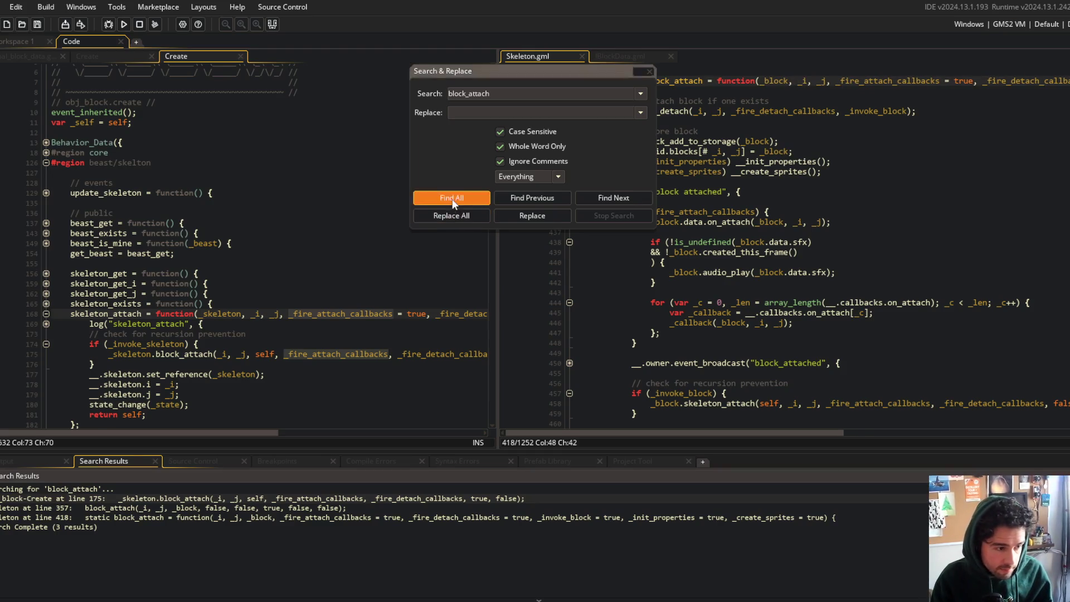
pyautogui.doubleClick(216, 499)
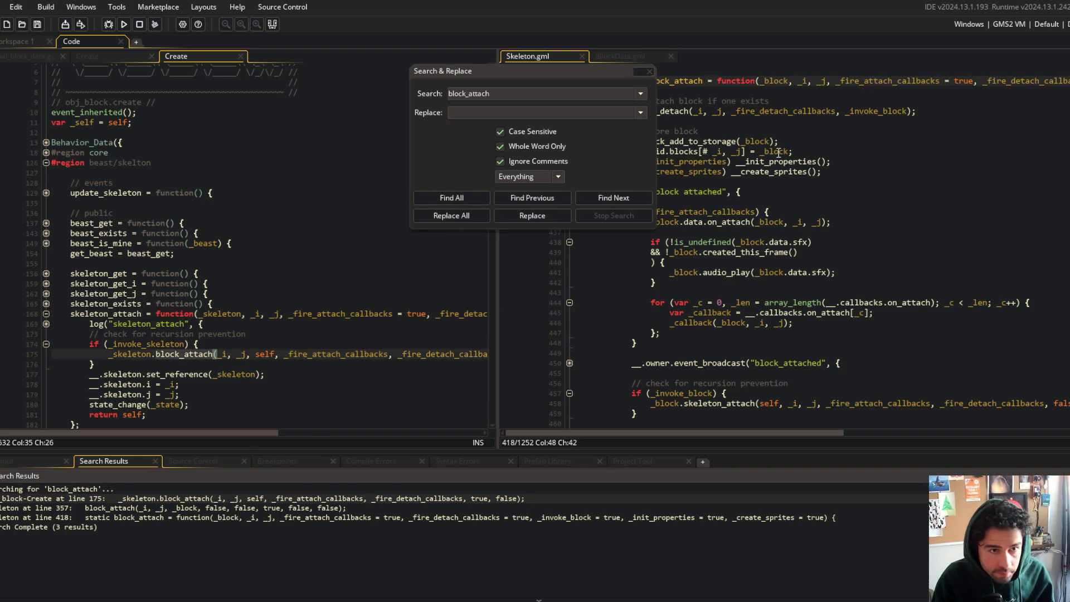
pyautogui.moveTo(570, 71); pyautogui.dragTo(385, 88)
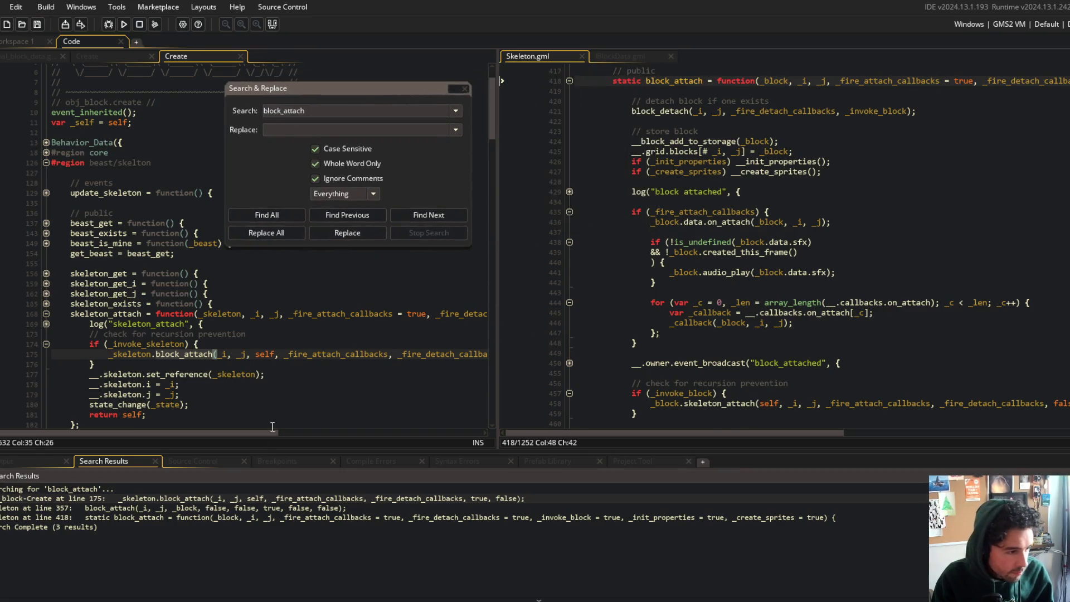
pyautogui.click(218, 354)
pyautogui.write('self,')
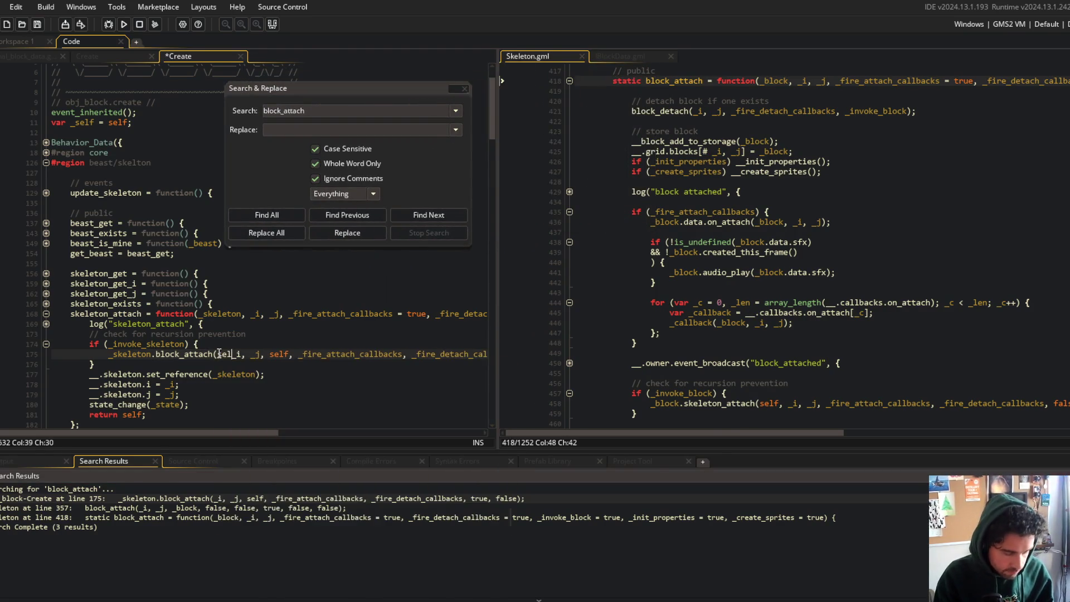
pyautogui.press('BackSpace')
pyautogui.press('BackSpace')
pyautogui.press('BackSpace')
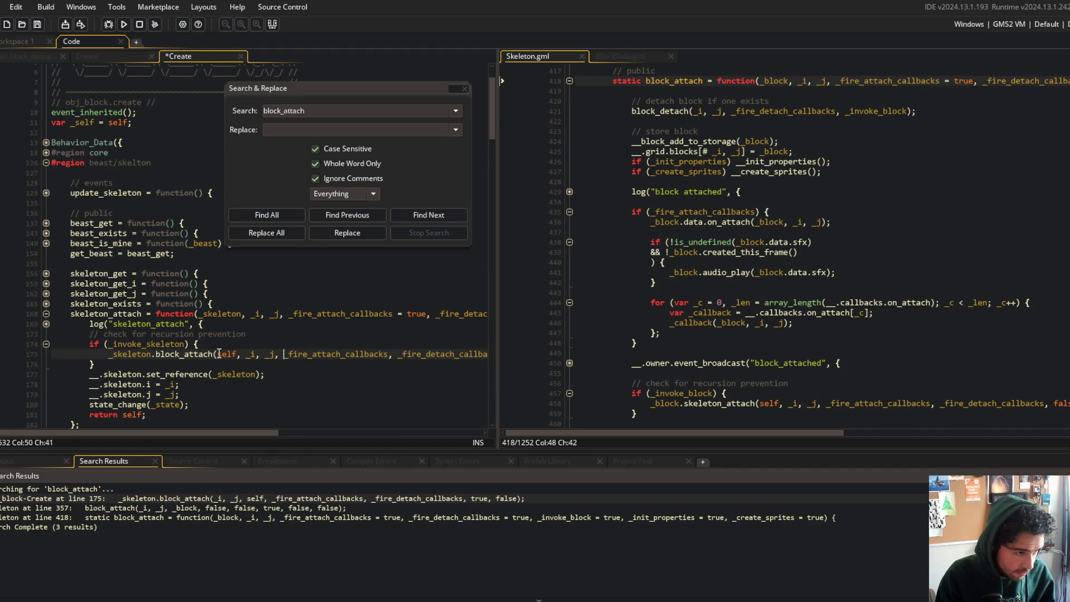
# - Move _block to the first argument of the line 357 block_attach call
pyautogui.click(255, 213)
pyautogui.doubleClick(221, 508)
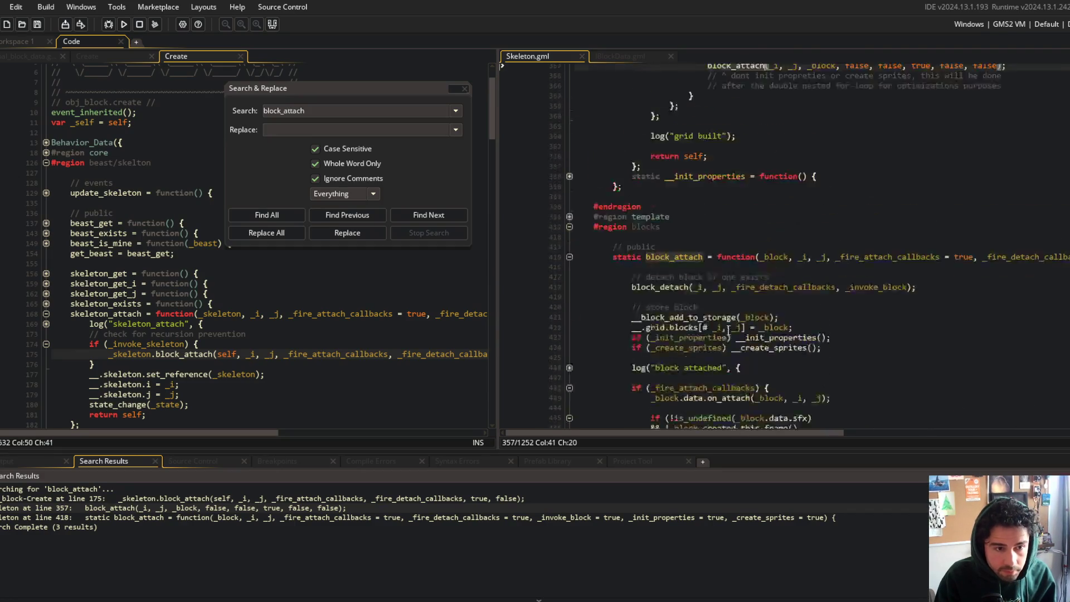
pyautogui.click(783, 162)
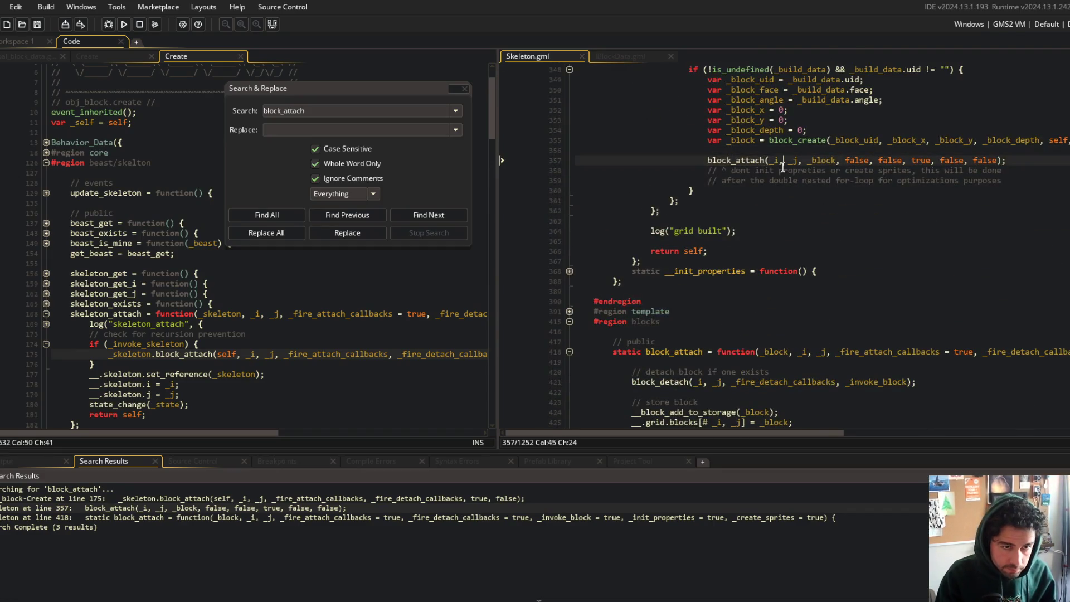
pyautogui.write('_block,')
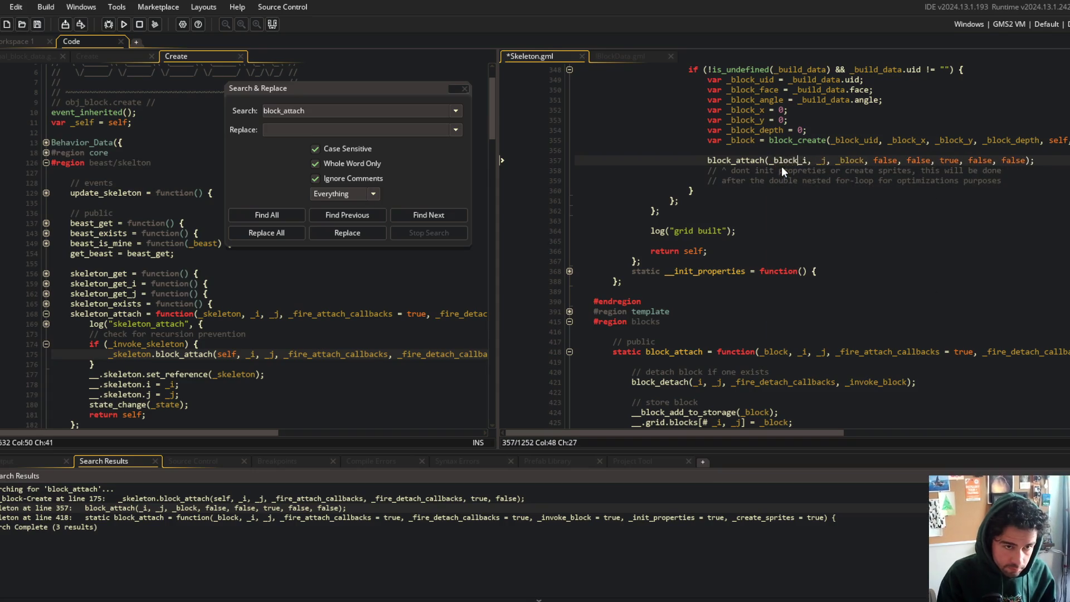
pyautogui.press('Right')
pyautogui.press('Right')
pyautogui.press('Right')
pyautogui.press('Right')
pyautogui.press('Right')
pyautogui.press('Delete')
pyautogui.press('Delete')
pyautogui.press('Delete')
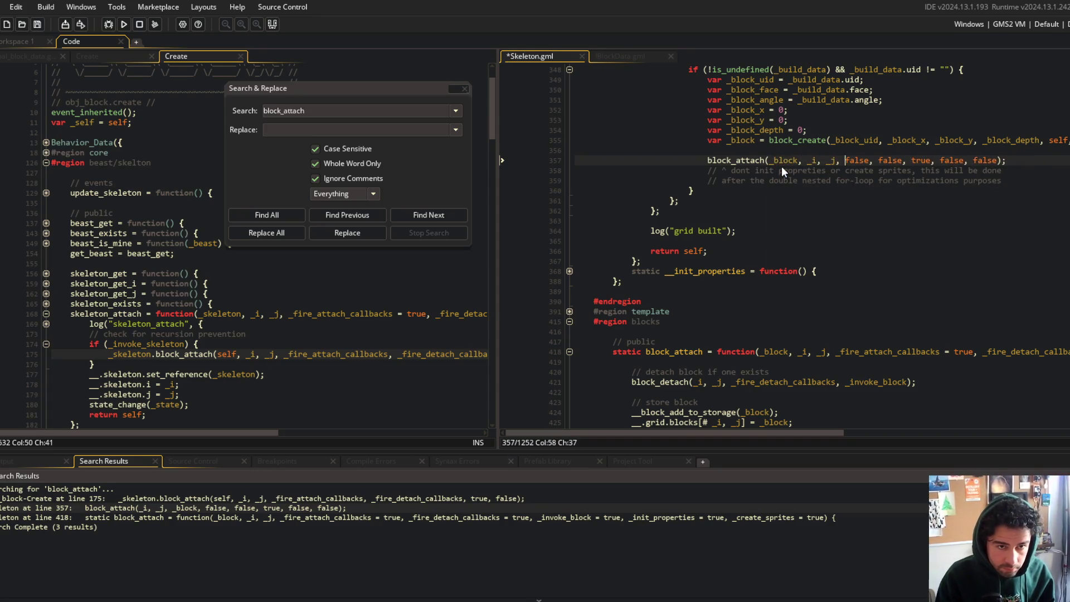
# - Recheck the edited calls at lines 357 and 175, then close the search window
pyautogui.click(271, 218)
pyautogui.doubleClick(218, 508)
pyautogui.doubleClick(217, 499)
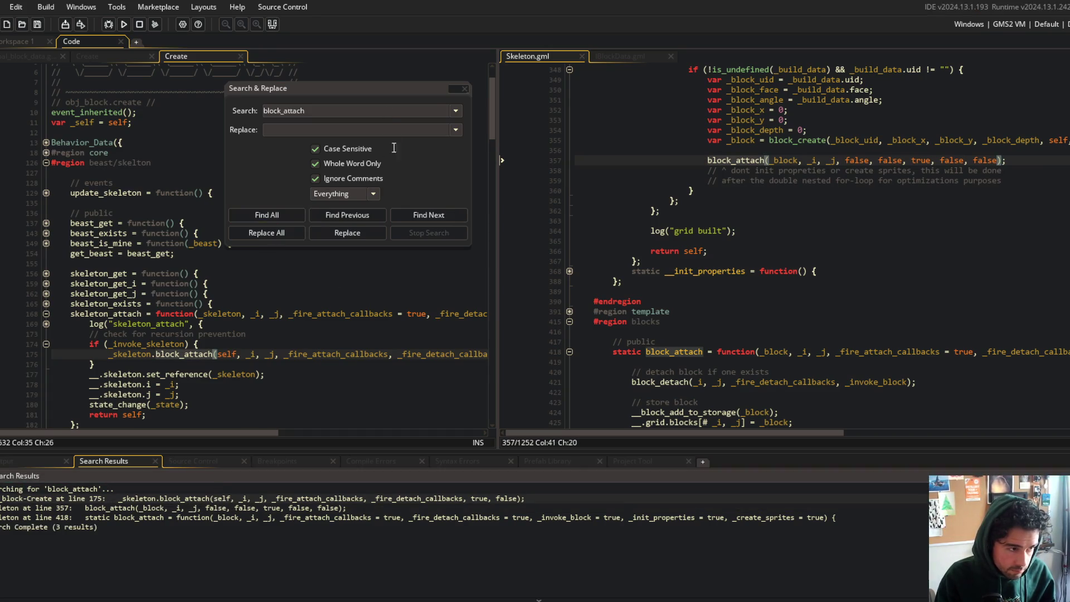
pyautogui.click(464, 89)
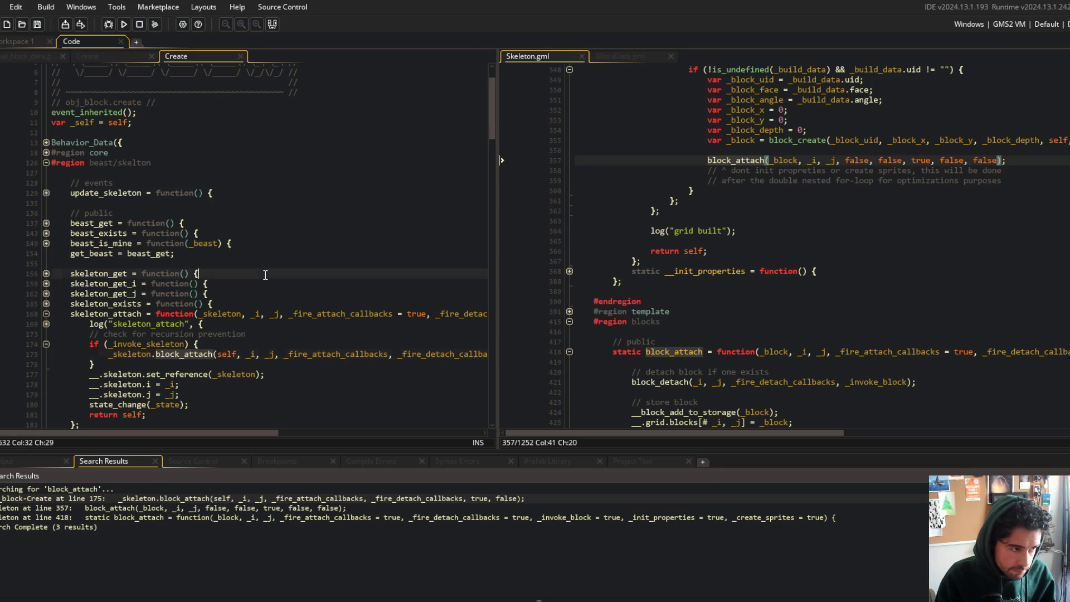
# - Fold build_random and the build/edit region, widen the Skeleton.gml pane, and highlight the uses of _block
pyautogui.click(677, 202)
pyautogui.scroll(5, 677, 202)
pyautogui.scroll(-4, 676, 202)
pyautogui.click(799, 313)
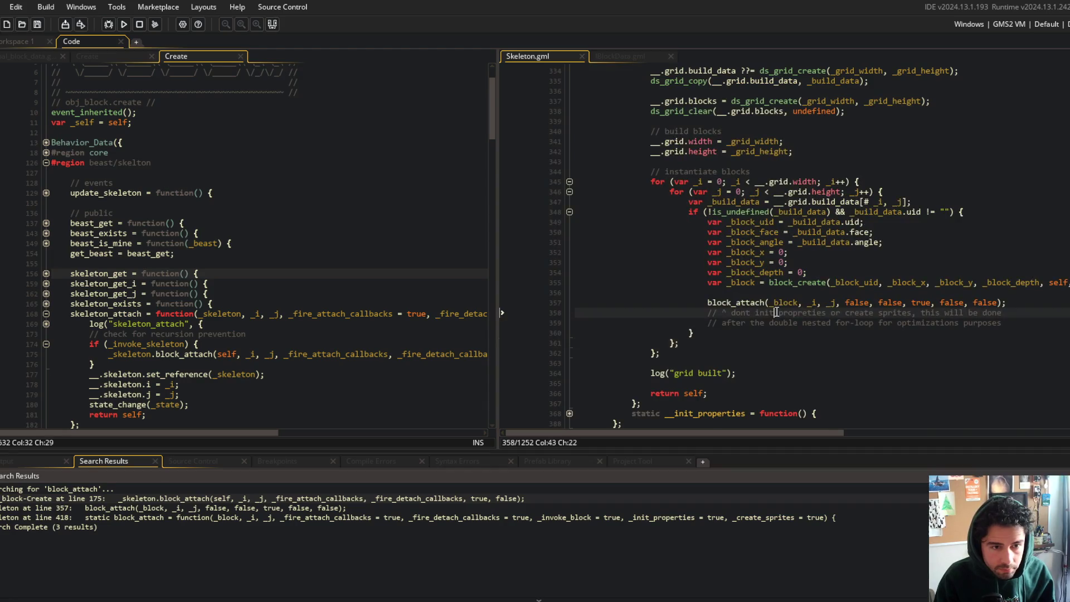
pyautogui.scroll(15, 777, 311)
pyautogui.scroll(-4, 776, 311)
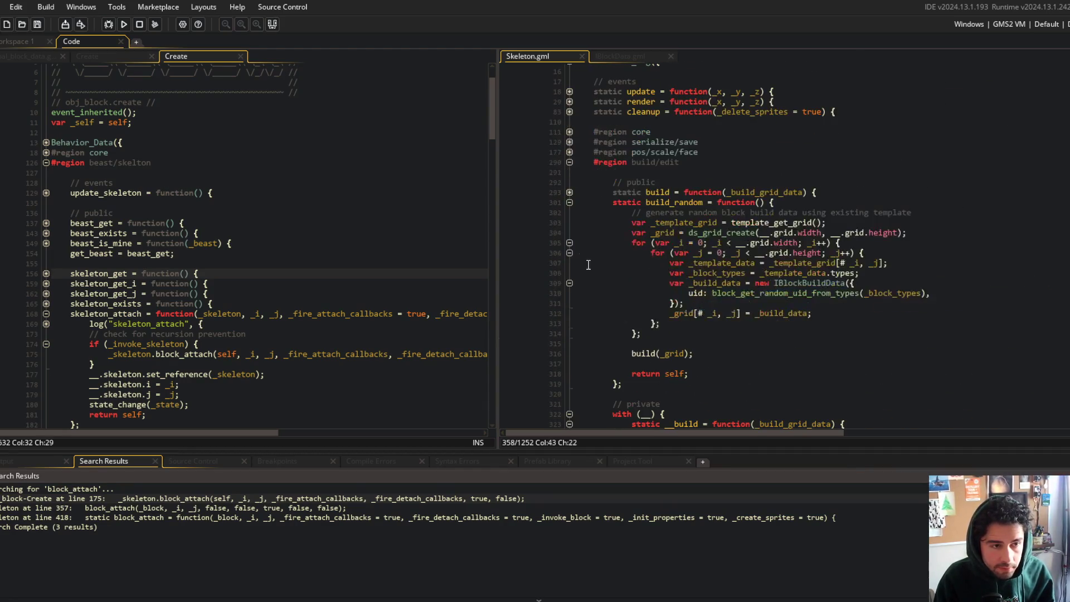
pyautogui.click(569, 202)
pyautogui.click(570, 161)
pyautogui.scroll(-10, 613, 229)
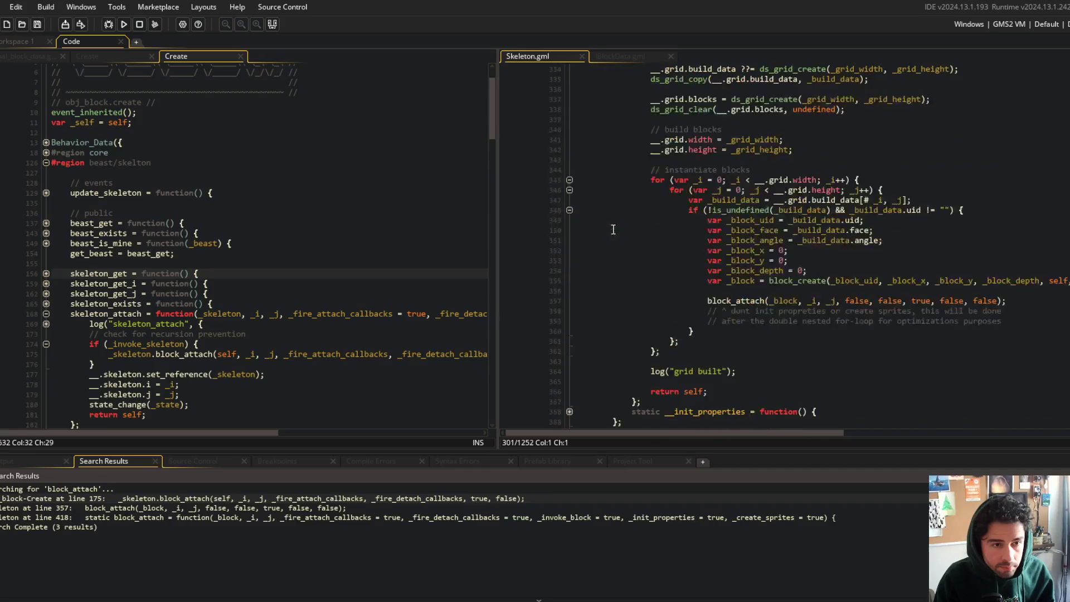
pyautogui.scroll(-1, 613, 229)
pyautogui.click(736, 135)
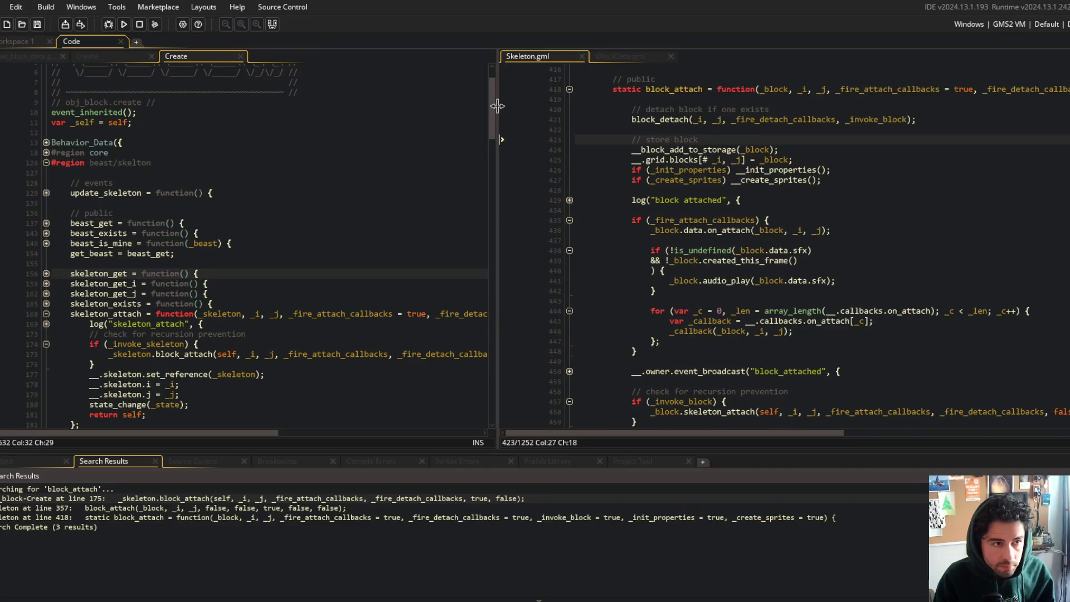
pyautogui.moveTo(498, 106); pyautogui.dragTo(383, 106)
pyautogui.doubleClick(657, 90)
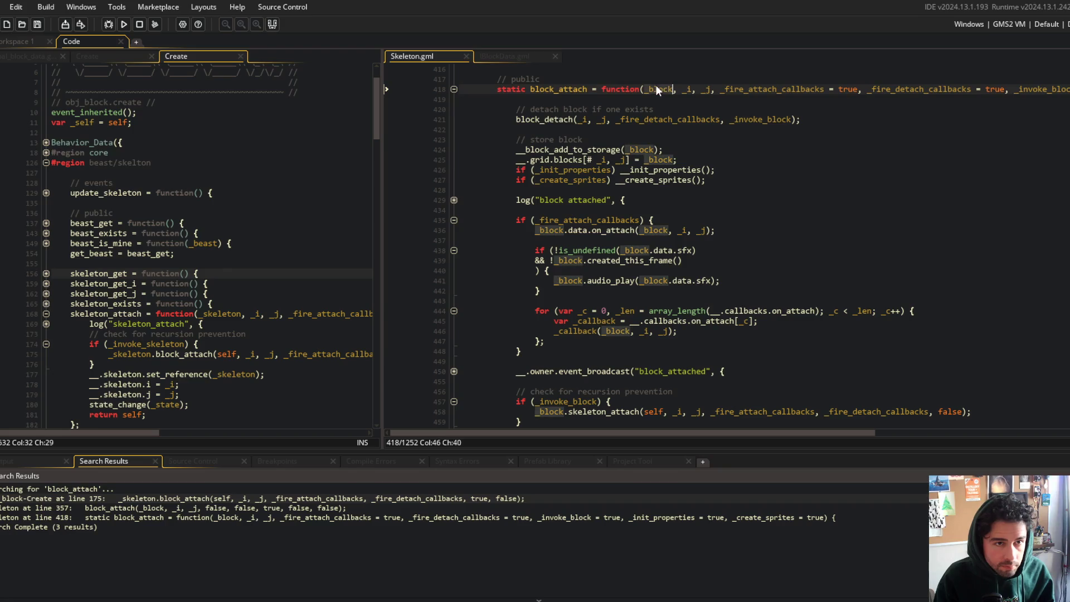
# - Delete the blank line and write an array_foreach over __.callbacks.on_attach with a method-bound _callback function
pyautogui.click(646, 220)
pyautogui.press('Up')
pyautogui.press('Up')
pyautogui.click(713, 230)
pyautogui.press('Down')
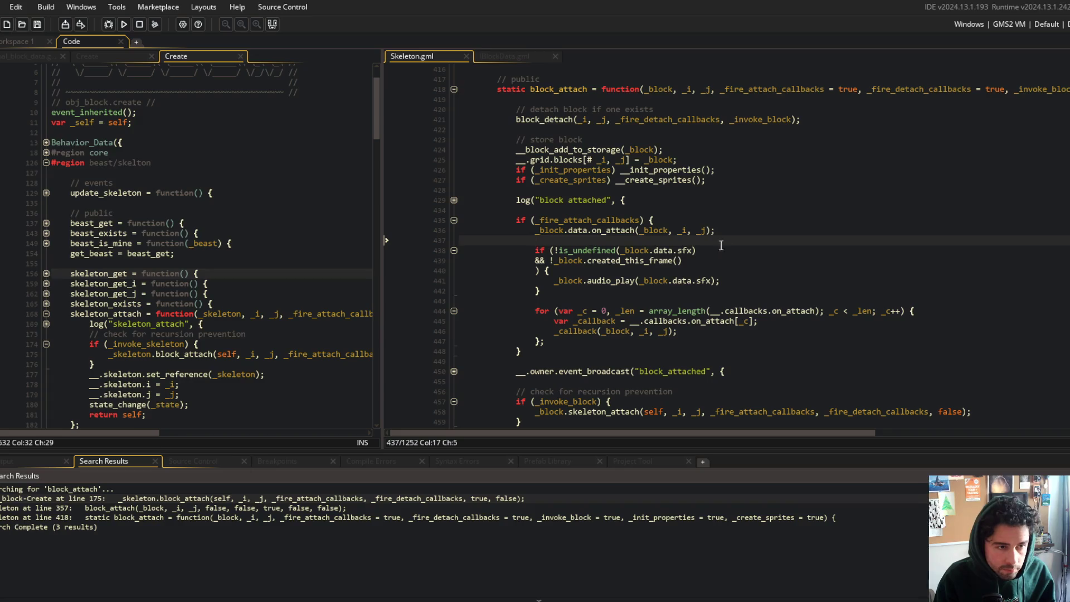
pyautogui.hotkey('shift', 'Delete')
pyautogui.click(674, 291)
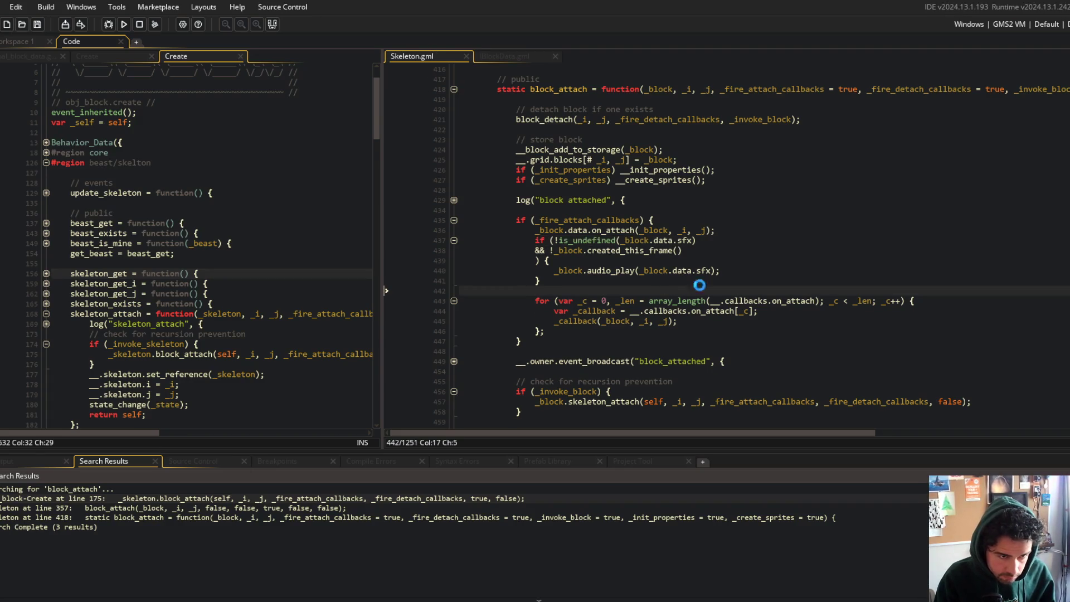
pyautogui.click(630, 321)
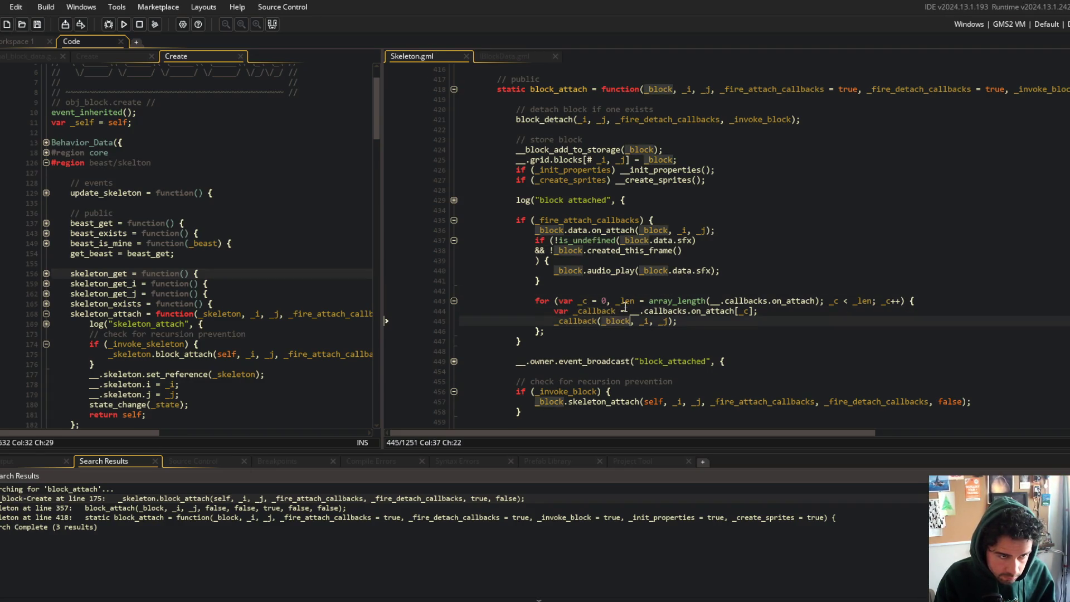
pyautogui.click(673, 291)
pyautogui.write('ar')
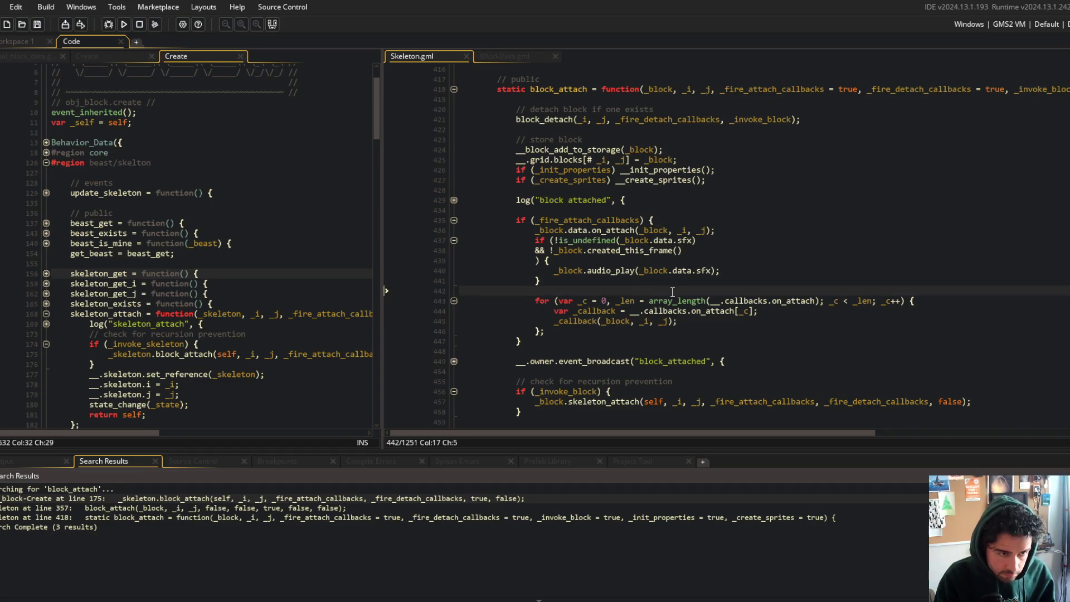
pyautogui.write('ray_foreach(__')
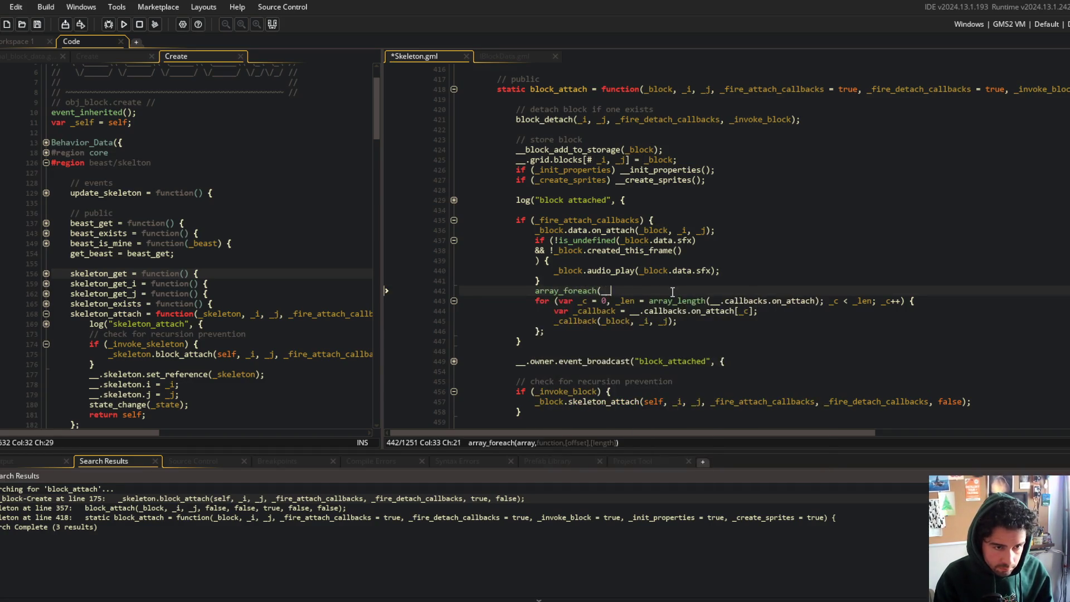
pyautogui.write('.callbacks.on_a')
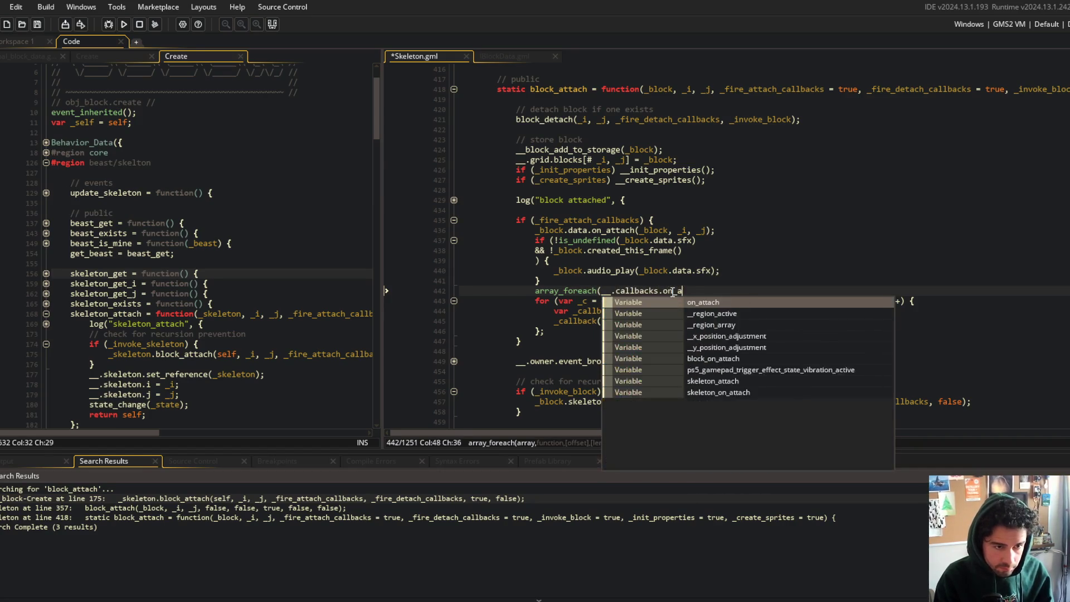
pyautogui.write('ttach, method({ _b')
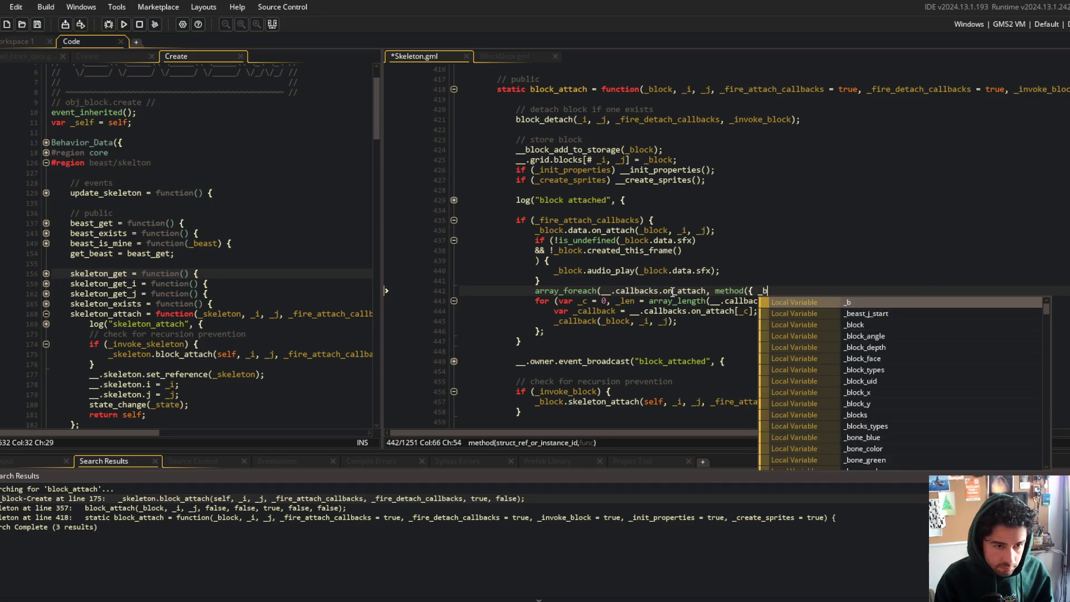
pyautogui.press('Tab')
pyautogui.write(', _j }, function(_callback) {')
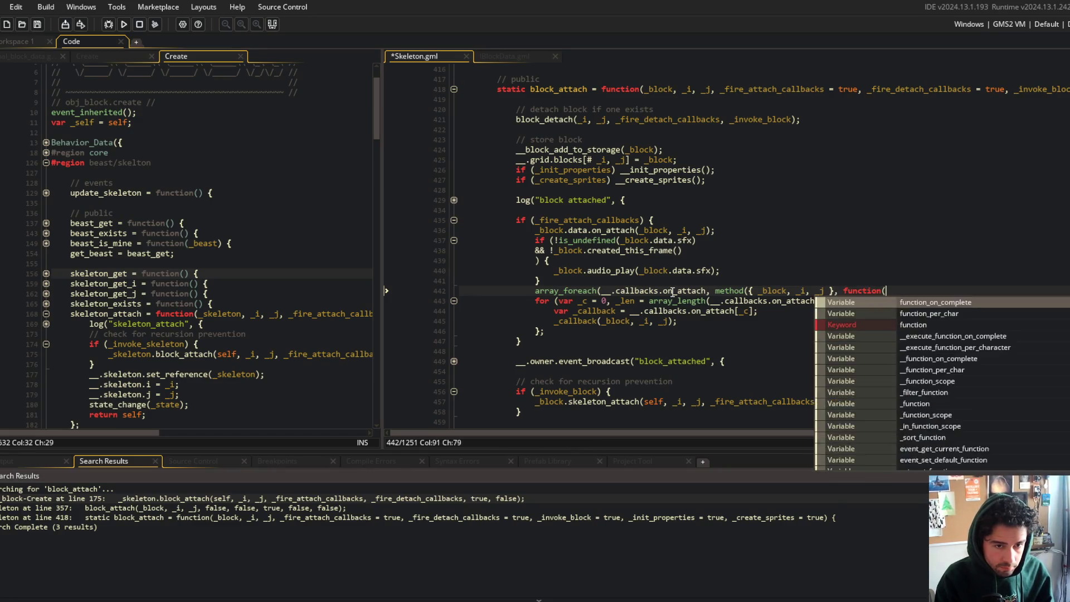
pyautogui.press('Return')
pyautogui.press('Return')
pyautogui.write('}));')
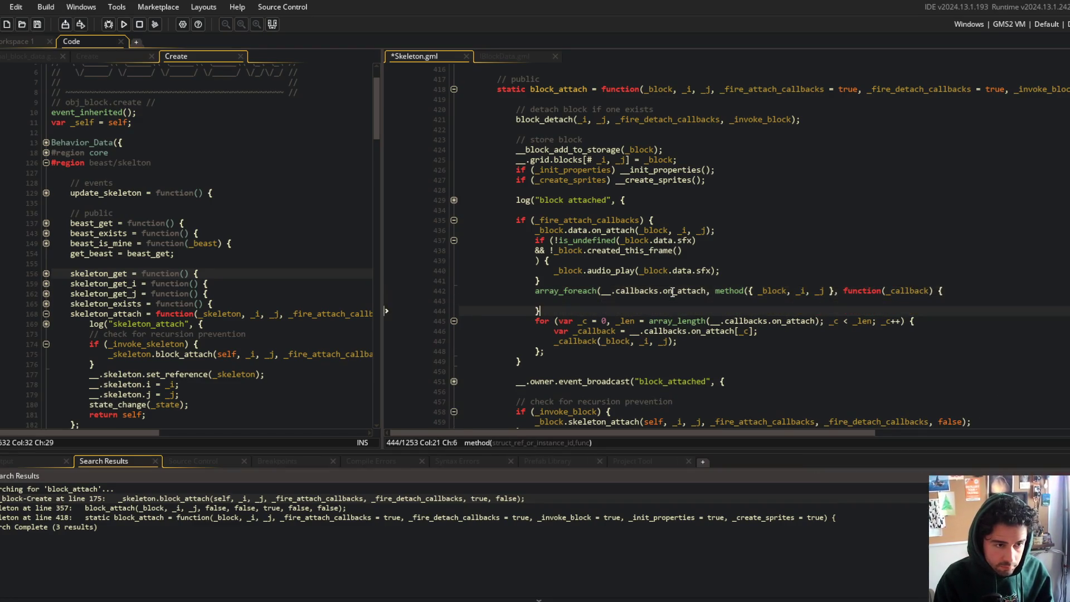
# - Move the _callback call into the foreach function and delete the old on_attach for loop
pyautogui.hotkey('ctrl', 's')
pyautogui.press('Down')
pyautogui.press('Down')
pyautogui.press('Down')
pyautogui.hotkey('shift', 'End')
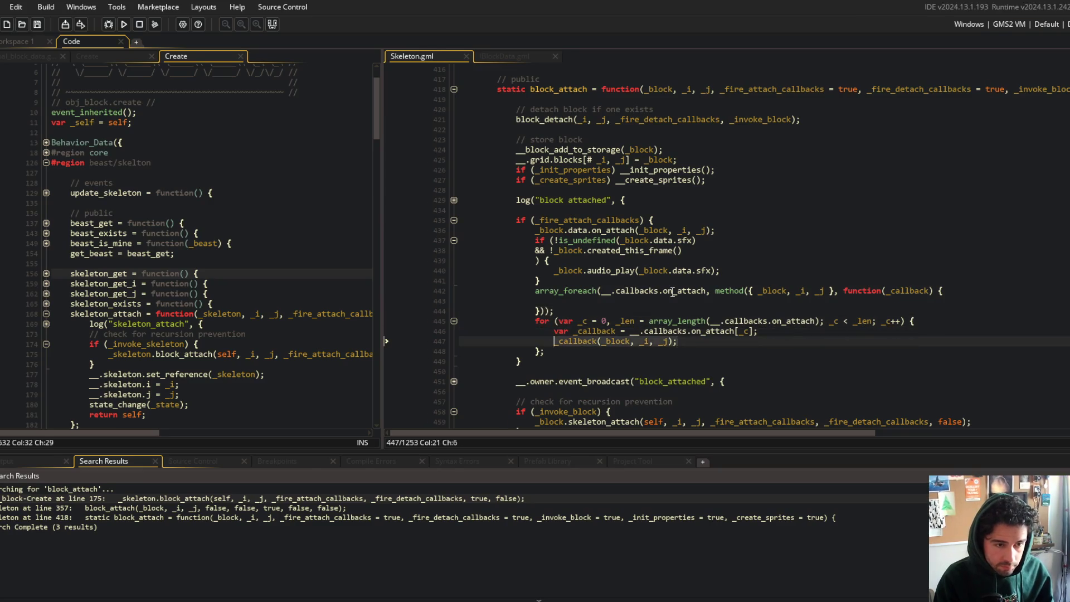
pyautogui.hotkey('ctrl', 'x')
pyautogui.press('Up')
pyautogui.press('Up')
pyautogui.press('Up')
pyautogui.hotkey('ctrl', 'v')
pyautogui.press('Down')
pyautogui.press('Down')
pyautogui.hotkey('shift', 'Down')
pyautogui.hotkey('shift', 'Down')
pyautogui.hotkey('shift', 'Down')
pyautogui.press('Delete')
# - Expand the folded block_attached payload and pull the block and i entries onto the broadcast line
pyautogui.click(597, 310)
pyautogui.click(454, 352)
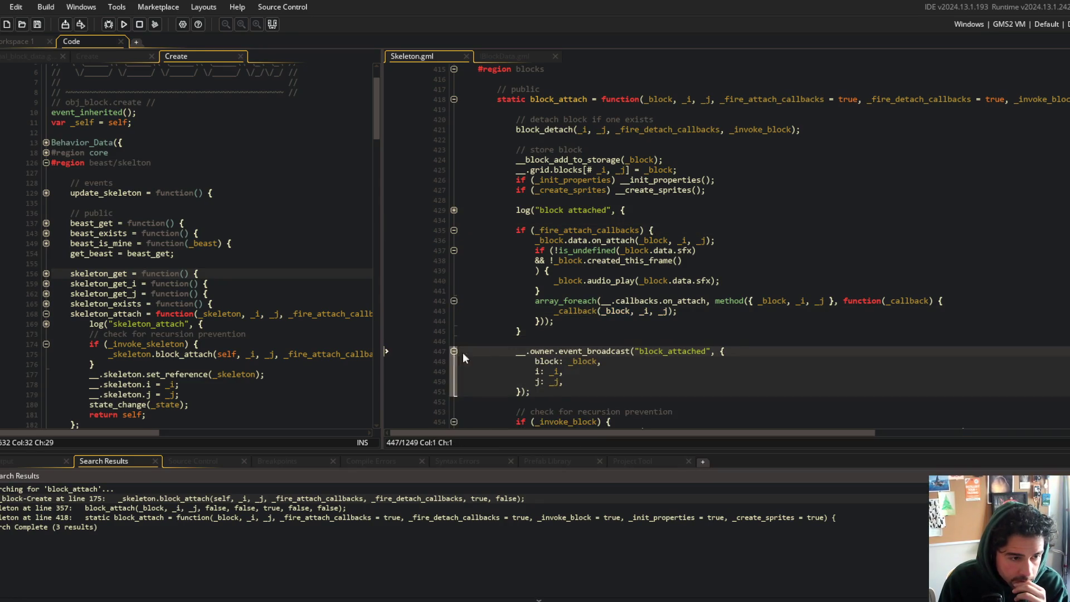
pyautogui.click(650, 358)
pyautogui.press('Home')
pyautogui.hotkey('ctrl', 'BackSpace')
pyautogui.press('Down')
pyautogui.press('Home')
pyautogui.hotkey('ctrl', 'BackSpace')
# - Pull the j entry and closing brackets onto the broadcast line and save Skeleton.gml
pyautogui.press('BackSpace')
pyautogui.press('Down')
pyautogui.press('Home')
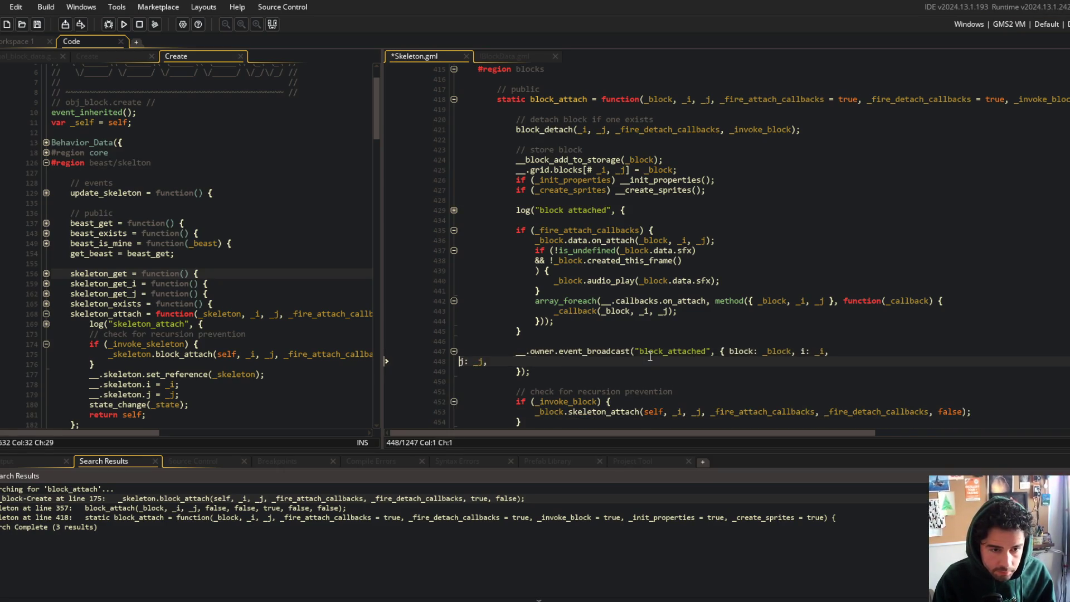
pyautogui.hotkey('ctrl', 'BackSpace')
pyautogui.press('Down')
pyautogui.press('Home')
pyautogui.hotkey('ctrl', 's')
pyautogui.hotkey('ctrl', 'BackSpace')
# - Hide the Search Results panel to enlarge the code editors
pyautogui.press('Up')
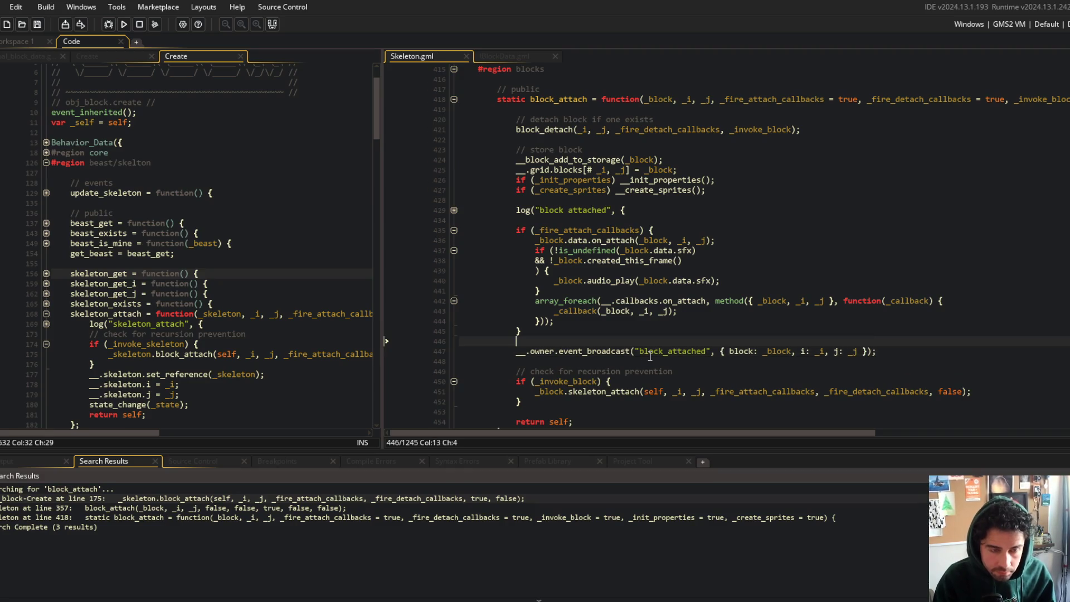
pyautogui.press('Up')
pyautogui.press('Up')
pyautogui.press('End')
pyautogui.click(276, 29)
pyautogui.click(703, 302)
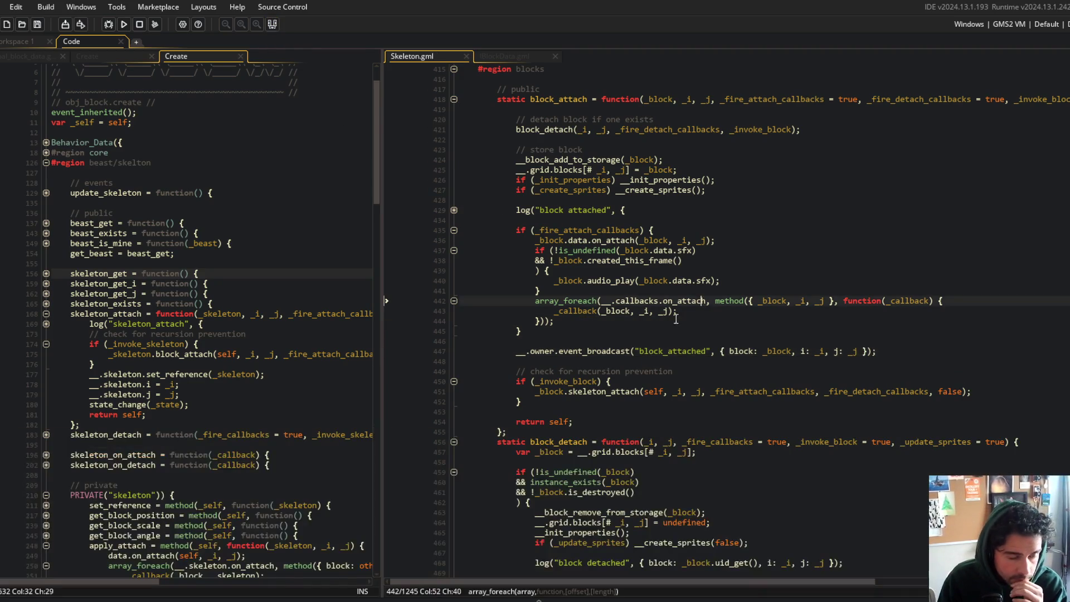
pyautogui.click(622, 384)
# - Move the block_attached event_broadcast line below the if (_invoke_block) check, trim blank lines, and save
pyautogui.press('Up')
pyautogui.press('Up')
pyautogui.press('Up')
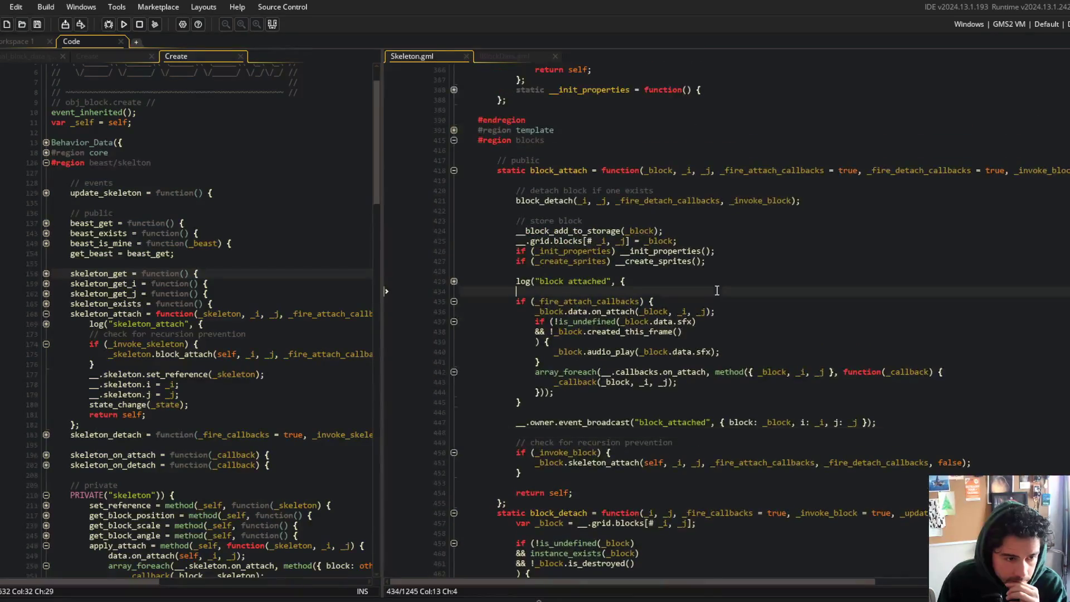
pyautogui.click(755, 351)
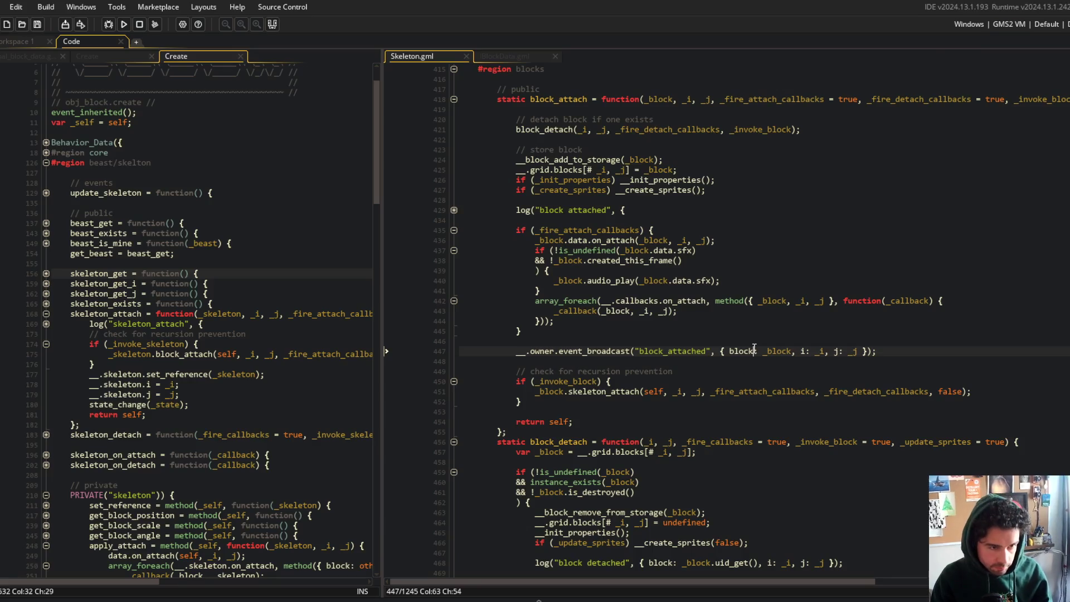
pyautogui.click(697, 332)
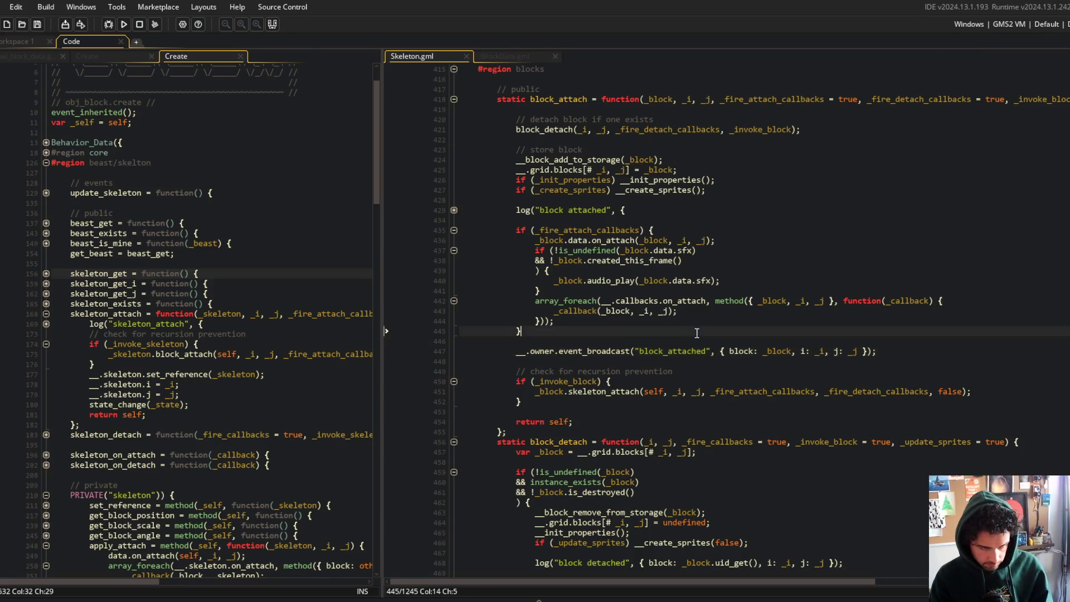
pyautogui.press('Down')
pyautogui.press('Down')
pyautogui.press('Home')
pyautogui.hotkey('shift', 'End')
pyautogui.hotkey('ctrl', 'x')
pyautogui.press('Down')
pyautogui.press('Down')
pyautogui.press('Down')
pyautogui.press('Return')
pyautogui.hotkey('ctrl', 'v')
pyautogui.press('Up')
pyautogui.press('Up')
pyautogui.press('Up')
pyautogui.press('BackSpace')
pyautogui.press('BackSpace')
pyautogui.hotkey('ctrl', 's')
# - Widen the code panes and inspect the false argument of the recursive skeleton_attach call
pyautogui.click(698, 319)
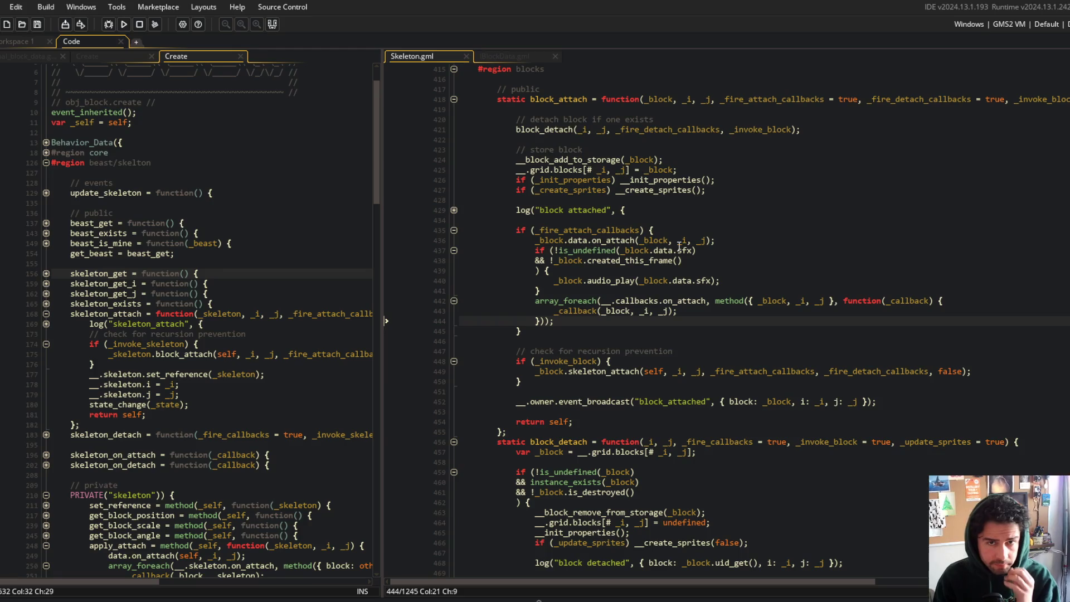
pyautogui.moveTo(381, 187); pyautogui.dragTo(352, 187)
pyautogui.click(636, 240)
pyautogui.click(675, 301)
pyautogui.click(842, 372)
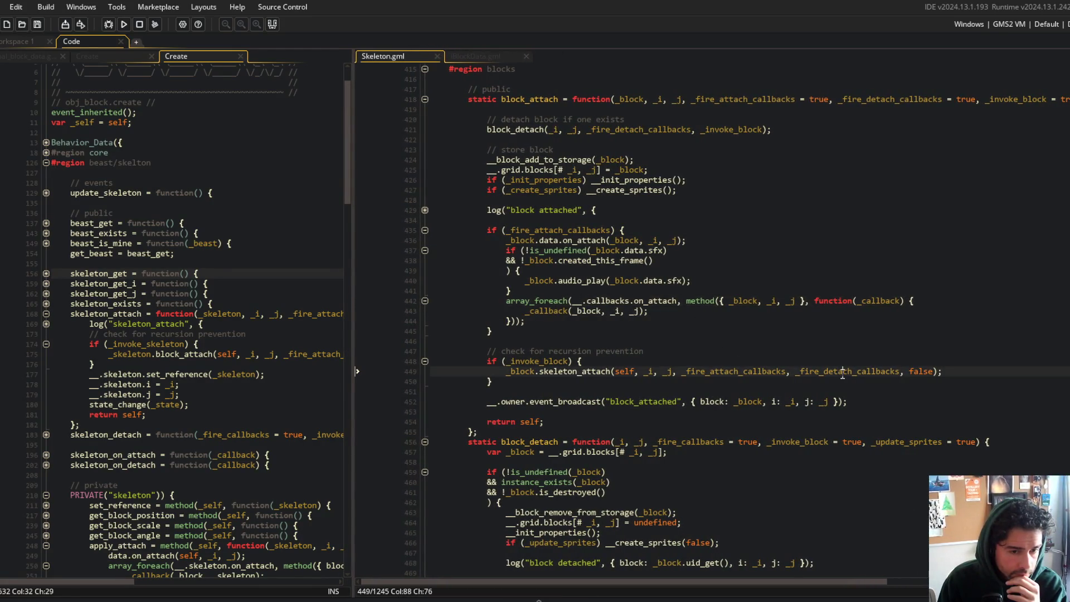
pyautogui.click(917, 371)
pyautogui.moveTo(350, 275)
pyautogui.mouseDown()
pyautogui.moveTo(580, 287)
pyautogui.moveTo(364, 298)
pyautogui.mouseUp()
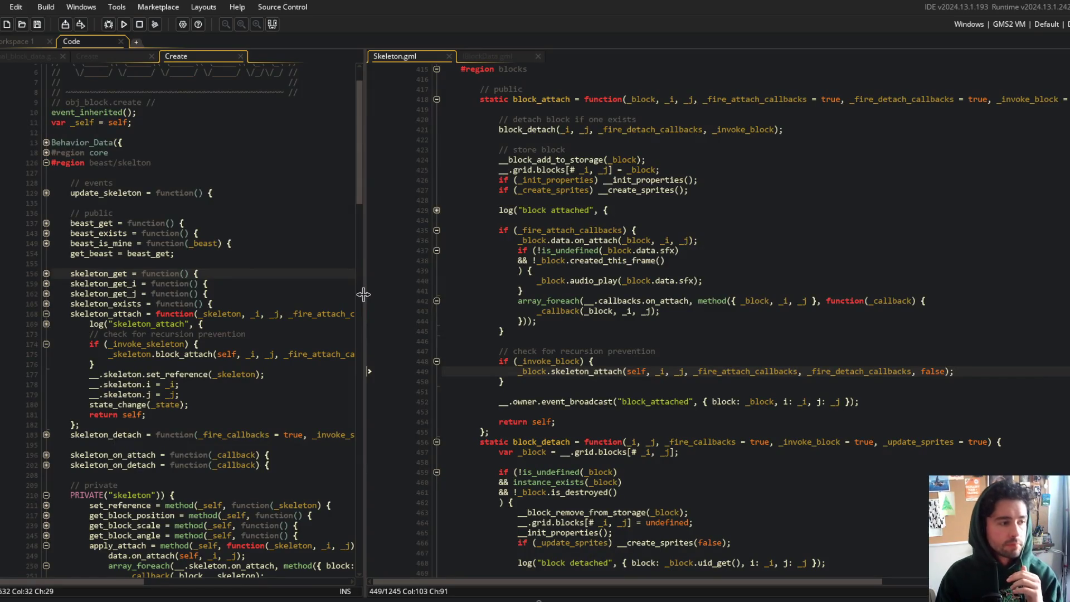
pyautogui.click(283, 366)
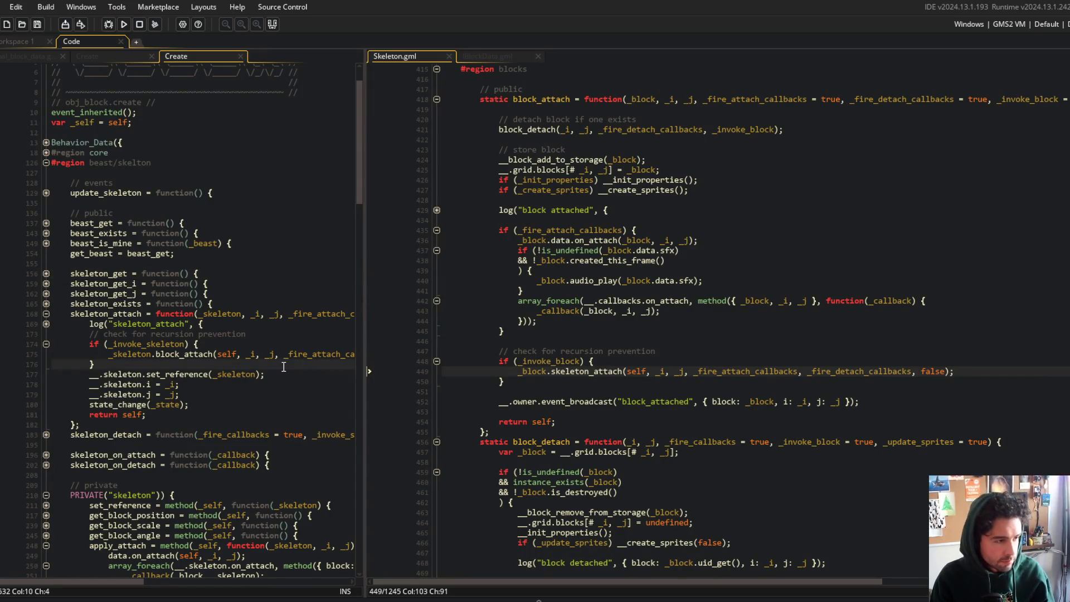
# - Close the skeleton_attach log call on one line and place the caret after the i assignment
pyautogui.hotkey('shift', 'Up')
pyautogui.hotkey('shift', 'Up')
pyautogui.hotkey('shift', 'Up')
pyautogui.press('BackSpace')
pyautogui.write('});')
pyautogui.press('Return')
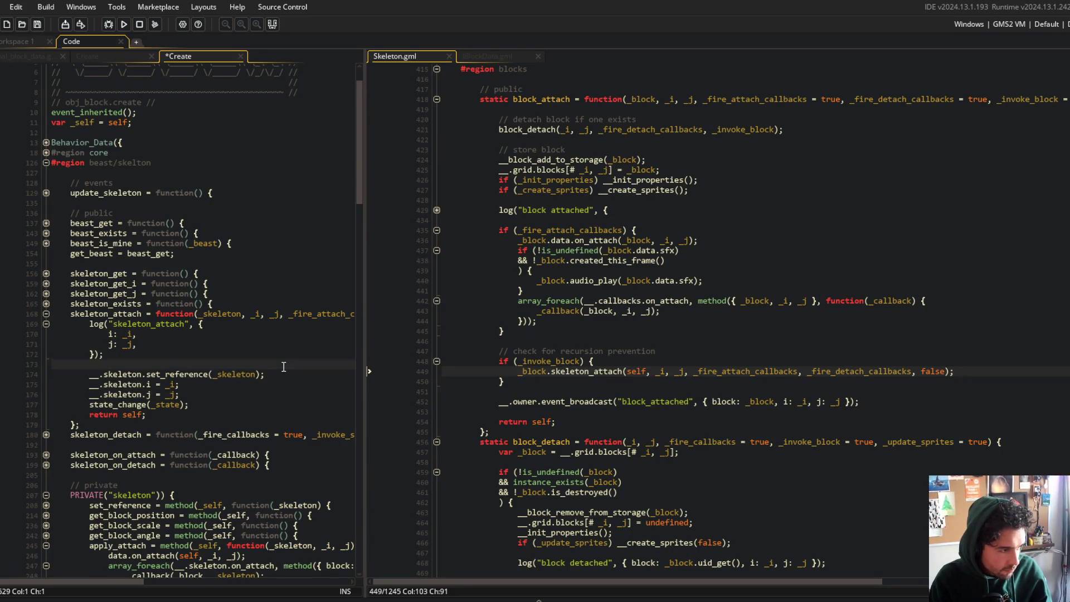
pyautogui.hotkey('ctrl', 'z')
pyautogui.hotkey('ctrl', 'z')
pyautogui.hotkey('ctrl', 'z')
pyautogui.hotkey('ctrl', 'z')
pyautogui.hotkey('ctrl', 'z')
pyautogui.hotkey('ctrl', 'z')
pyautogui.hotkey('ctrl', 'z')
pyautogui.hotkey('ctrl', 'z')
pyautogui.hotkey('ctrl', 'z')
pyautogui.hotkey('ctrl', 'z')
pyautogui.hotkey('ctrl', 'z')
pyautogui.hotkey('ctrl', 'z')
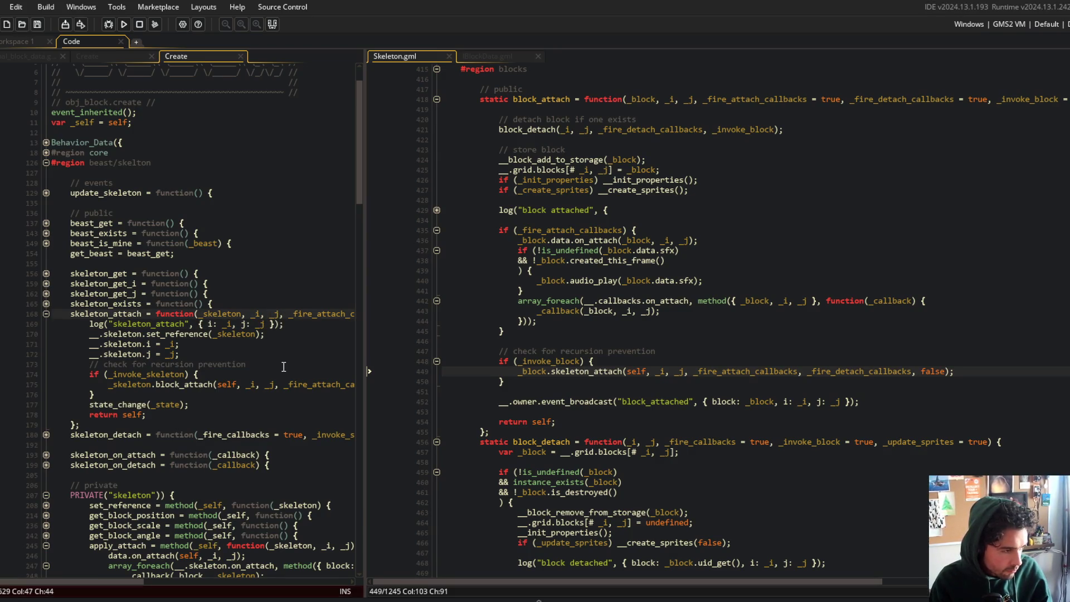
pyautogui.click(113, 334)
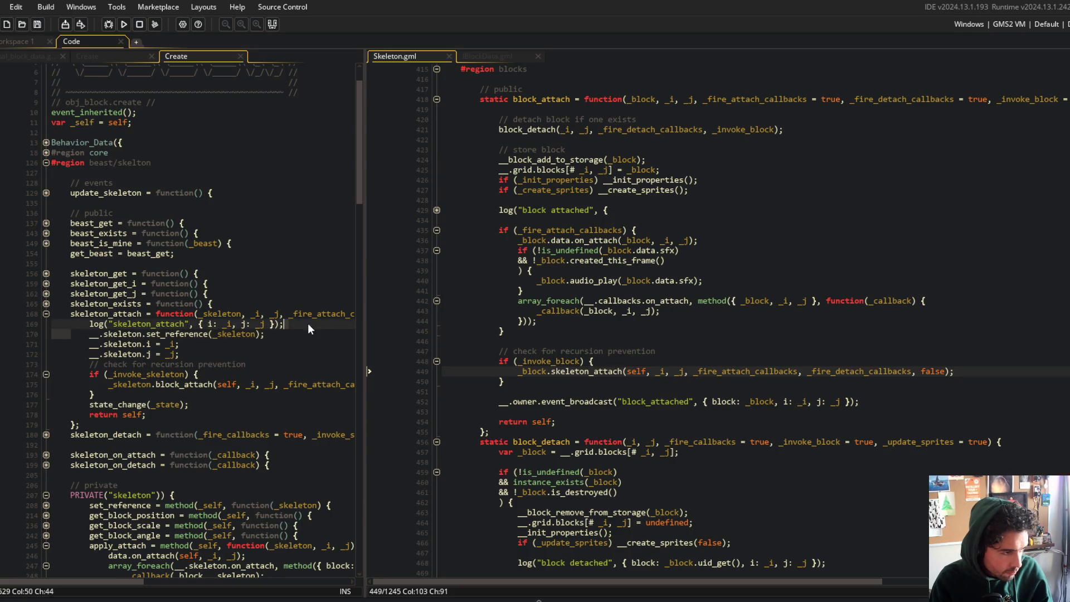
pyautogui.click(248, 347)
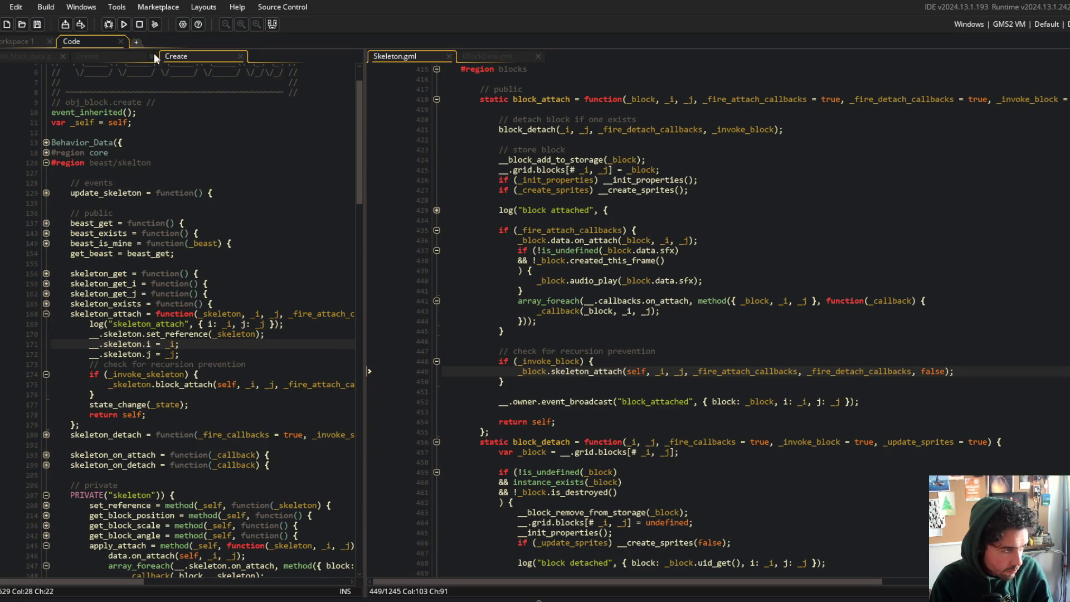
# - Run the game and view the Robot Core block of My Beast 1 in the beast editor
pyautogui.click(123, 26)
pyautogui.click(100, 55)
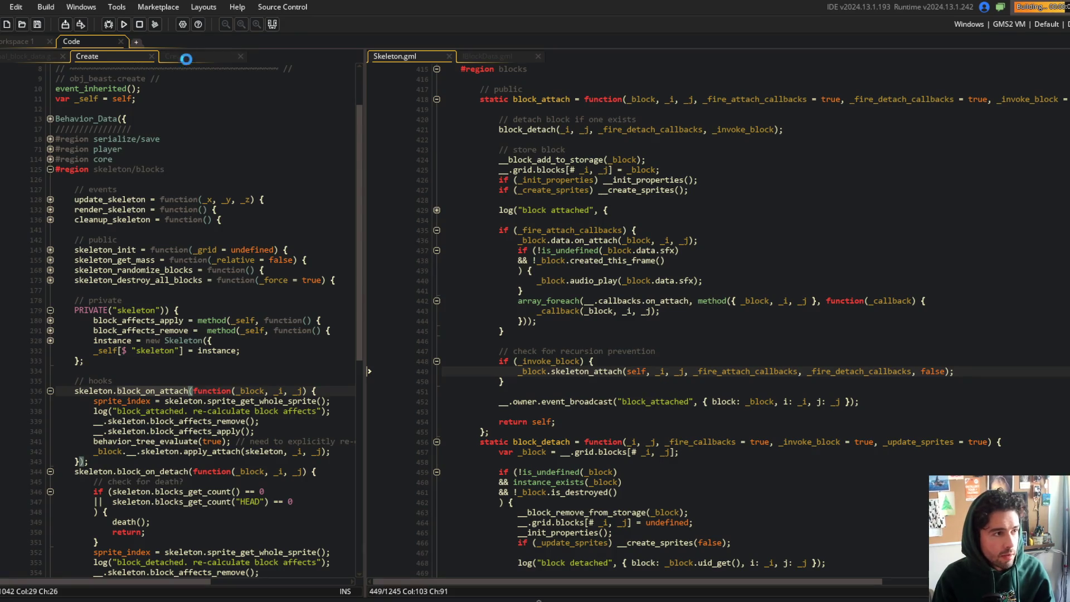
pyautogui.click(184, 58)
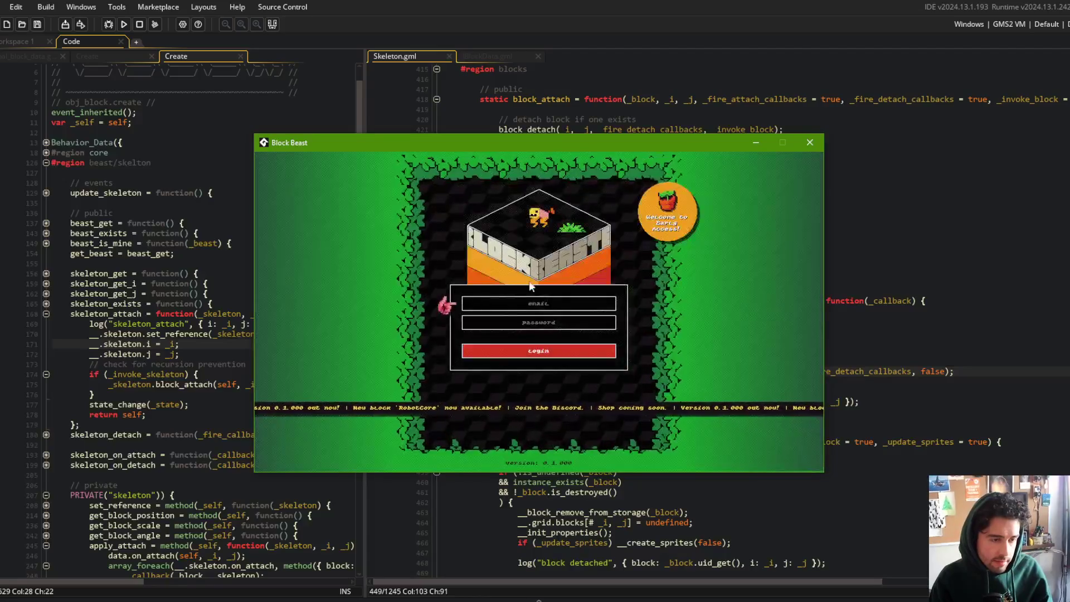
pyautogui.click(575, 341)
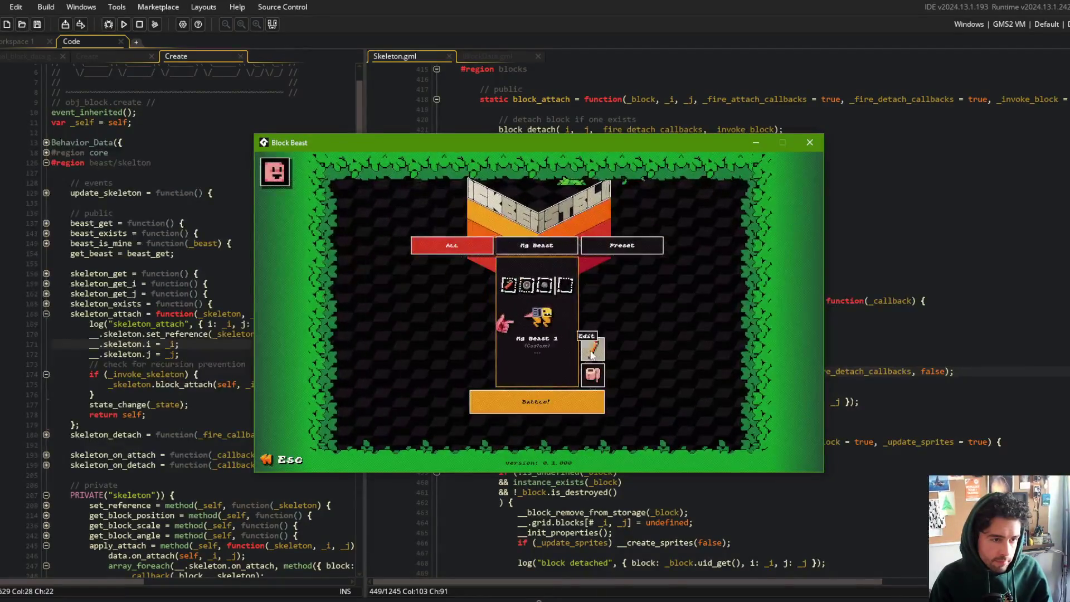
pyautogui.click(575, 330)
pyautogui.click(536, 222)
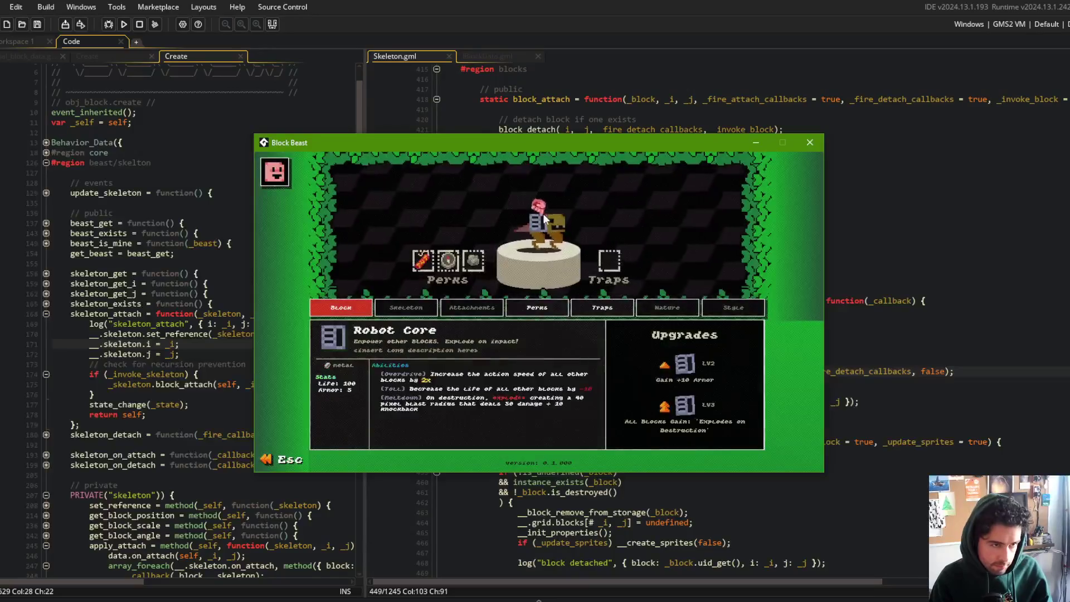
pyautogui.press('Escape')
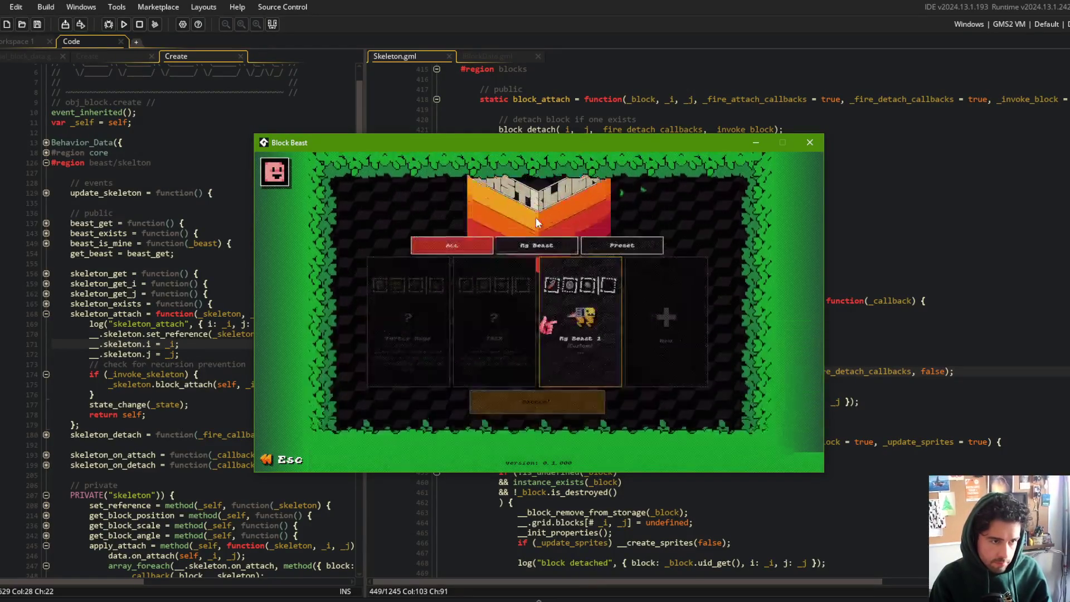
pyautogui.press('Escape')
# - Start an online battle with My Beast 1, then return to the code editor
pyautogui.click(545, 353)
pyautogui.click(546, 352)
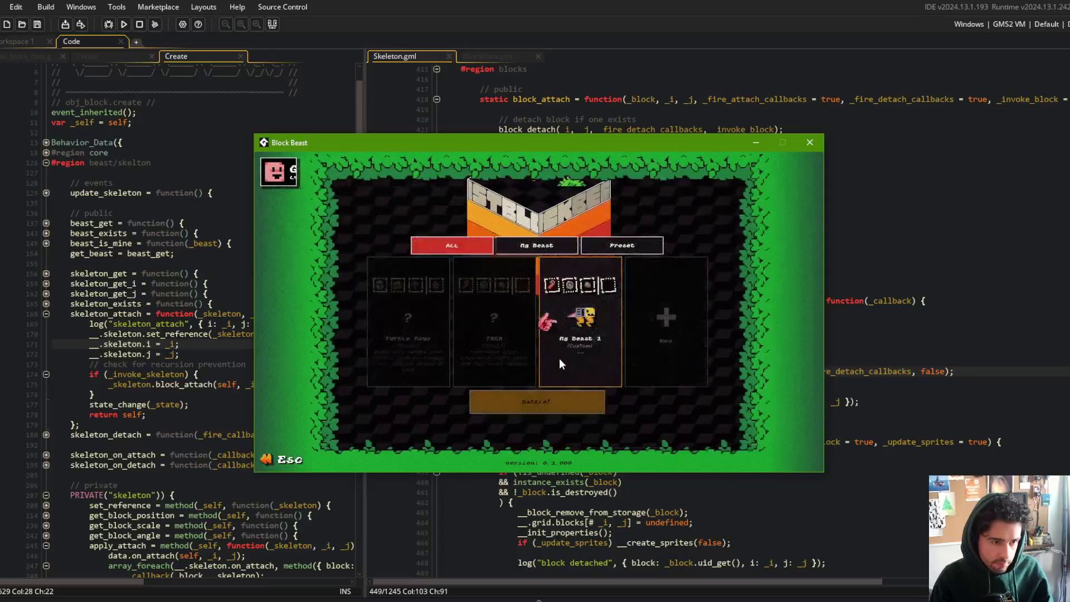
pyautogui.click(560, 358)
pyautogui.click(537, 407)
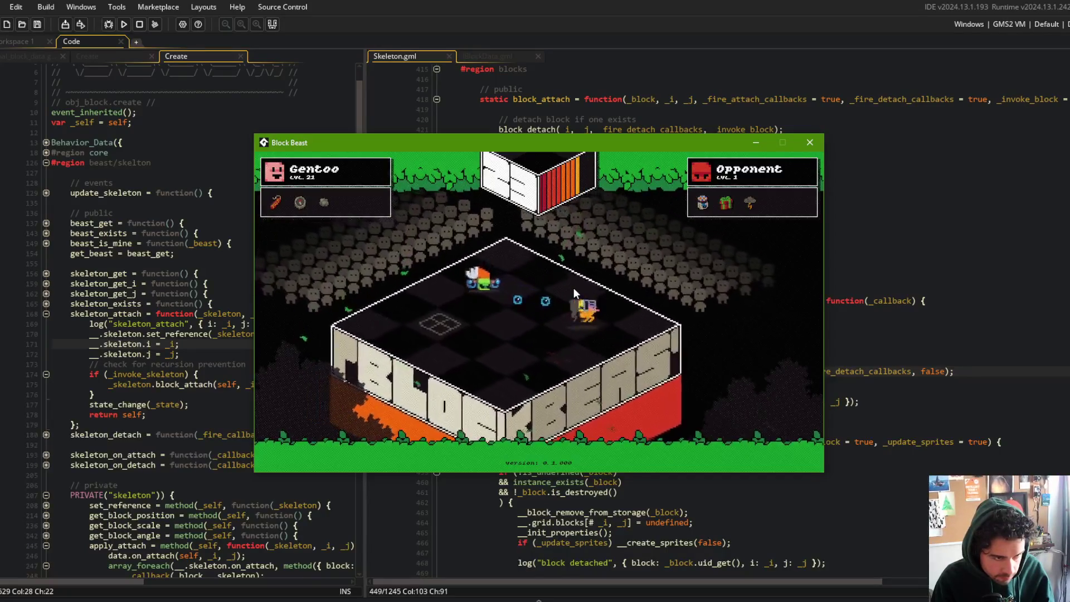
pyautogui.click(566, 129)
# - Run 'claude --help' in Command Prompt, get the not-recognized error, and close the window
pyautogui.hotkey('alt', 'Tab')
pyautogui.write('g')
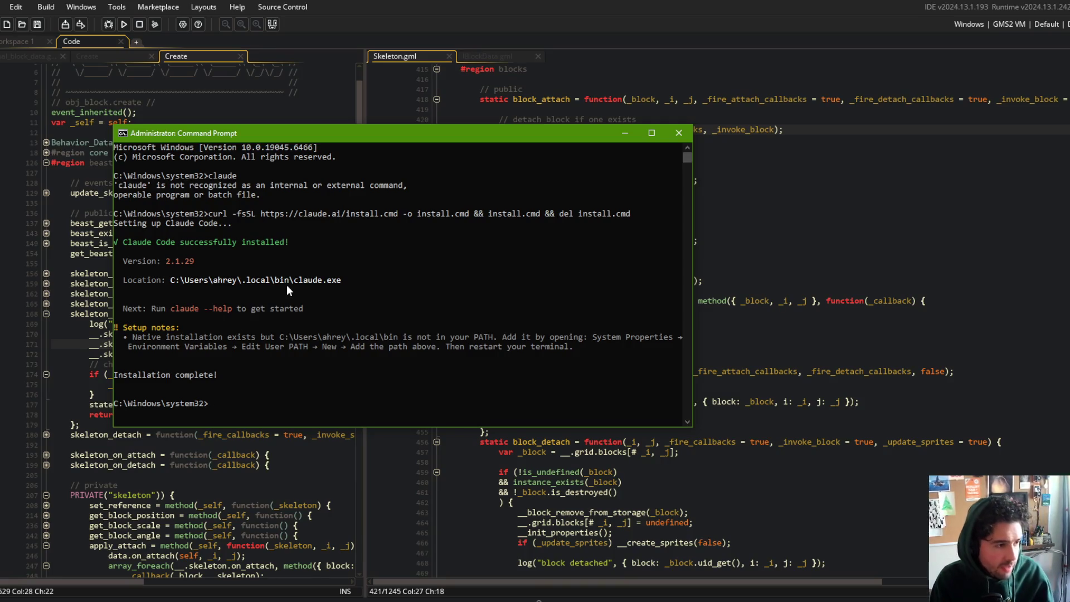
pyautogui.write('calude --help')
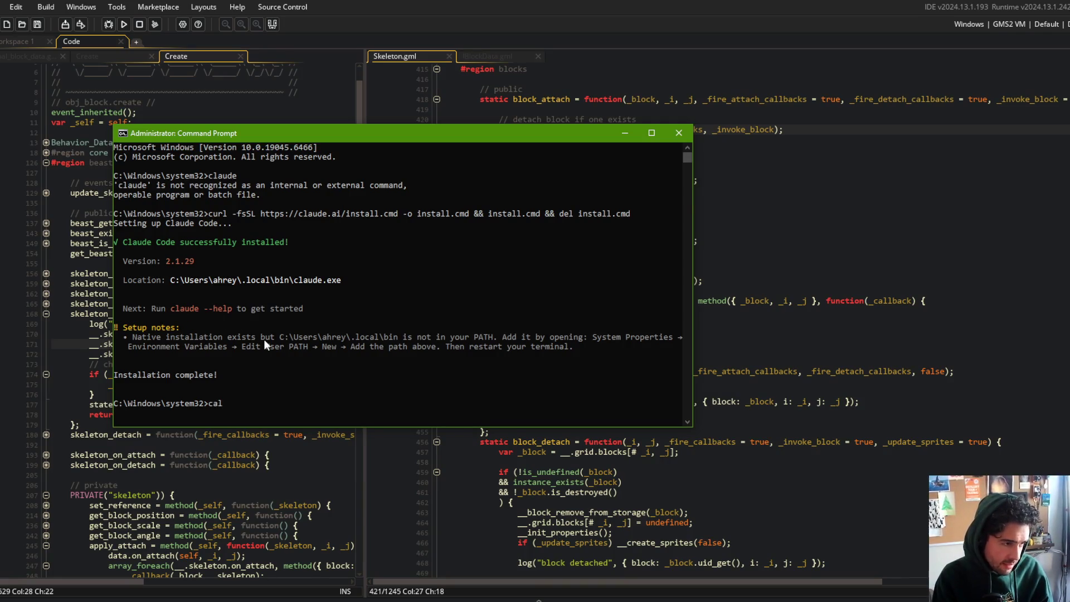
pyautogui.press('Return')
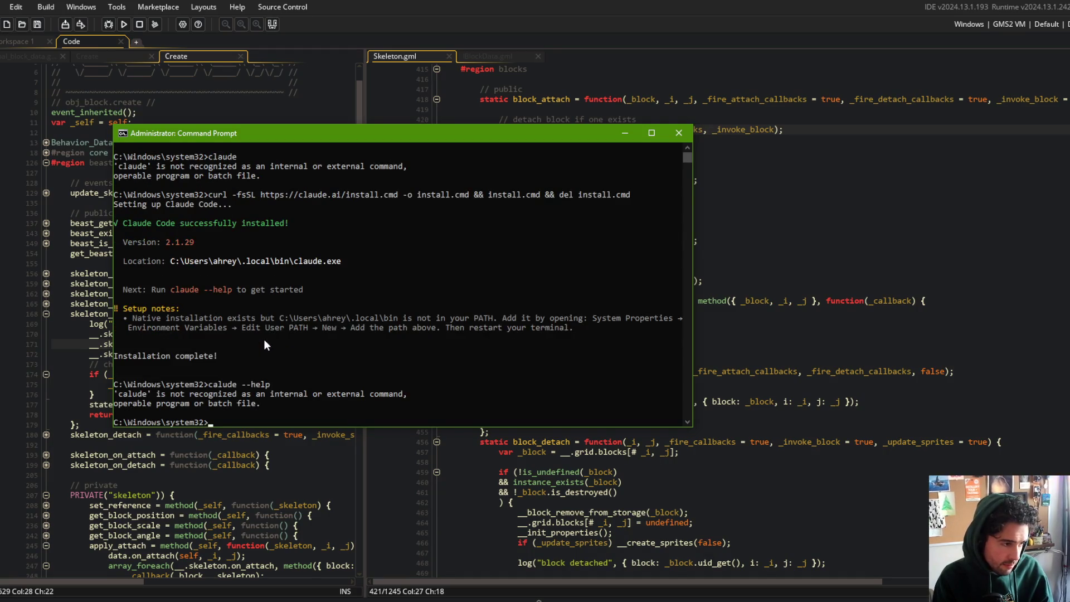
pyautogui.write('claude --help')
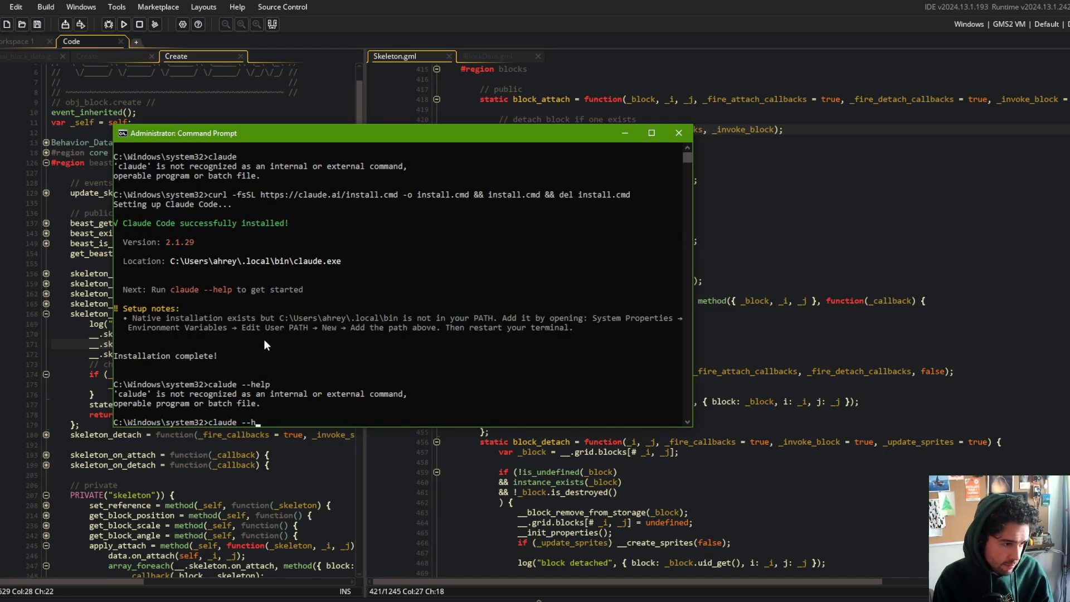
pyautogui.press('Return')
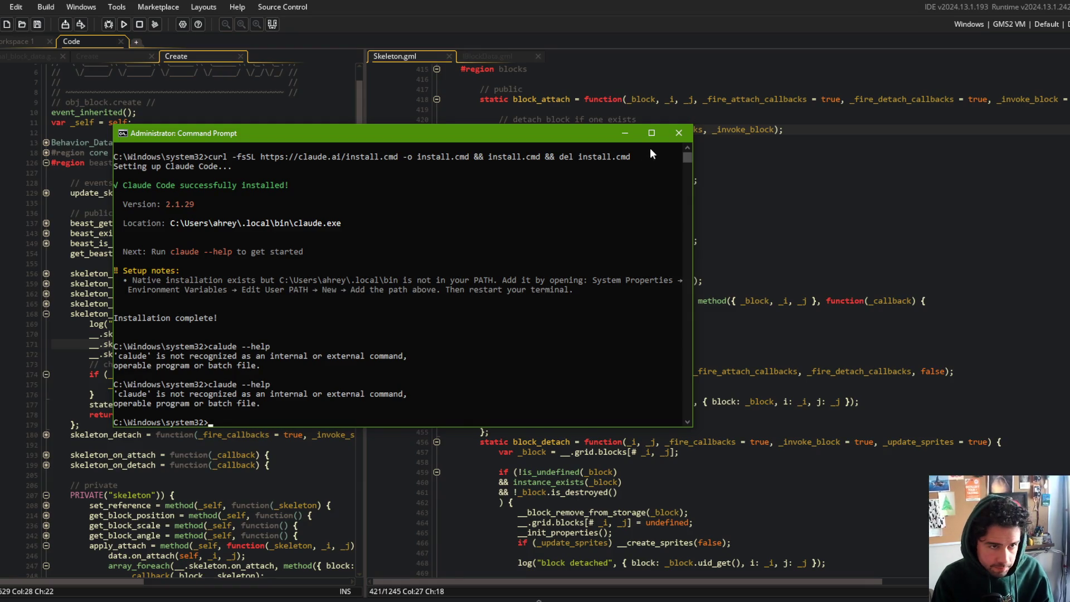
pyautogui.click(680, 137)
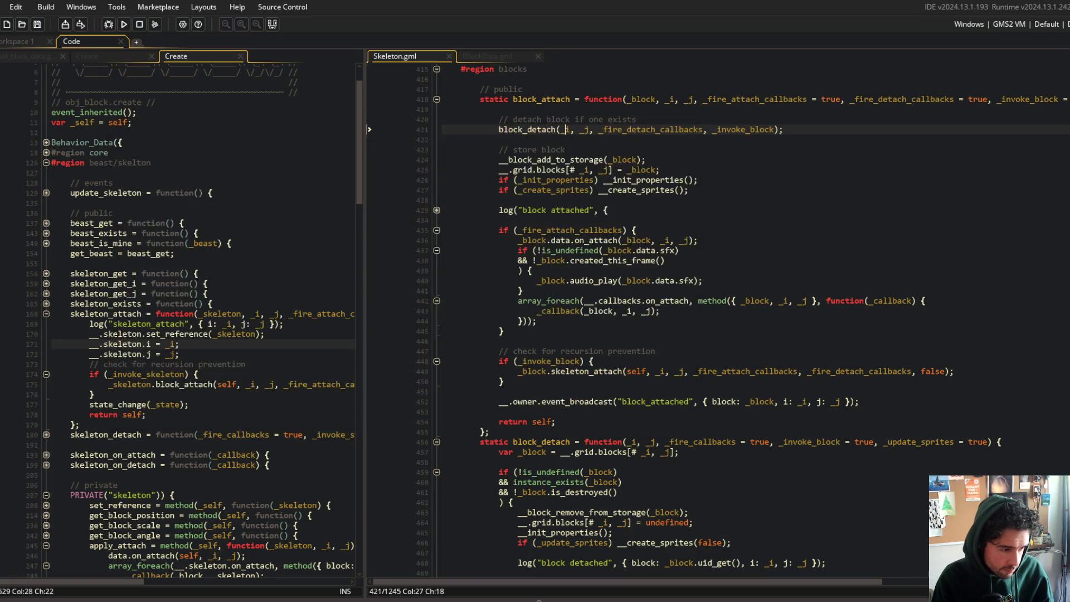
# - Launch Command Prompt as administrator, rerun the claude help command, and move the window aside
pyautogui.press('super')
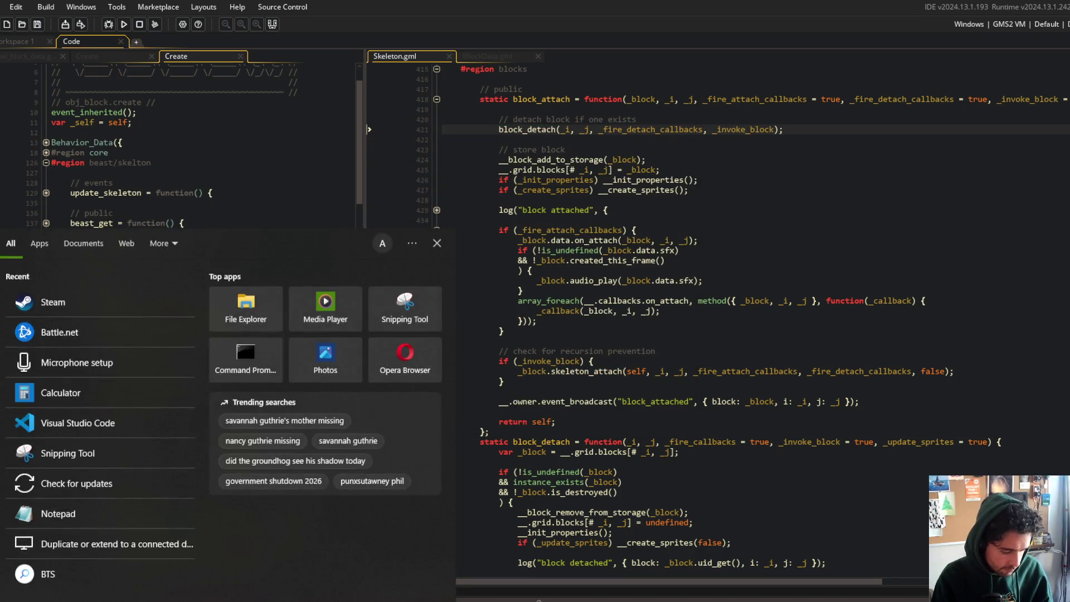
pyautogui.write('cmd')
pyautogui.rightClick(62, 296)
pyautogui.click(167, 305)
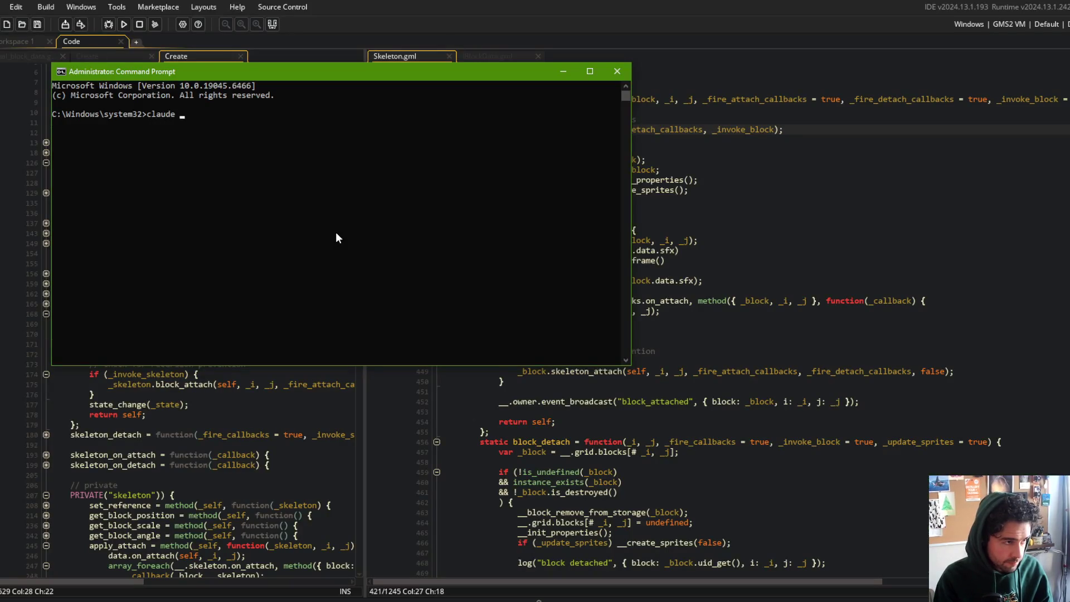
pyautogui.write('--help')
pyautogui.press('Return')
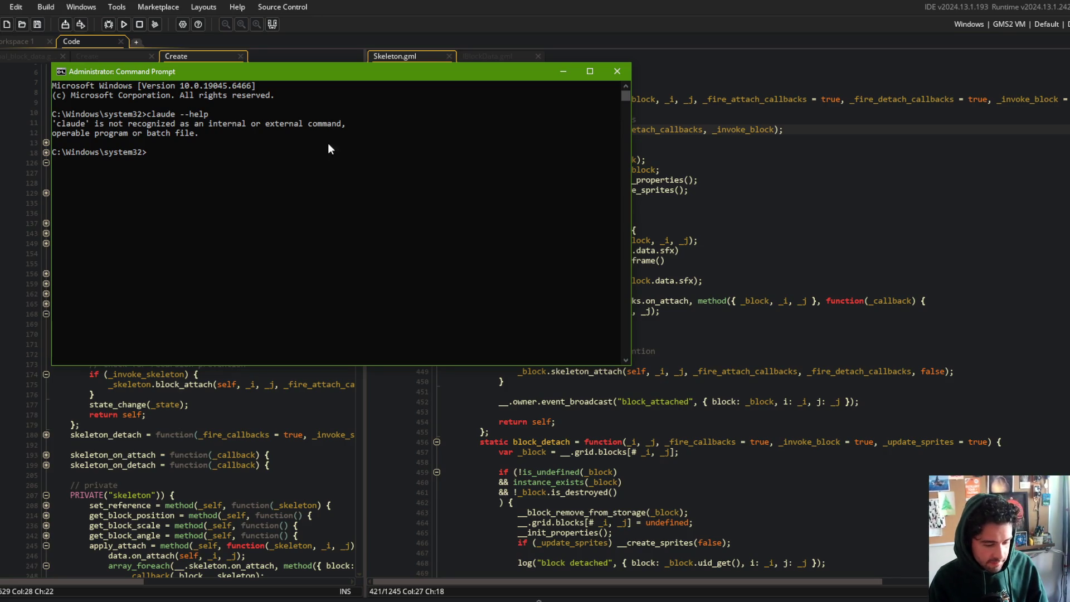
pyautogui.moveTo(436, 83); pyautogui.dragTo(457, 124)
pyautogui.click(459, 221)
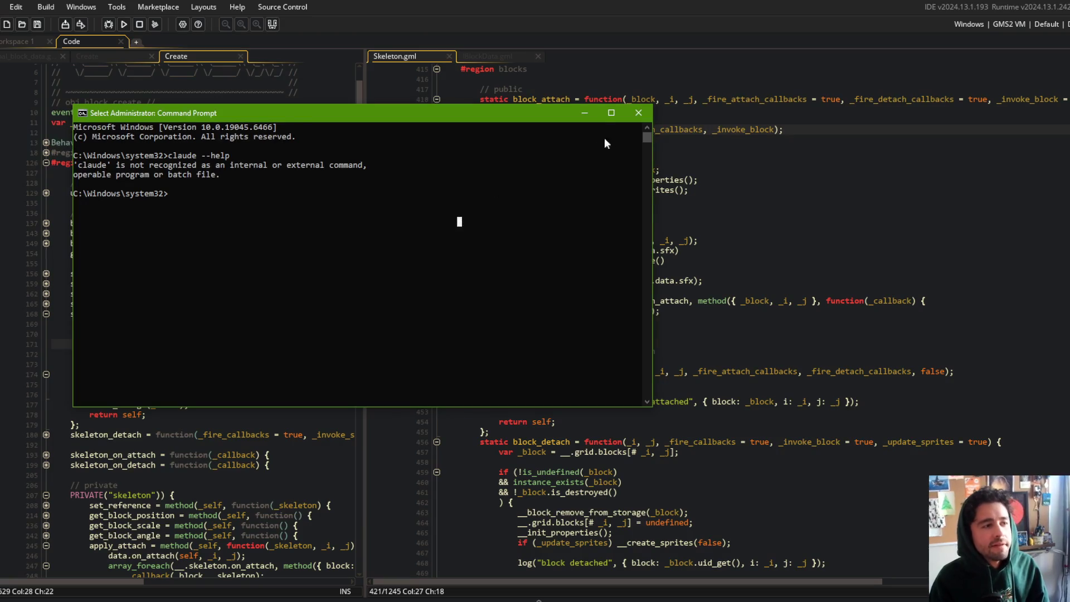
pyautogui.click(641, 113)
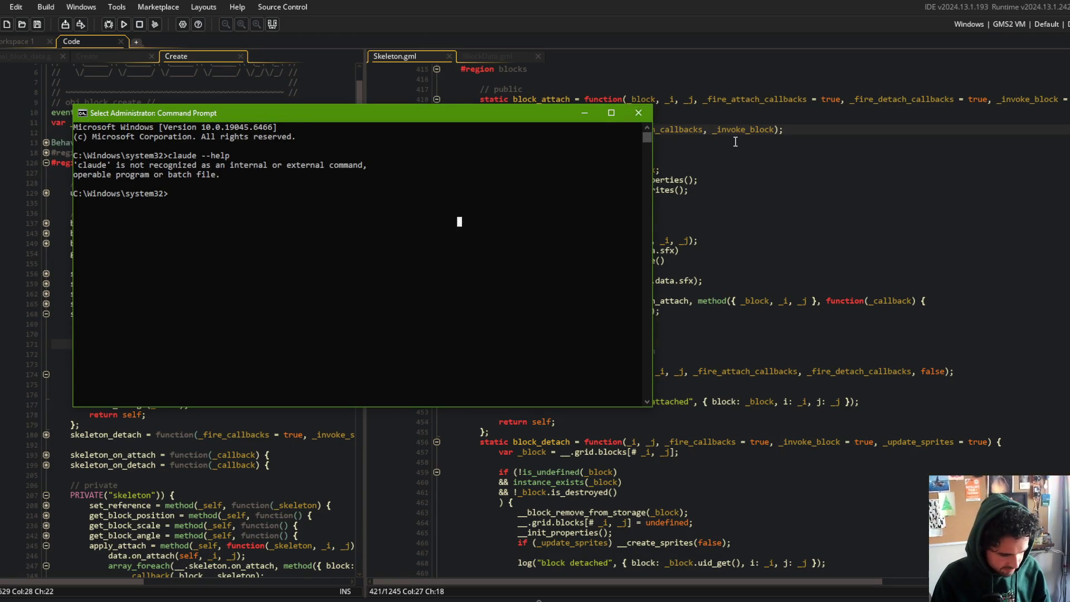
# - Reword the line 443 comment in Skeleton.gml to 'update block & recursion prevention' and save
pyautogui.click(781, 165)
pyautogui.doubleClick(725, 410)
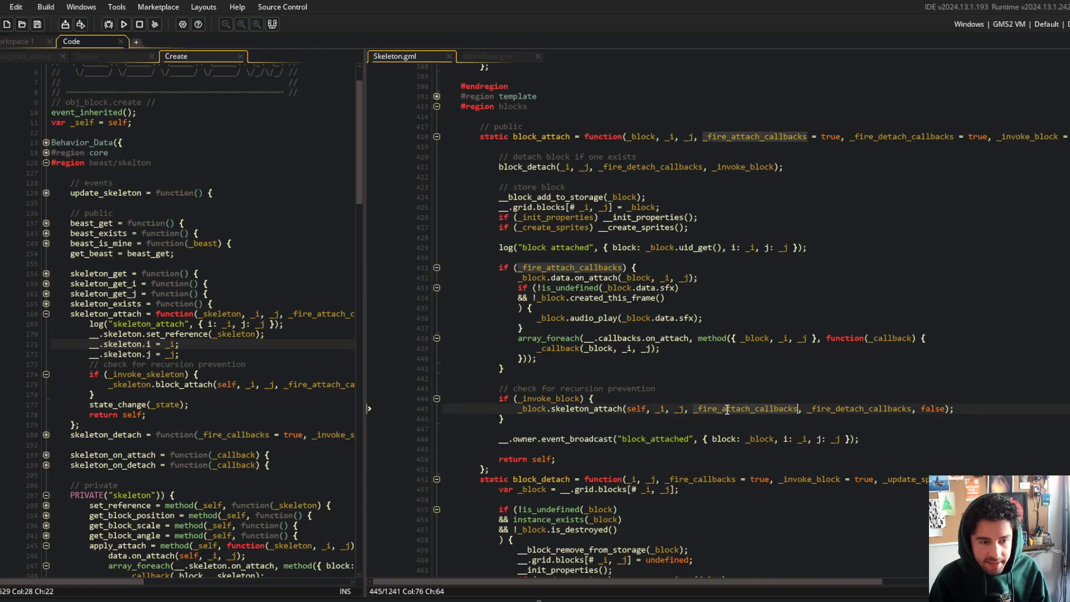
pyautogui.moveTo(367, 316)
pyautogui.mouseDown()
pyautogui.moveTo(472, 321)
pyautogui.moveTo(403, 336)
pyautogui.mouseUp()
pyautogui.click(616, 343)
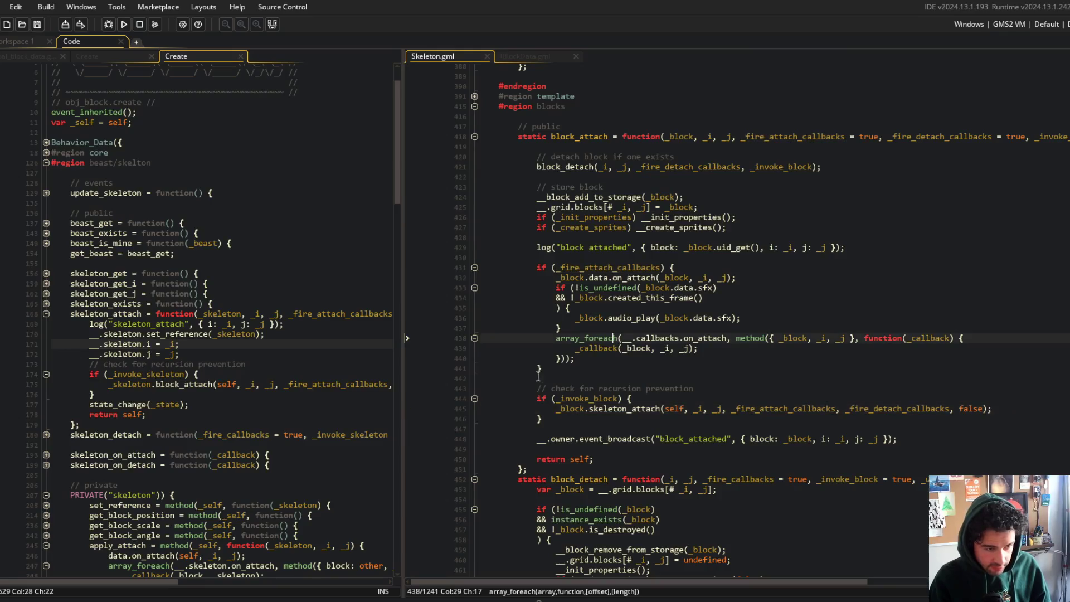
pyautogui.click(625, 420)
pyautogui.doubleClick(598, 389)
pyautogui.hotkey('ctrl', 'BackSpace')
pyautogui.hotkey('ctrl', 'BackSpace')
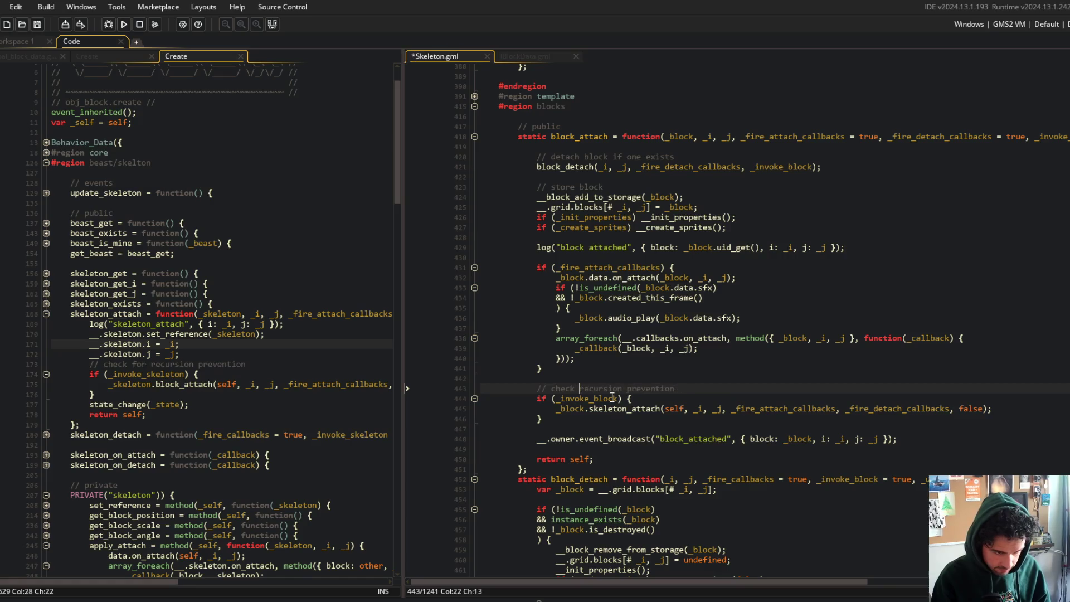
pyautogui.write('update bl')
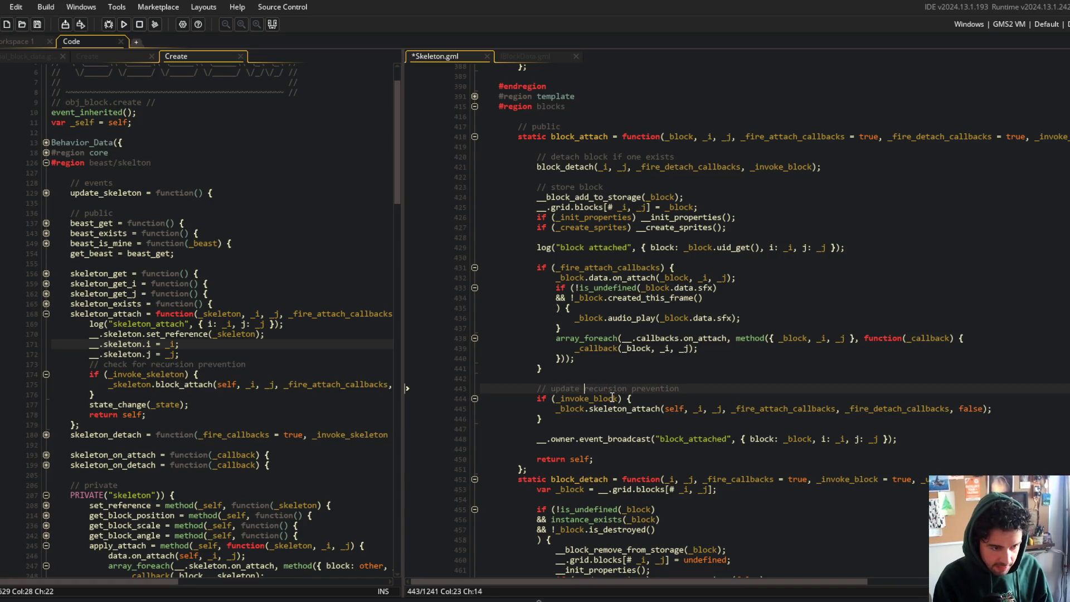
pyautogui.write('ock ')
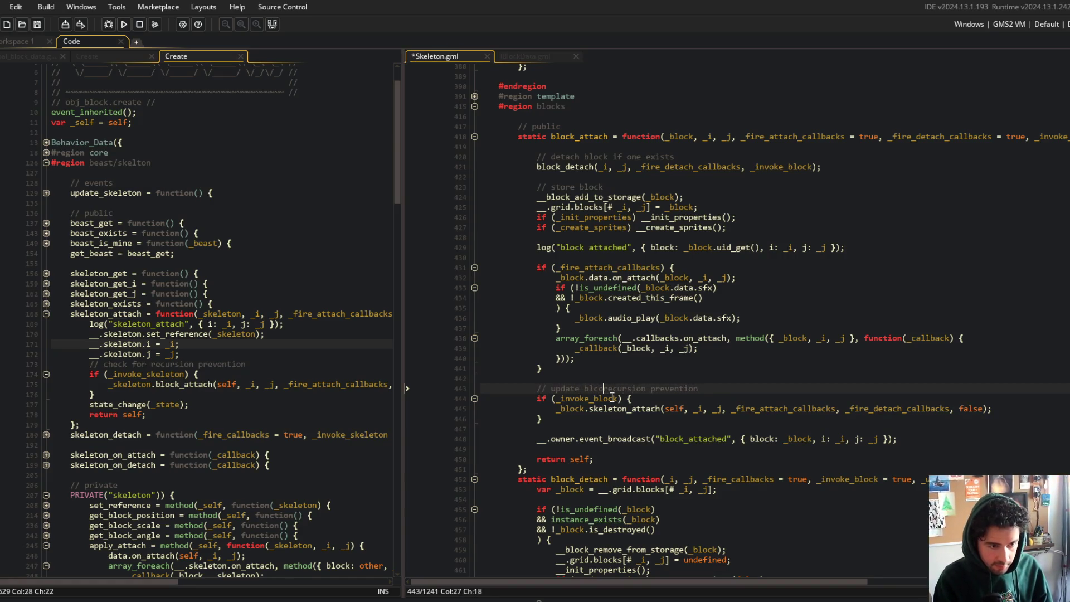
pyautogui.write('&')
pyautogui.hotkey('ctrl', 's')
# - Replace the line 173 Create comment with 'update skeleton & recursion prevention' and save
pyautogui.hotkey('shift', 'Home')
pyautogui.click(314, 368)
pyautogui.hotkey('shift', 'Home')
pyautogui.write('// update block & recursion prevention')
pyautogui.hotkey('ctrl', 'Left')
pyautogui.hotkey('ctrl', 'Left')
pyautogui.hotkey('ctrl', 'Left')
pyautogui.hotkey('ctrl', 'shift', 'Right')
pyautogui.write('skeleton')
pyautogui.hotkey('ctrl', 's')
pyautogui.click(705, 319)
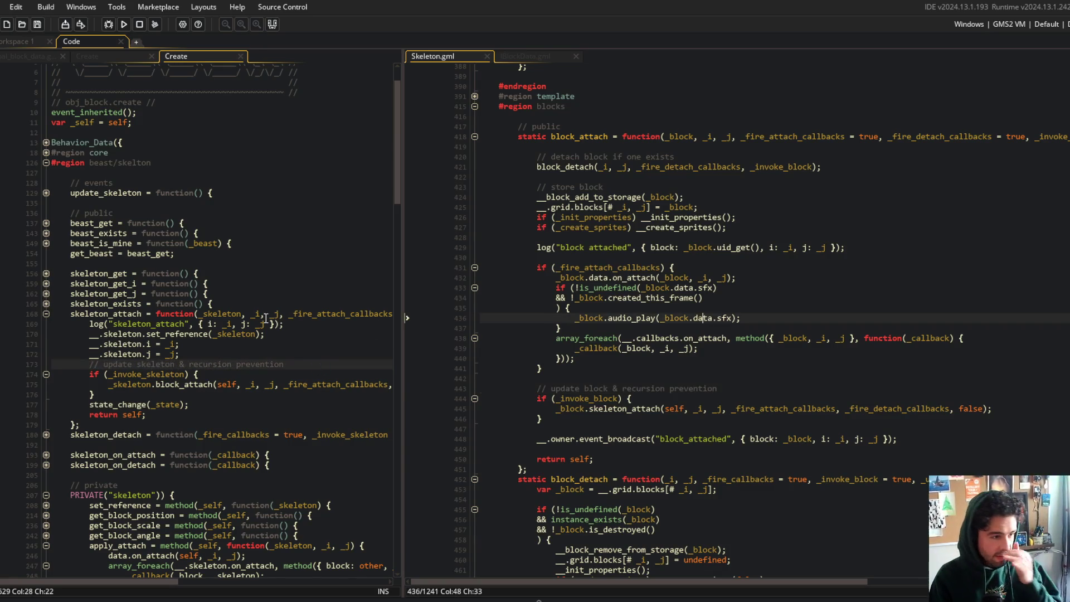
pyautogui.press('Up')
# - Widen the code panes and expand skeleton_detach in the Create event to inspect its recursion check
pyautogui.moveTo(403, 265)
pyautogui.mouseDown()
pyautogui.moveTo(650, 266)
pyautogui.moveTo(877, 217)
pyautogui.moveTo(699, 234)
pyautogui.moveTo(796, 279)
pyautogui.mouseUp()
pyautogui.click(717, 314)
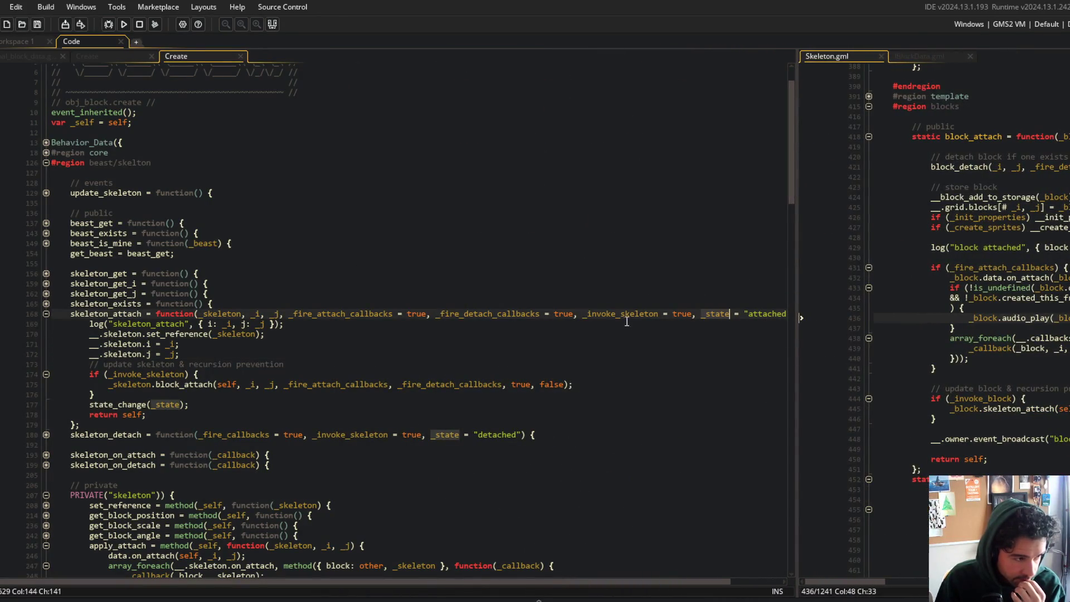
pyautogui.moveTo(797, 239)
pyautogui.mouseDown()
pyautogui.moveTo(426, 280)
pyautogui.moveTo(765, 267)
pyautogui.moveTo(420, 312)
pyautogui.moveTo(436, 313)
pyautogui.mouseUp()
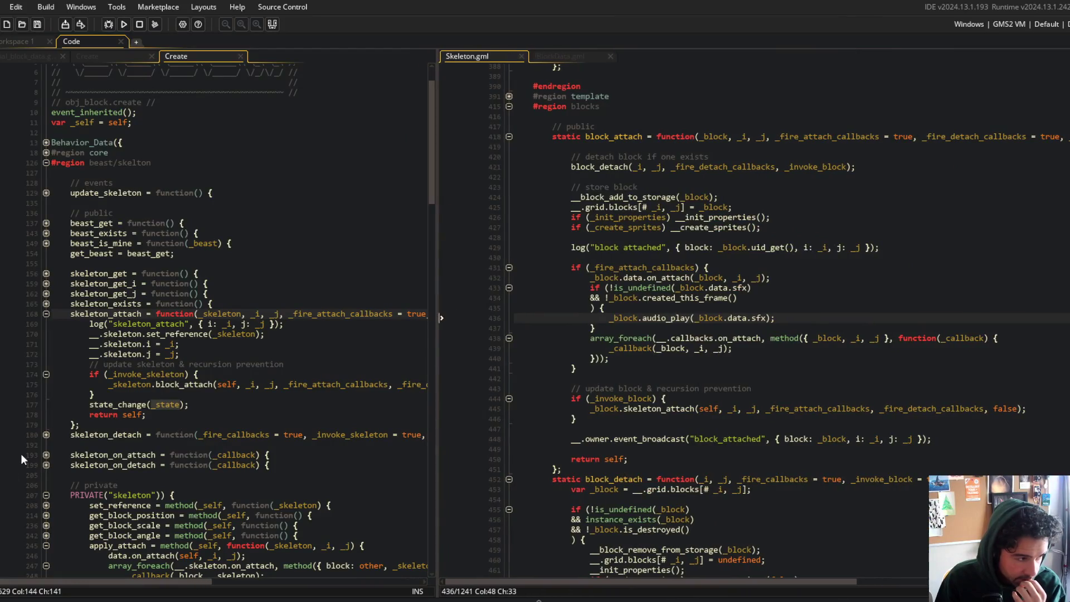
pyautogui.click(45, 435)
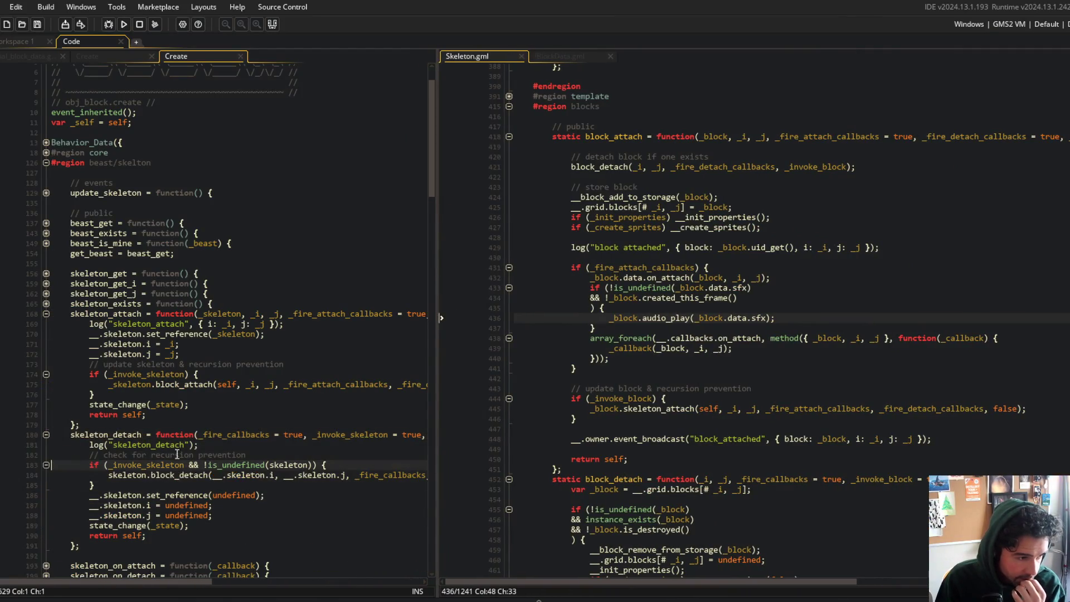
pyautogui.click(238, 453)
pyautogui.press('Home')
pyautogui.click(308, 467)
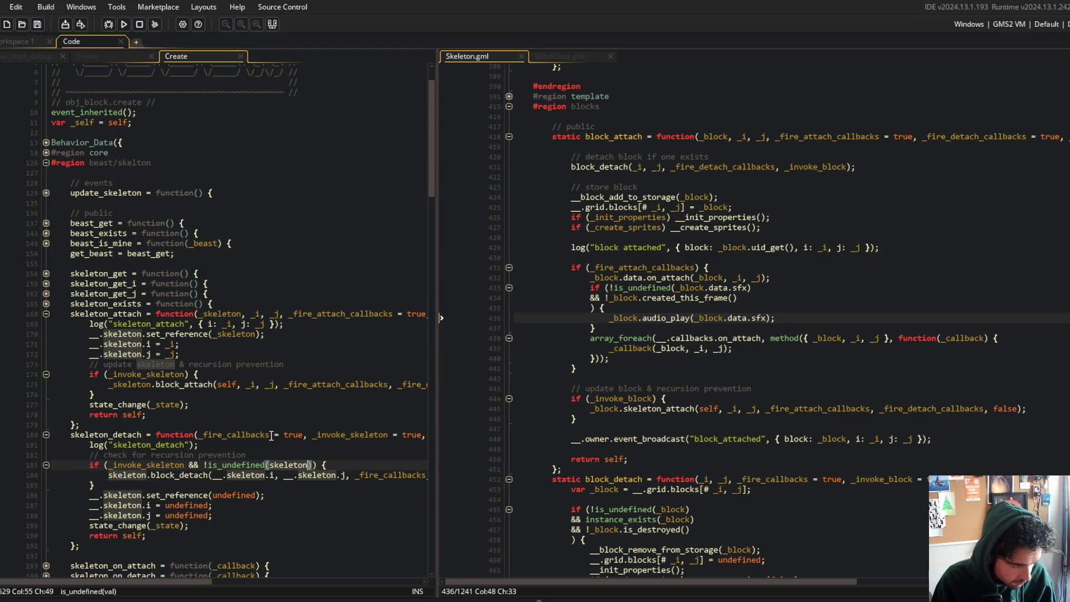
# - After the log call, add var _skeleton = skeleton; var _i = __.skeleton.i; and a matching _j line
pyautogui.click(257, 444)
pyautogui.press('Return')
pyautogui.write('var _skeleton = ')
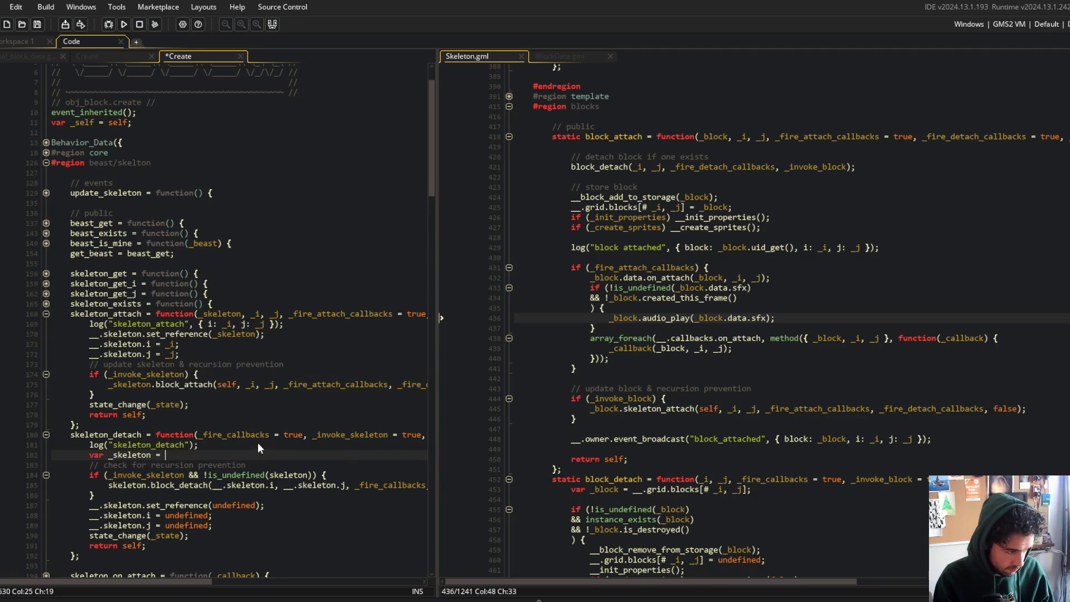
pyautogui.write('skeleton;')
pyautogui.press('Return')
pyautogui.write('var _')
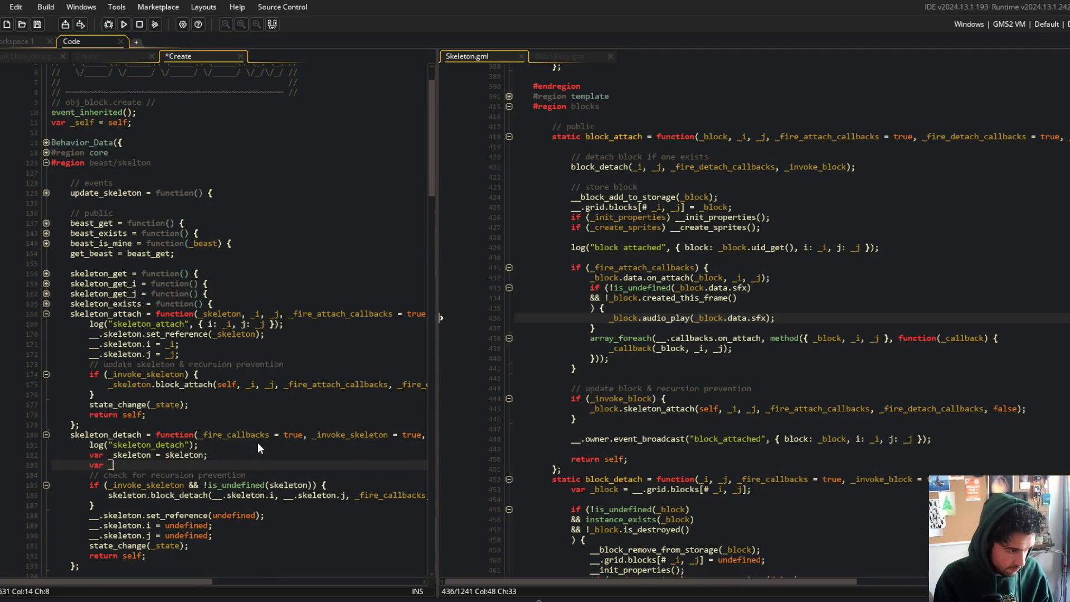
pyautogui.write('i = __.s')
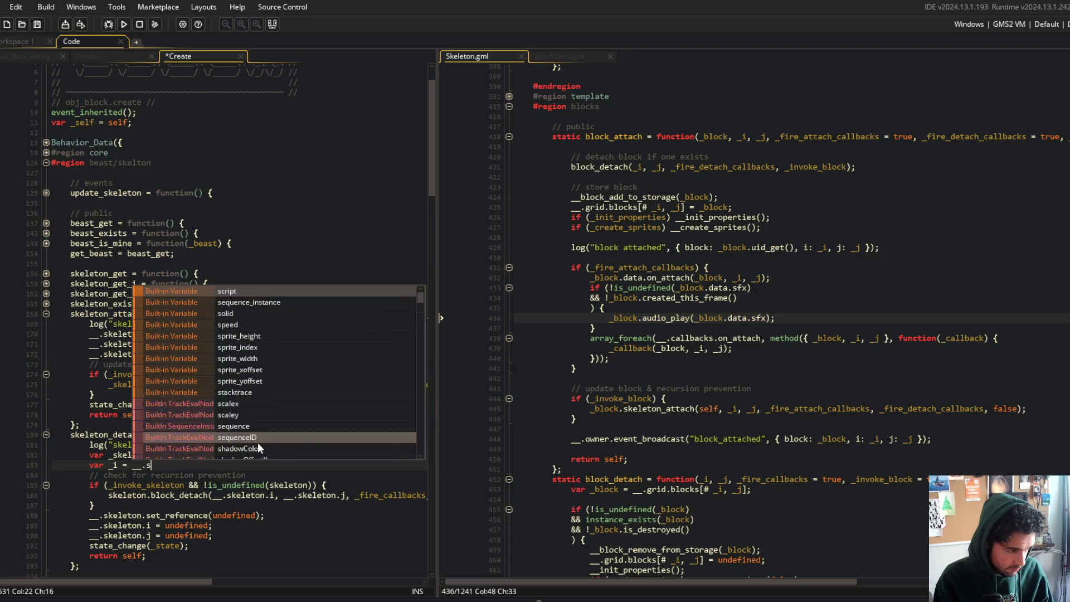
pyautogui.write('keleton.i;')
pyautogui.hotkey('ctrl', 'd')
pyautogui.press('Left')
pyautogui.press('Left')
pyautogui.press('Left')
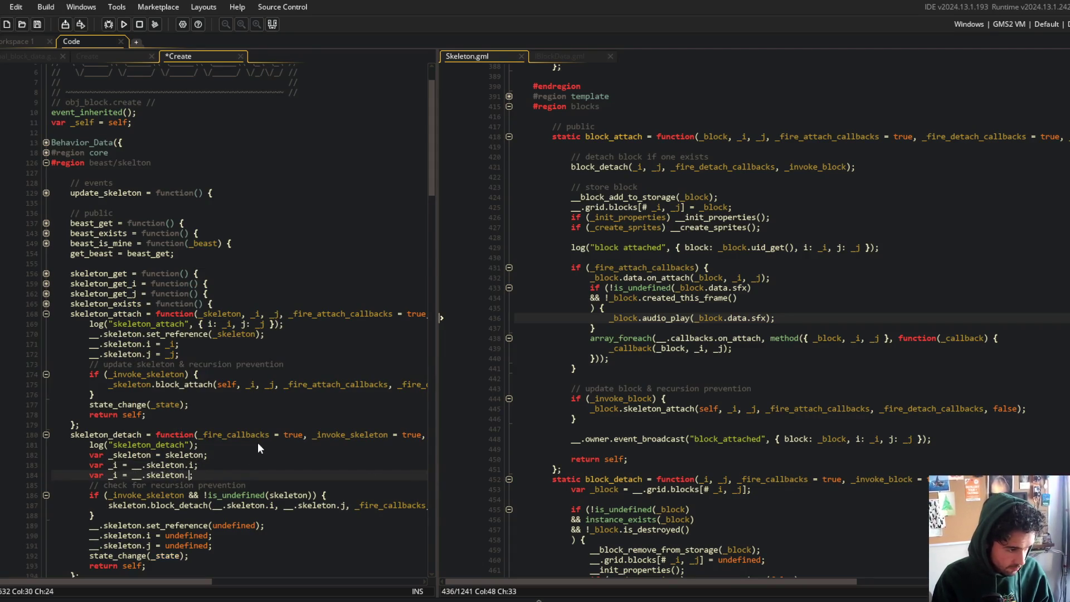
pyautogui.hotkey('ctrl', 'Left')
pyautogui.hotkey('ctrl', 's')
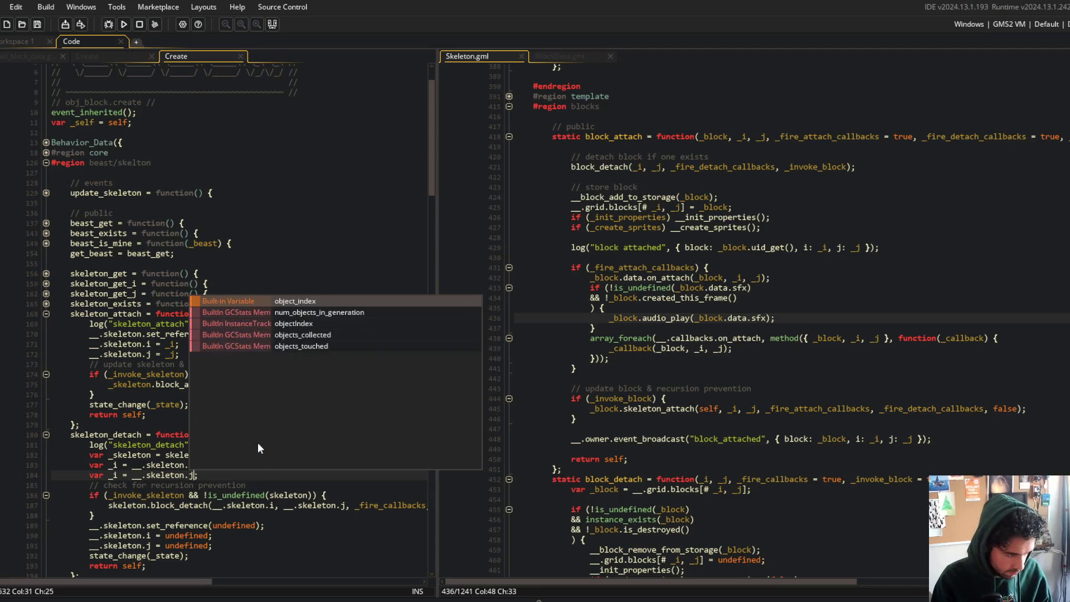
pyautogui.press('Escape')
pyautogui.hotkey('ctrl', 'Left')
pyautogui.press('Left')
pyautogui.press('Left')
pyautogui.press('Left')
pyautogui.press('BackSpace')
pyautogui.write('j')
# - Move the recursion-prevention if-block below the undefined assignments
pyautogui.press('Down')
pyautogui.press('Home')
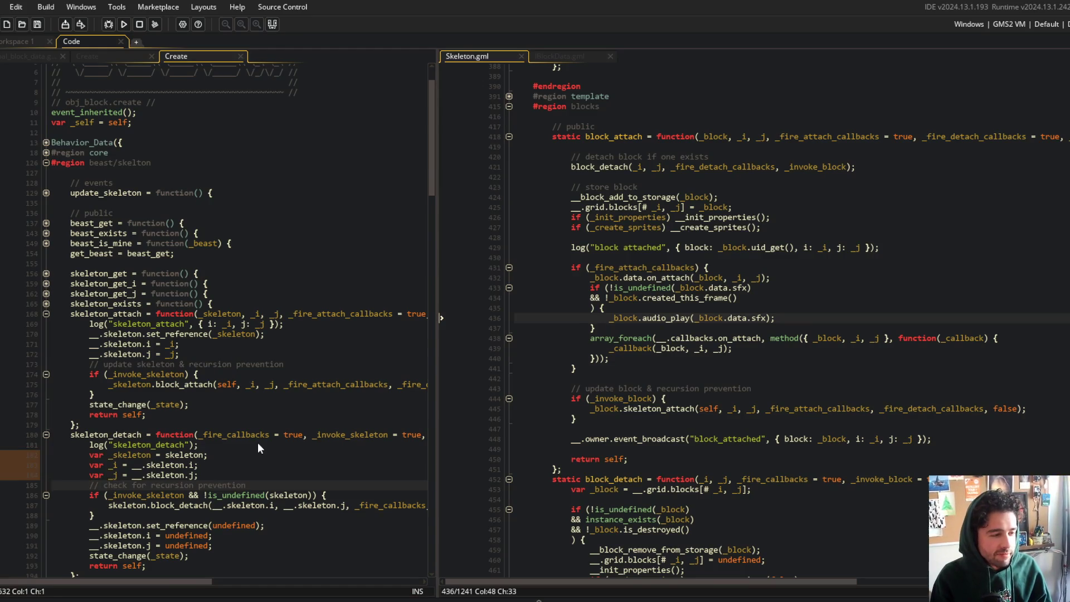
pyautogui.hotkey('shift', 'Down')
pyautogui.hotkey('shift', 'Down')
pyautogui.hotkey('shift', 'Down')
pyautogui.hotkey('ctrl', 'c')
pyautogui.press('Delete')
pyautogui.press('Left')
pyautogui.press('Down')
pyautogui.press('Down')
pyautogui.press('Down')
pyautogui.press('End')
pyautogui.press('Return')
pyautogui.hotkey('ctrl', 'v')
# - Make the is_undefined check test _skeleton instead of skeleton
pyautogui.press('Up')
pyautogui.press('Up')
pyautogui.press('End')
pyautogui.press('Left')
pyautogui.press('Left')
pyautogui.press('Left')
pyautogui.hotkey('ctrl', 'Left')
pyautogui.write('_')
pyautogui.press('Escape')
# - Pass _i and _j instead of __.skeleton.i/j to block_detach and save
pyautogui.press('Down')
pyautogui.press('BackSpace')
pyautogui.press('BackSpace')
pyautogui.press('BackSpace')
pyautogui.write('_')
pyautogui.press('Escape')
pyautogui.press('Right')
pyautogui.press('Right')
pyautogui.hotkey('shift', 'Right')
pyautogui.hotkey('shift', 'Right')
pyautogui.hotkey('shift', 'Right')
pyautogui.write('_')
pyautogui.hotkey('ctrl', 's')
pyautogui.press('Escape')
pyautogui.scroll(-3, 262, 313)
pyautogui.click(285, 421)
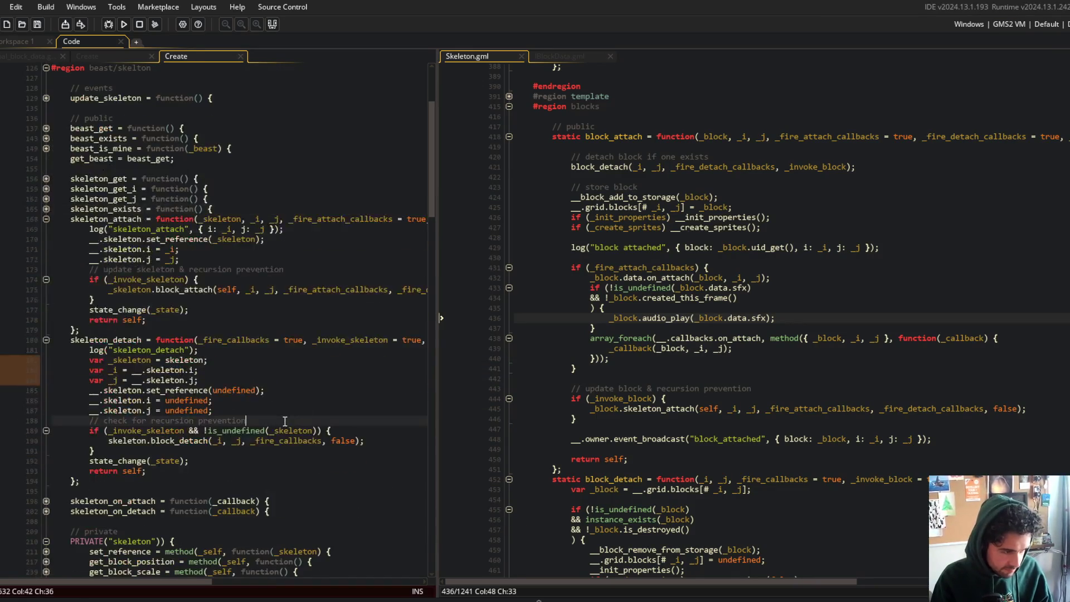
# - Review the cached _skeleton, _i, _j lines and the new block_detach call in skeleton_detach
pyautogui.click(443, 269)
pyautogui.click(362, 273)
pyautogui.click(198, 350)
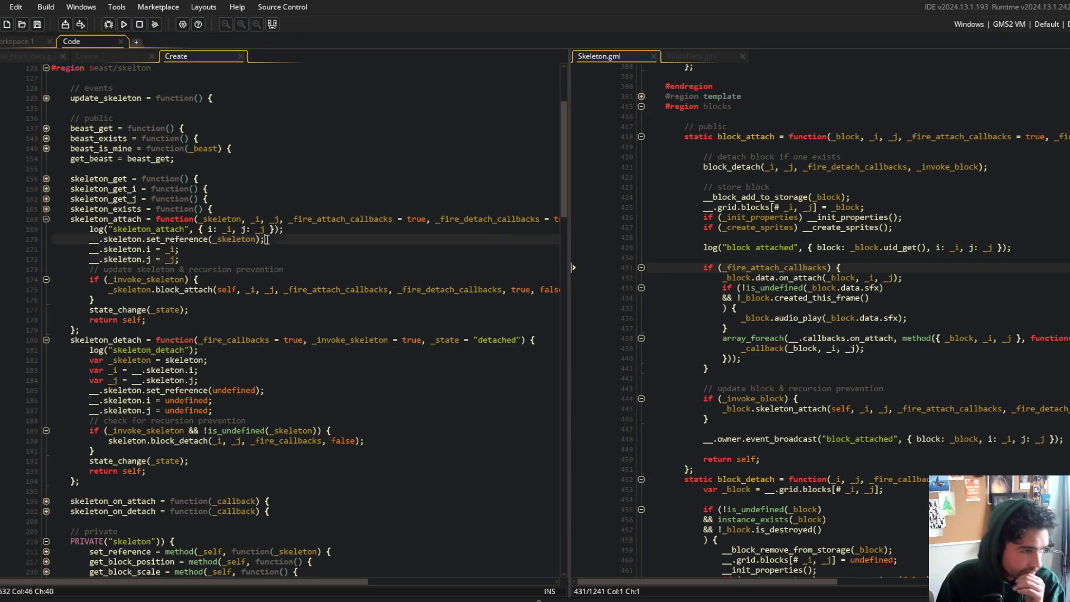
pyautogui.click(194, 239)
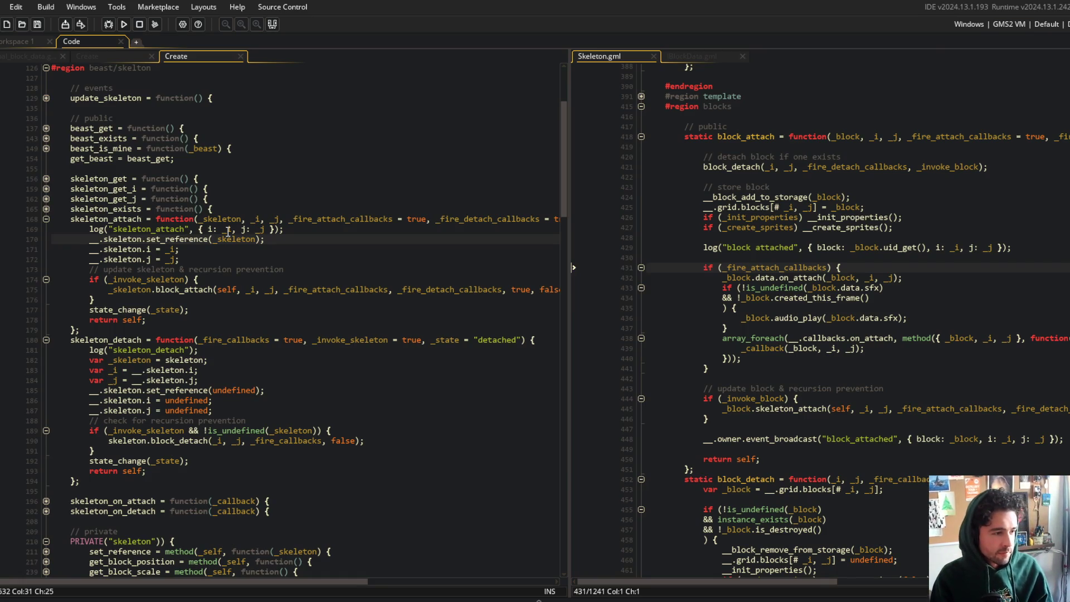
pyautogui.click(232, 370)
pyautogui.click(151, 360)
pyautogui.click(118, 388)
pyautogui.press('Down')
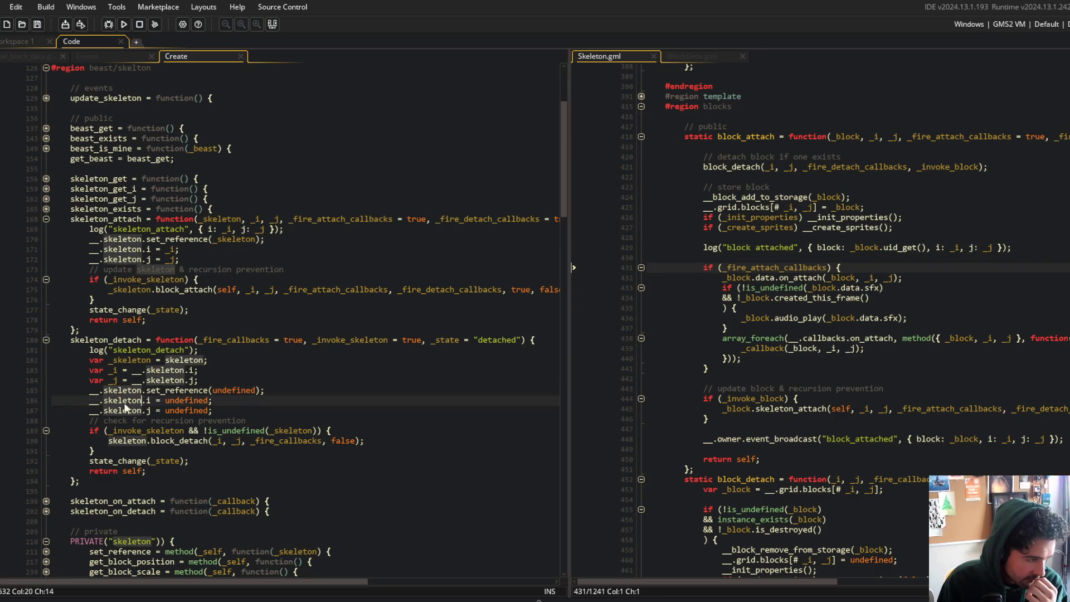
pyautogui.click(227, 372)
pyautogui.click(273, 414)
pyautogui.click(208, 441)
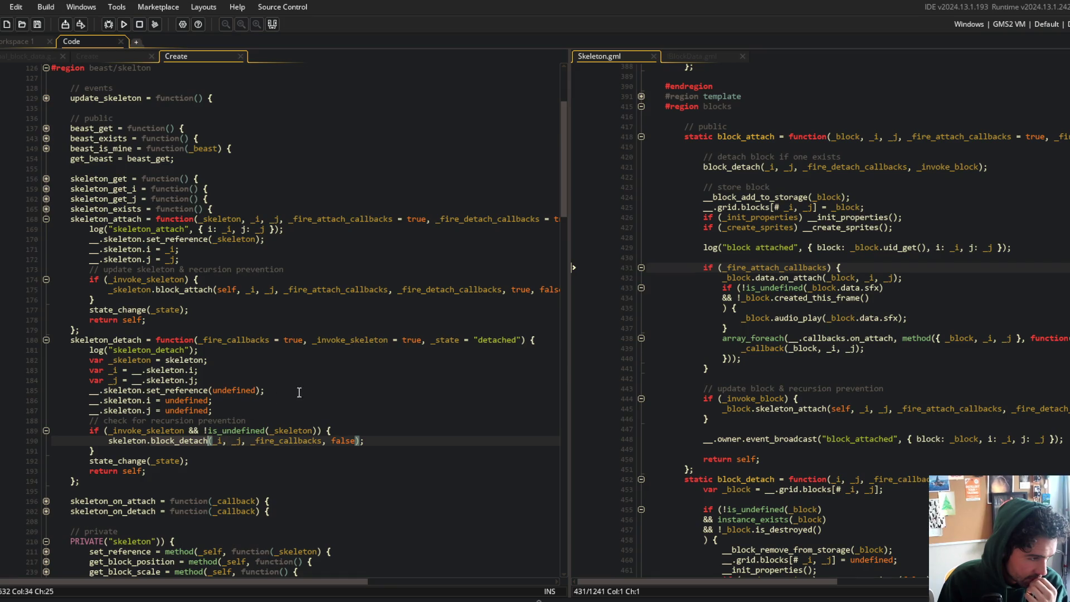
pyautogui.click(170, 441)
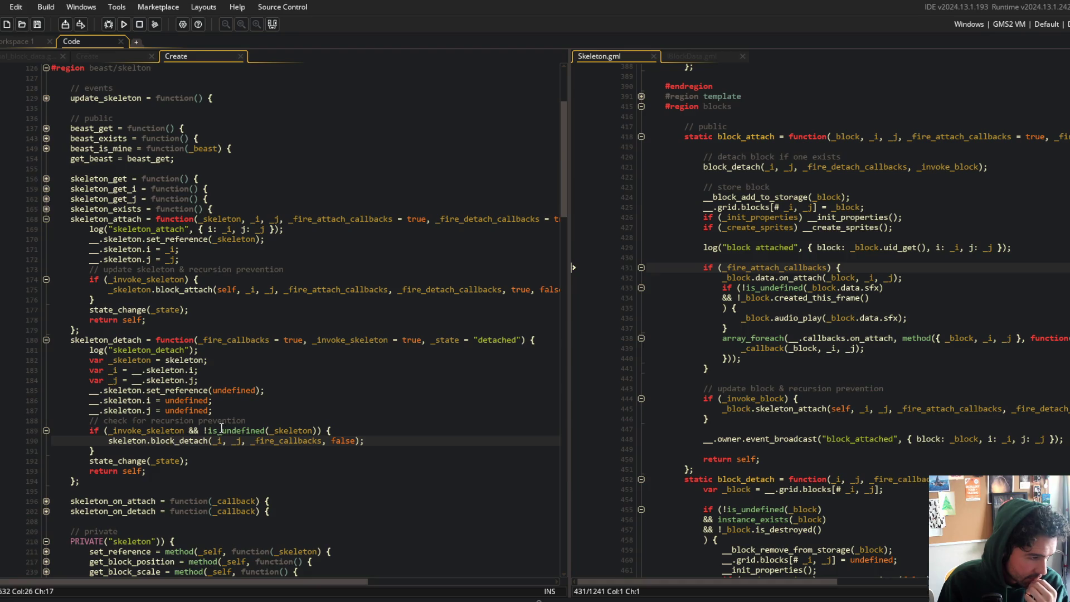
# - Scroll Skeleton.gml down to the static block_detach definition
pyautogui.scroll(-4, 760, 244)
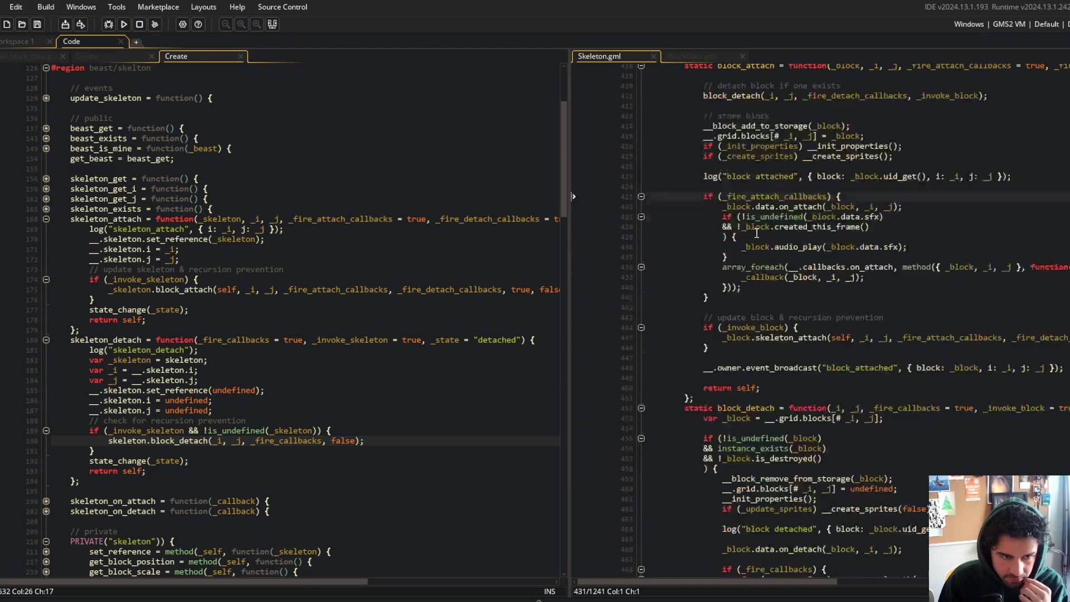
pyautogui.click(750, 363)
pyautogui.scroll(-3, 764, 390)
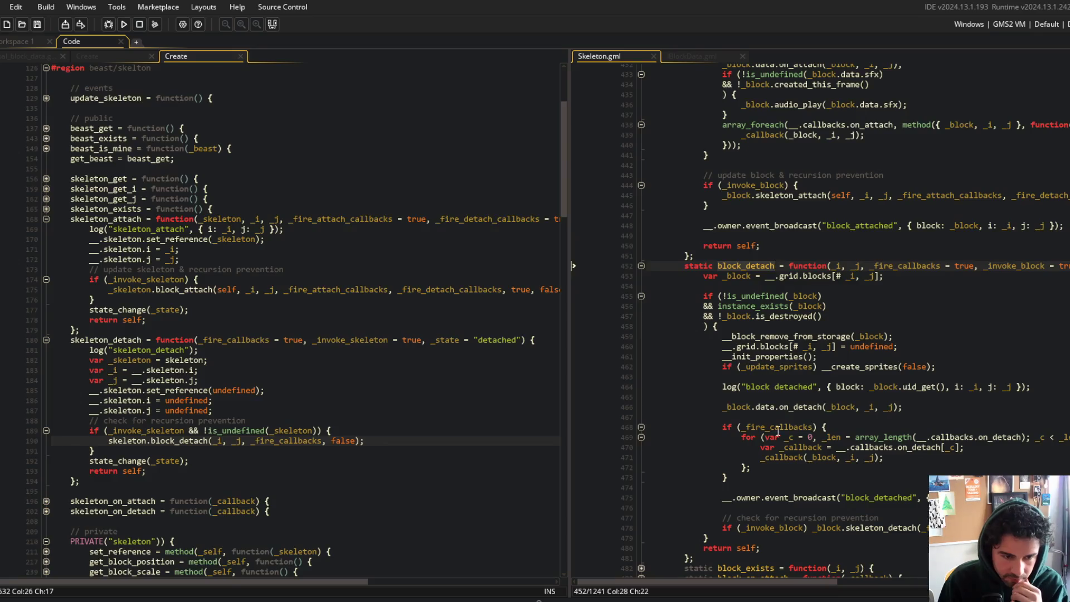
pyautogui.moveTo(562, 233); pyautogui.dragTo(389, 235)
pyautogui.scroll(2, 686, 397)
pyautogui.scroll(-3, 685, 397)
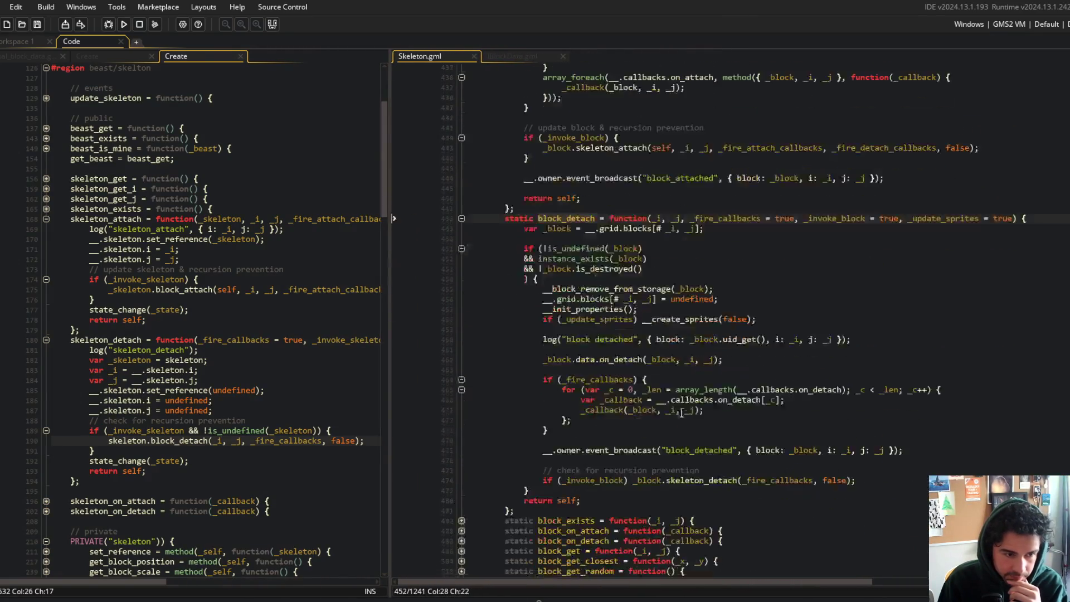
# - Add array_foreach over __.callbacks.on_detach calling _callback(_block, _i, _j), delete the old for-loop, and save
pyautogui.click(696, 379)
pyautogui.press('Return')
pyautogui.write('array_foreach(')
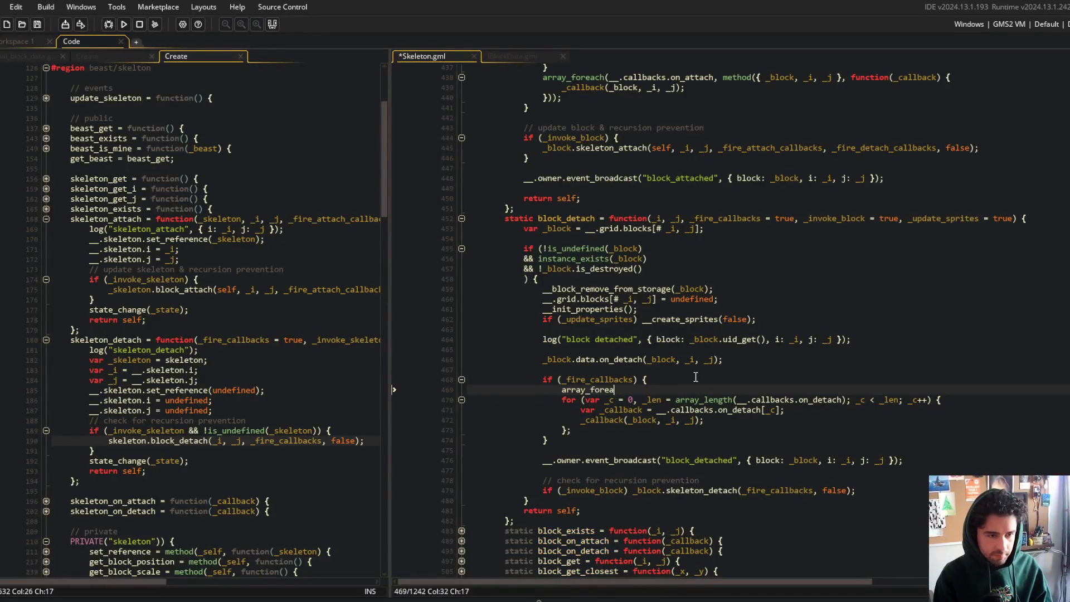
pyautogui.write('__.callback')
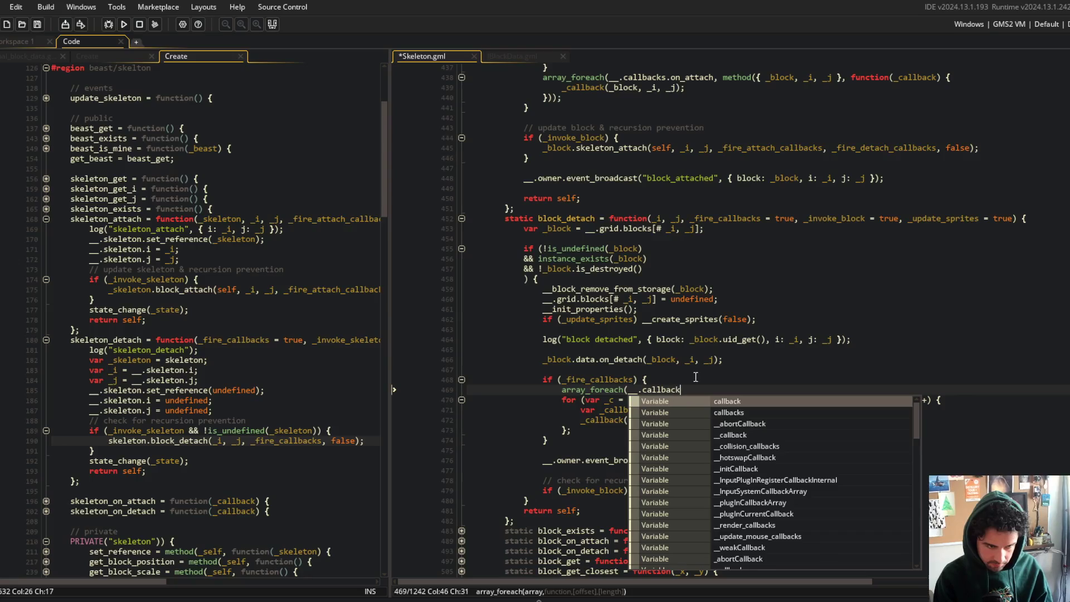
pyautogui.write('s.on_detach,')
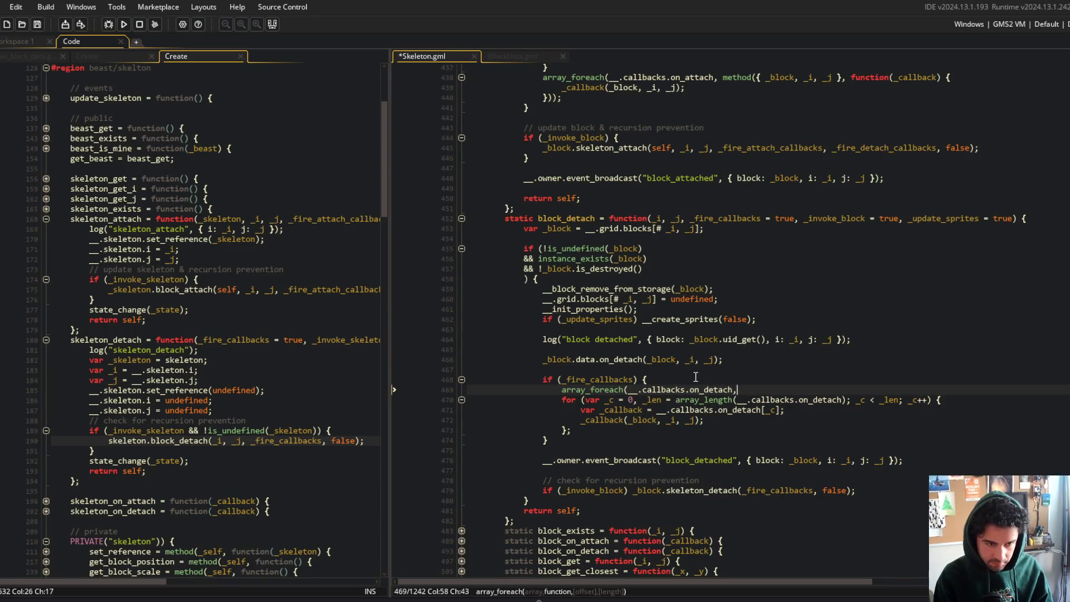
pyautogui.write(' method({ _block,')
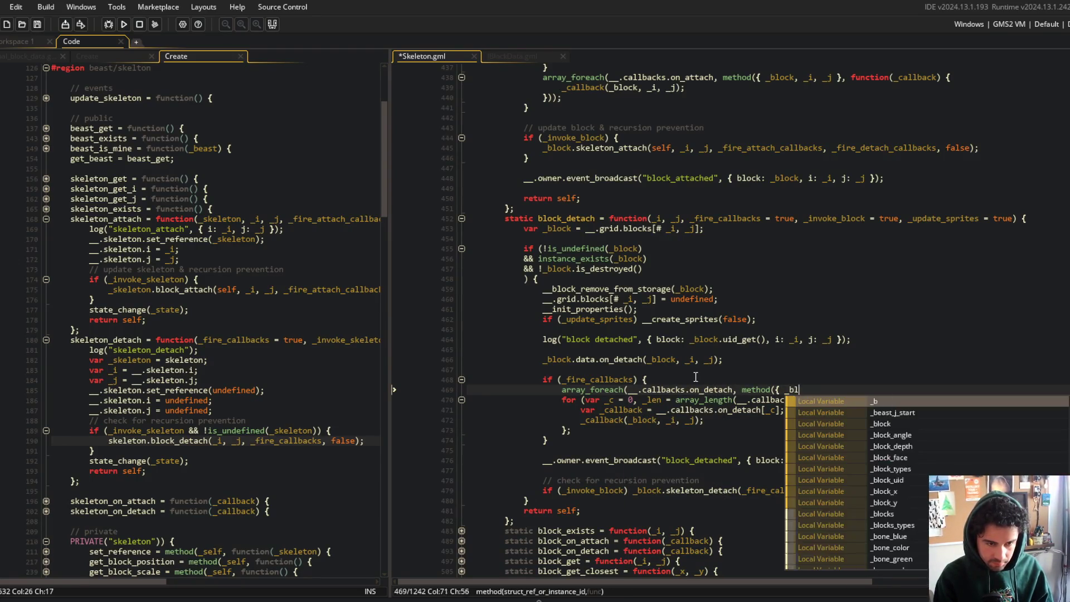
pyautogui.write(' _i, _j }, function(')
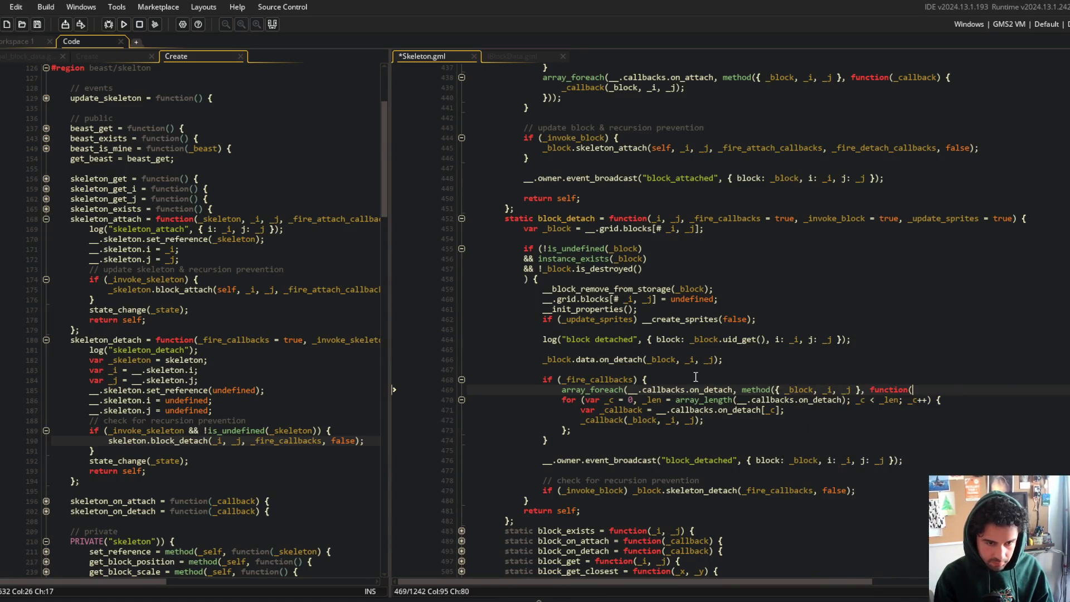
pyautogui.write('_callback) {')
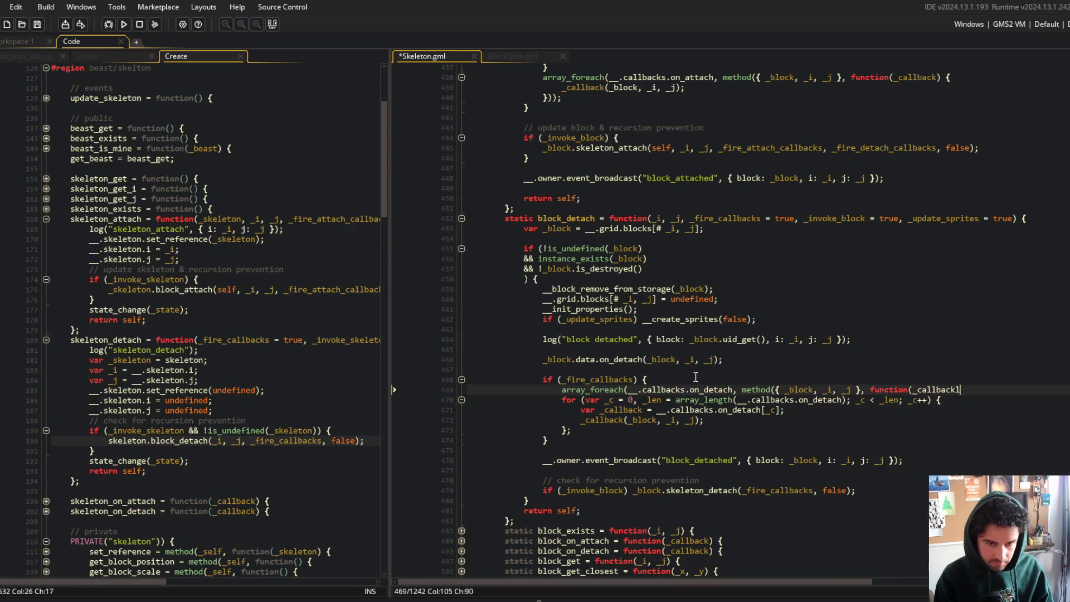
pyautogui.press('Return')
pyautogui.write('_callback(_block, _i, _')
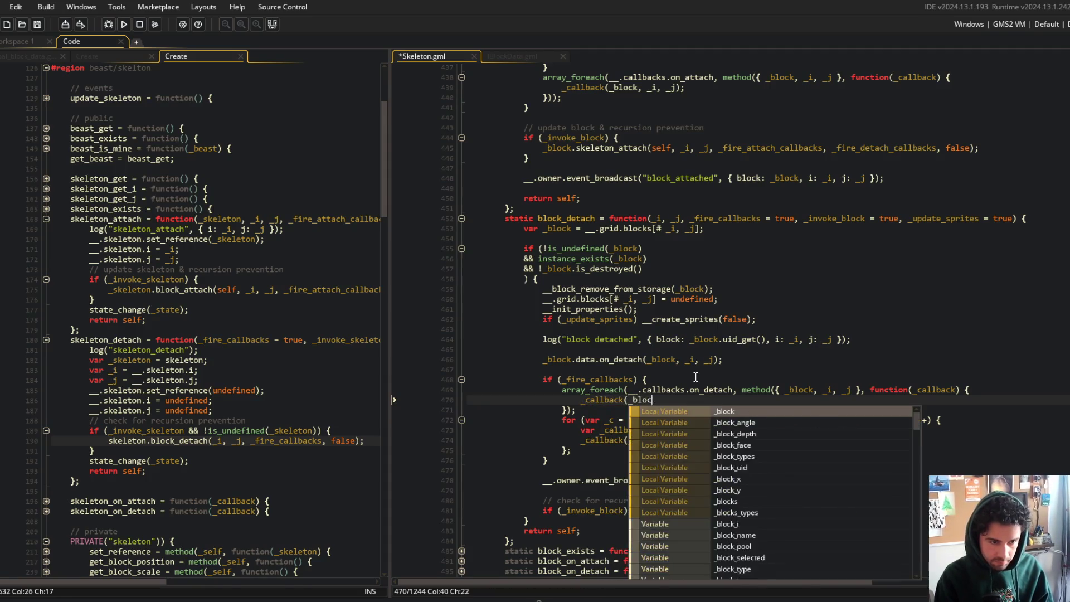
pyautogui.write('j);')
pyautogui.press('Down')
pyautogui.press('Down')
pyautogui.hotkey('ctrl', 'd')
pyautogui.hotkey('ctrl', 'd')
pyautogui.hotkey('ctrl', 'd')
pyautogui.hotkey('ctrl', 's')
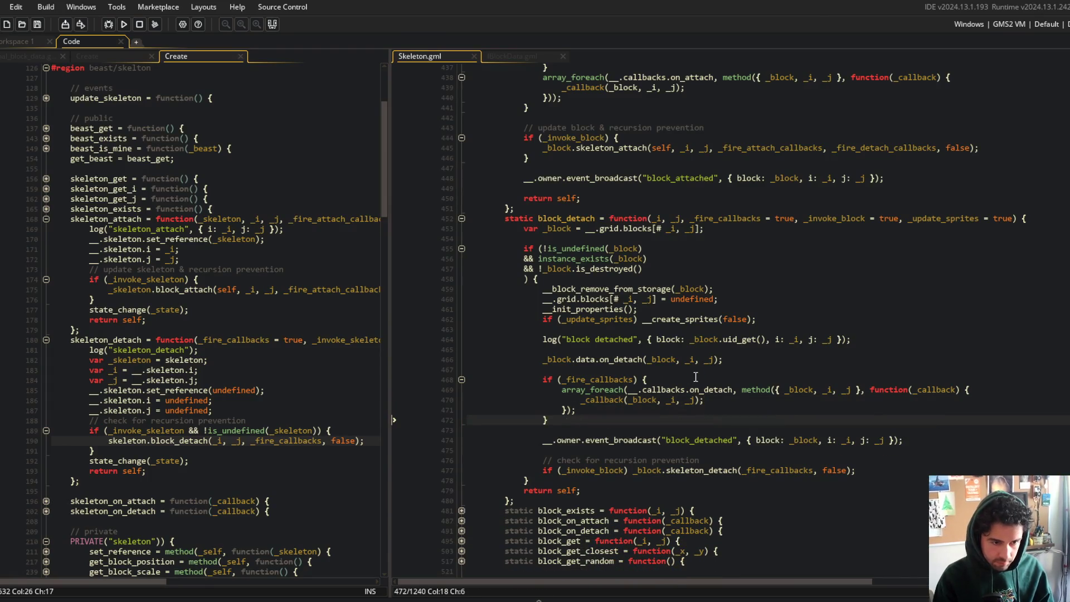
# - Check the new _callback call line and the callbacks block's closing brace
pyautogui.click(753, 378)
pyautogui.click(736, 400)
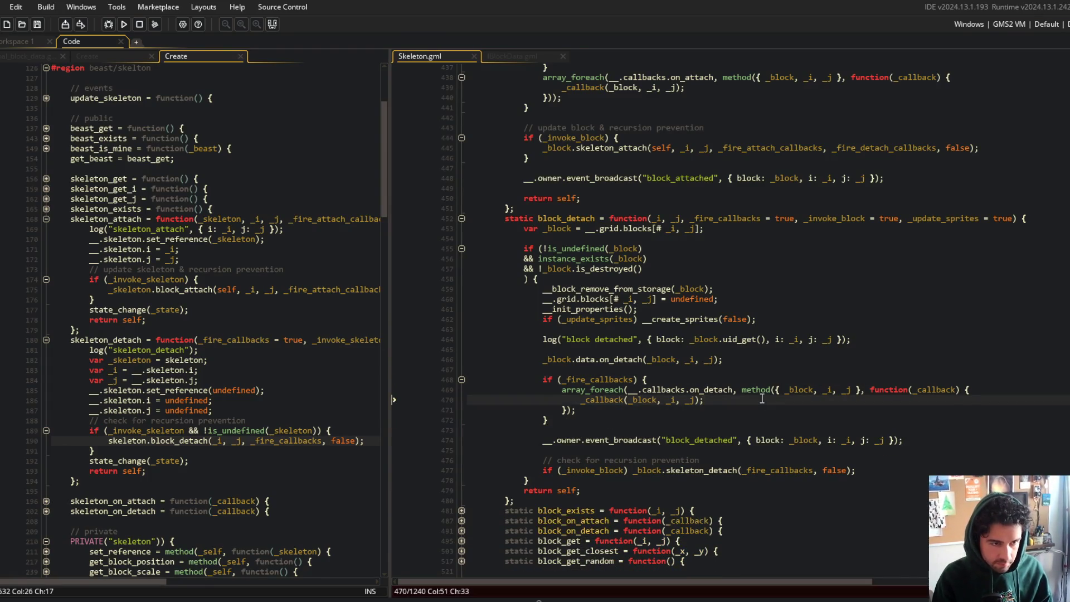
pyautogui.scroll(4, 666, 332)
pyautogui.scroll(-5, 666, 332)
pyautogui.click(781, 427)
pyautogui.press('Up')
pyautogui.press('Up')
pyautogui.press('Up')
pyautogui.press('Up')
pyautogui.press('Up')
pyautogui.press('Up')
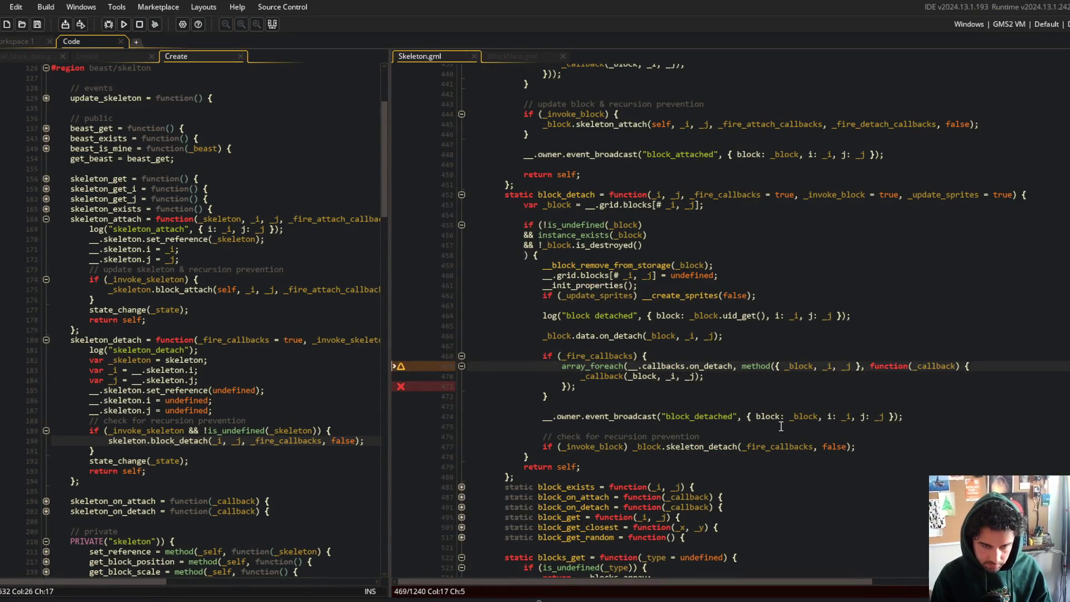
# - End the array_foreach call with a semicolon and move the block_detached broadcast below the recursion check
pyautogui.press('Down')
pyautogui.press('Down')
pyautogui.write(';')
pyautogui.press('Down')
pyautogui.press('Down')
pyautogui.press('Down')
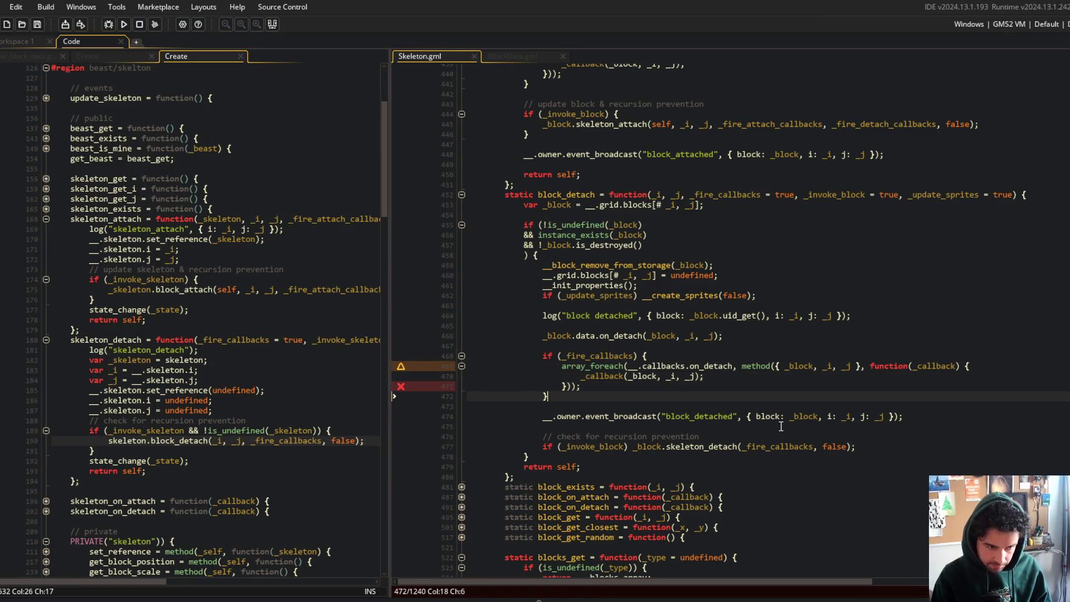
pyautogui.press('End')
pyautogui.hotkey('shift', 'Home')
pyautogui.press('Delete')
pyautogui.press('Down')
pyautogui.press('Down')
pyautogui.press('Down')
pyautogui.press('End')
pyautogui.press('Return')
pyautogui.press('Return')
pyautogui.write('__.owner.event_broadcast("block_detached", { block: _block, i: _i, j: _j });')
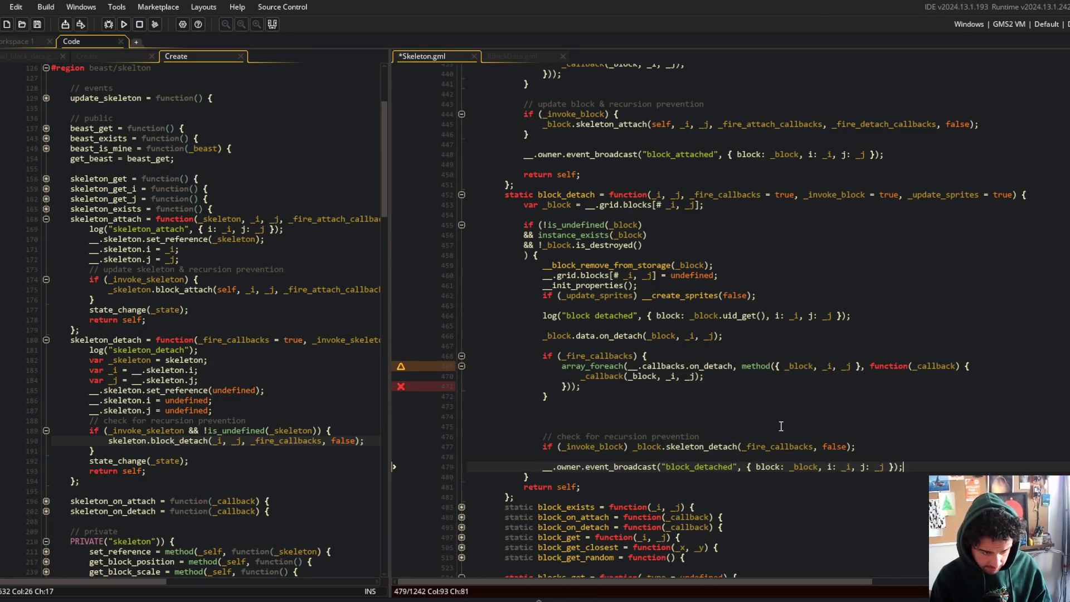
# - Restore the callbacks block's closing brace, remove the extra blank line, and save Skeleton.gml
pyautogui.press('Up')
pyautogui.press('Up')
pyautogui.press('Up')
pyautogui.hotkey('shift', 'Delete')
pyautogui.press('Delete')
pyautogui.write('}')
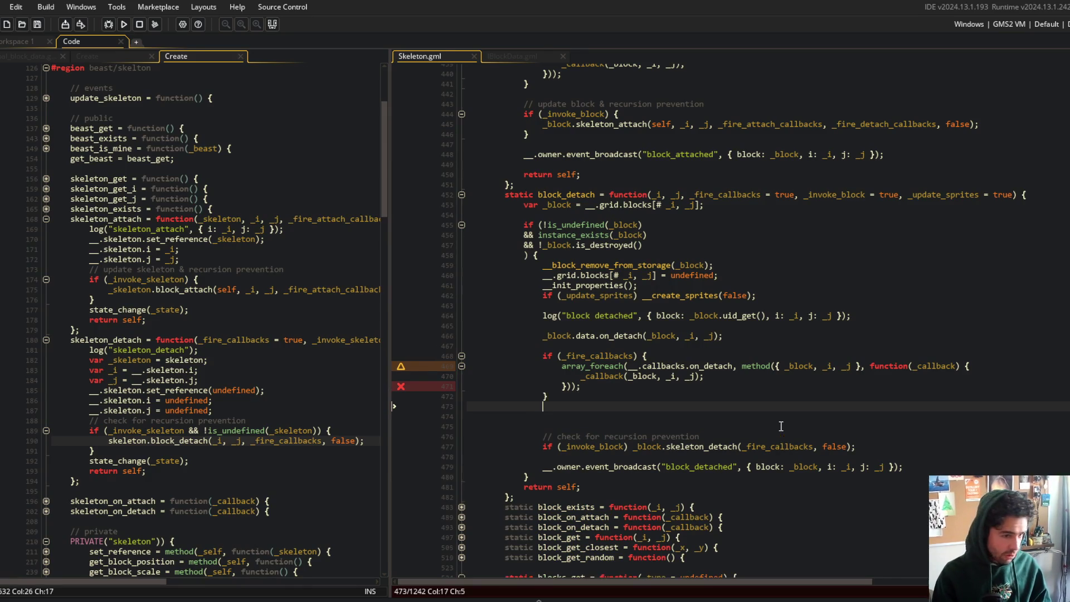
pyautogui.press('Down')
pyautogui.hotkey('ctrl', 's')
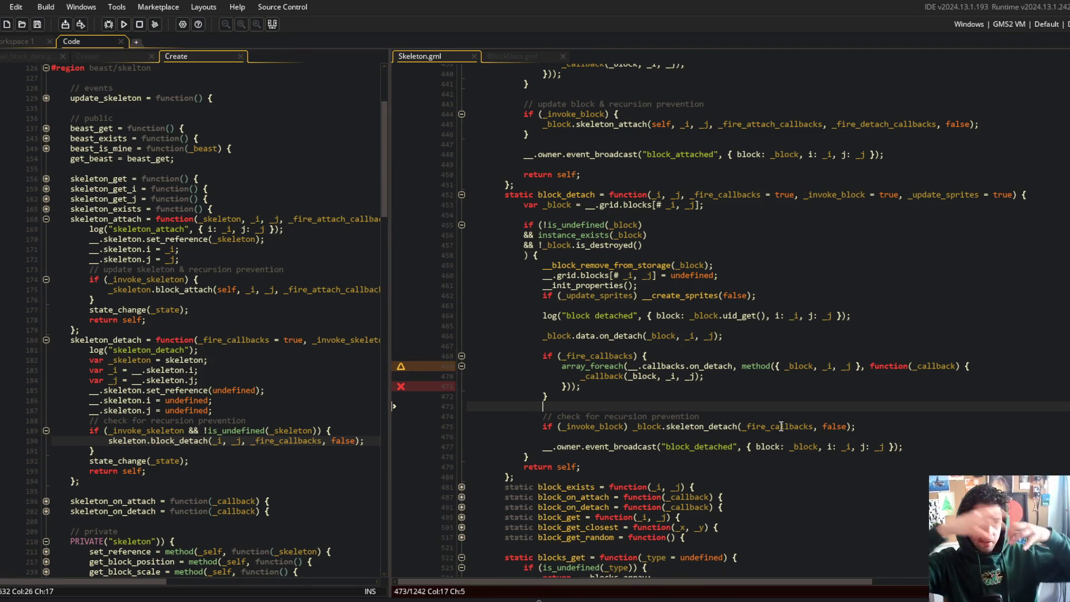
# - Collapse block_attach's _invoke_block check and skeleton_attach call onto one line without braces, and save
pyautogui.click(606, 114)
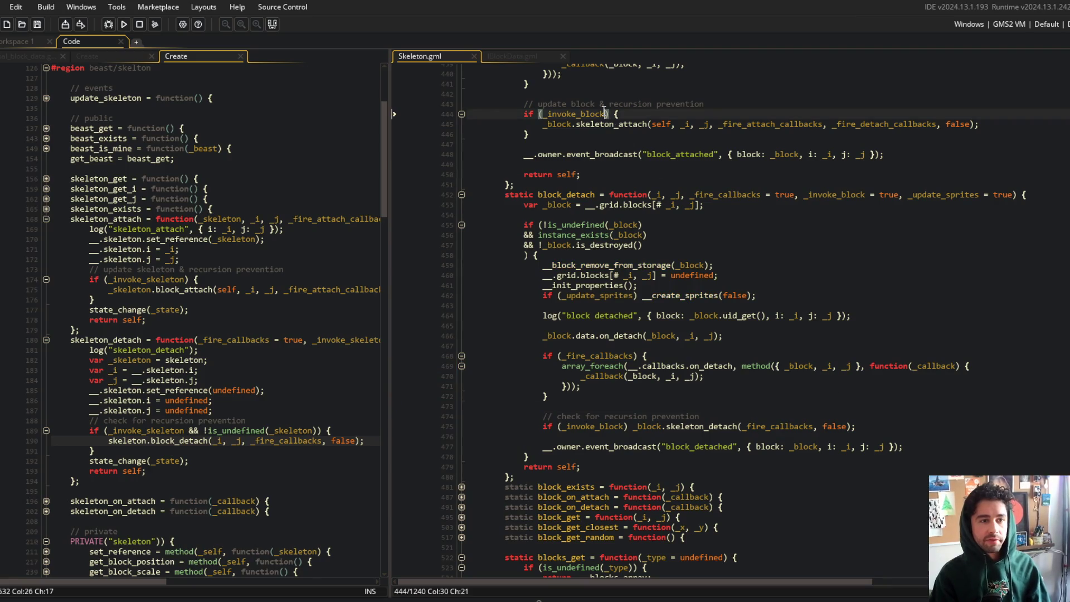
pyautogui.press('Right')
pyautogui.press('Right')
pyautogui.press('Delete')
pyautogui.press('Delete')
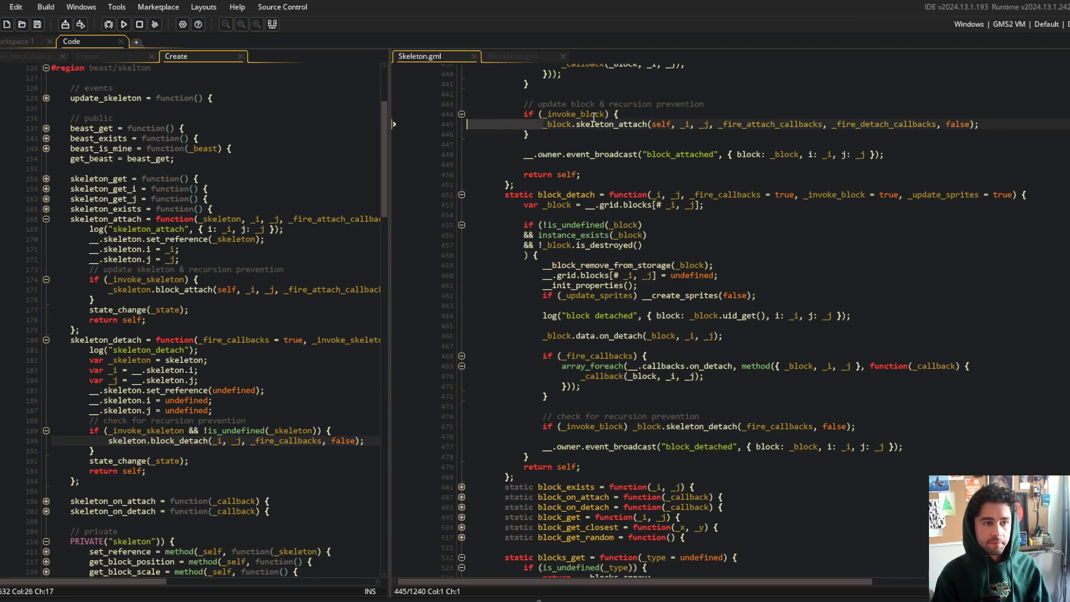
pyautogui.hotkey('ctrl', 'Delete')
pyautogui.press('Down')
pyautogui.press('BackSpace')
pyautogui.press('BackSpace')
pyautogui.press('BackSpace')
pyautogui.hotkey('ctrl', 's')
pyautogui.press('Up')
# - Look over the attach callbacks code and the skeleton_attach and skeleton_detach definitions
pyautogui.scroll(7, 697, 223)
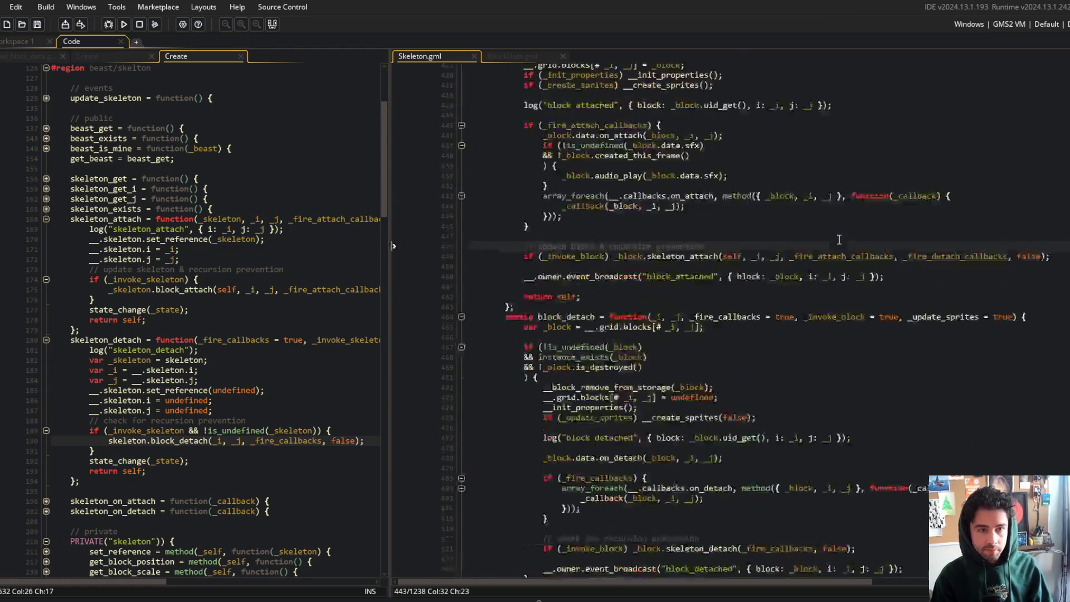
pyautogui.scroll(2, 780, 293)
pyautogui.click(763, 366)
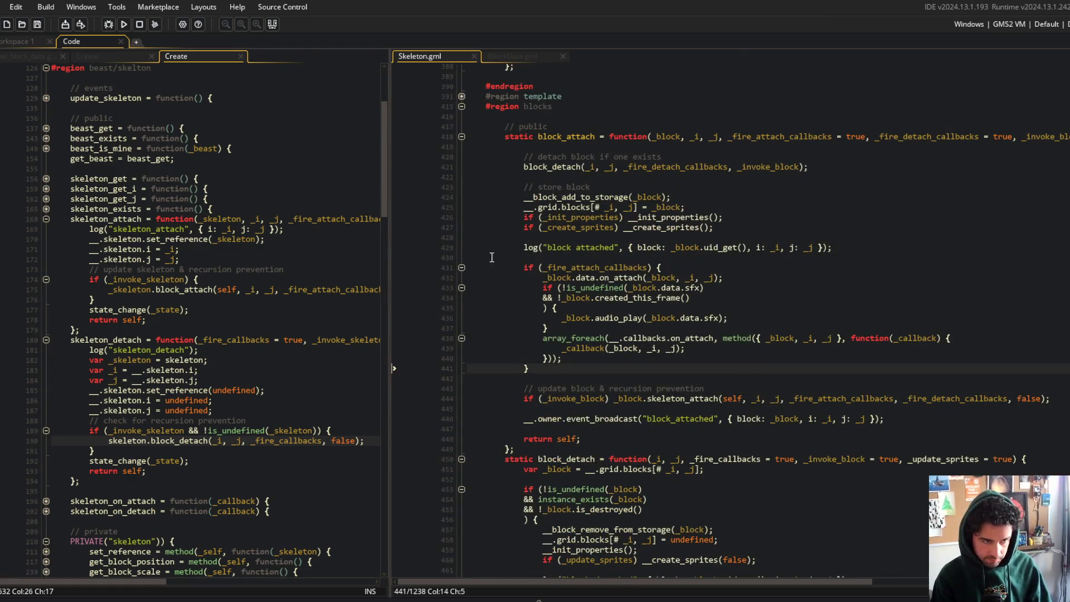
pyautogui.scroll(-3, 219, 223)
pyautogui.click(219, 204)
pyautogui.click(200, 245)
pyautogui.hotkey('alt', 'Tab')
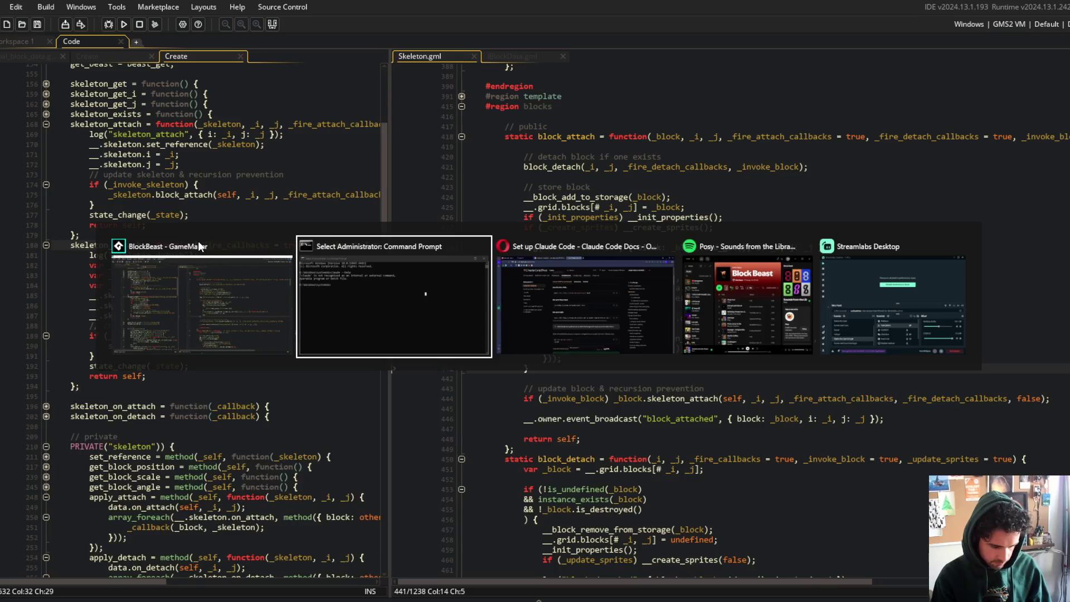
# - In Command Prompt, list the contents of the system32 folder with dir
pyautogui.click(433, 336)
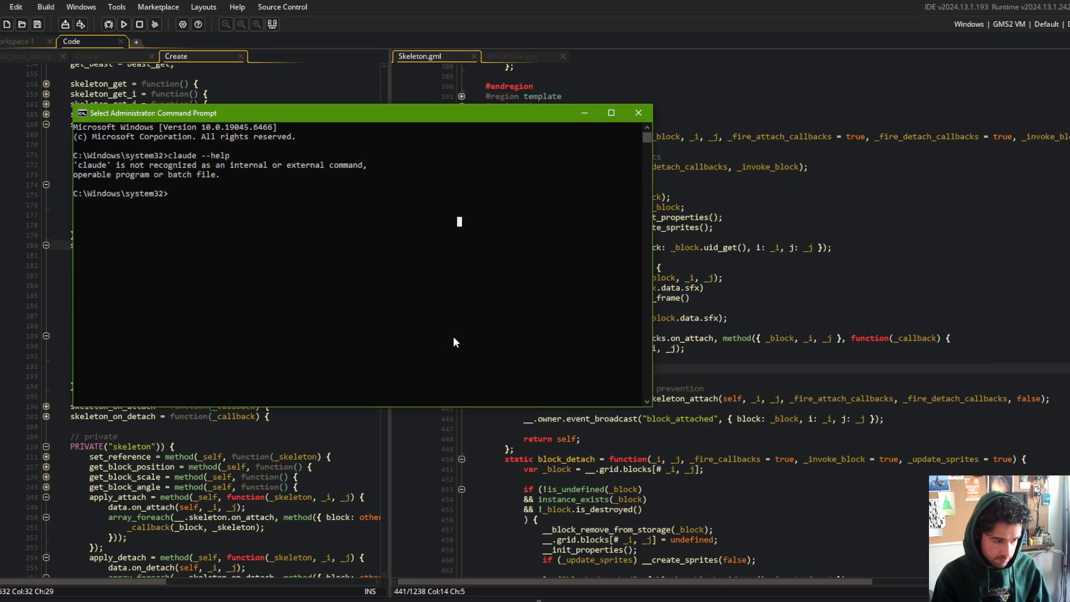
pyautogui.write('c')
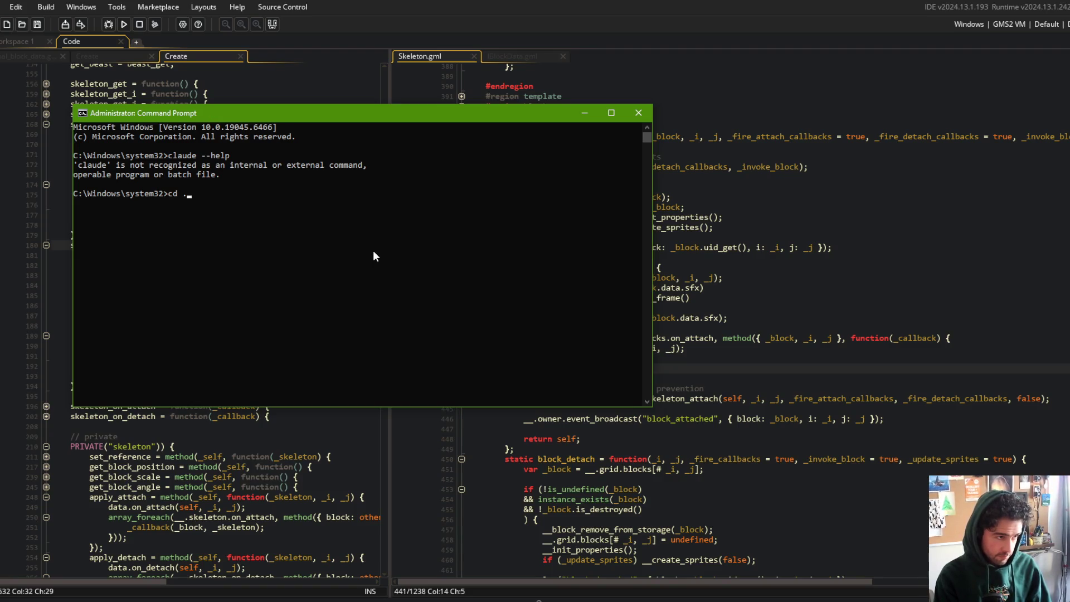
pyautogui.press('BackSpace')
pyautogui.write('dir')
pyautogui.press('Return')
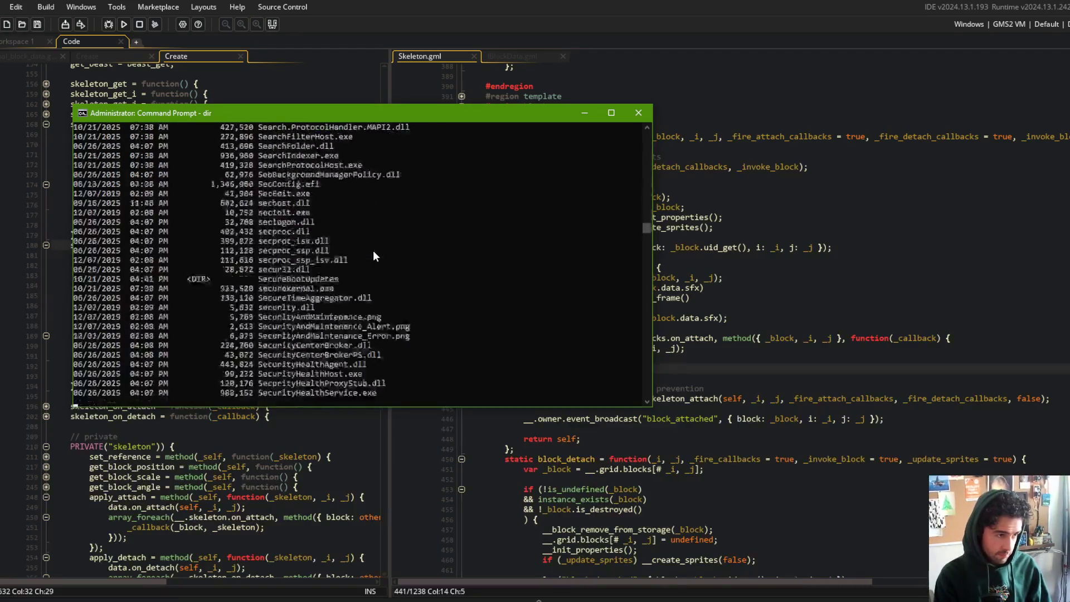
pyautogui.write(':q')
pyautogui.press('Return')
# - Navigate from system32 up to the drive root, then into Users and the user's home folder
pyautogui.write('cd us')
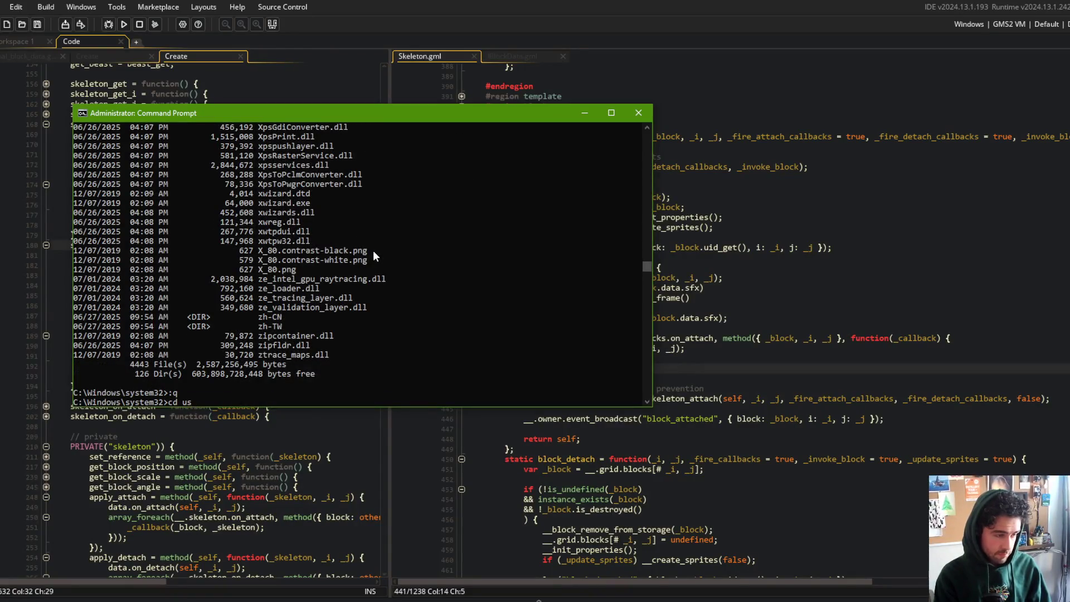
pyautogui.write(' .')
pyautogui.press('Return')
pyautogui.write('..')
pyautogui.press('Return')
pyautogui.write('cd Us')
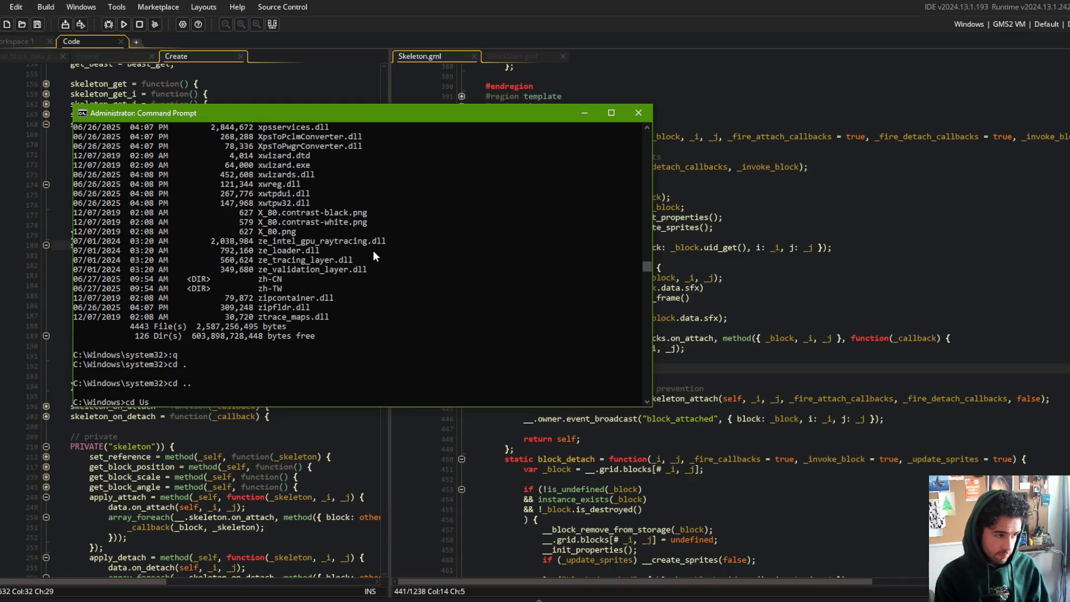
pyautogui.write('..')
pyautogui.press('Return')
pyautogui.write('cd Users')
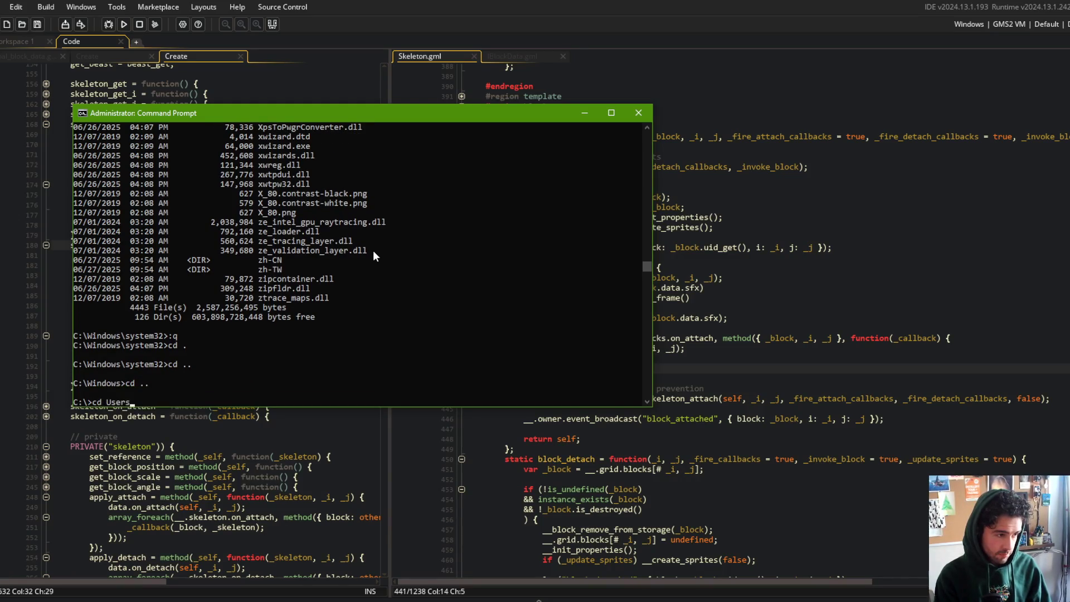
pyautogui.press('Return')
pyautogui.write('cd ahrey')
pyautogui.press('Return')
# - Try Unix-style listings (ls -a, -l, lt) of the home folder
pyautogui.write('cd')
pyautogui.press('BackSpace')
pyautogui.write('ls -a')
pyautogui.press('Return')
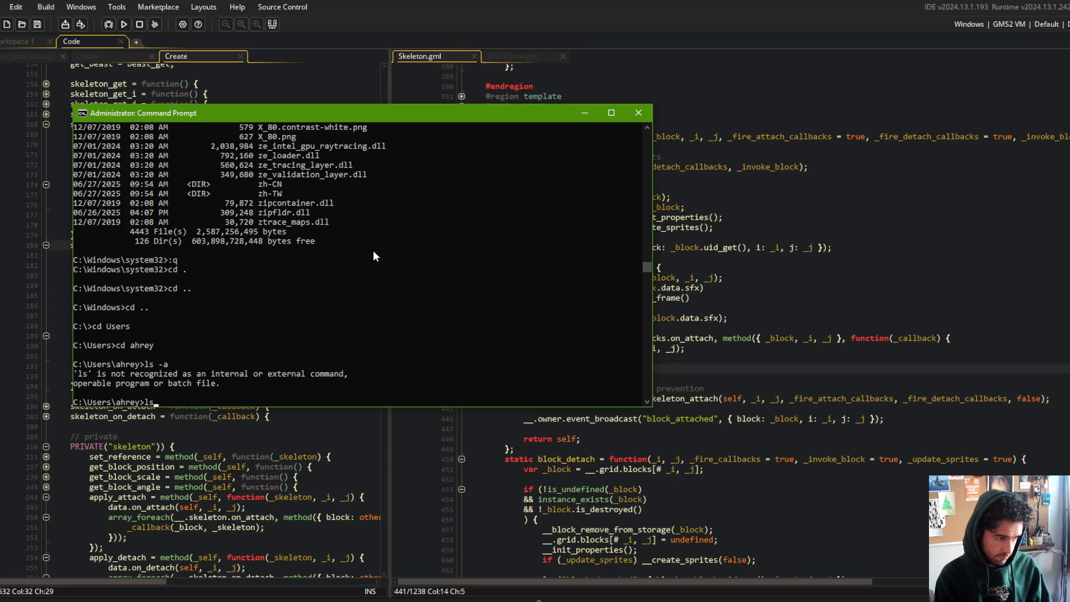
pyautogui.write('-l')
pyautogui.press('Return')
pyautogui.write('ls -')
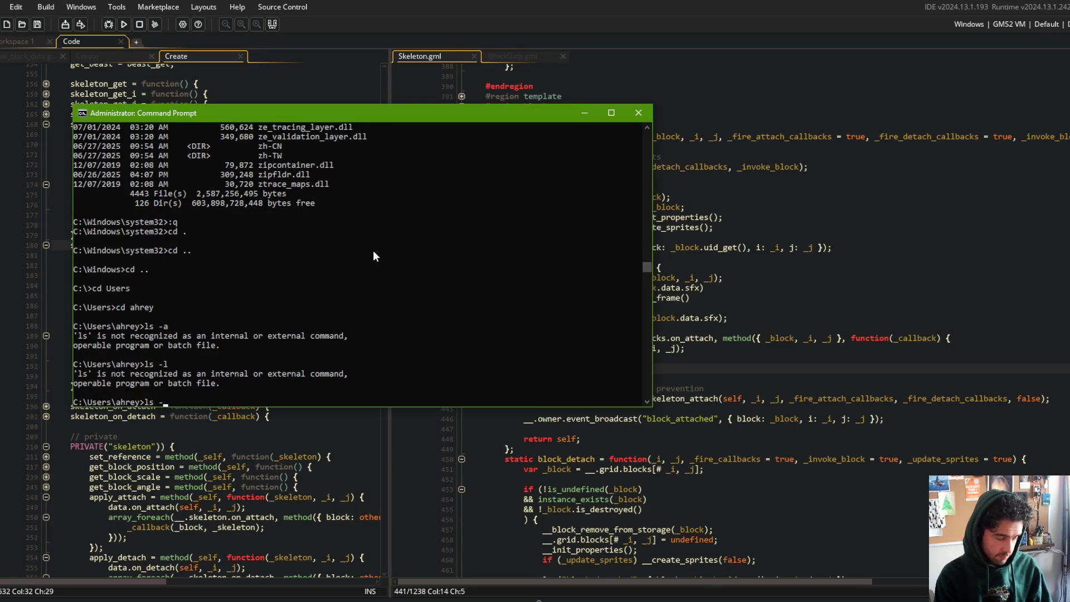
pyautogui.write('lt')
pyautogui.press('Return')
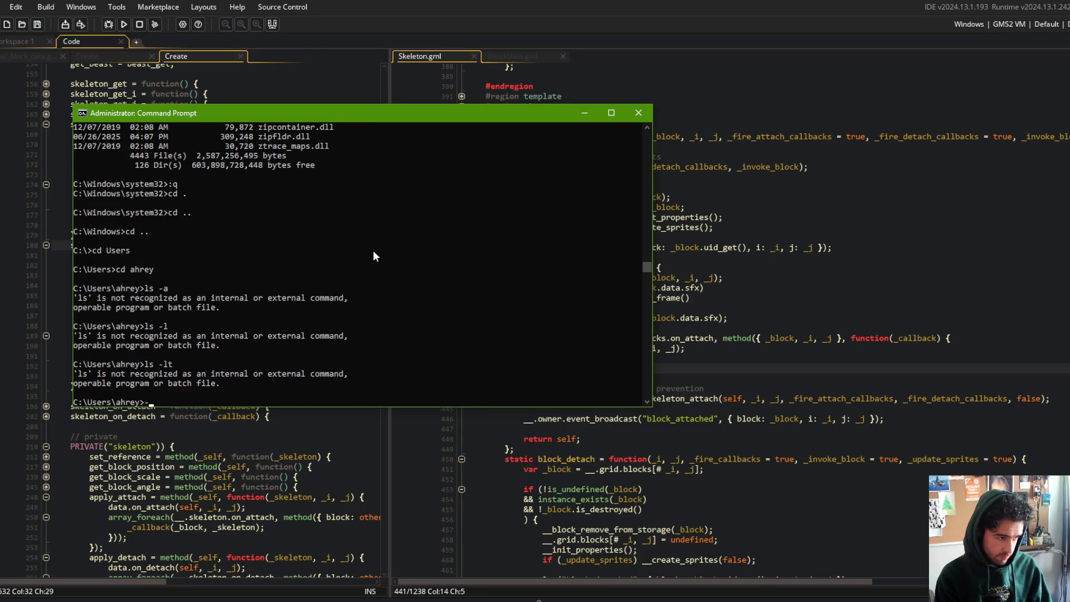
pyautogui.write('ls-.')
pyautogui.press('Return')
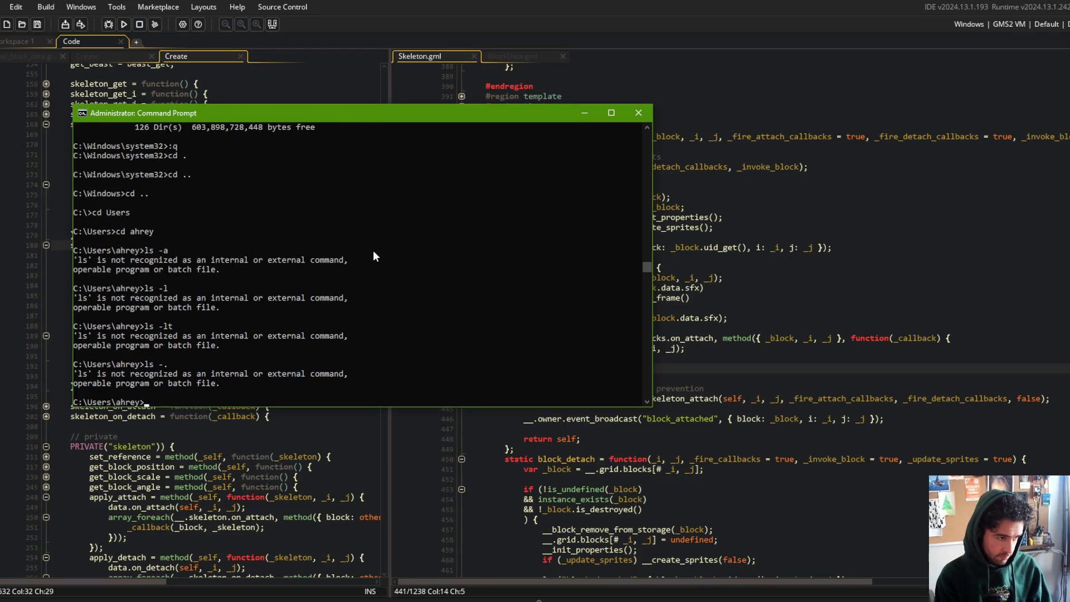
# - Enter the .claude folder, clear the console with cls, list it with dir, then return to GameMaker
pyautogui.write('cd .')
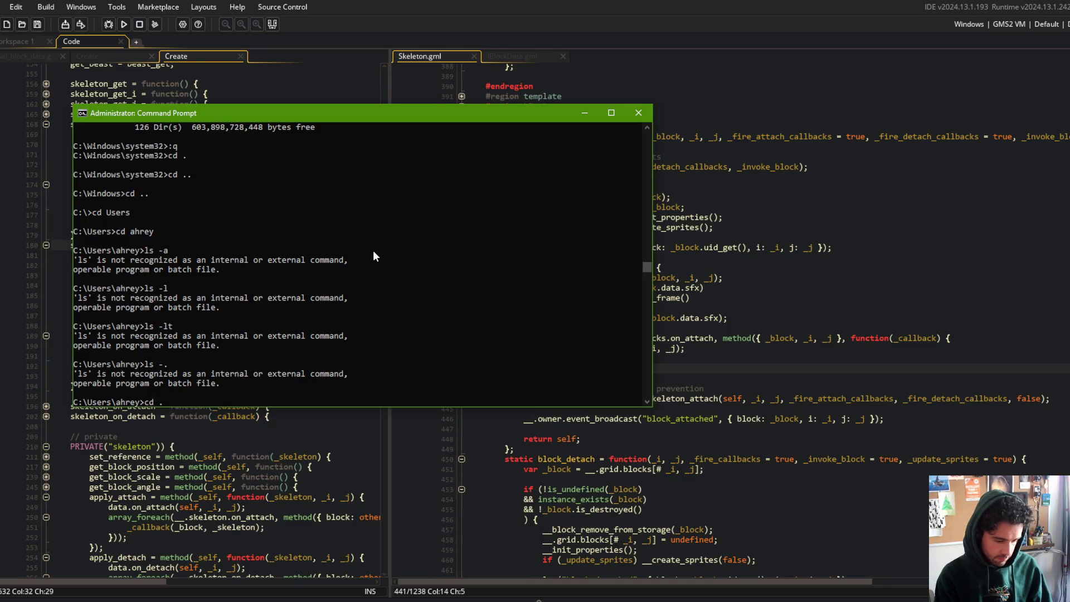
pyautogui.write('cache')
pyautogui.press('Tab')
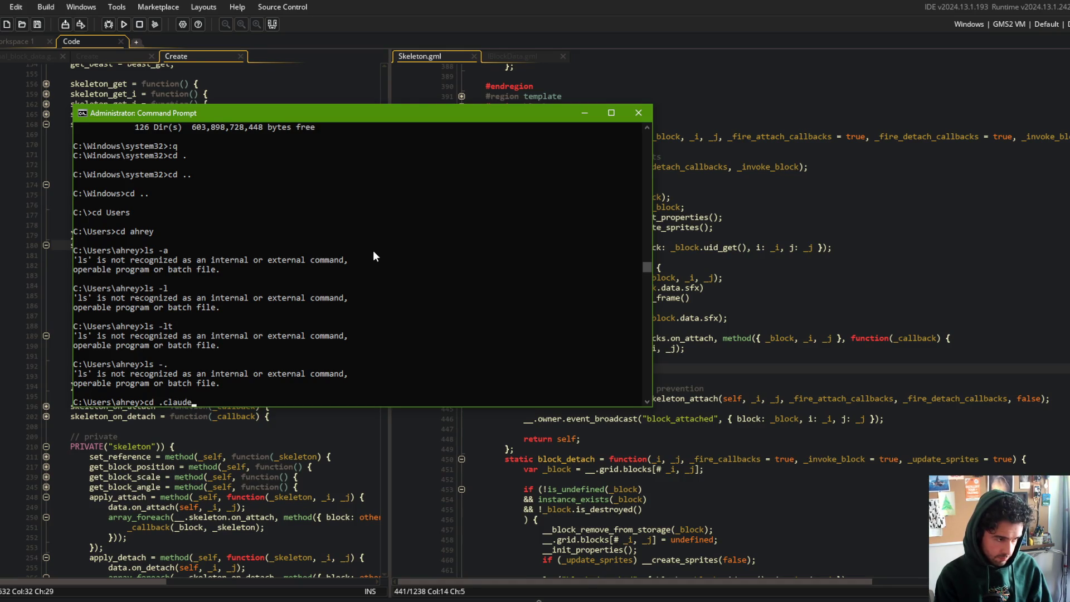
pyautogui.press('Return')
pyautogui.write('cl')
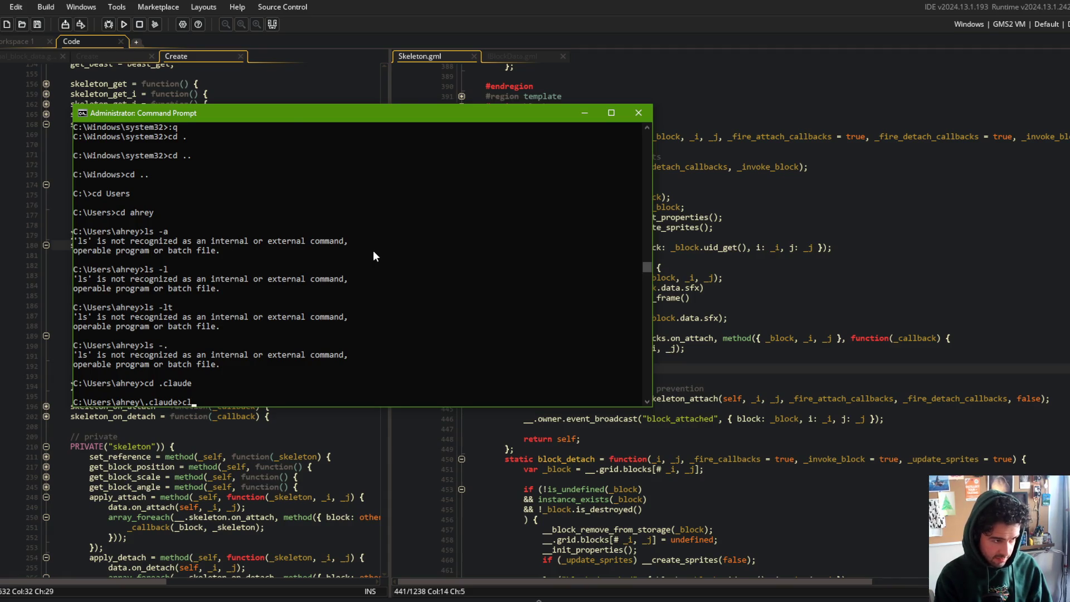
pyautogui.press('BackSpace')
pyautogui.press('BackSpace')
pyautogui.write('s')
pyautogui.press('Return')
pyautogui.write('ls')
pyautogui.press('Return')
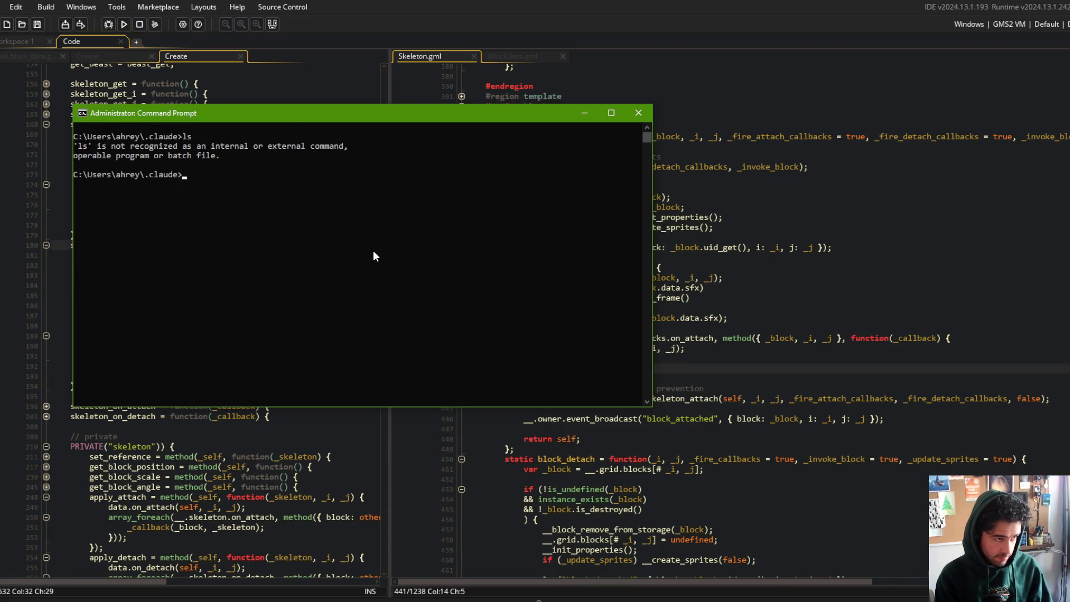
pyautogui.write('dir')
pyautogui.press('Return')
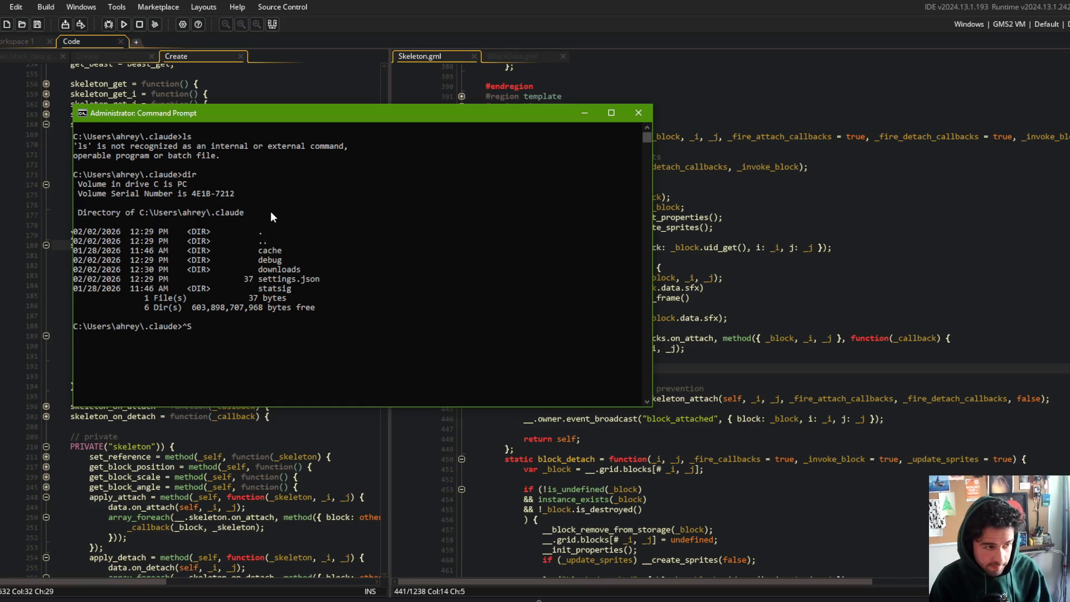
pyautogui.click(739, 286)
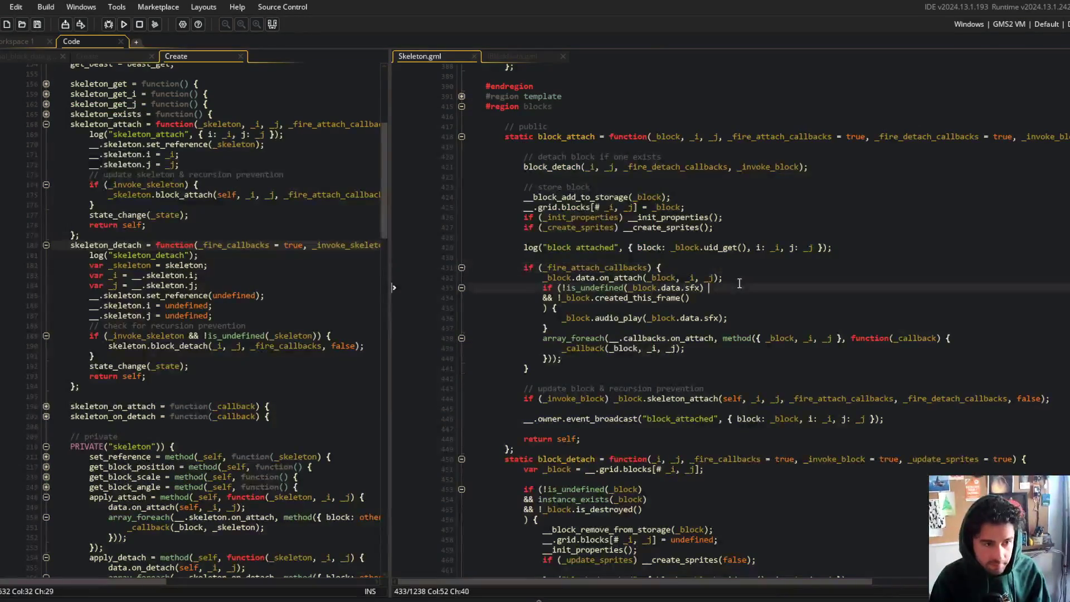
pyautogui.scroll(-2, 739, 284)
pyautogui.click(769, 238)
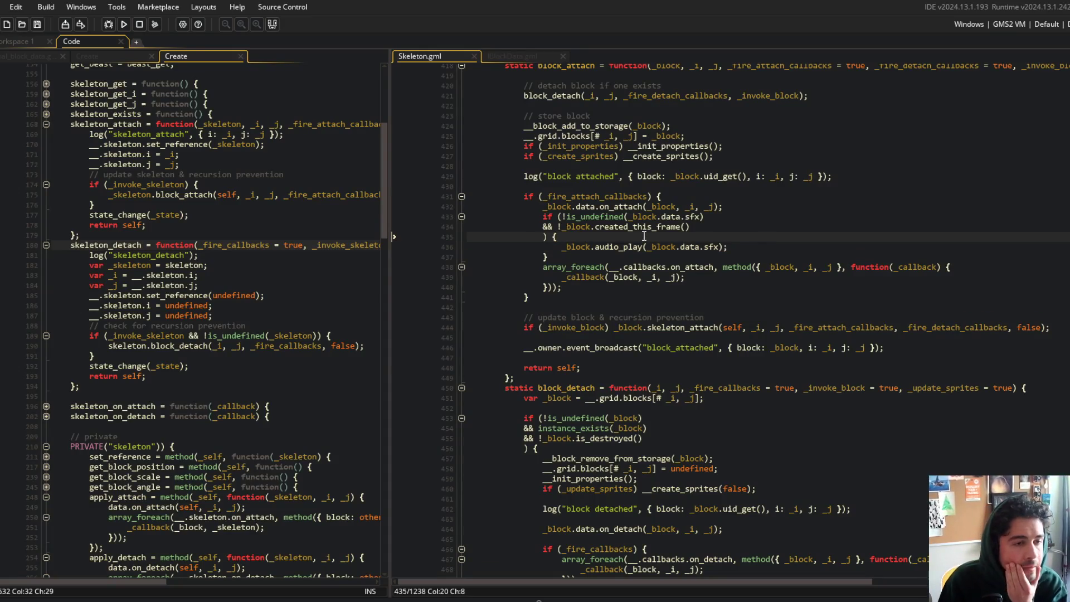
pyautogui.click(690, 246)
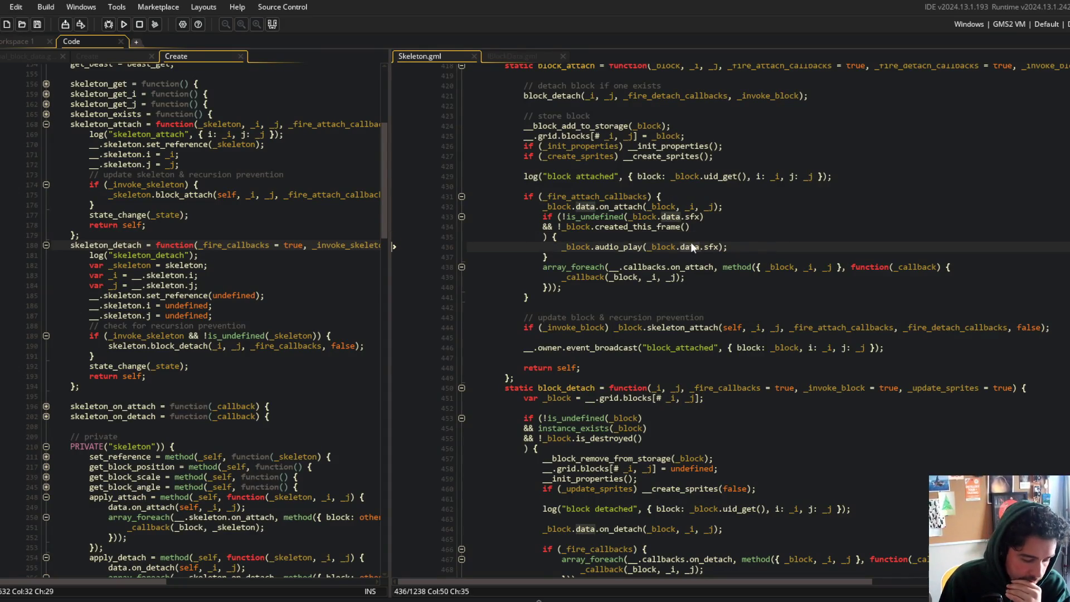
pyautogui.click(686, 234)
pyautogui.scroll(-2, 722, 198)
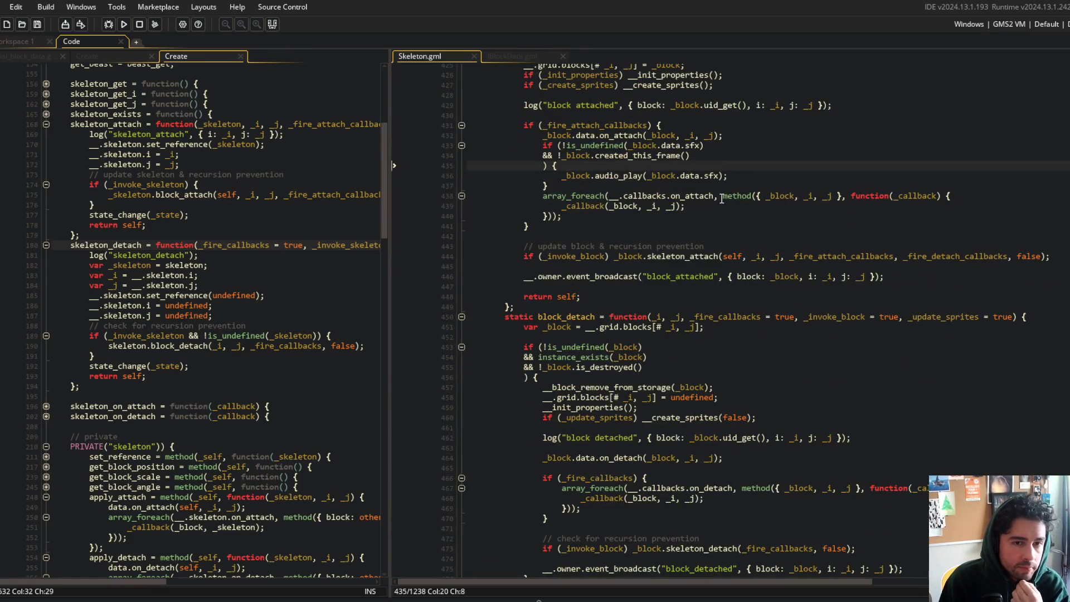
pyautogui.click(717, 207)
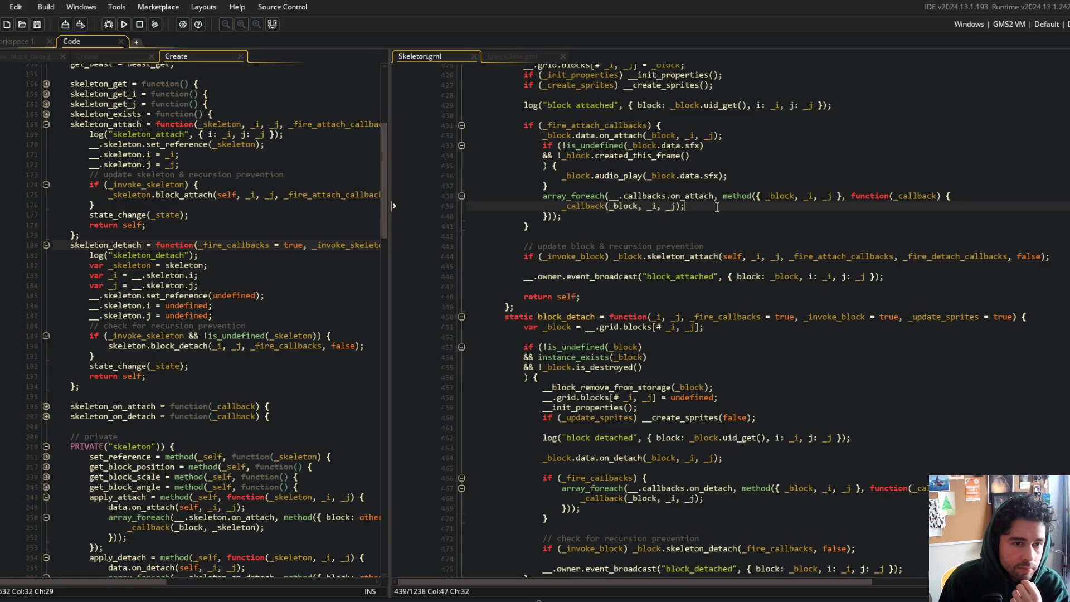
pyautogui.click(794, 196)
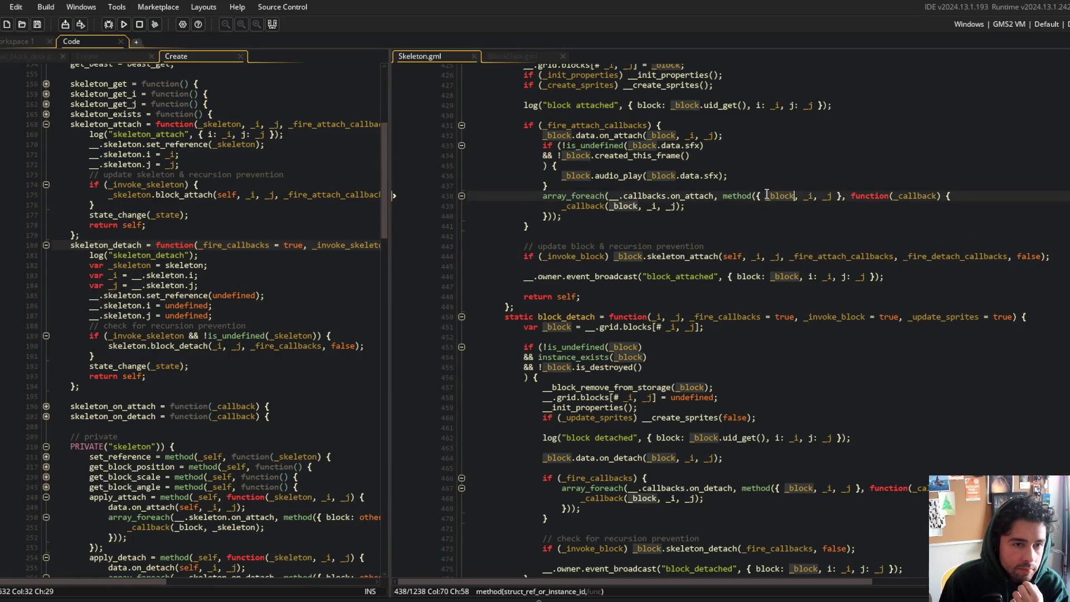
pyautogui.scroll(-3, 821, 245)
pyautogui.scroll(3, 821, 244)
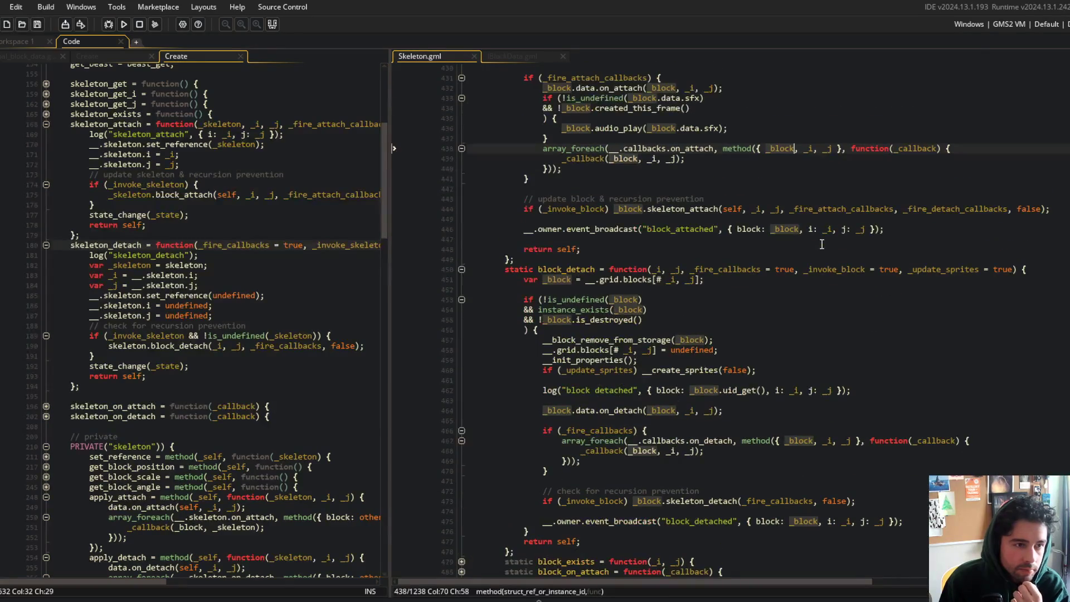
pyautogui.scroll(-3, 821, 244)
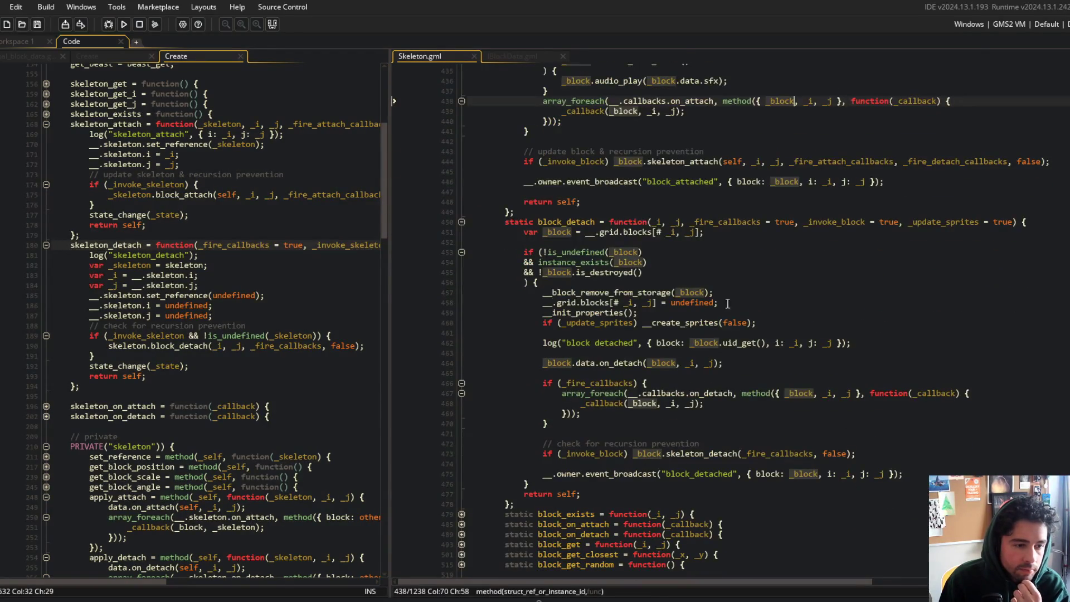
pyautogui.click(581, 384)
pyautogui.doubleClick(581, 384)
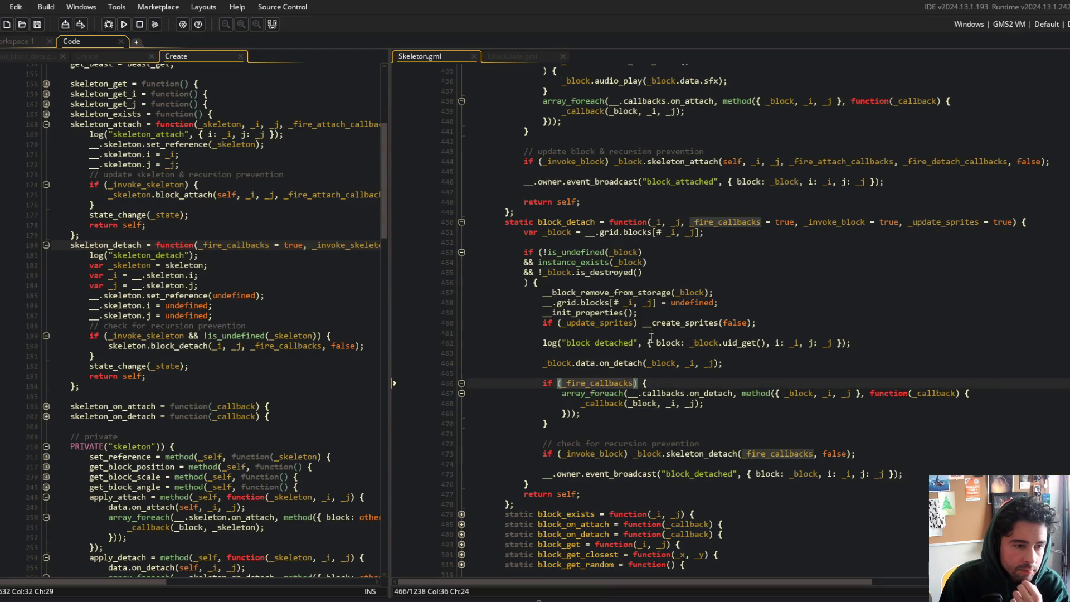
pyautogui.scroll(6, 653, 312)
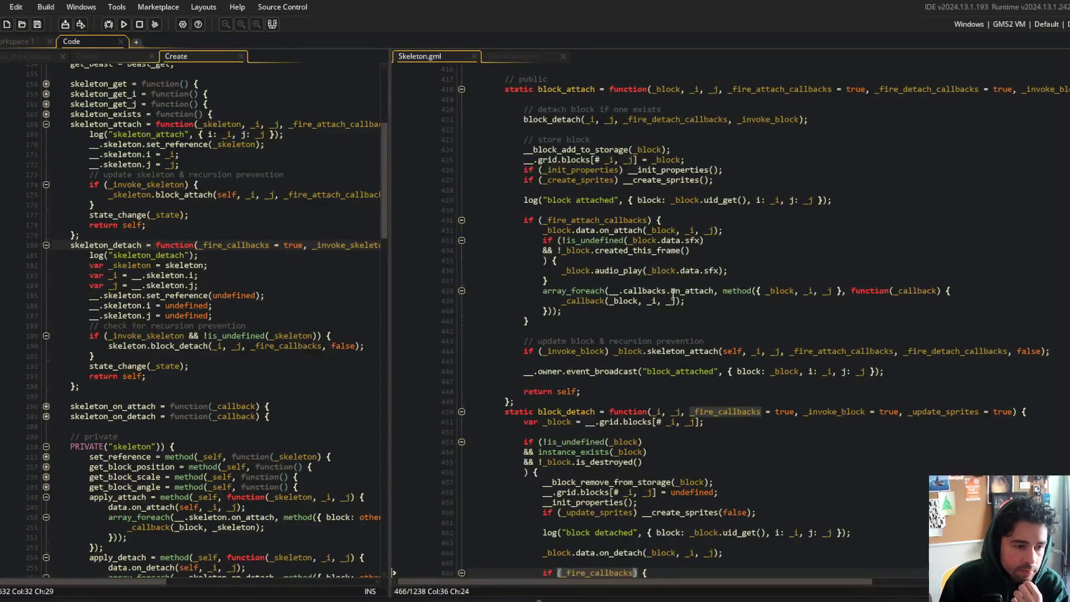
pyautogui.scroll(-5, 674, 294)
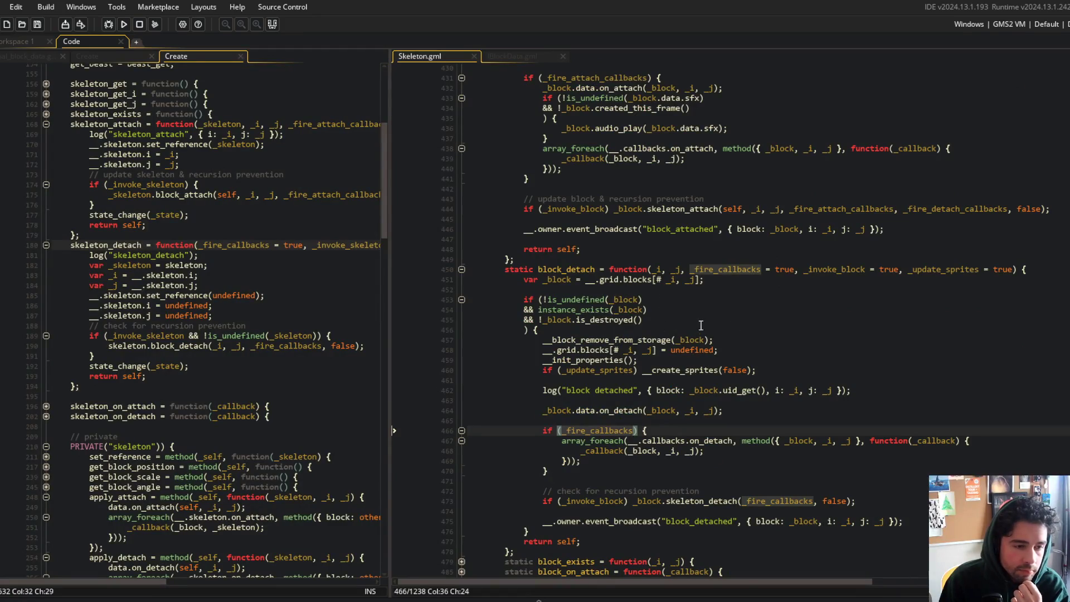
pyautogui.click(558, 411)
pyautogui.scroll(3, 628, 335)
pyautogui.scroll(-4, 626, 239)
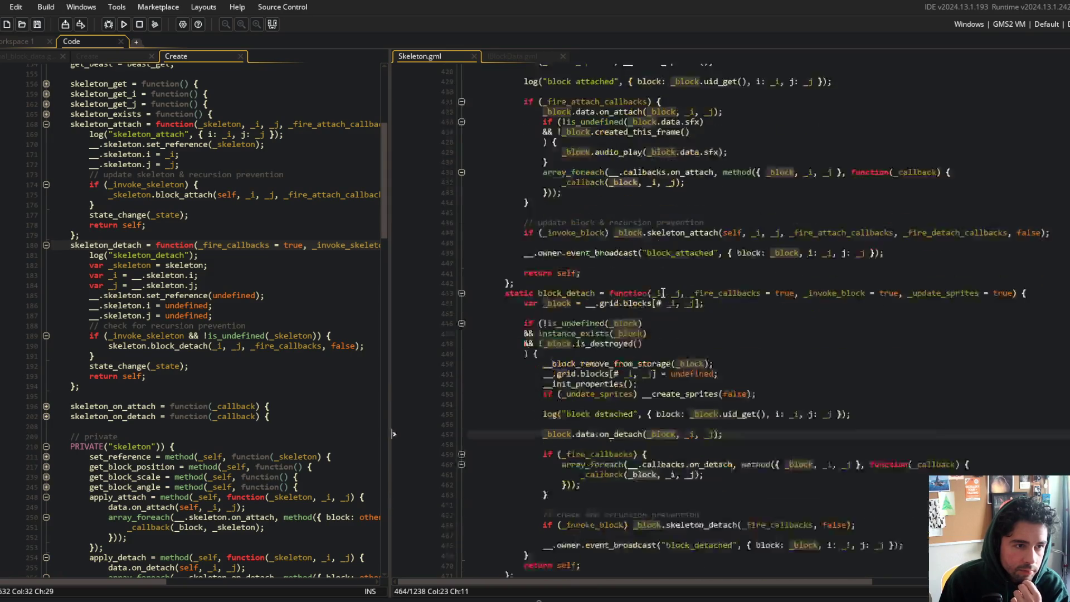
pyautogui.click(719, 245)
# - Finish renaming block_detach's parameter to _fire_detach_callbacks and save Skeleton.gml
pyautogui.write('detach')
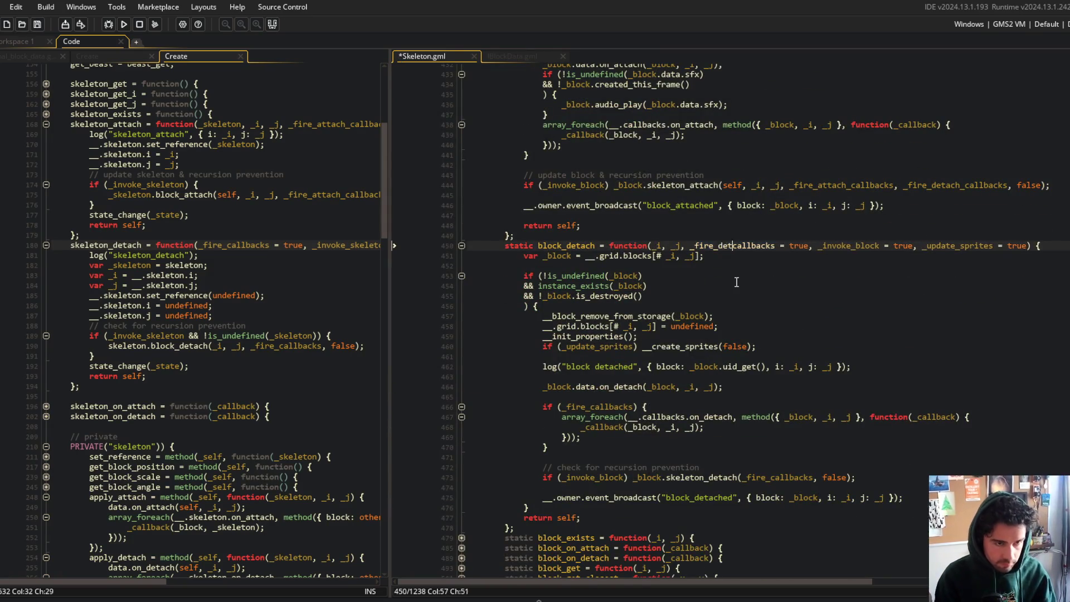
pyautogui.write('_')
pyautogui.hotkey('ctrl', 's')
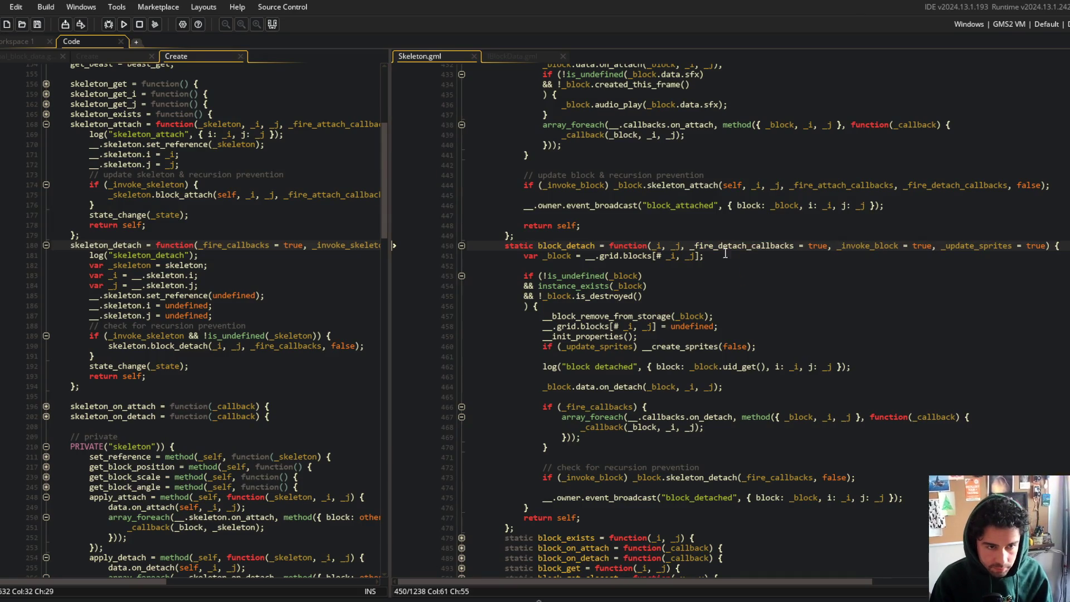
pyautogui.doubleClick(726, 247)
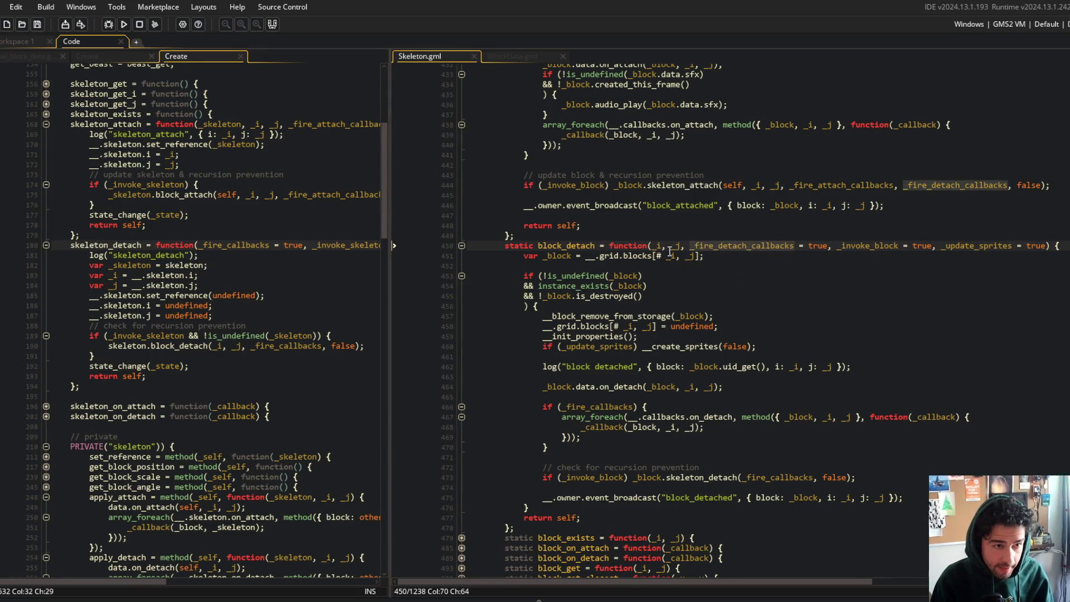
pyautogui.click(584, 407)
pyautogui.press('Up')
pyautogui.press('Up')
pyautogui.press('pageup')
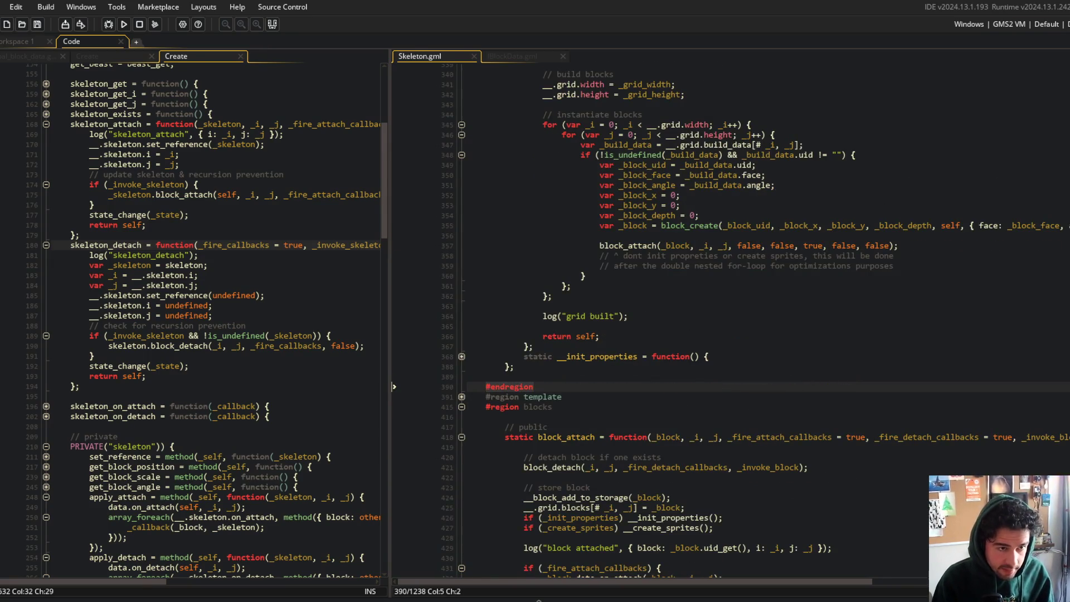
pyautogui.scroll(-10, 750, 434)
pyautogui.scroll(-10, 750, 433)
# - Move the on_detach call inside the _fire_detach_callbacks check and remove the leftover blank lines
pyautogui.click(751, 434)
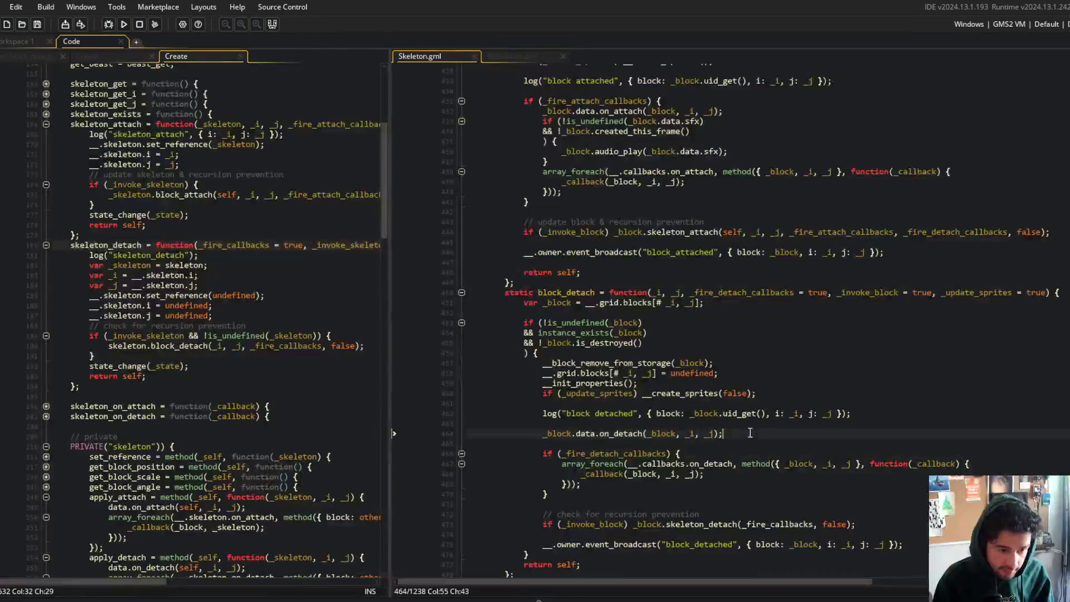
pyautogui.hotkey('shift', 'Home')
pyautogui.hotkey('ctrl', 'x')
pyautogui.press('Down')
pyautogui.press('Down')
pyautogui.press('End')
pyautogui.press('Return')
pyautogui.hotkey('ctrl', 'v')
pyautogui.press('Return')
pyautogui.press('Up')
pyautogui.press('Up')
pyautogui.press('Up')
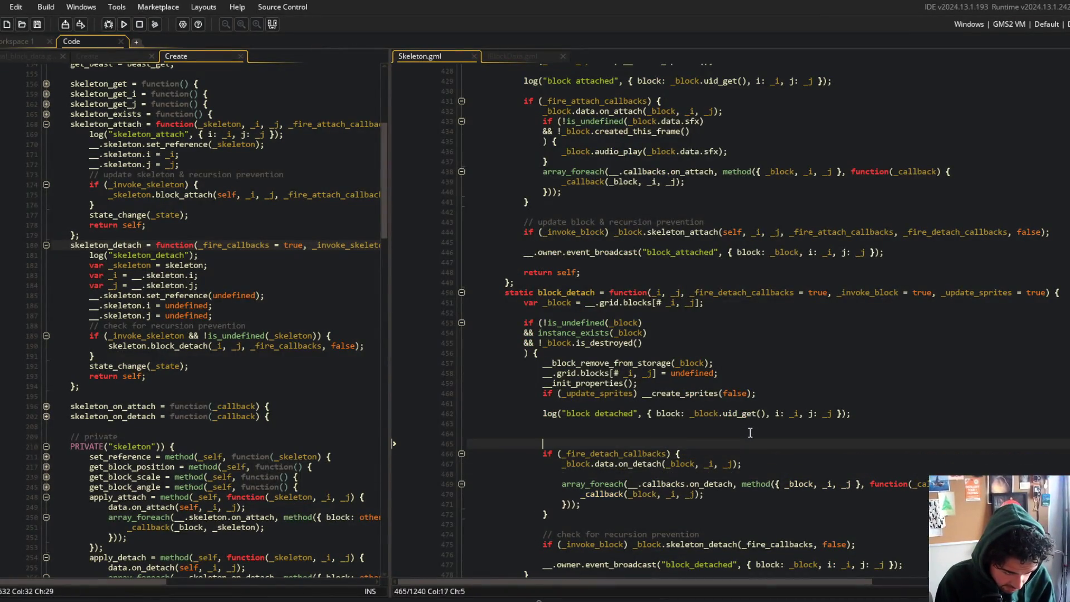
pyautogui.press('BackSpace')
pyautogui.press('BackSpace')
pyautogui.click(751, 433)
pyautogui.scroll(-2, 722, 393)
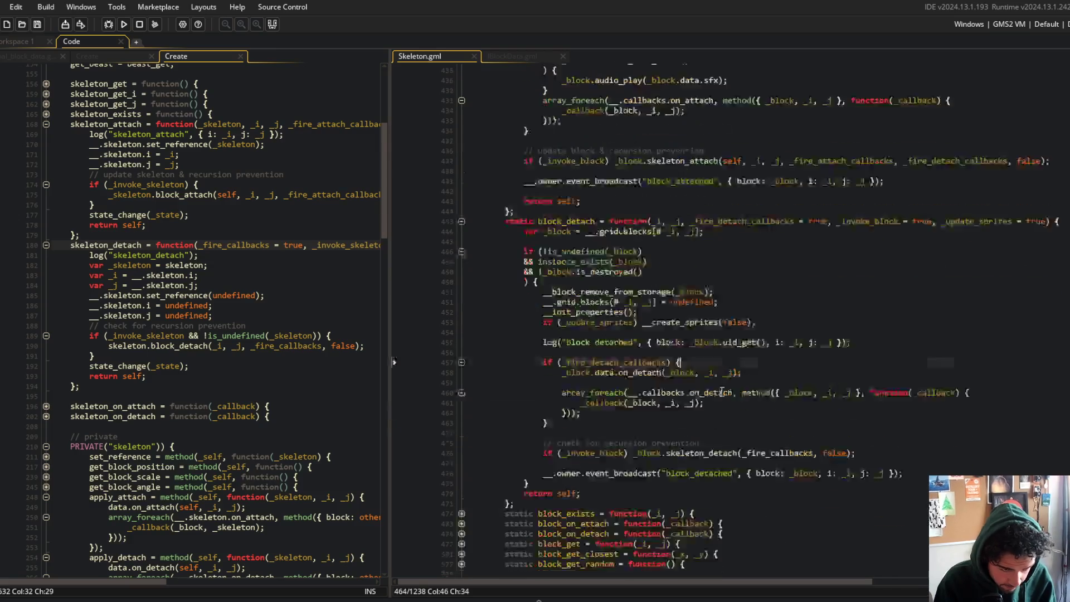
pyautogui.scroll(-2, 790, 382)
# - Replace _fire_callbacks with _fire_detach_callbacks in block_detach's recursion-prevention call
pyautogui.click(790, 382)
pyautogui.click(733, 151)
pyautogui.click(785, 374)
pyautogui.doubleClick(785, 378)
pyautogui.write('_fire_detach_callbacks')
# - Rename skeleton_detach's parameter and its block_detach argument to _fire_detach_callbacks and save the Create event
pyautogui.click(562, 311)
pyautogui.scroll(2, 233, 257)
pyautogui.hscroll(5, 233, 257)
pyautogui.hscroll(-3, 227, 263)
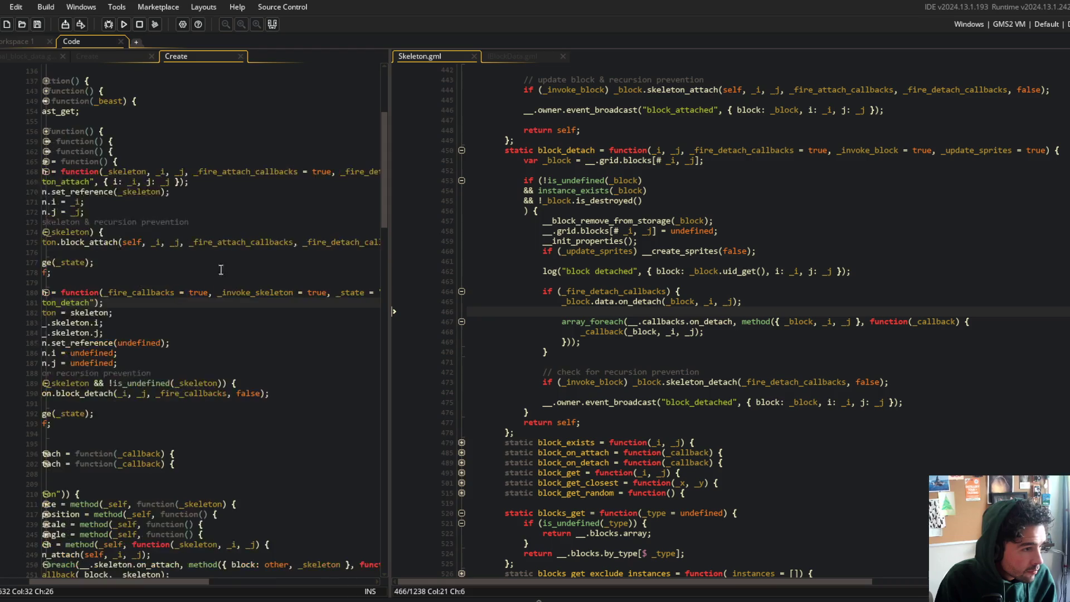
pyautogui.hscroll(-1, 191, 301)
pyautogui.doubleClick(167, 292)
pyautogui.write('_fire_detach_callbacks')
pyautogui.doubleClick(200, 393)
pyautogui.write('_fire_detach_callbacks')
pyautogui.click(234, 334)
pyautogui.hotkey('ctrl', 's')
# - Resize the Create code pane and review the code below the block detached log
pyautogui.hscroll(-3, 234, 333)
pyautogui.click(238, 318)
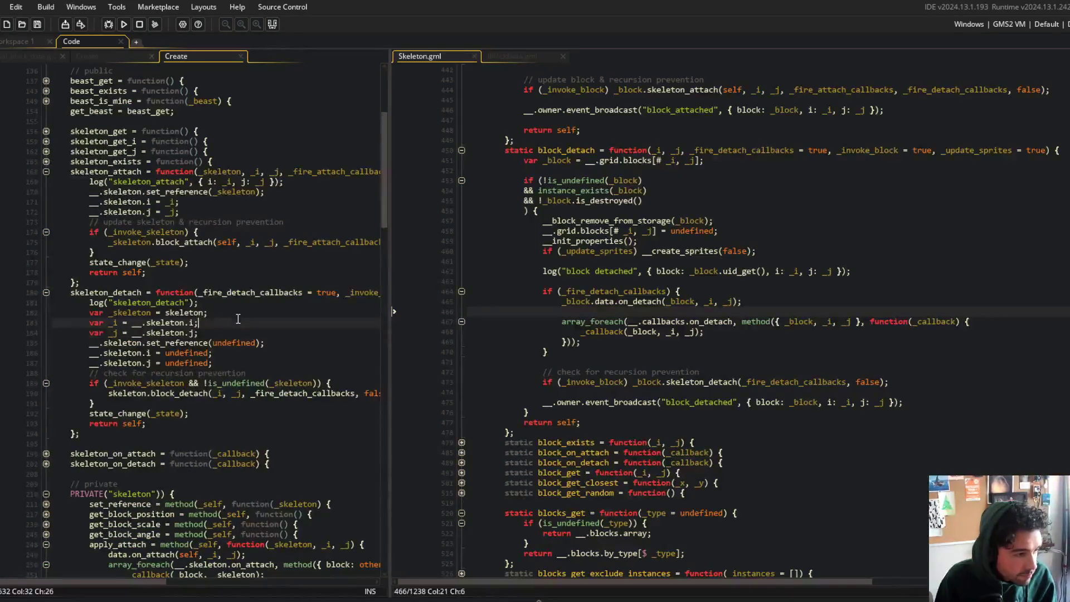
pyautogui.moveTo(389, 259); pyautogui.dragTo(511, 251)
pyautogui.click(381, 283)
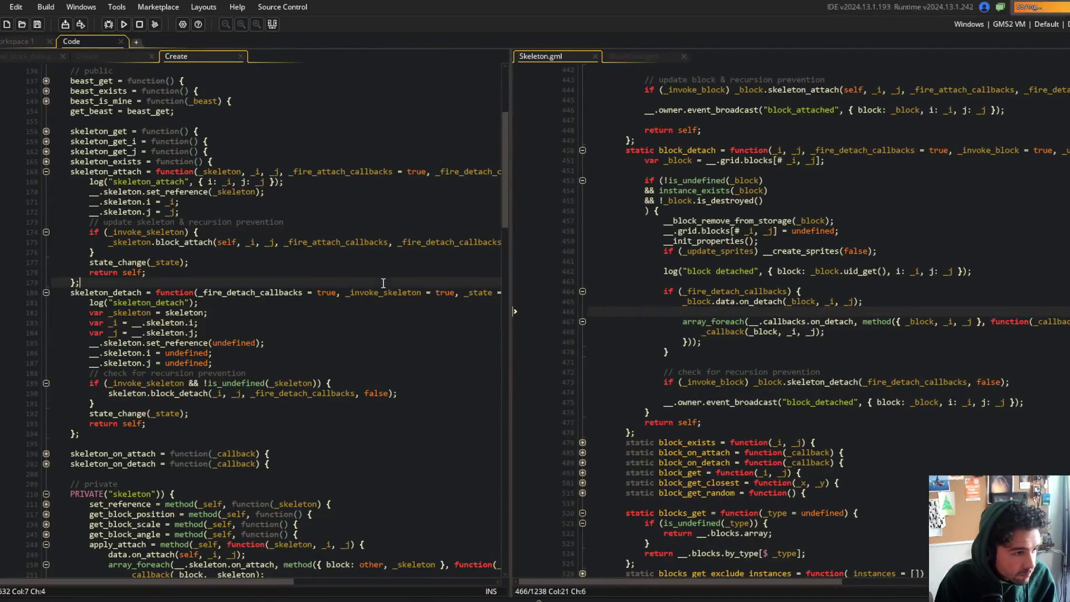
pyautogui.click(797, 402)
pyautogui.click(814, 371)
pyautogui.click(662, 281)
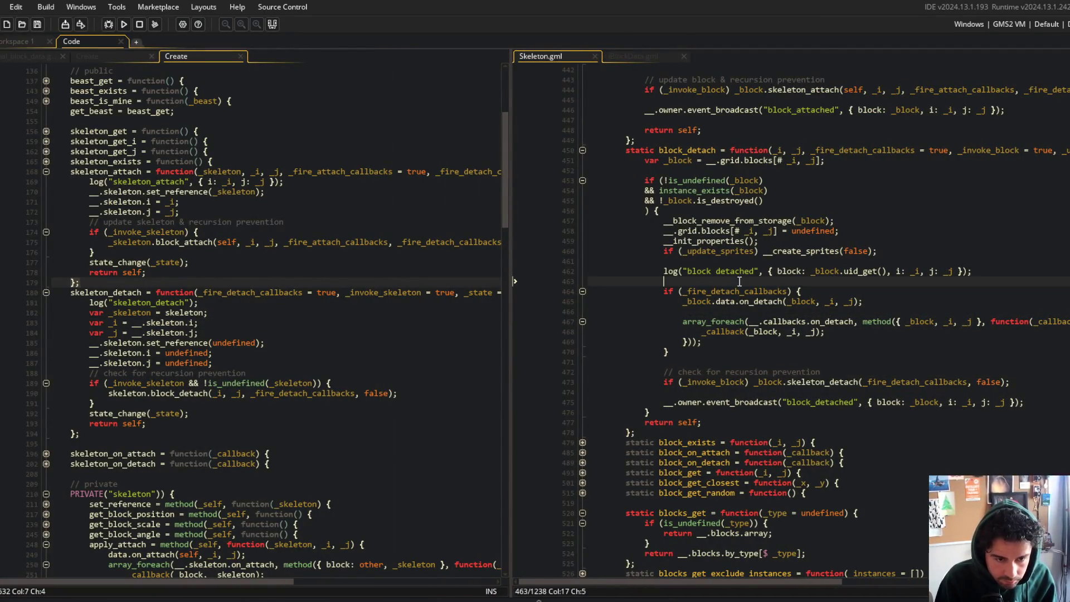
pyautogui.moveTo(510, 205); pyautogui.dragTo(410, 205)
pyautogui.click(657, 291)
pyautogui.scroll(5, 714, 291)
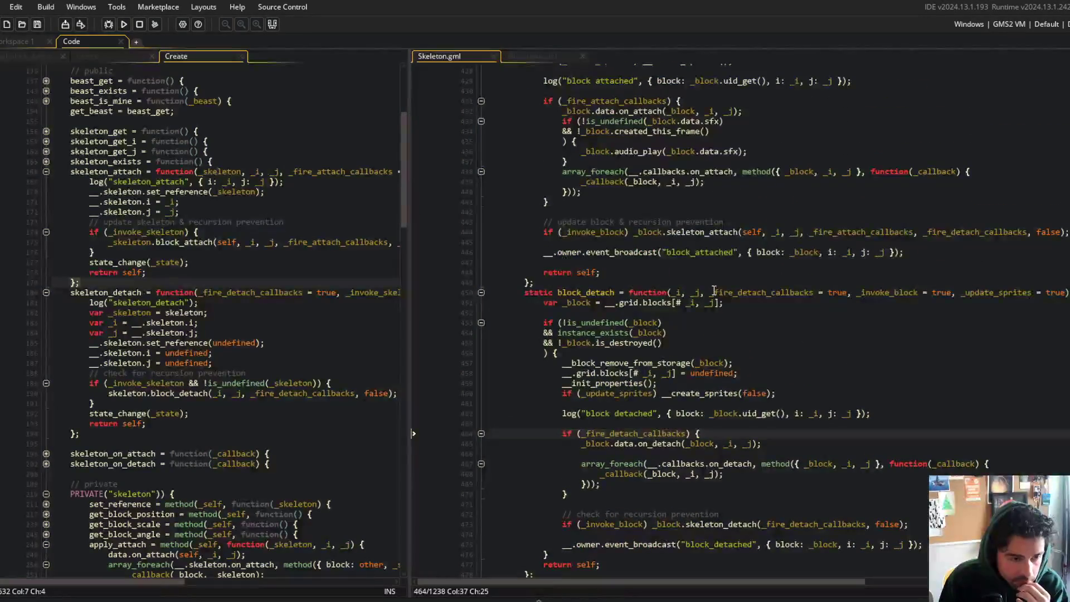
pyautogui.scroll(4, 714, 291)
pyautogui.scroll(2, 710, 281)
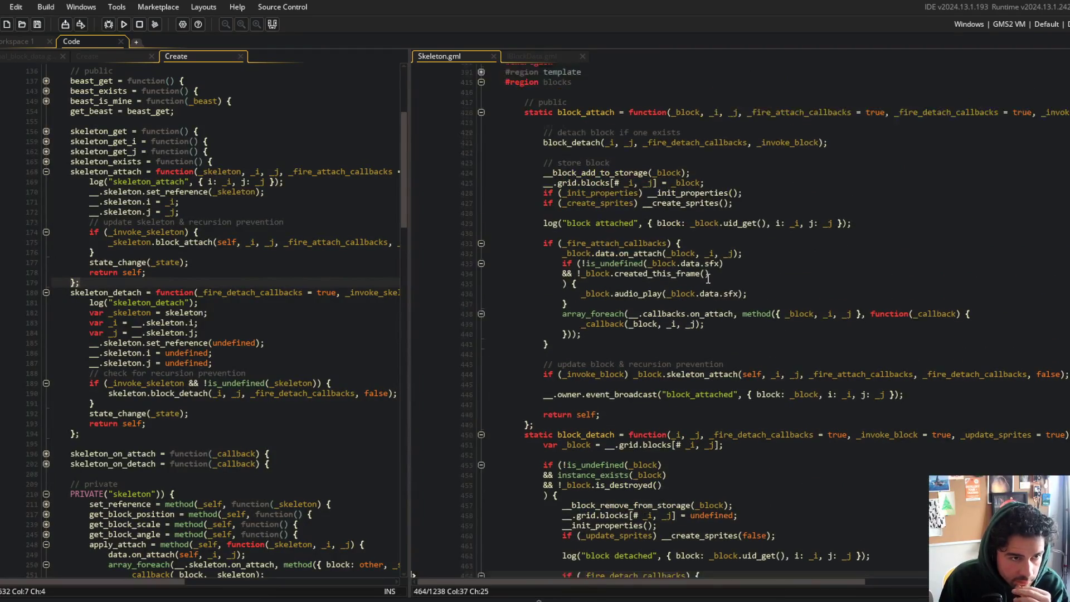
pyautogui.scroll(-3, 659, 278)
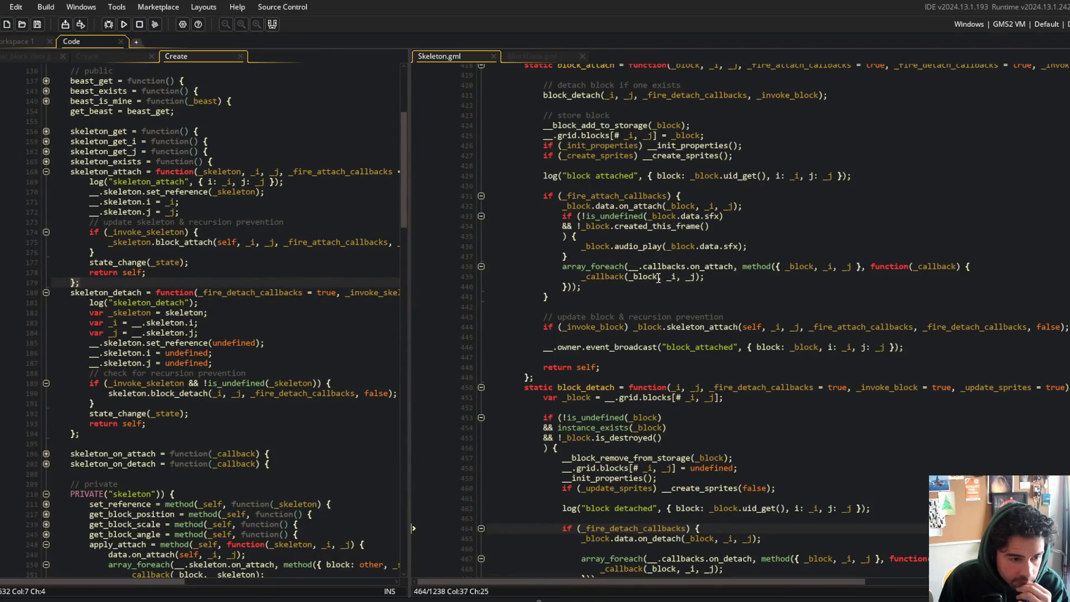
pyautogui.scroll(3, 659, 278)
# - Move the 'block attached' log line after the detach step, save, and delete leftover blank lines
pyautogui.click(916, 273)
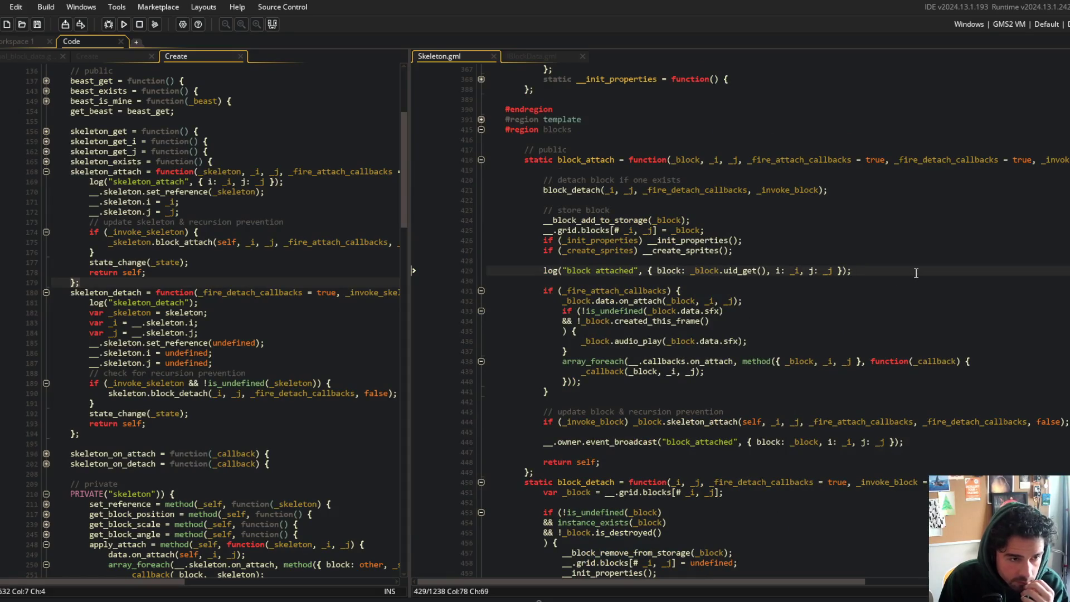
pyautogui.hotkey('shift', 'Home')
pyautogui.press('BackSpace')
pyautogui.press('Up')
pyautogui.press('Up')
pyautogui.press('Up')
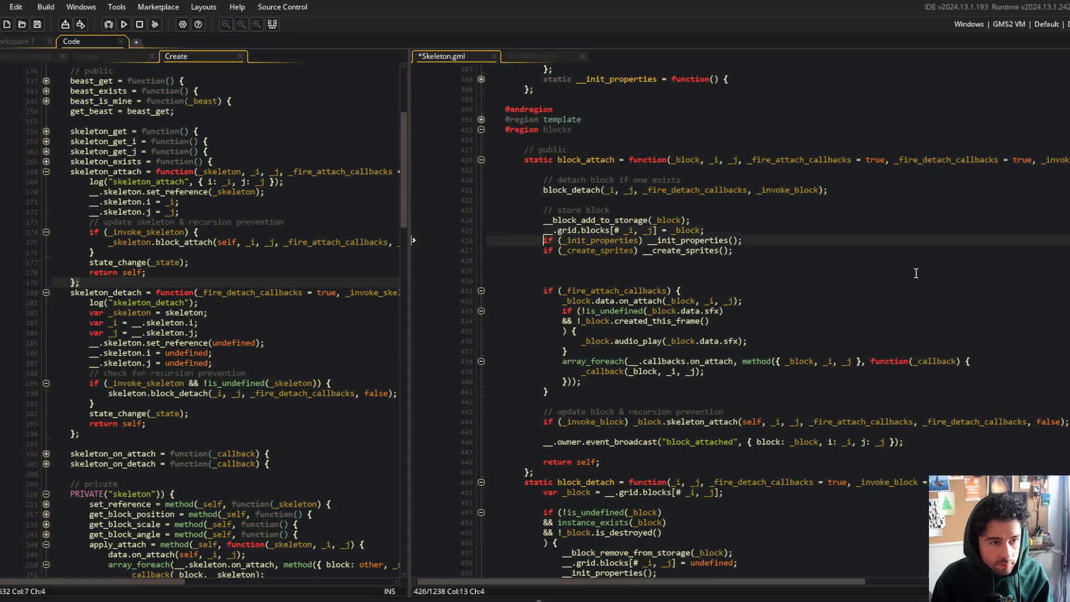
pyautogui.press('Down')
pyautogui.press('Down')
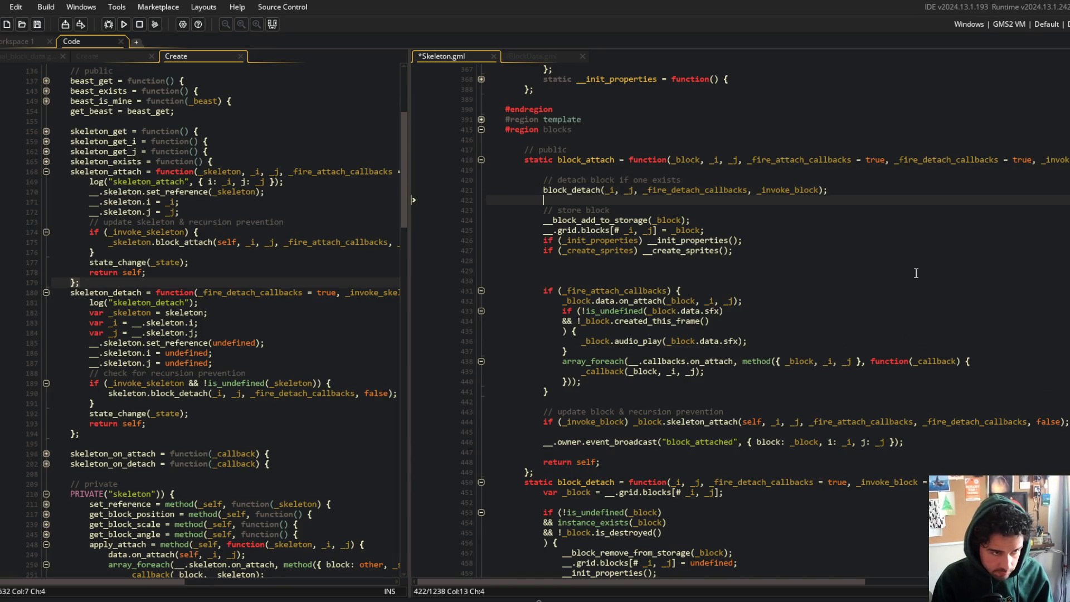
pyautogui.hotkey('ctrl', 'v')
pyautogui.hotkey('ctrl', 's')
pyautogui.press('Down')
pyautogui.press('Down')
pyautogui.press('Down')
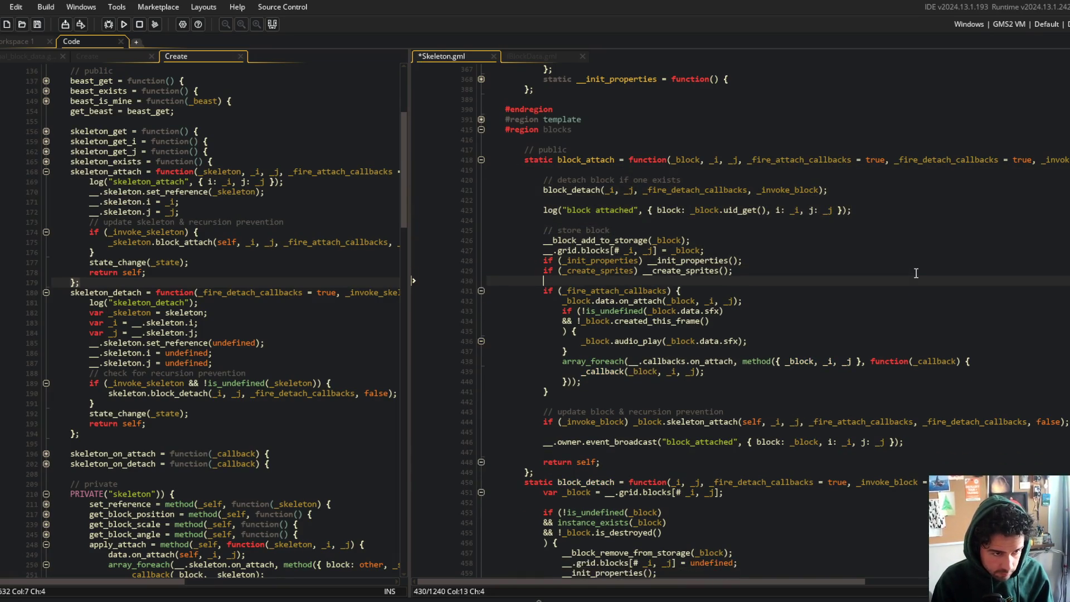
pyautogui.press('Delete')
pyautogui.press('Delete')
# - Move the 'block detached' log line to the detach check's start, tidy blank lines, and save
pyautogui.scroll(-4, 868, 485)
pyautogui.click(868, 485)
pyautogui.hotkey('shift', 'Home')
pyautogui.hotkey('ctrl', 'x')
pyautogui.press('Up')
pyautogui.press('Up')
pyautogui.press('Up')
pyautogui.hotkey('ctrl', 'v')
pyautogui.press('Return')
pyautogui.press('Return')
pyautogui.press('Down')
pyautogui.press('Down')
pyautogui.press('Down')
pyautogui.press('Delete')
pyautogui.press('Delete')
pyautogui.hotkey('ctrl', 's')
# - Review block_attach's detach-if-exists step, on_attach callback and recursion-prevention lines, then collapse it
pyautogui.scroll(4, 781, 334)
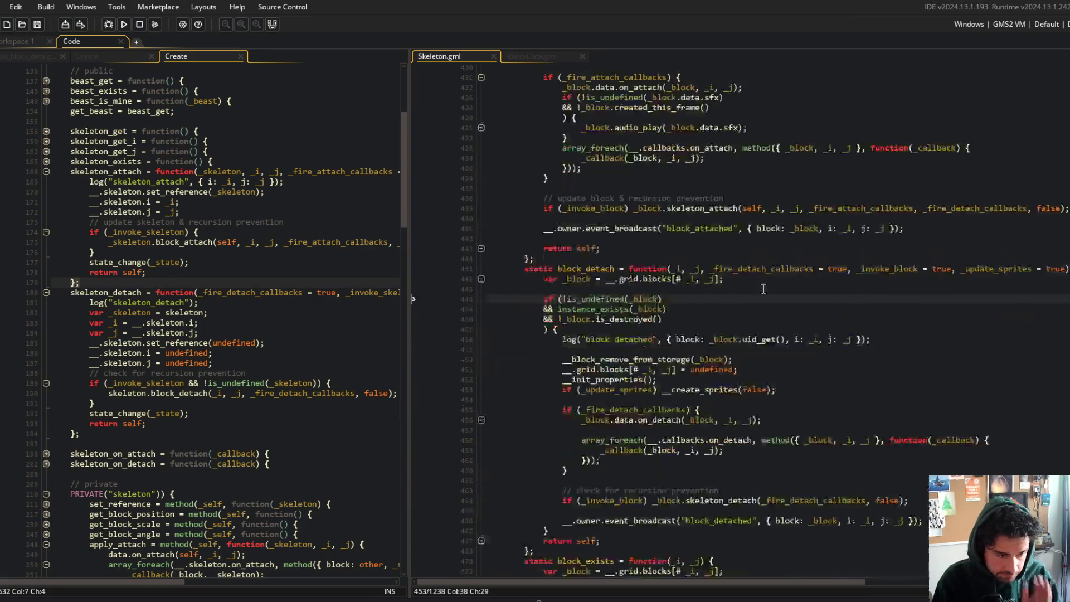
pyautogui.click(646, 211)
pyautogui.click(580, 160)
pyautogui.moveTo(527, 180); pyautogui.dragTo(902, 199)
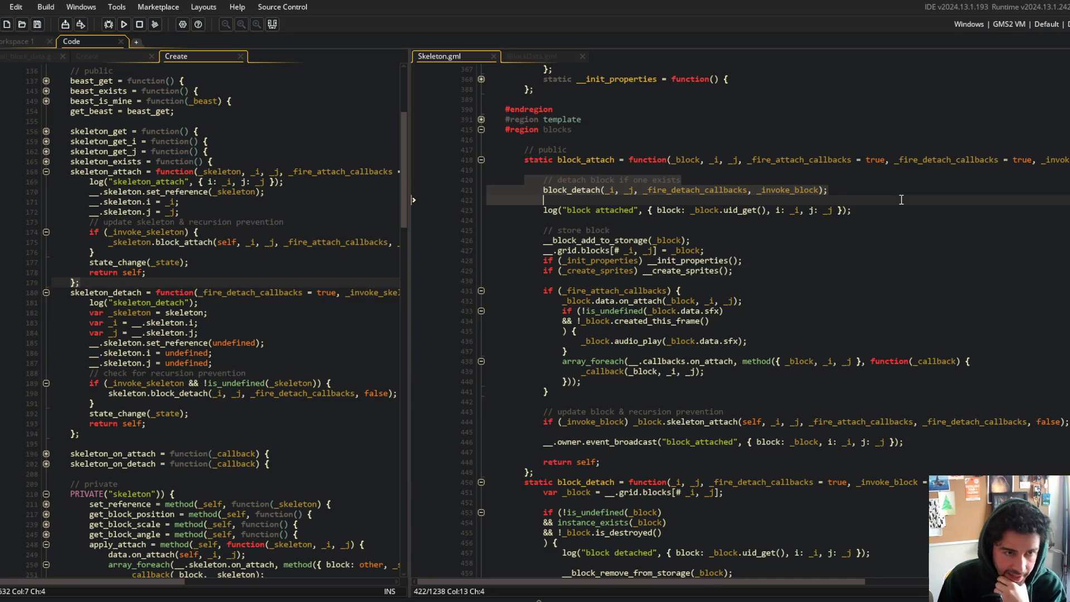
pyautogui.click(901, 200)
pyautogui.click(641, 190)
pyautogui.press('Down')
pyautogui.press('Down')
pyautogui.press('Down')
pyautogui.moveTo(542, 239)
pyautogui.mouseDown()
pyautogui.moveTo(716, 262)
pyautogui.moveTo(777, 287)
pyautogui.mouseUp()
pyautogui.click(852, 255)
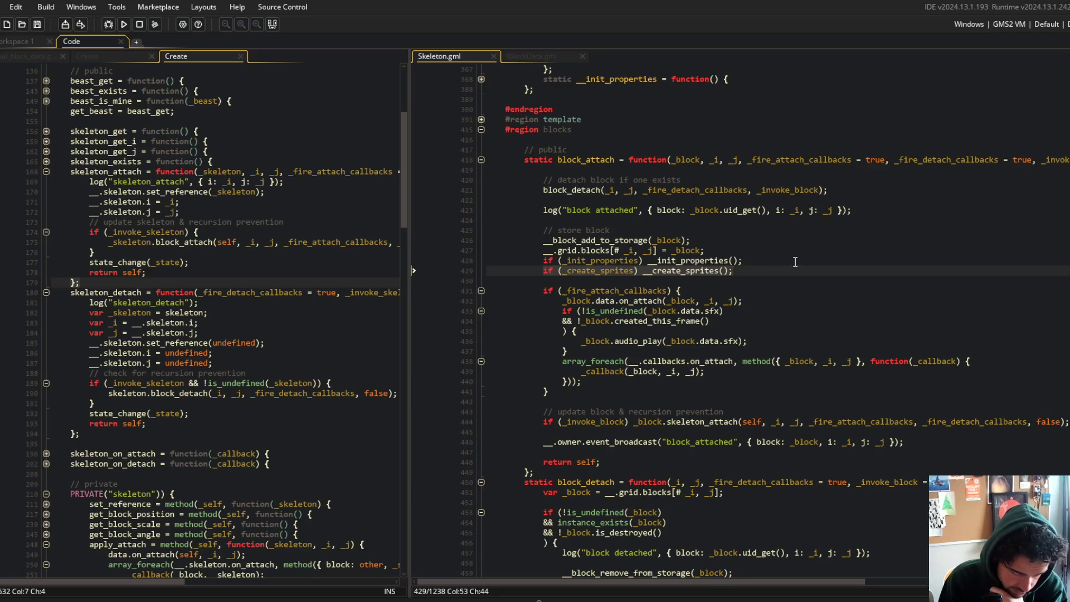
pyautogui.scroll(-2, 808, 260)
pyautogui.click(703, 258)
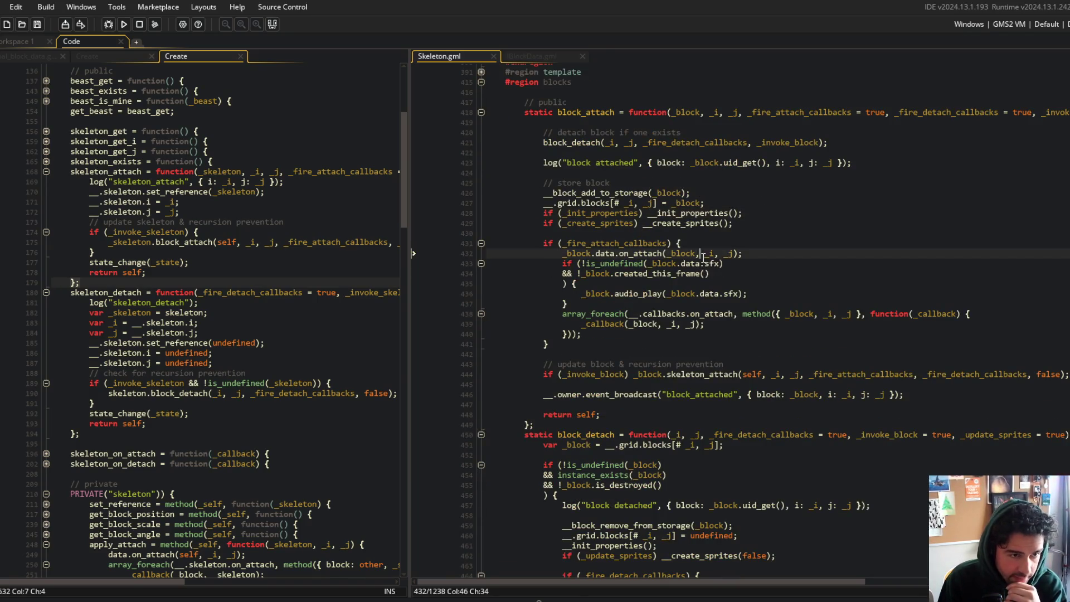
pyautogui.moveTo(525, 243)
pyautogui.mouseDown()
pyautogui.moveTo(564, 243)
pyautogui.moveTo(633, 313)
pyautogui.mouseUp()
pyautogui.click(634, 320)
pyautogui.moveTo(490, 253); pyautogui.dragTo(585, 335)
pyautogui.click(669, 337)
pyautogui.moveTo(525, 354)
pyautogui.mouseDown()
pyautogui.moveTo(543, 365)
pyautogui.moveTo(543, 385)
pyautogui.mouseUp()
pyautogui.click(481, 112)
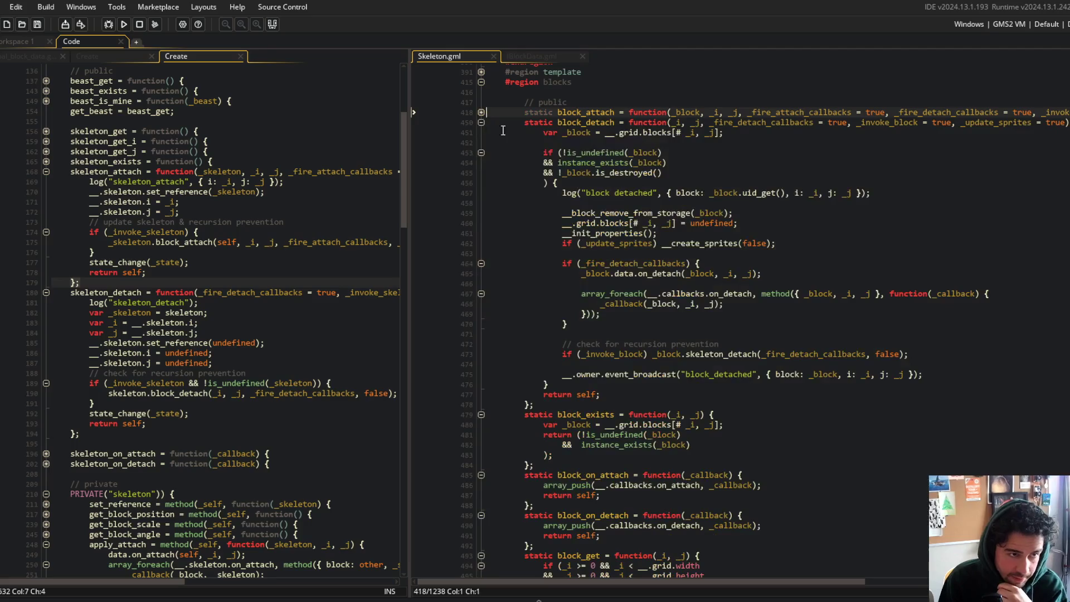
# - Inspect block_detach's instance_exists check, log line and block removal lines, then select its name
pyautogui.doubleClick(580, 123)
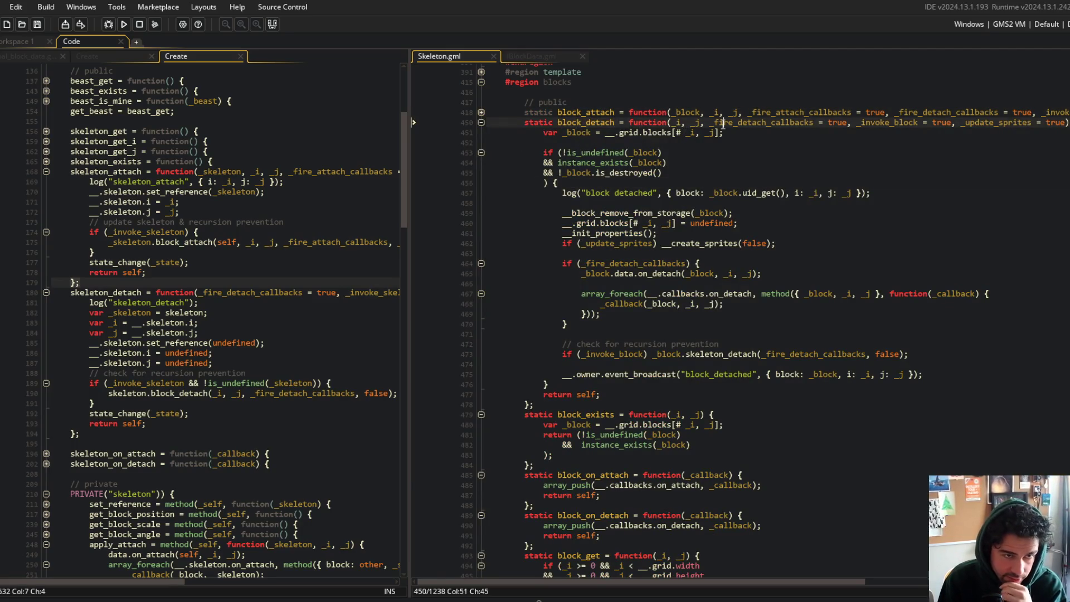
pyautogui.click(634, 163)
pyautogui.click(685, 192)
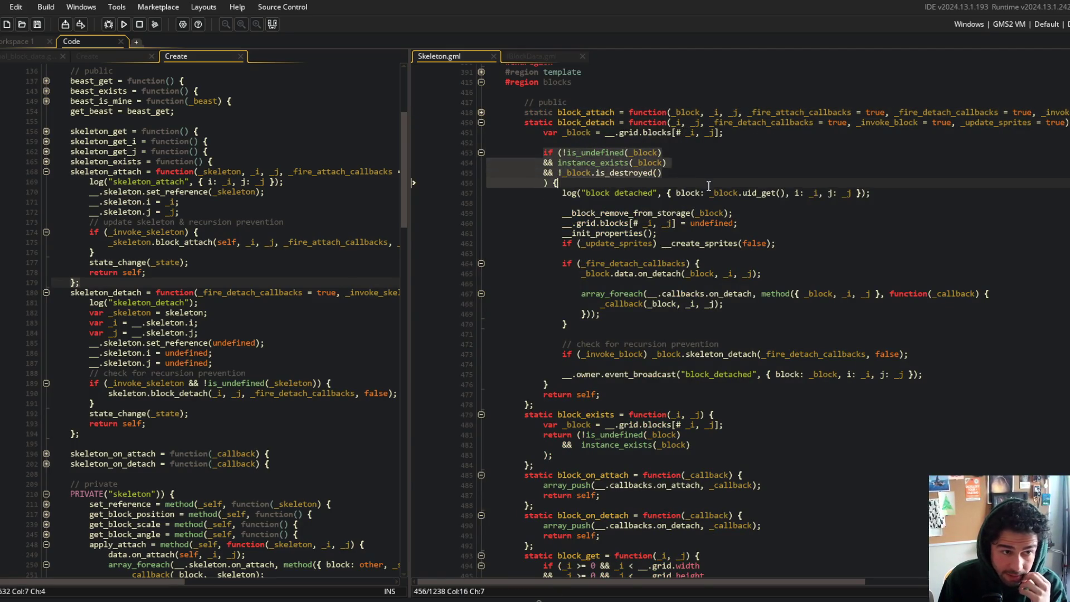
pyautogui.moveTo(553, 208); pyautogui.dragTo(804, 240)
pyautogui.click(803, 239)
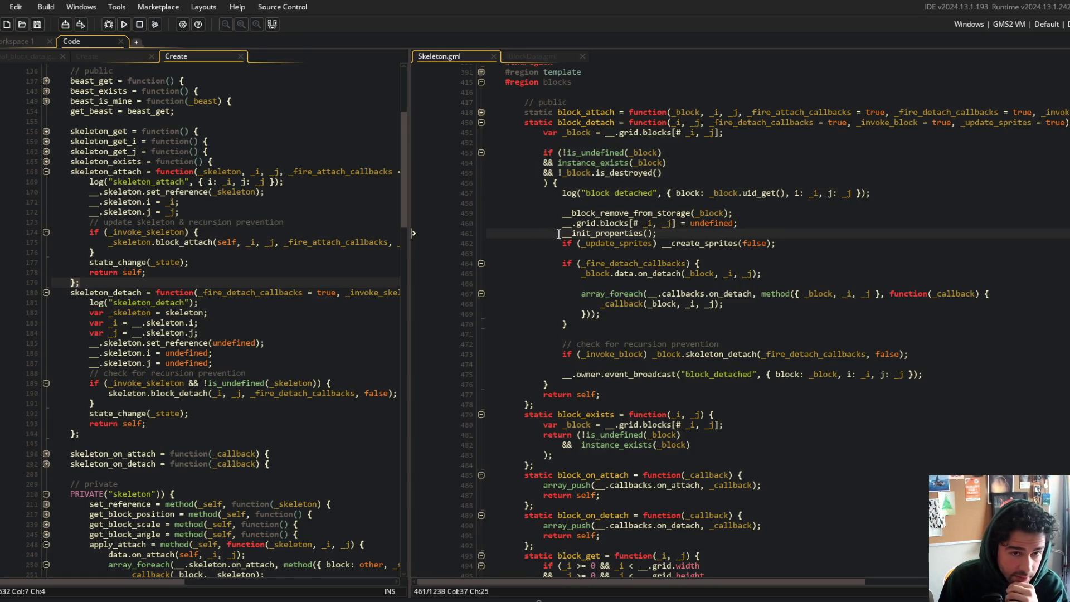
pyautogui.click(997, 112)
pyautogui.doubleClick(578, 122)
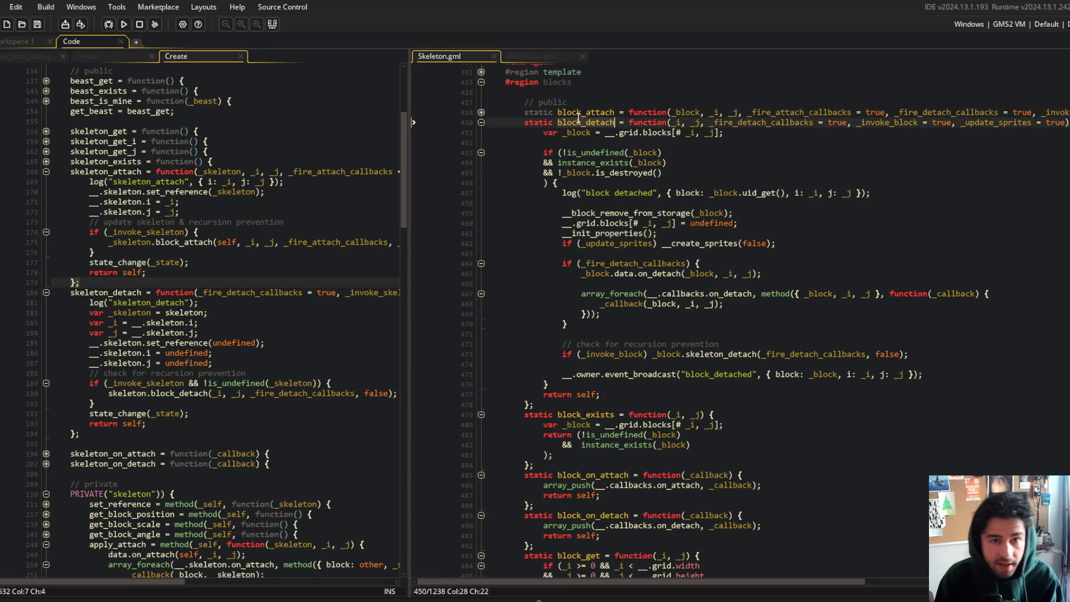
# - Search the project for block_detach with Case Sensitive, Whole Word Only and Ignore Comments ticked
pyautogui.hotkey('ctrl', 'shift', 'f')
pyautogui.press('Return')
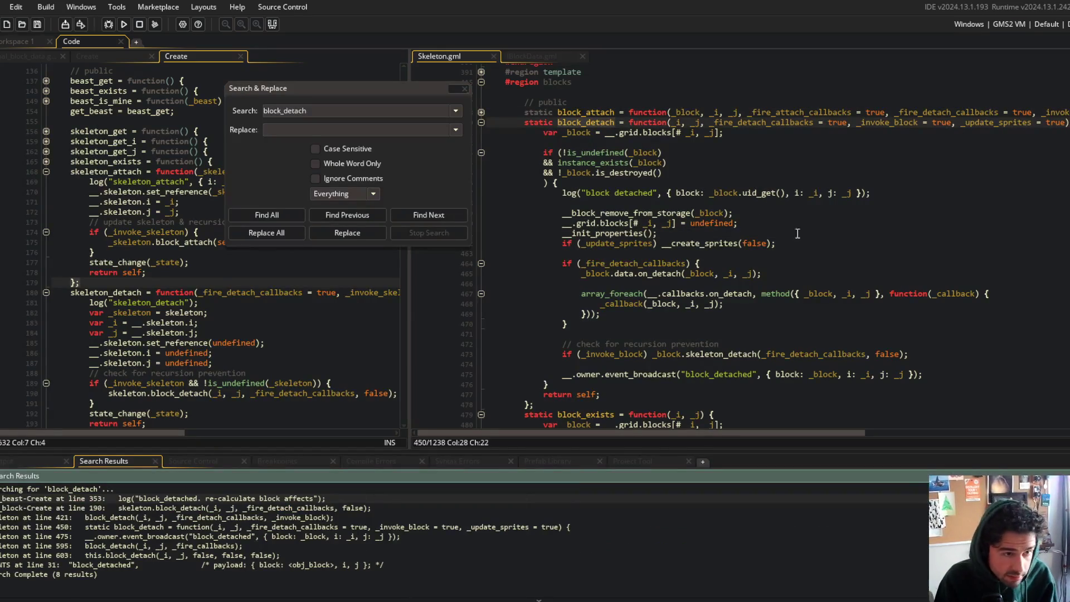
pyautogui.click(351, 148)
pyautogui.click(351, 163)
pyautogui.click(353, 179)
pyautogui.click(272, 215)
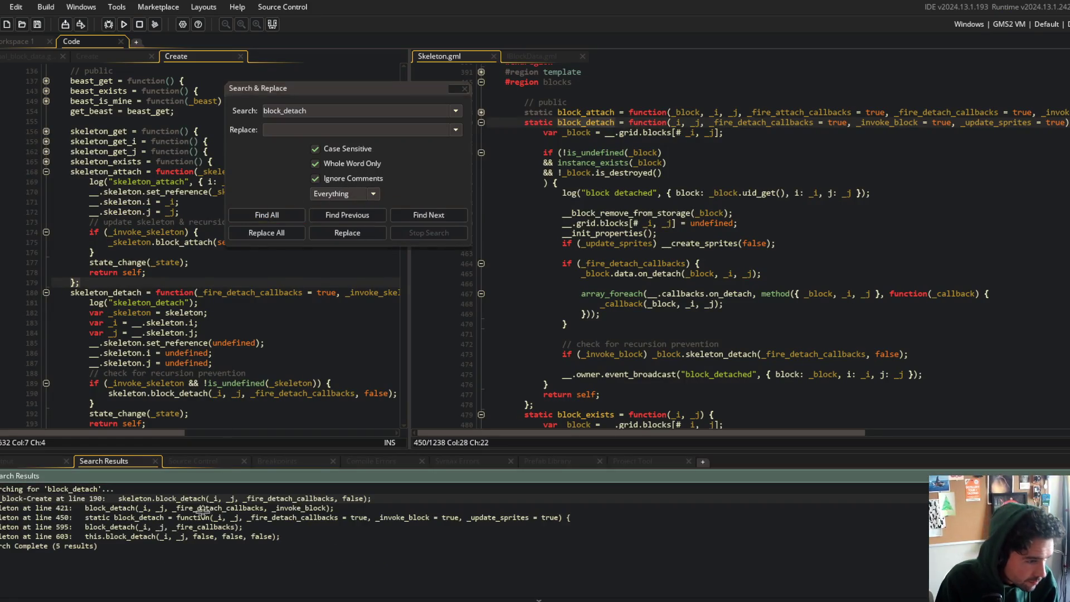
pyautogui.hotkey('alt', 'Tab')
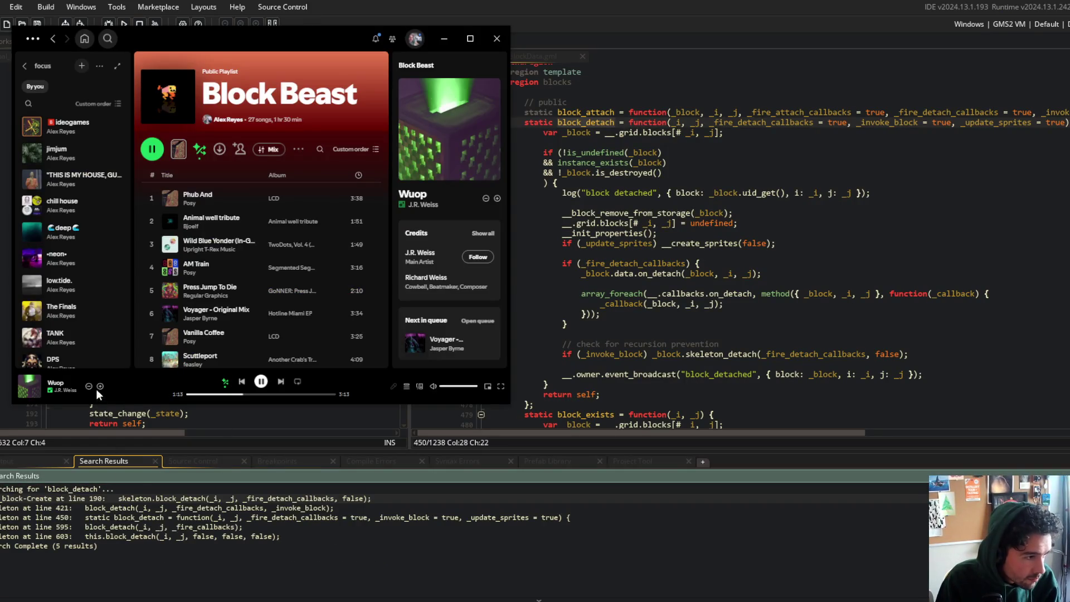
# - Dismiss the Spotify Block Beast playlist window so GameMaker is in front
pyautogui.click(786, 315)
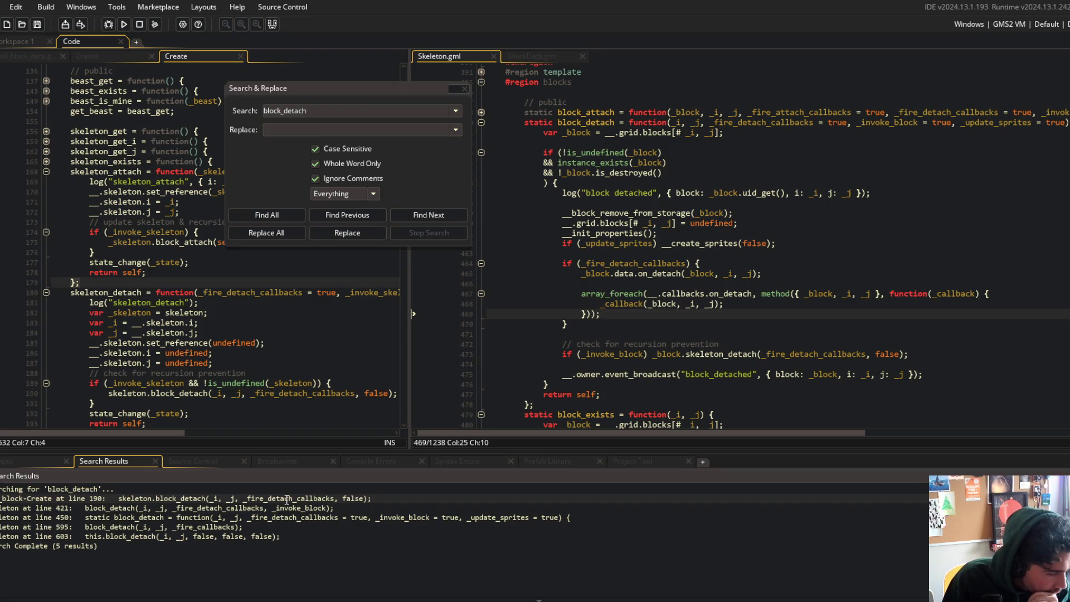
# - Change line 603's call to block_detach(_i, _j, false, false, false, false)
pyautogui.doubleClick(231, 537)
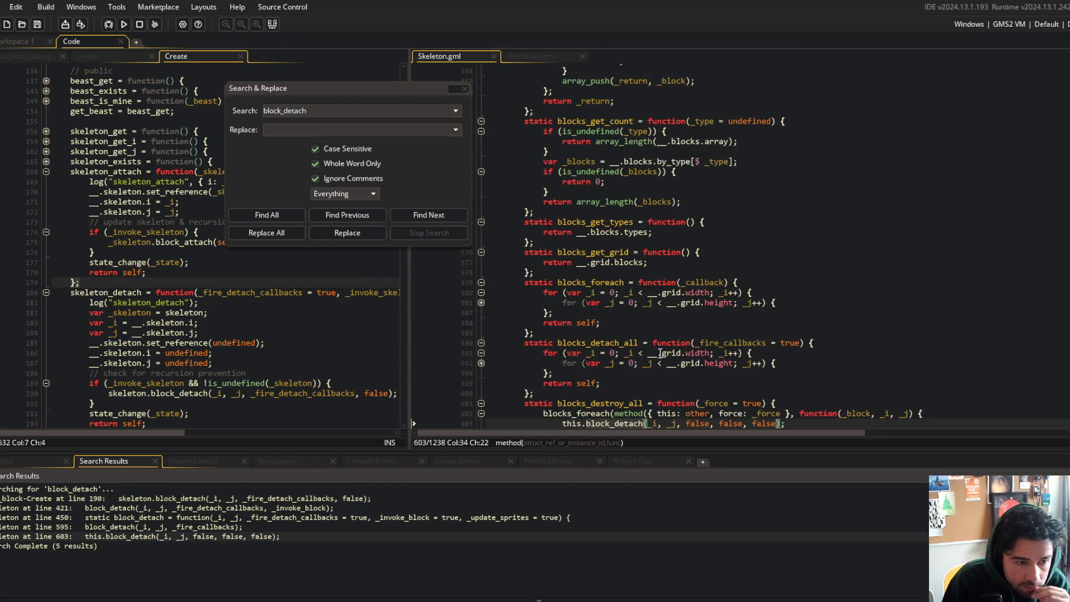
pyautogui.click(689, 353)
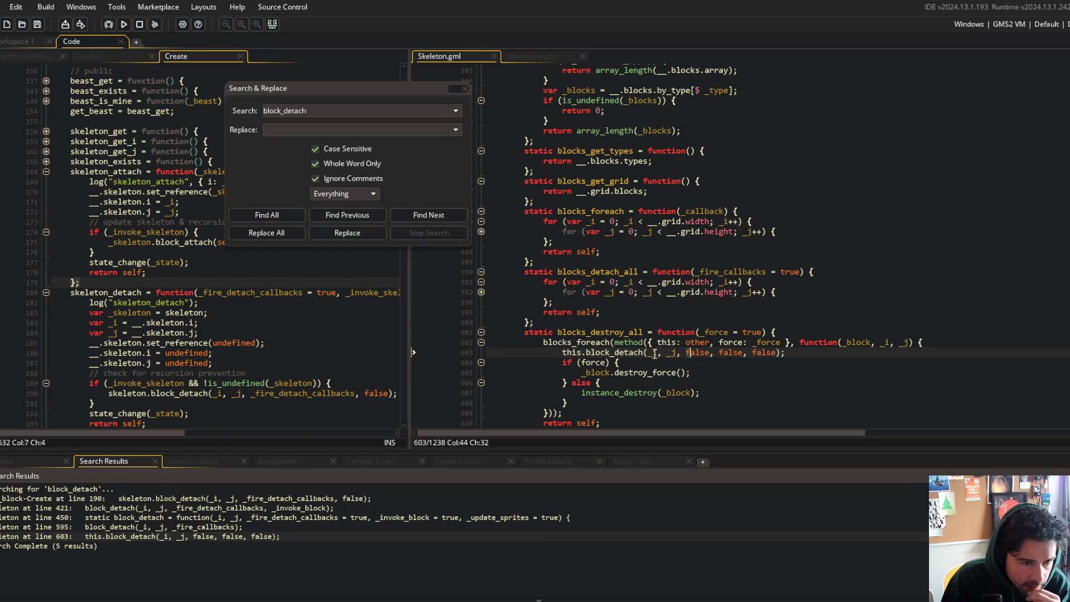
pyautogui.click(706, 352)
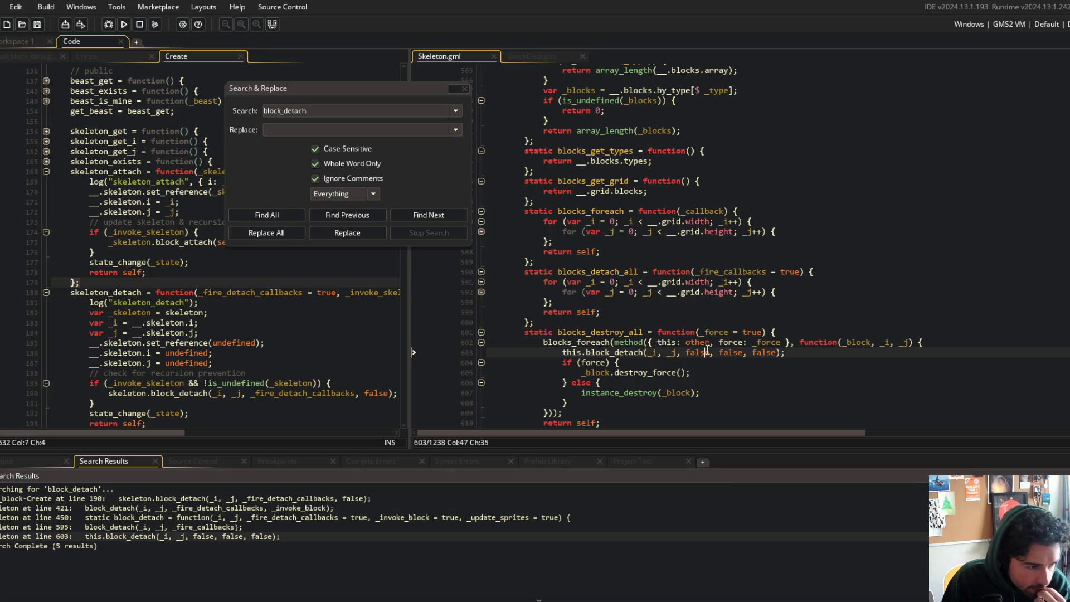
pyautogui.hotkey('ctrl', 'Right')
pyautogui.hotkey('ctrl', 'Right')
pyautogui.hotkey('ctrl', 'Right')
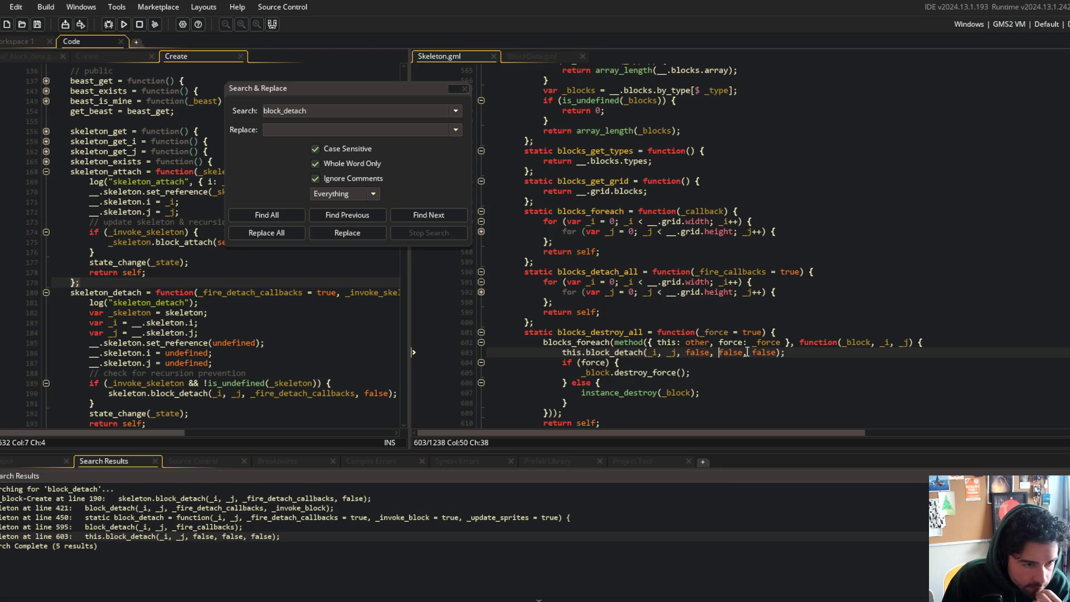
pyautogui.write(', false')
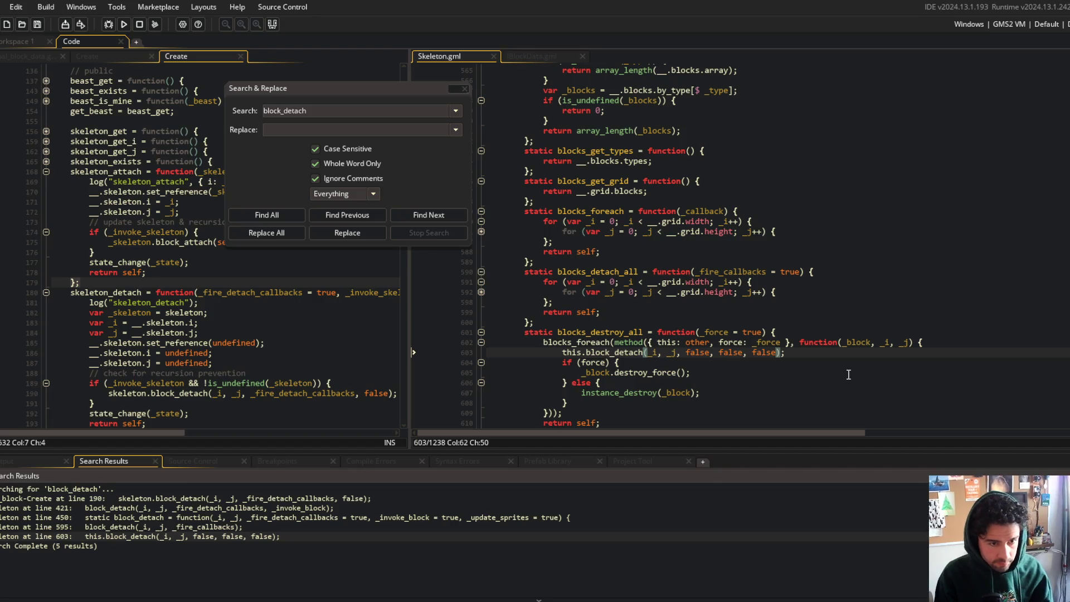
pyautogui.press('Escape')
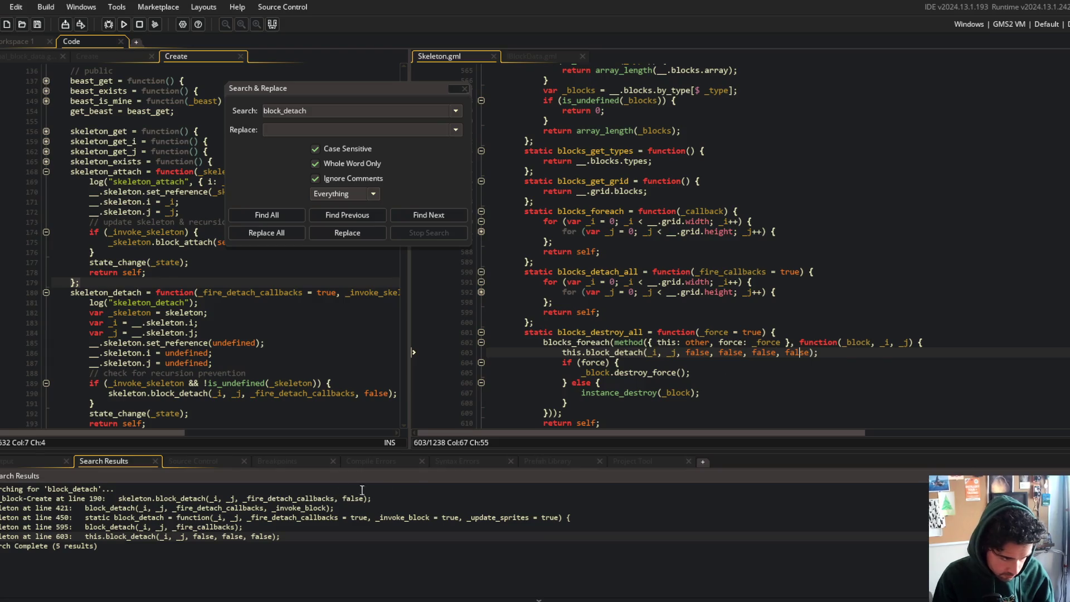
pyautogui.doubleClick(300, 519)
pyautogui.scroll(5, 844, 291)
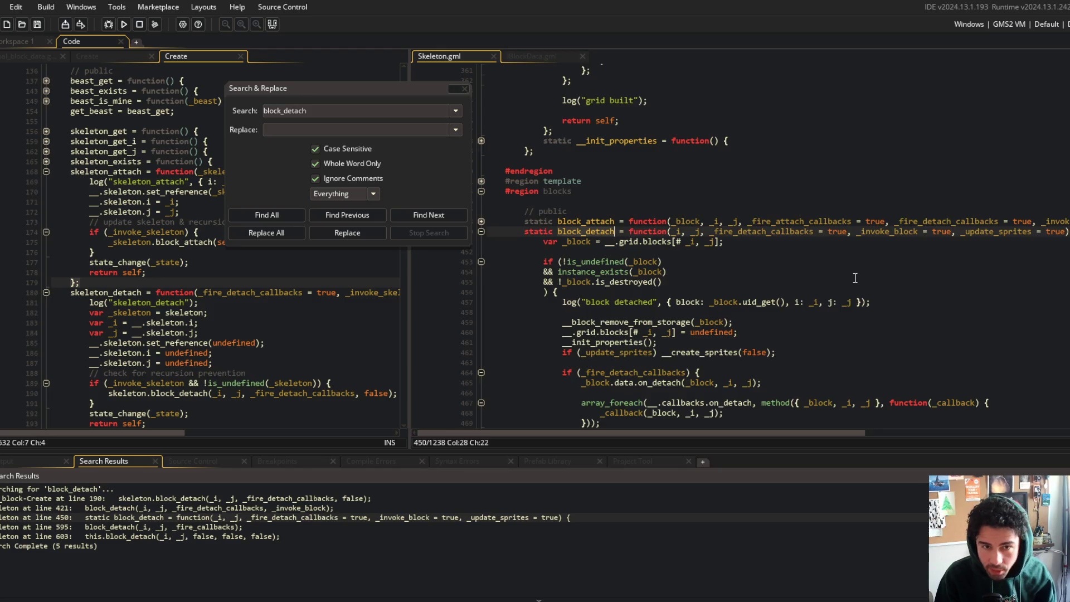
# - Insert '_init_properties = true,' before _update_sprites in block_detach's parameters and save
pyautogui.hscroll(5, 825, 279)
pyautogui.click(789, 230)
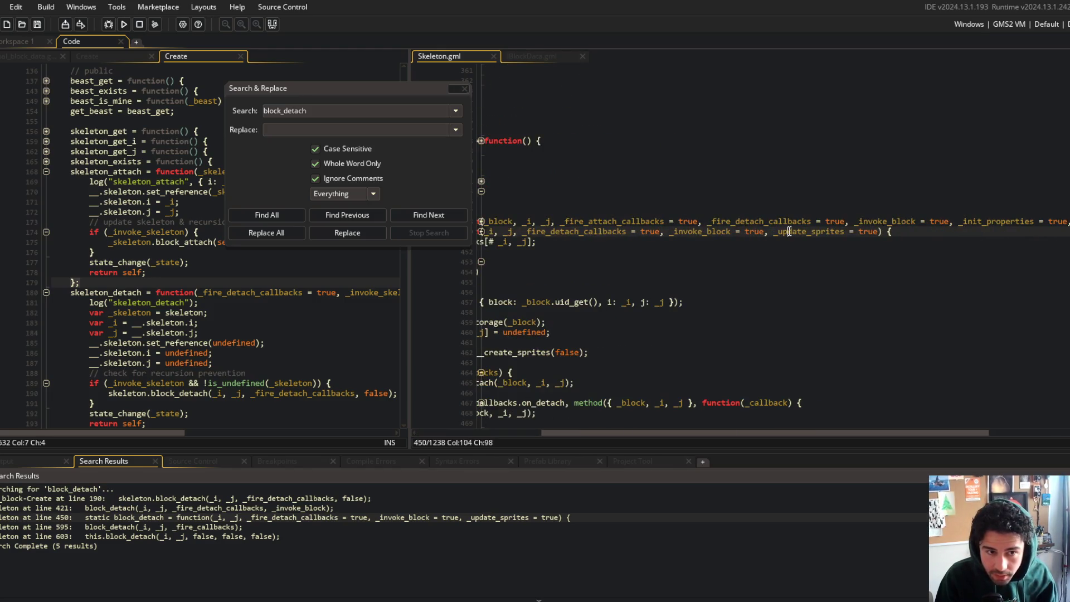
pyautogui.hscroll(4, 791, 232)
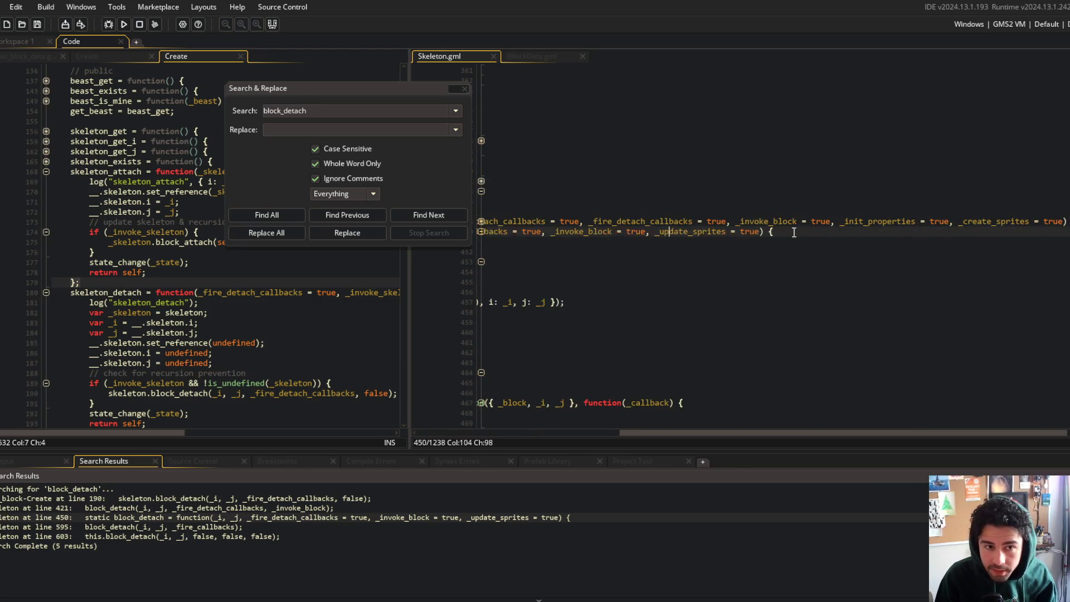
pyautogui.write('_init_prop')
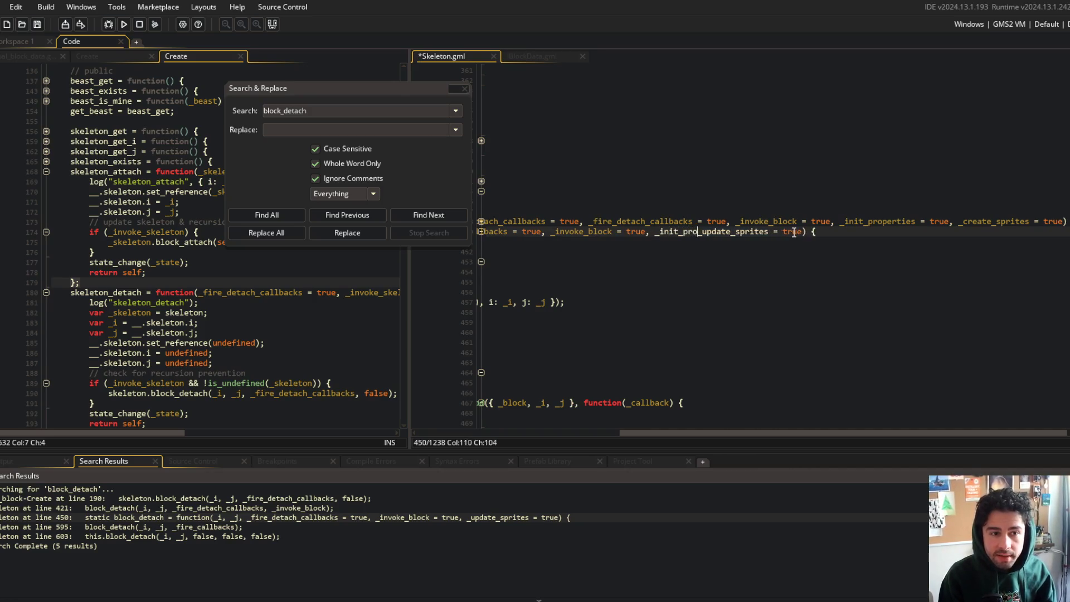
pyautogui.write('erties = tru')
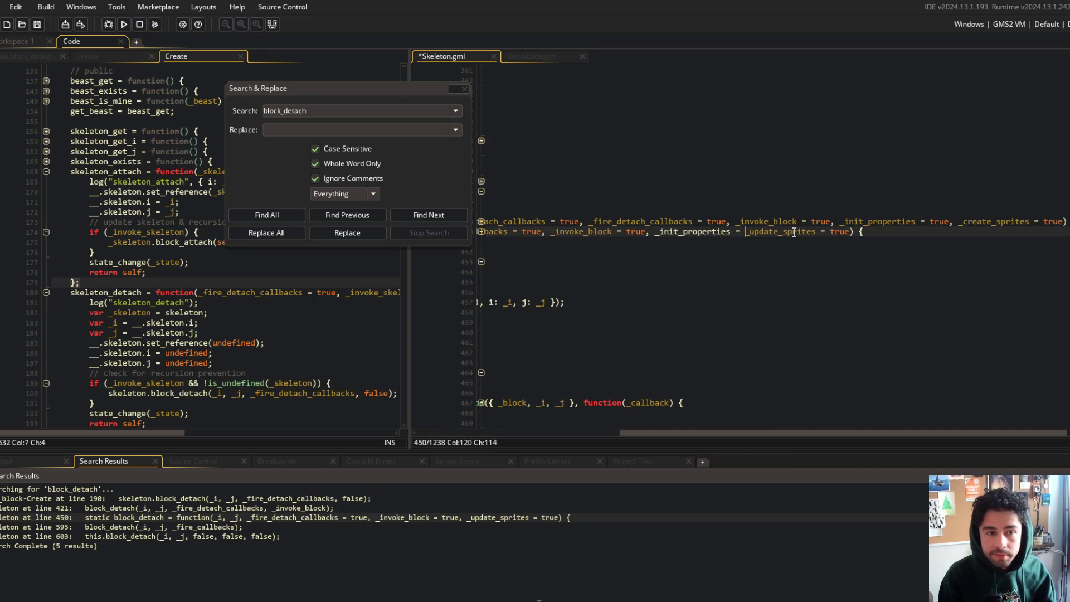
pyautogui.write('e,')
pyautogui.hotkey('ctrl', 's')
# - Prefix the __init_properties() call with 'if (_init_properties)' so it runs only when true
pyautogui.click(731, 232)
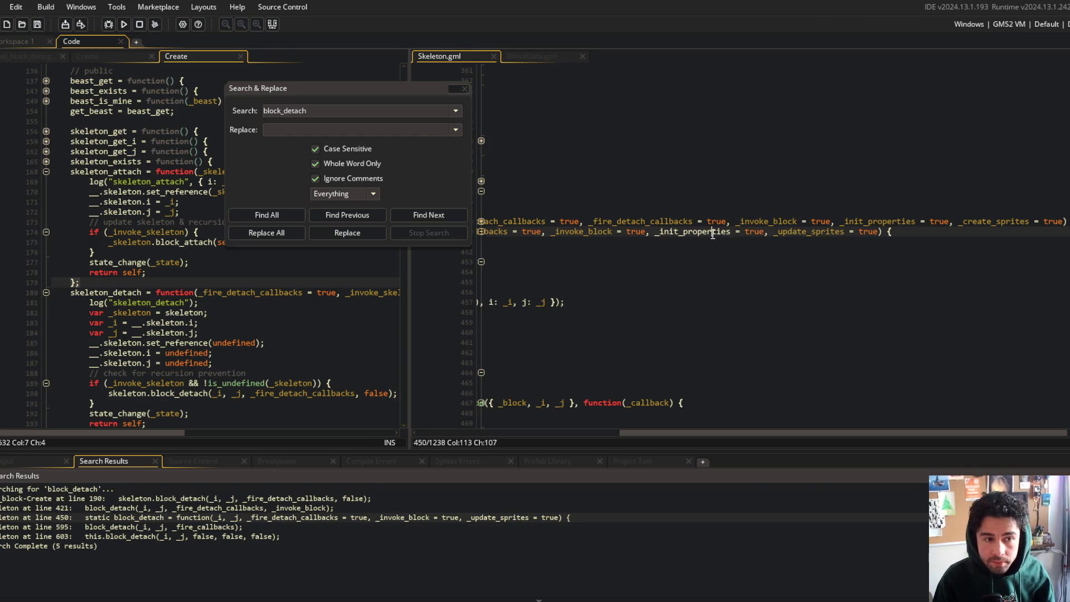
pyautogui.hscroll(-10, 740, 286)
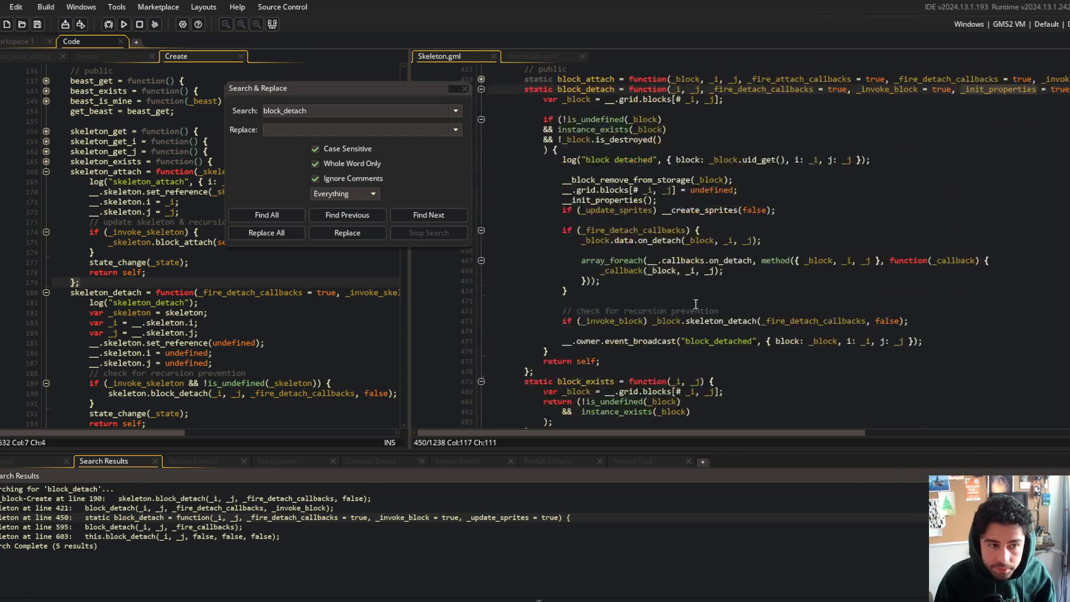
pyautogui.click(693, 308)
pyautogui.press('Down')
pyautogui.press('Down')
pyautogui.press('Home')
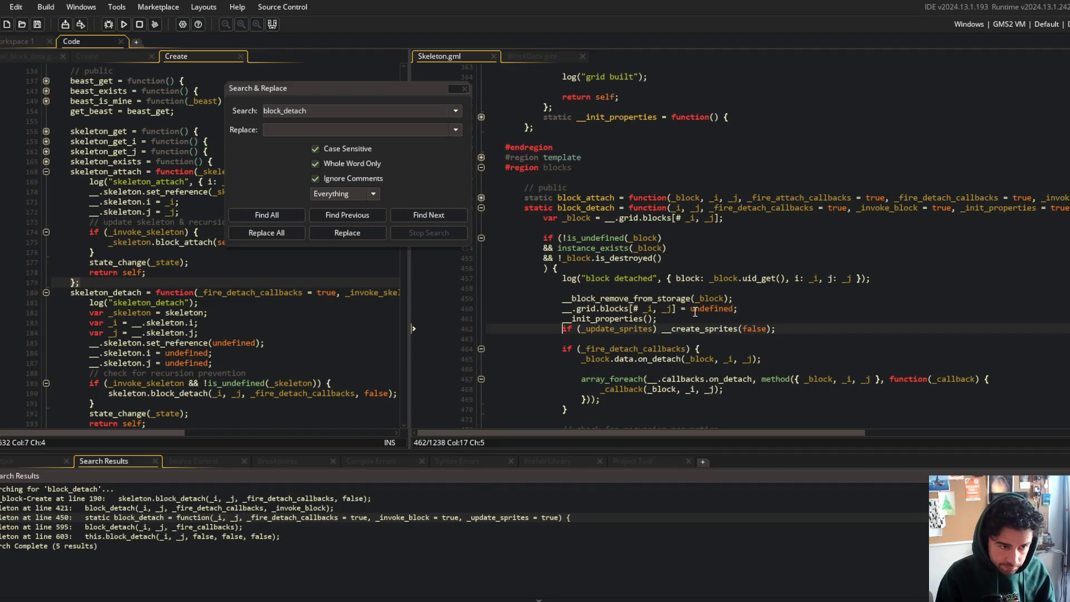
pyautogui.press('Up')
pyautogui.write('if (_init_properties)')
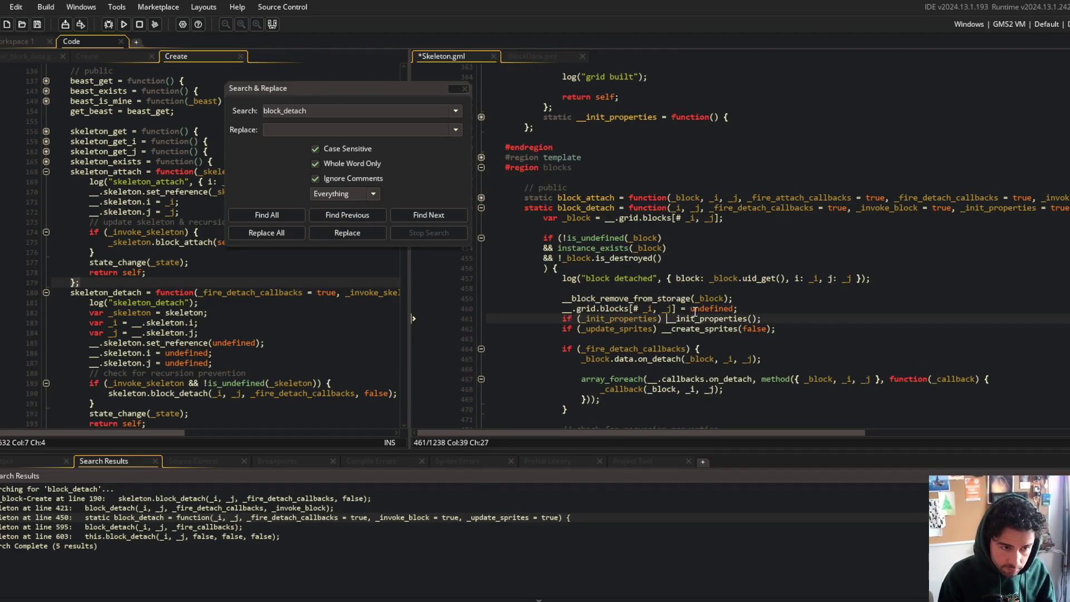
pyautogui.doubleClick(288, 498)
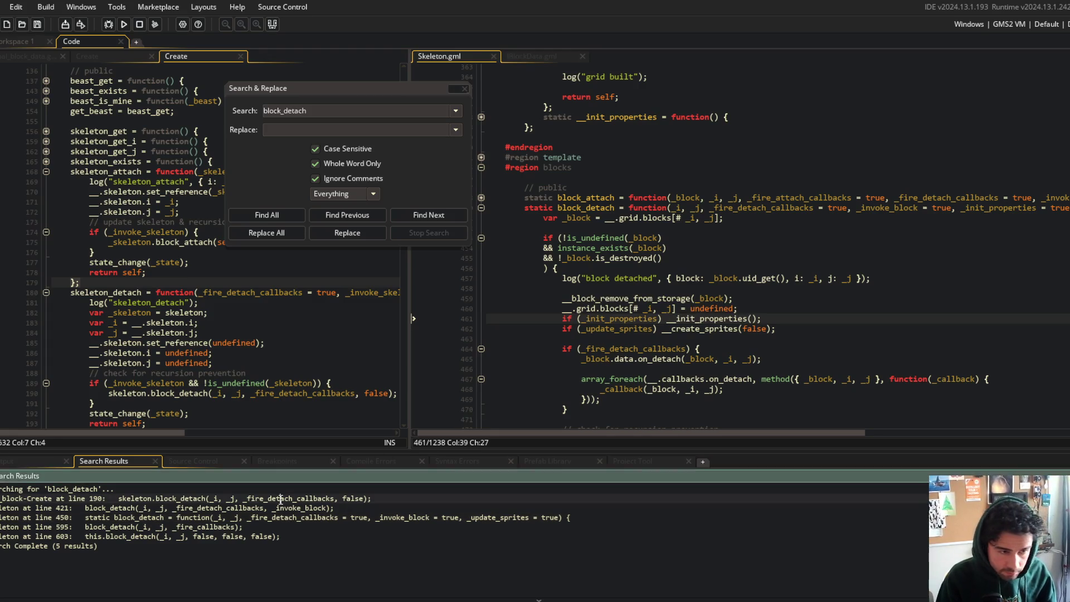
# - Locate the block_detach call on line 421 and check block_attach's _init_properties parameter on line 418
pyautogui.click(325, 393)
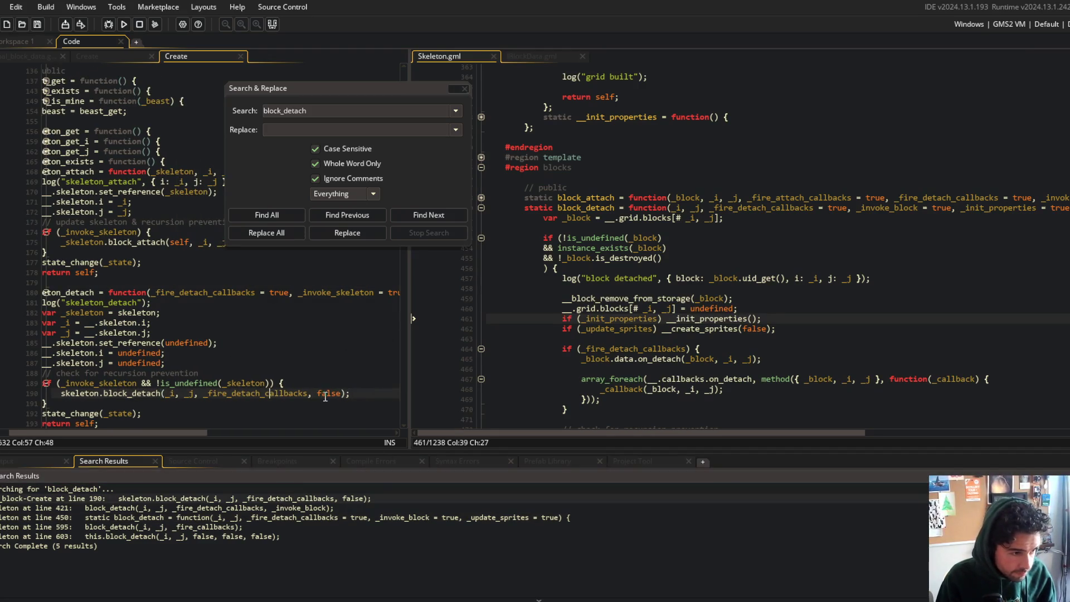
pyautogui.doubleClick(289, 508)
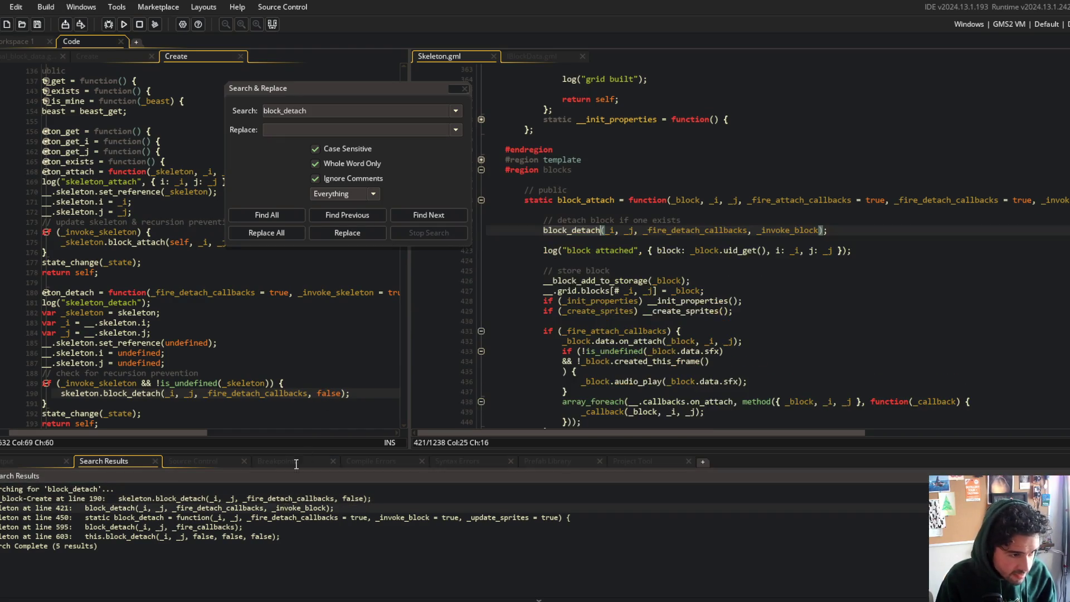
pyautogui.click(777, 229)
pyautogui.hscroll(3, 779, 230)
pyautogui.hscroll(-3, 778, 230)
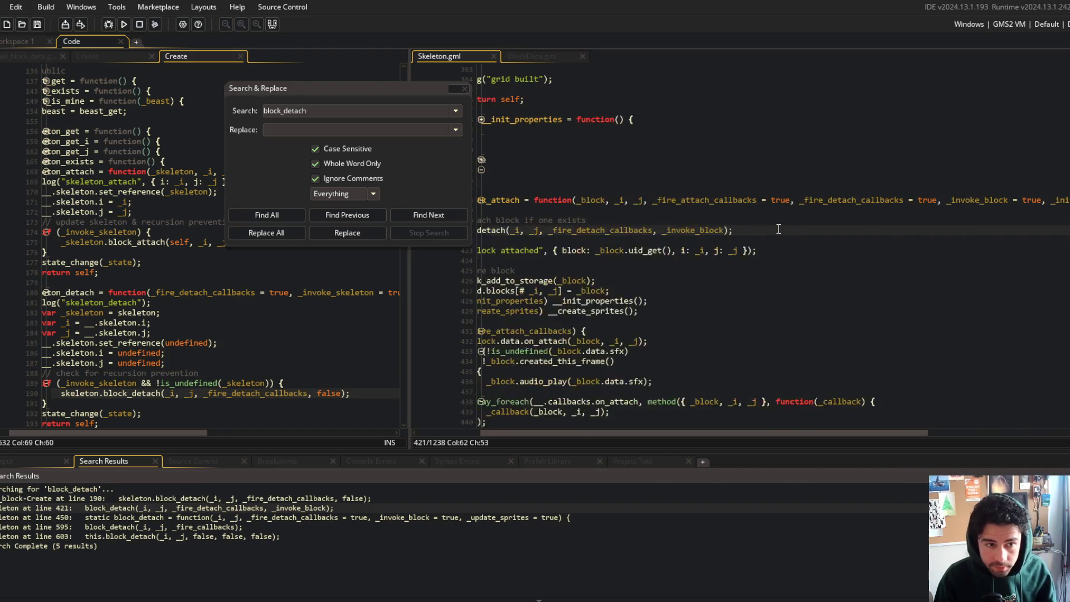
pyautogui.click(821, 229)
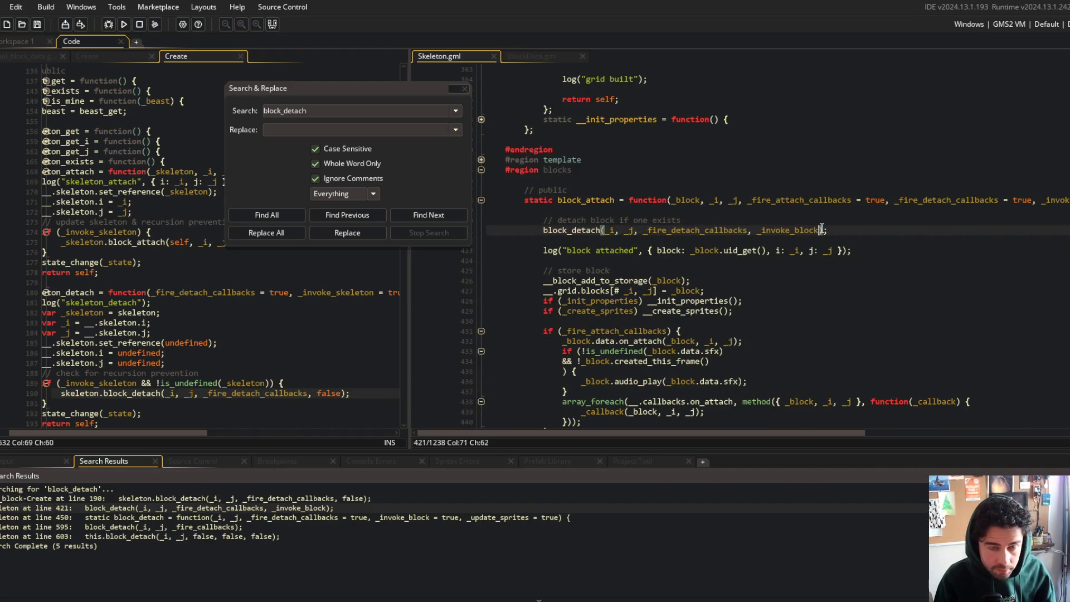
pyautogui.hscroll(6, 828, 226)
pyautogui.click(853, 199)
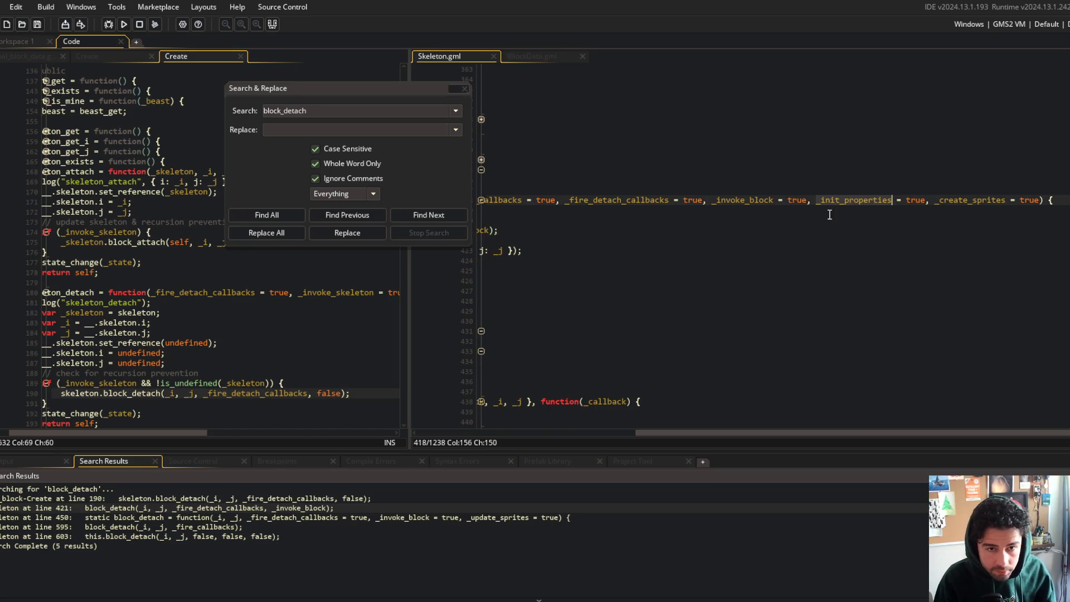
pyautogui.hscroll(-6, 699, 232)
pyautogui.click(701, 230)
pyautogui.hscroll(-3, 708, 233)
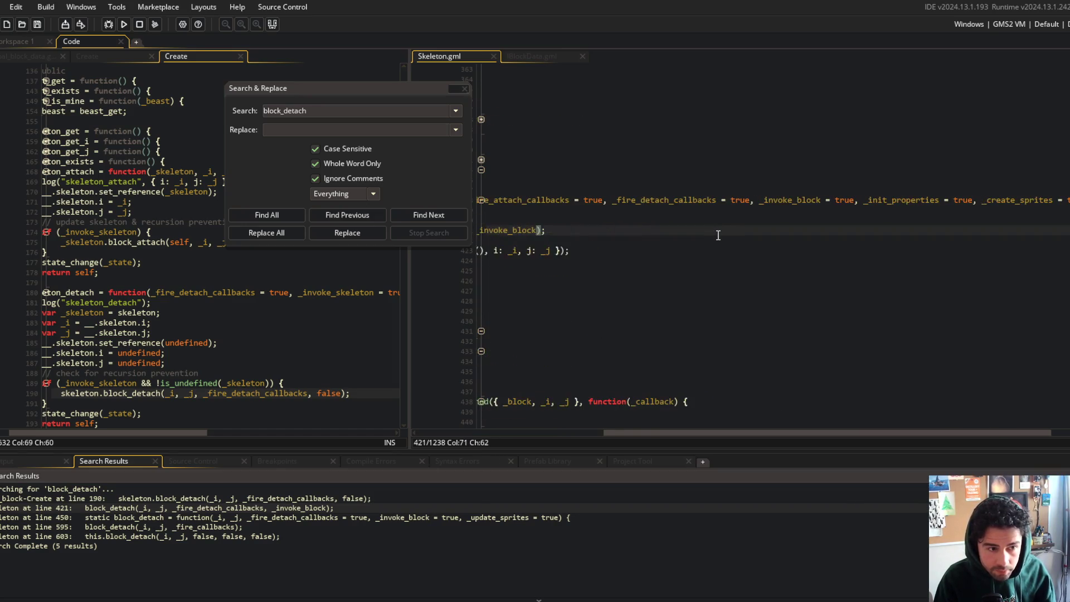
pyautogui.scroll(-10, 718, 235)
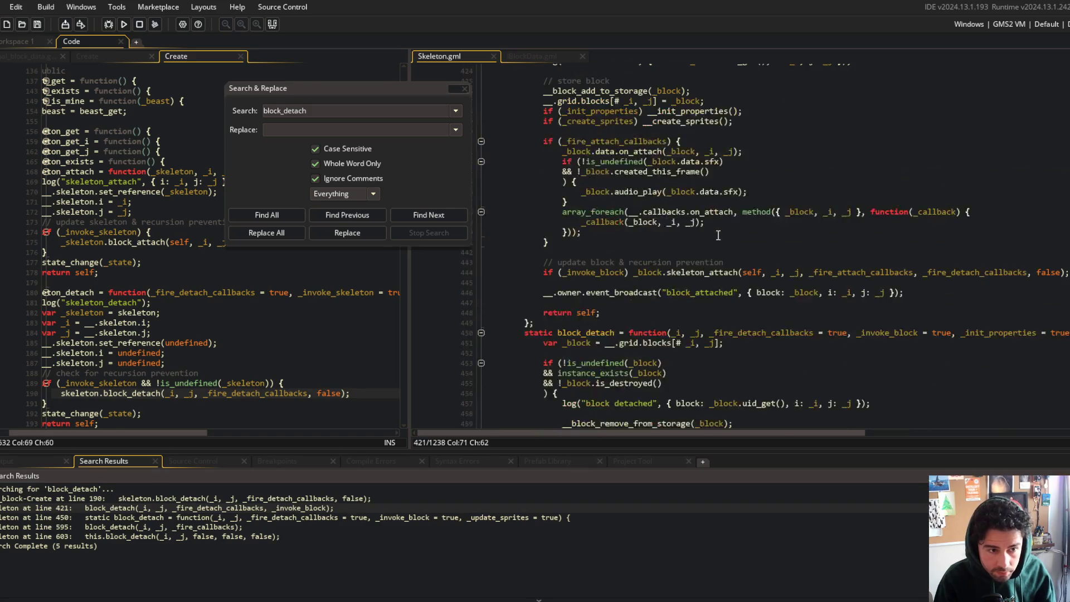
pyautogui.scroll(6, 569, 138)
# - Append ', false, false' to the line 421 block_detach call and save Skeleton.gml
pyautogui.click(464, 89)
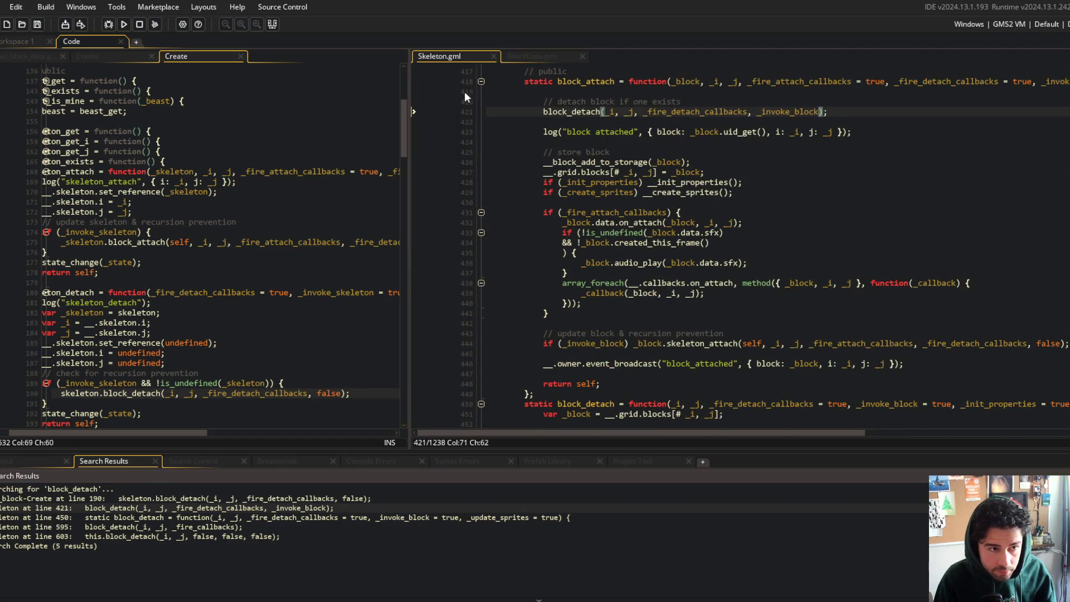
pyautogui.press('Down')
pyautogui.press('Down')
pyautogui.press('Down')
pyautogui.click(819, 111)
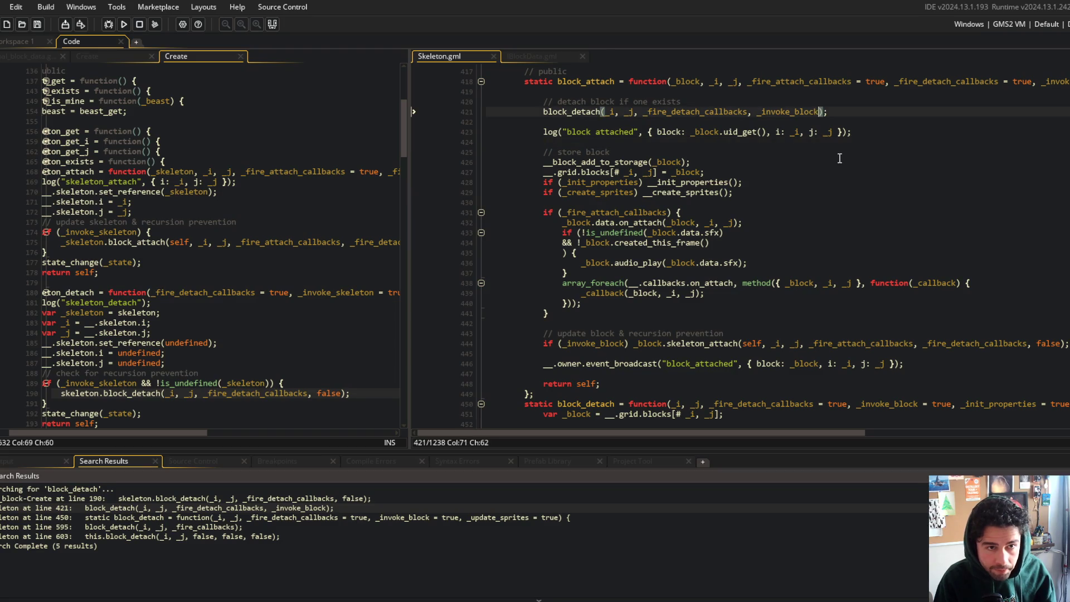
pyautogui.write(', false, ')
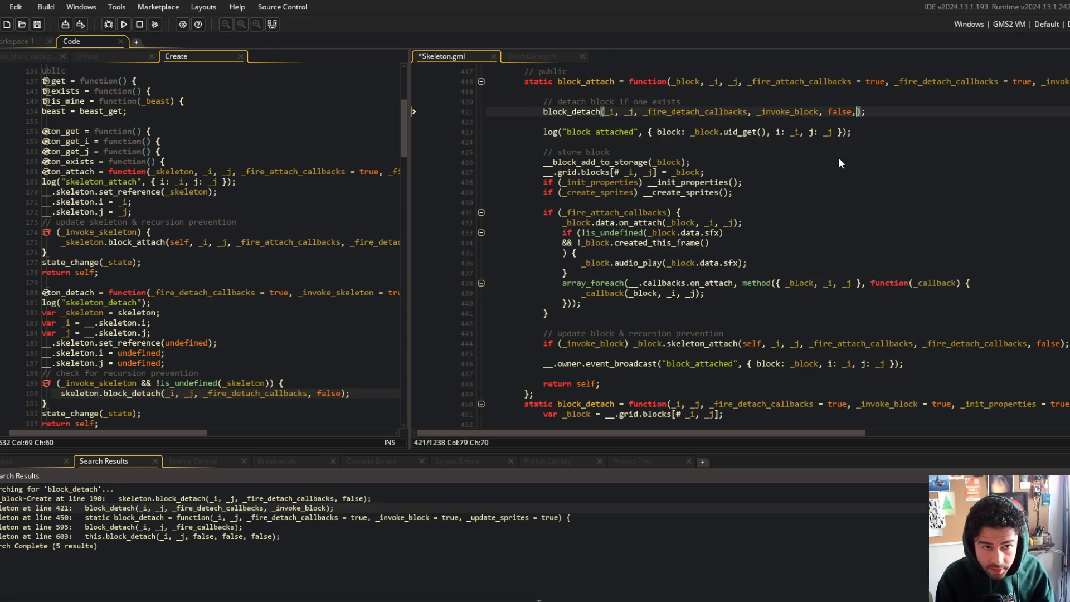
pyautogui.write('false')
pyautogui.hotkey('ctrl', 's')
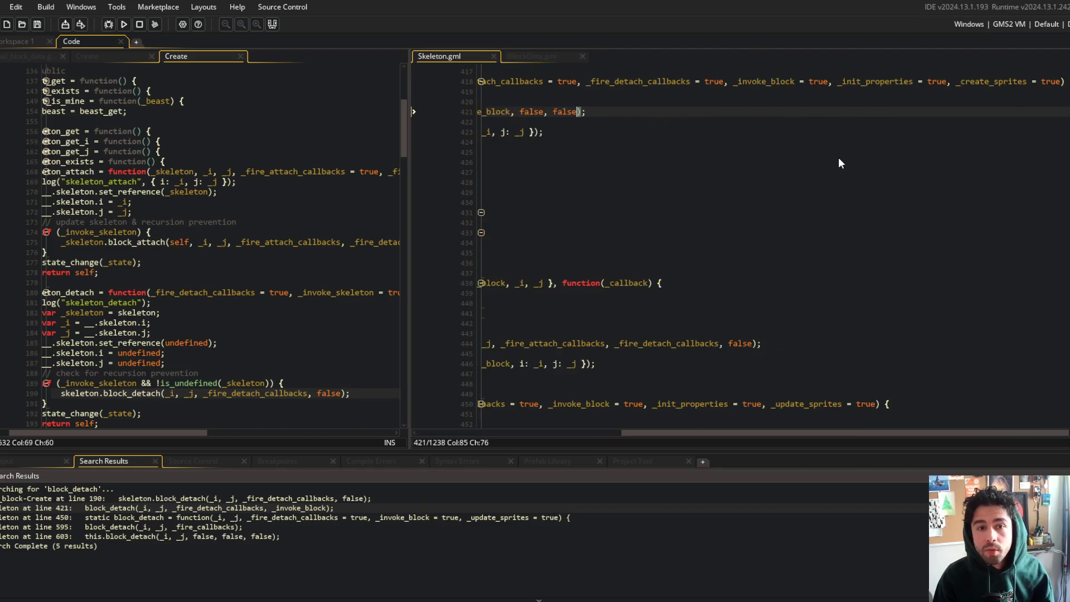
# - Review block_attach's init-properties and create-sprites lines around line 428
pyautogui.hscroll(-5, 838, 157)
pyautogui.click(552, 183)
pyautogui.moveTo(552, 183); pyautogui.dragTo(771, 193)
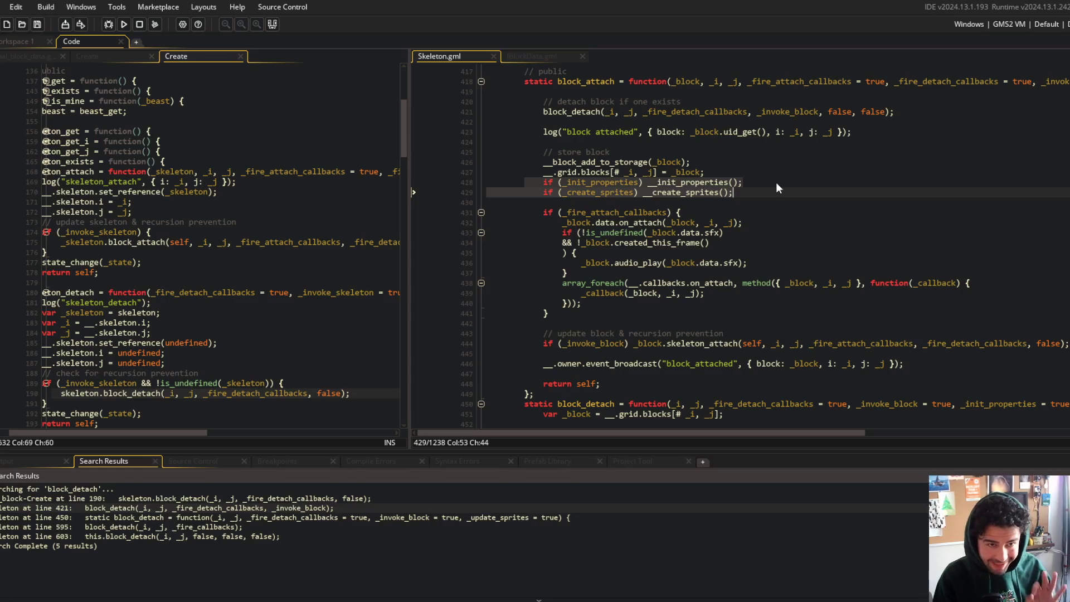
pyautogui.click(776, 182)
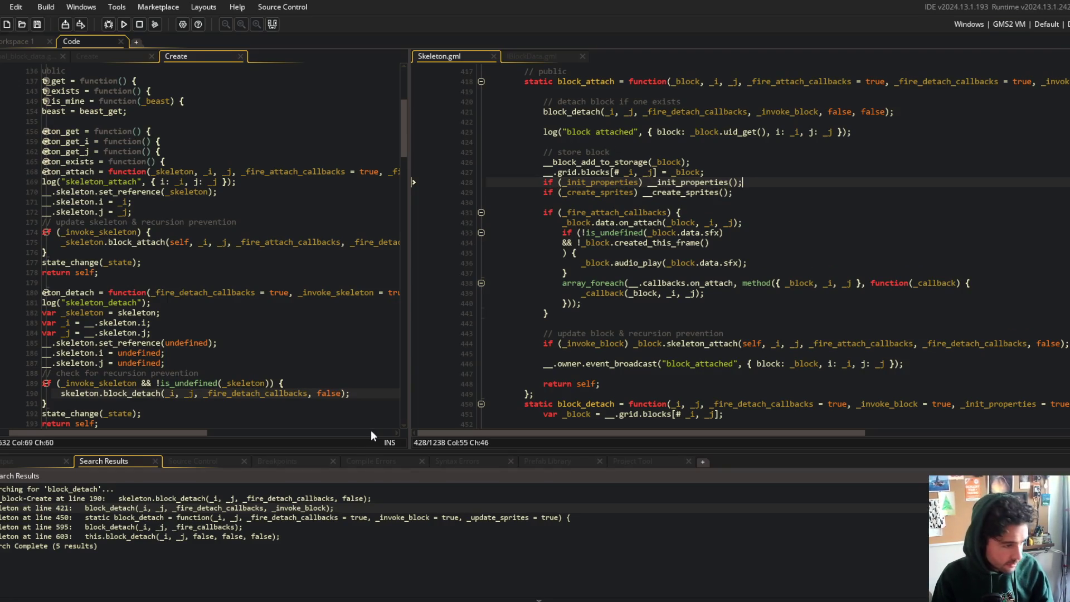
pyautogui.click(664, 196)
pyautogui.hscroll(3, 664, 196)
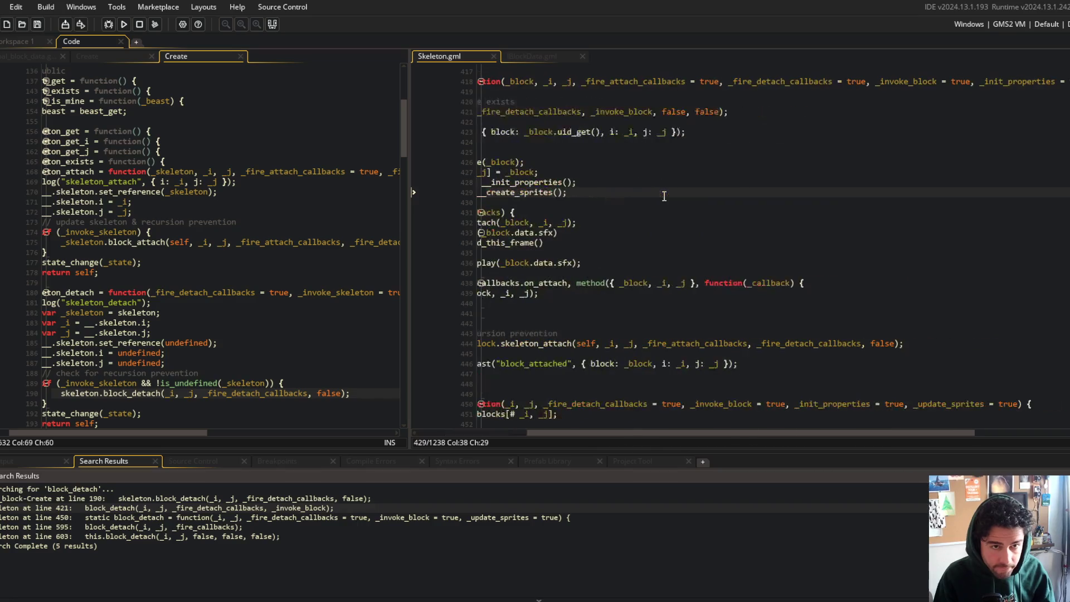
pyautogui.hscroll(2, 664, 196)
pyautogui.hscroll(2, 664, 196)
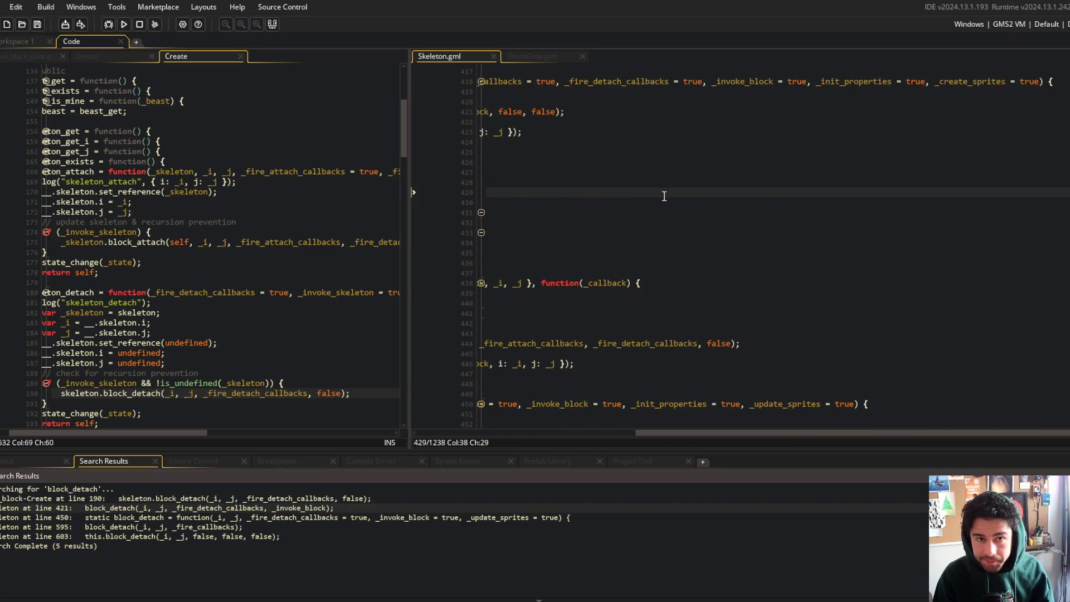
pyautogui.hscroll(-7, 664, 196)
# - Step through the block_detach search results: Create event, lines 421, 450 and 595
pyautogui.doubleClick(199, 499)
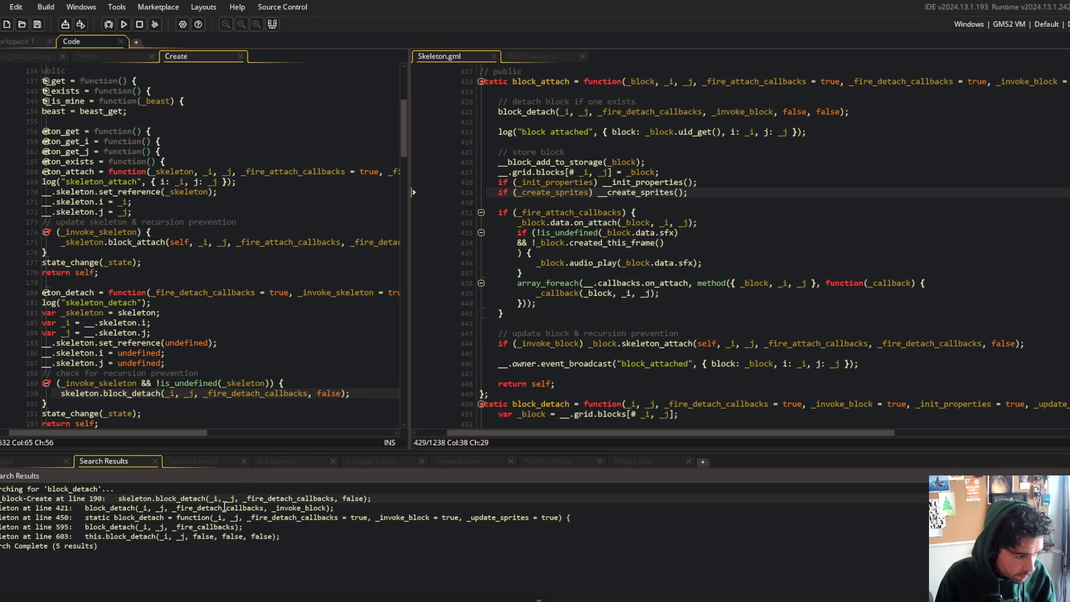
pyautogui.doubleClick(228, 507)
pyautogui.doubleClick(251, 517)
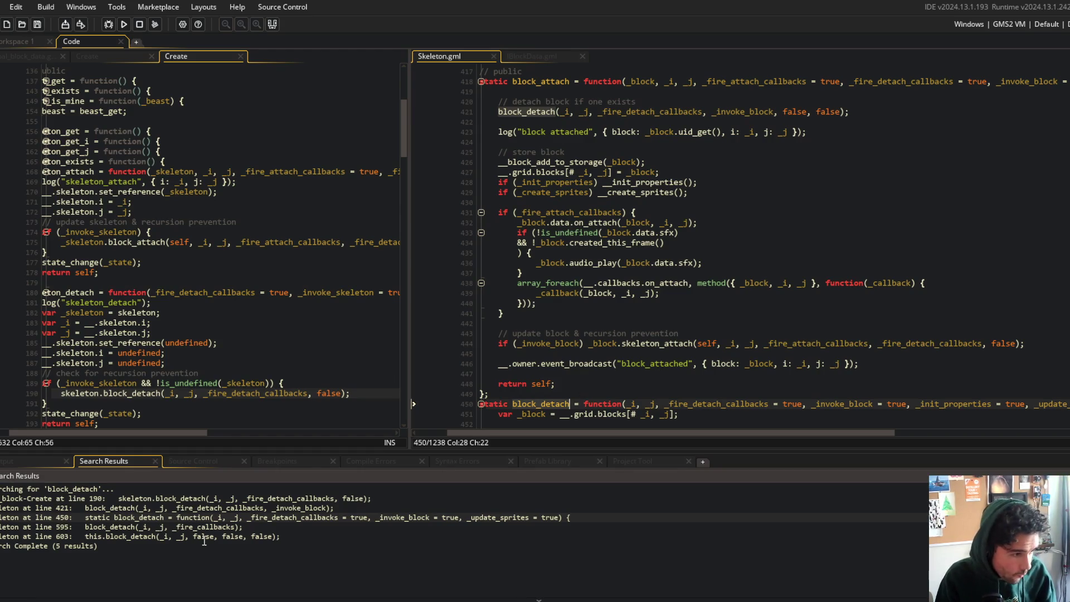
pyautogui.doubleClick(228, 527)
pyautogui.scroll(-3, 659, 333)
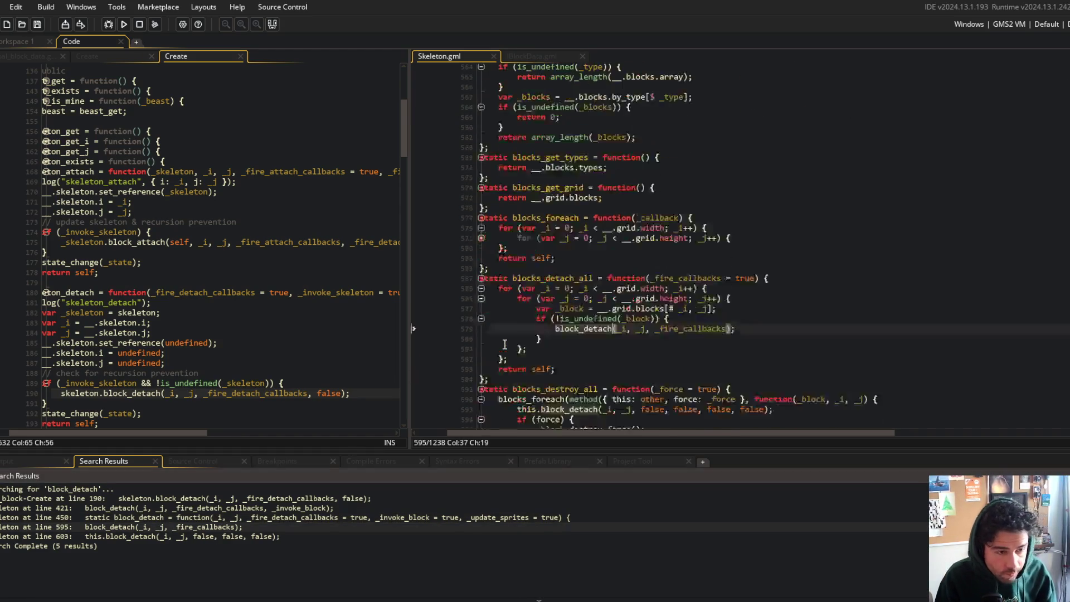
# - Inspect the _fire_callbacks argument of the block_detach call on line 595
pyautogui.click(699, 305)
pyautogui.hscroll(-2, 700, 305)
pyautogui.click(736, 305)
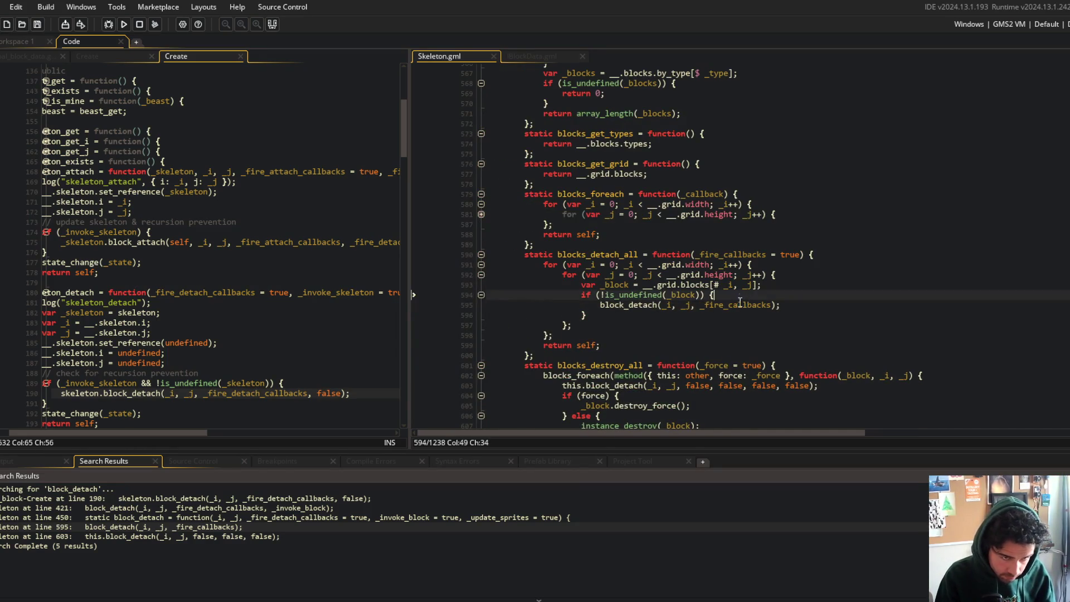
pyautogui.click(772, 305)
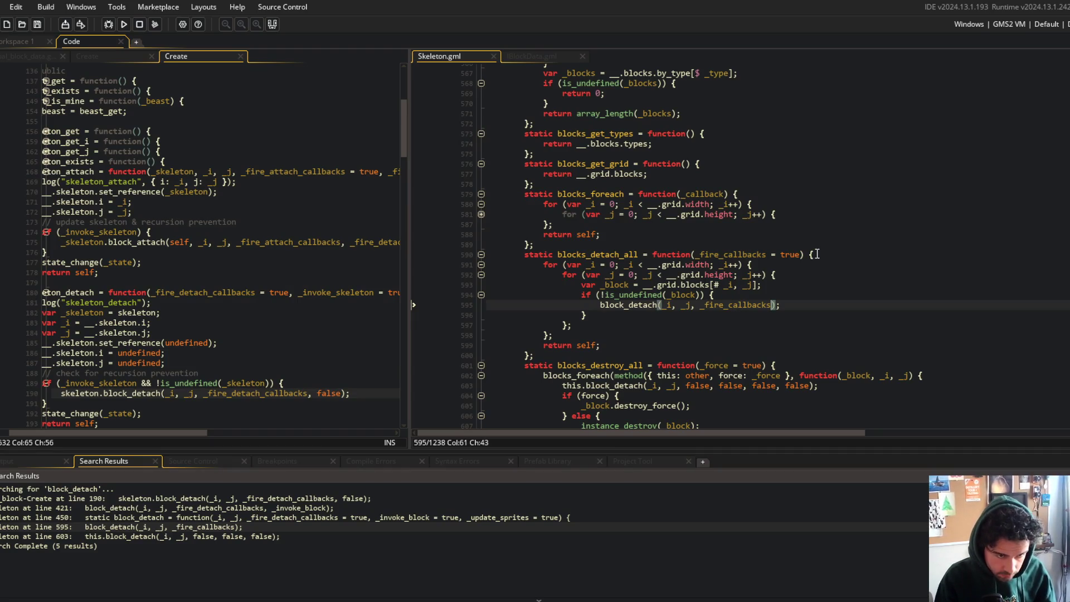
pyautogui.scroll(3, 817, 254)
pyautogui.click(792, 265)
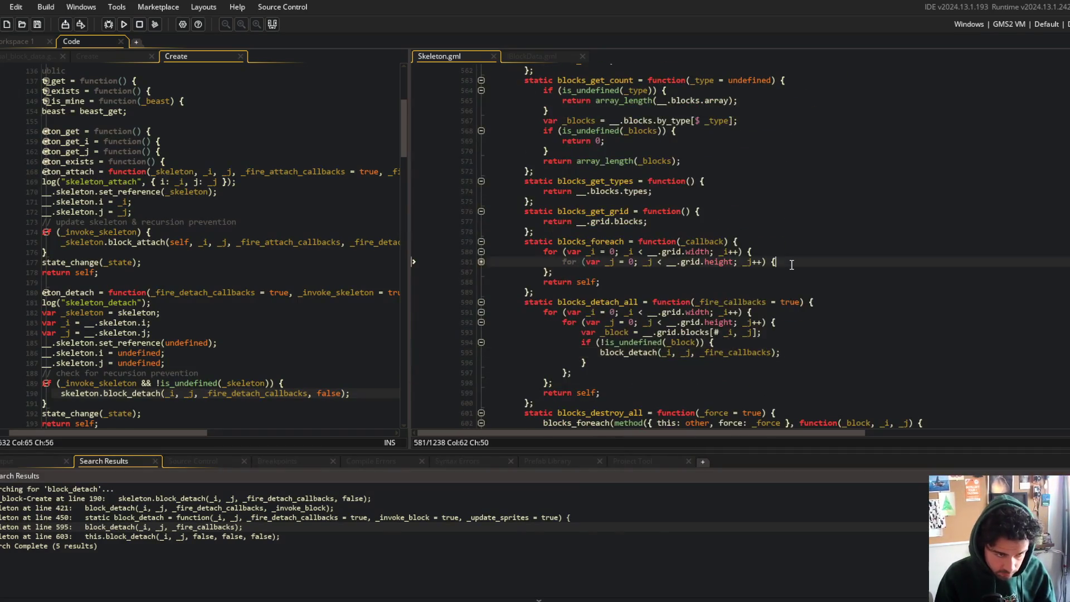
# - Fold Skeleton.gml to its regions and close the search results panel
pyautogui.hotkey('ctrl', 'shift', '-')
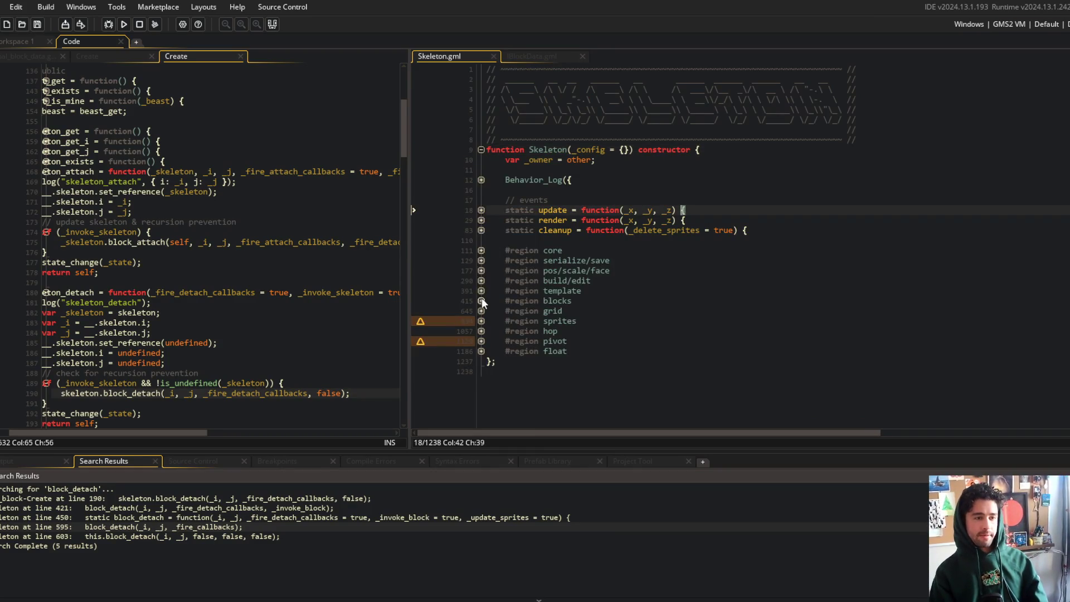
pyautogui.click(482, 280)
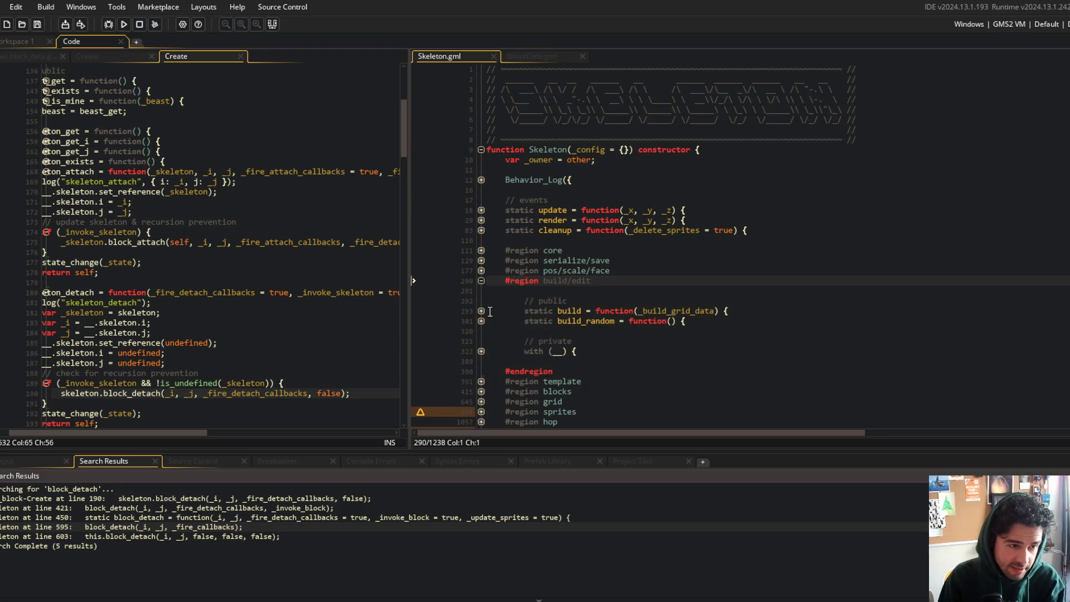
pyautogui.click(545, 342)
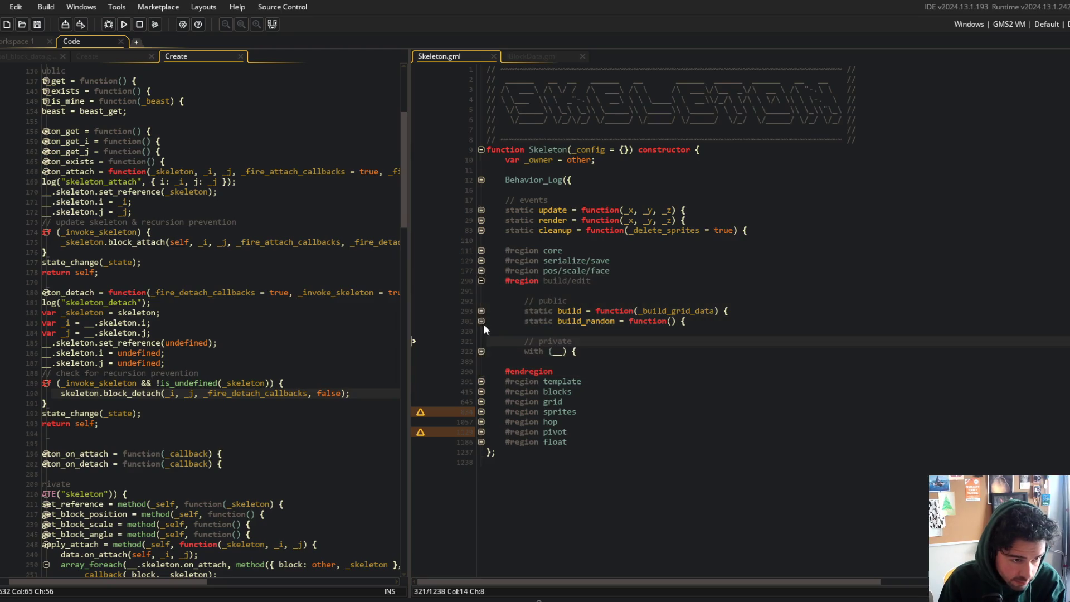
pyautogui.click(482, 351)
pyautogui.click(481, 351)
pyautogui.click(482, 281)
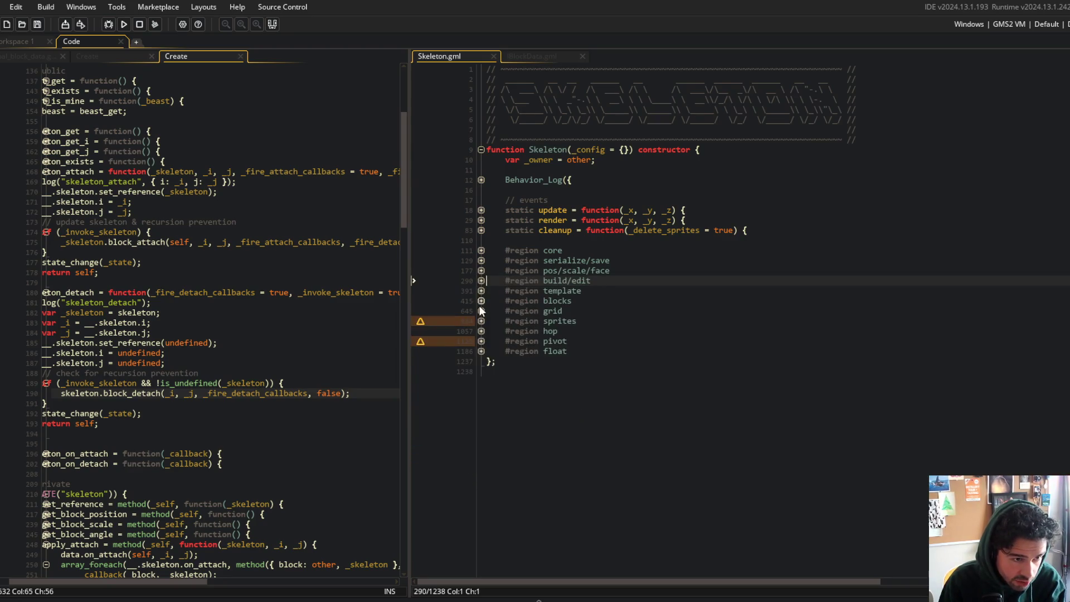
# - Expand the blocks region and the block_attach function body
pyautogui.click(482, 301)
pyautogui.scroll(-3, 483, 251)
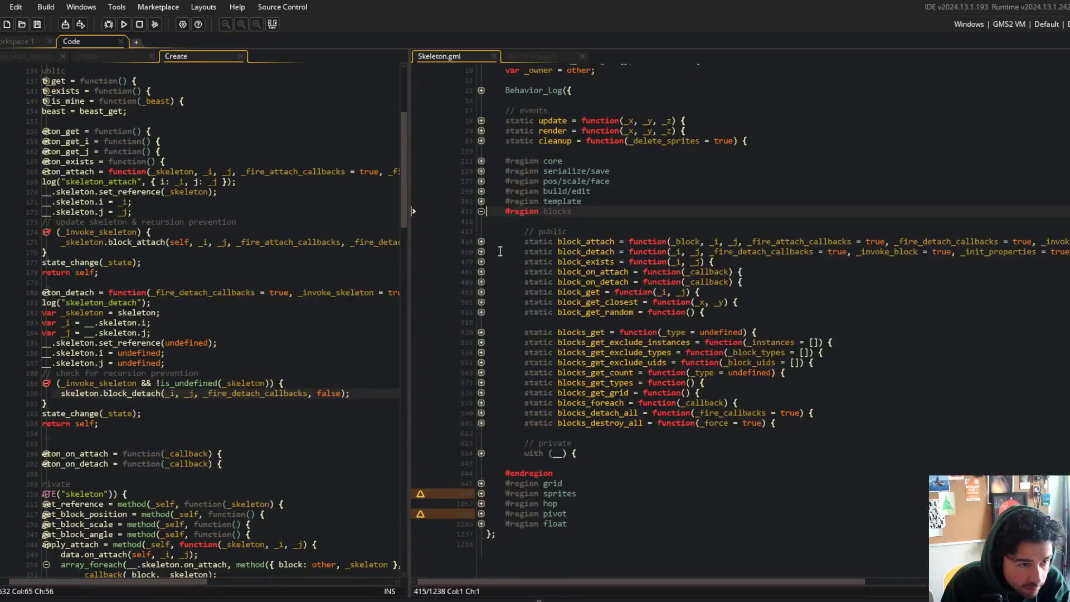
pyautogui.click(482, 242)
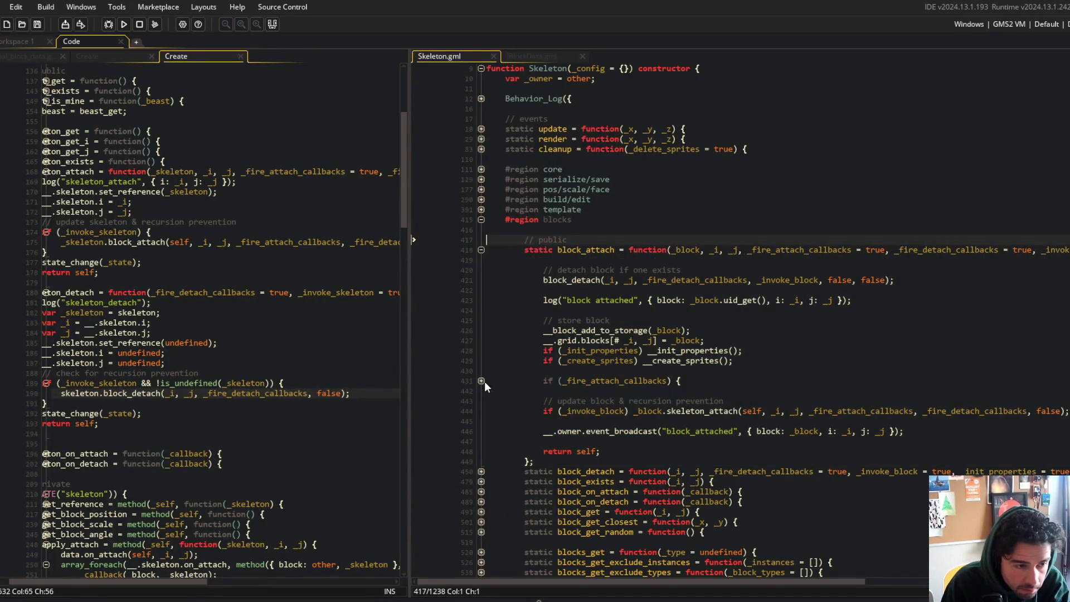
pyautogui.click(481, 401)
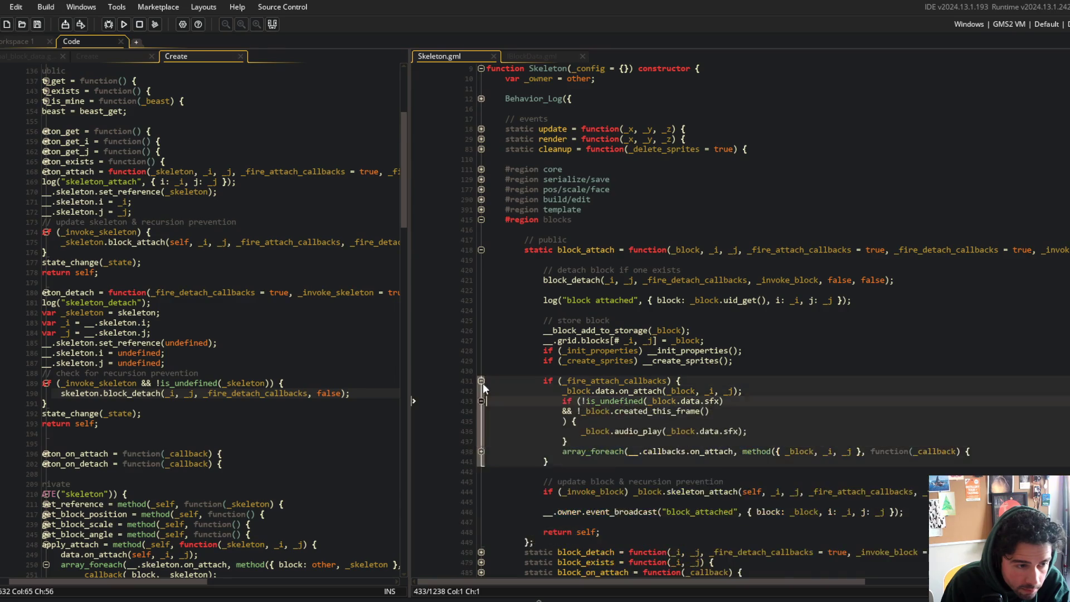
pyautogui.click(481, 381)
# - Look over block_attach around line 425 and the Create event's block_attach line
pyautogui.click(560, 321)
pyautogui.moveTo(410, 180); pyautogui.dragTo(394, 179)
pyautogui.scroll(3, 684, 272)
pyautogui.scroll(-5, 676, 337)
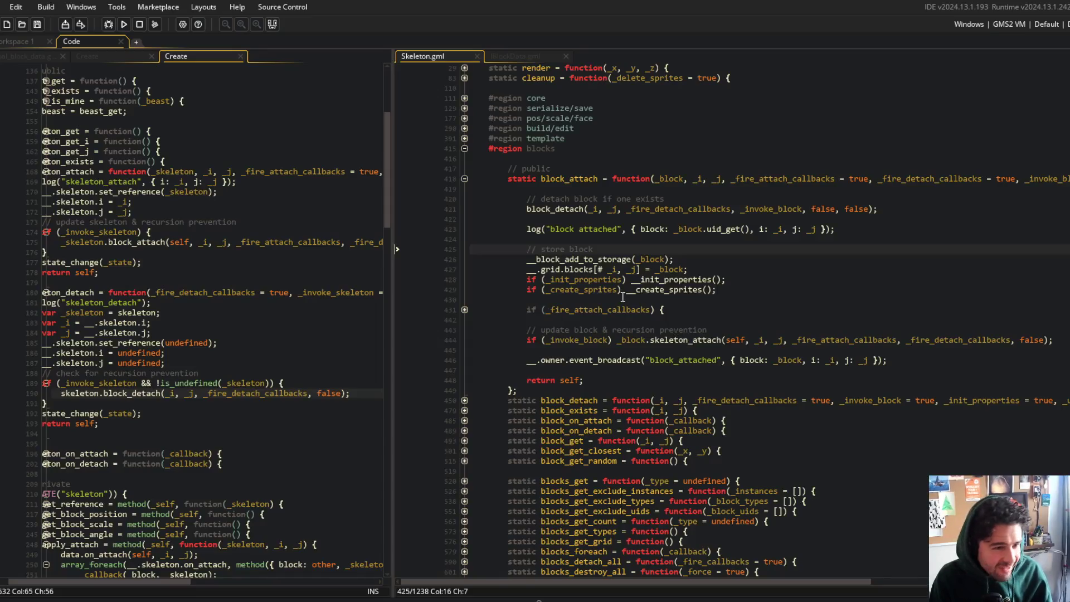
pyautogui.click(142, 242)
pyautogui.scroll(6, 186, 234)
pyautogui.scroll(-4, 186, 231)
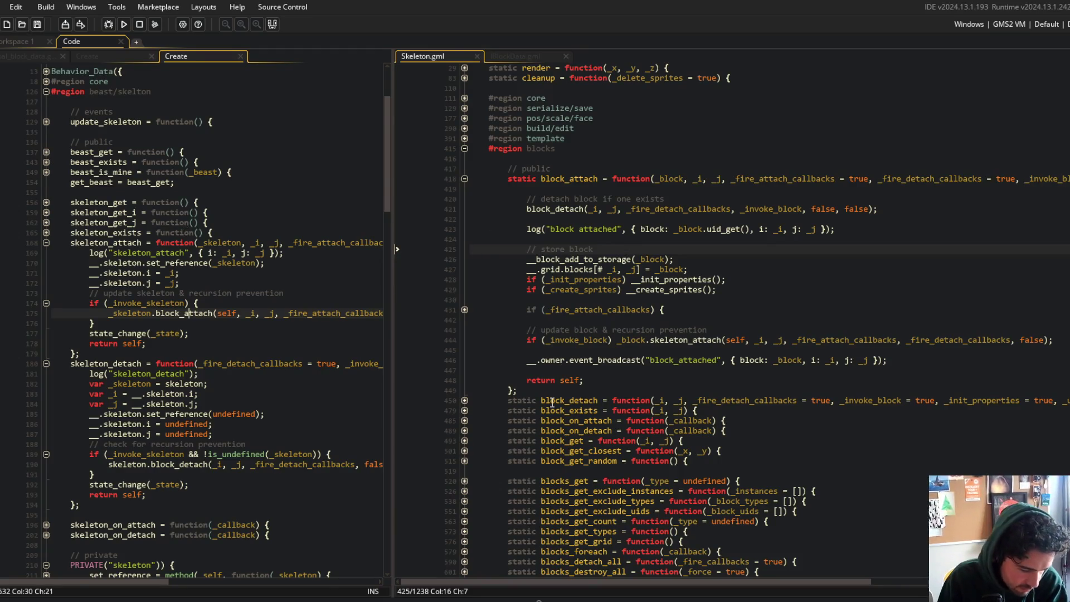
# - Copy the Block Beast playlist's share link in Spotify, then open a new browser tab
pyautogui.click(527, 320)
pyautogui.hotkey('alt', 'Tab')
pyautogui.scroll(-2, 280, 195)
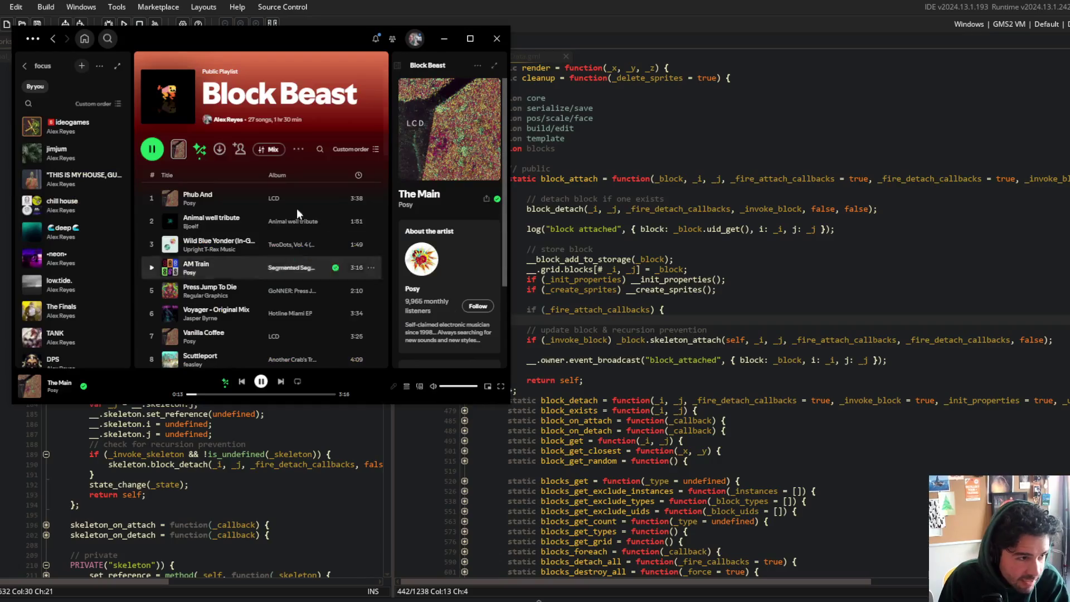
pyautogui.scroll(2, 323, 178)
pyautogui.click(298, 150)
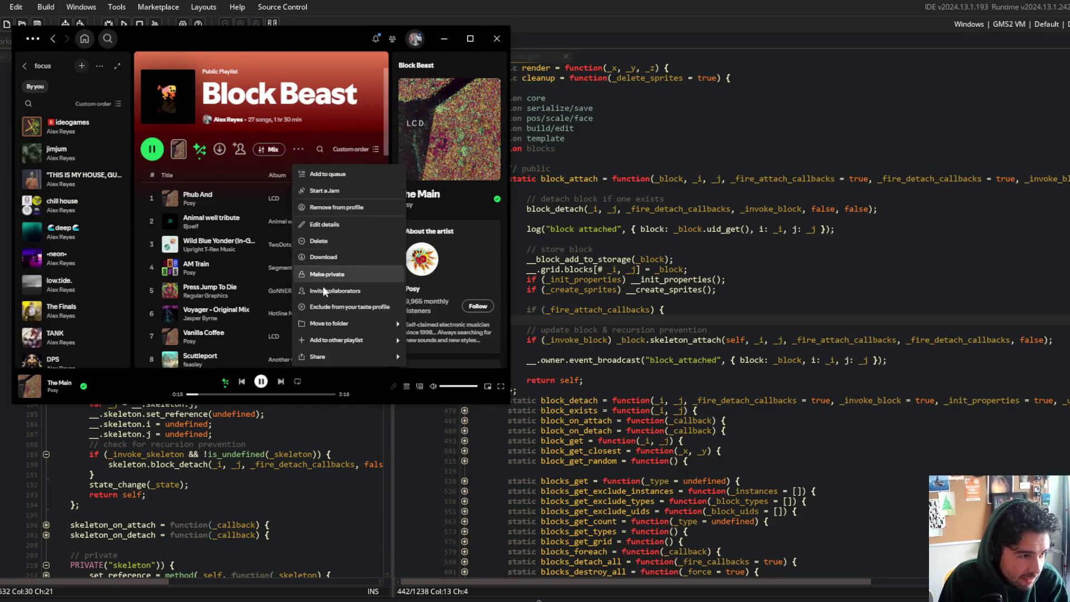
pyautogui.moveTo(357, 352)
pyautogui.click(446, 357)
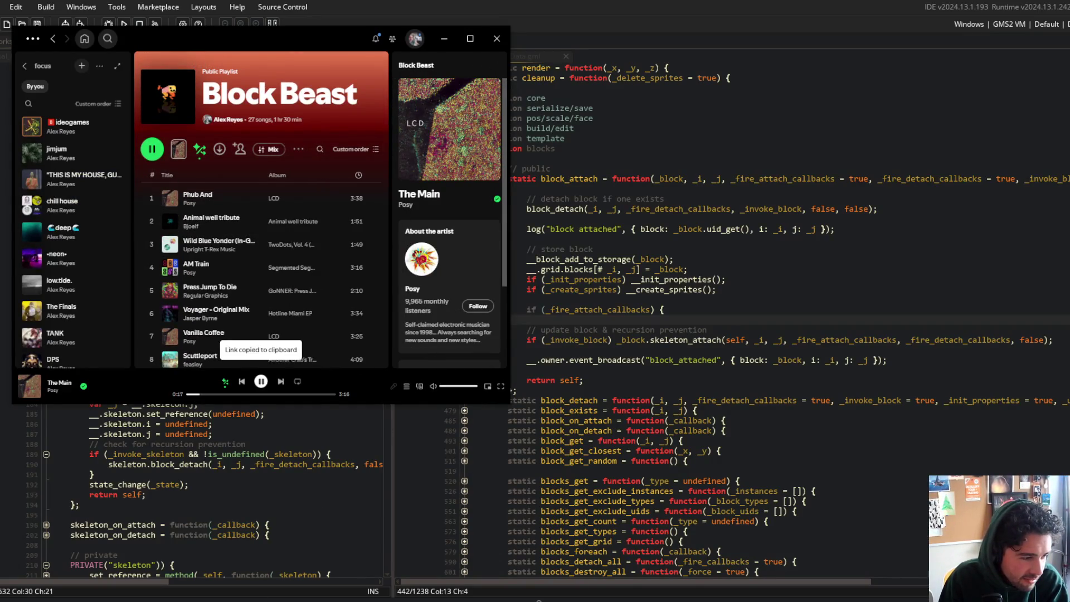
pyautogui.hotkey('alt', 'Tab')
pyautogui.hotkey('ctrl', 't')
# - Search 'twitch', go to your own Twitch channel page, then place the cursor on Skeleton.gml line 424
pyautogui.write('twitch')
pyautogui.press('Return')
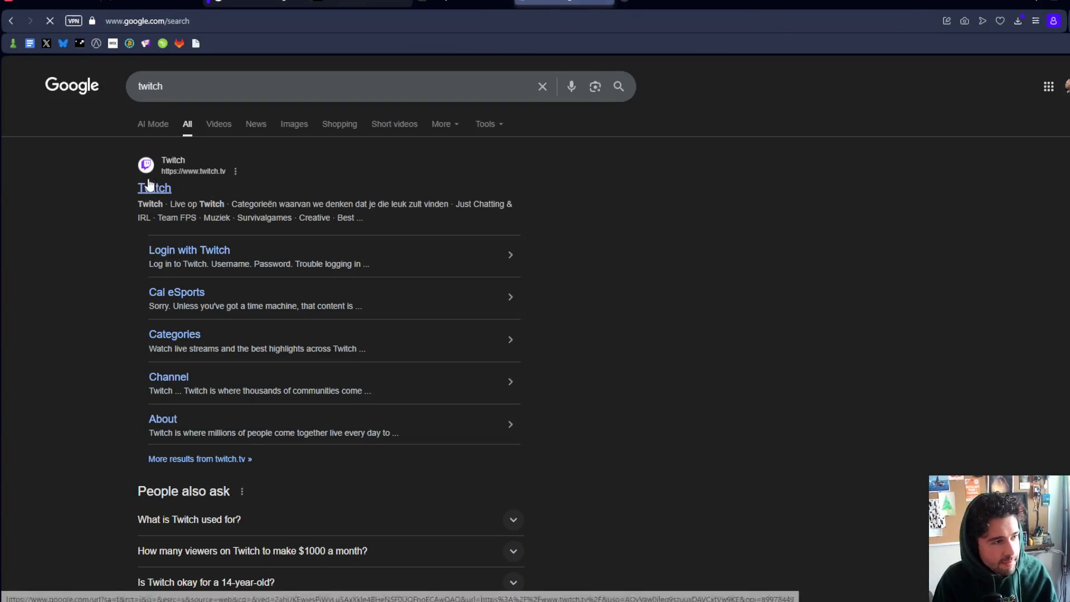
pyautogui.click(154, 188)
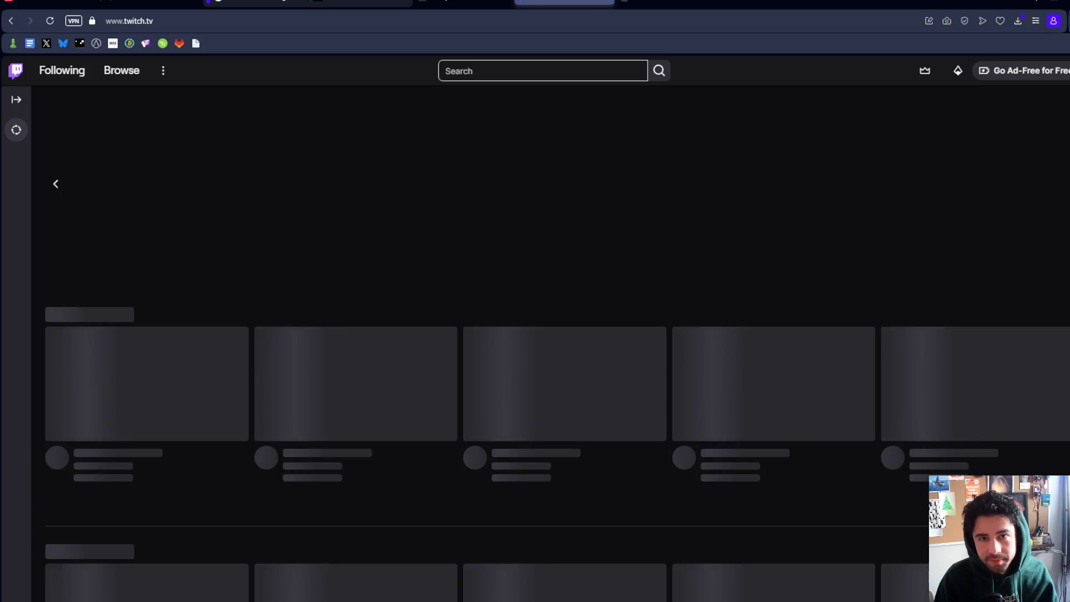
pyautogui.click(1059, 70)
pyautogui.click(1050, 137)
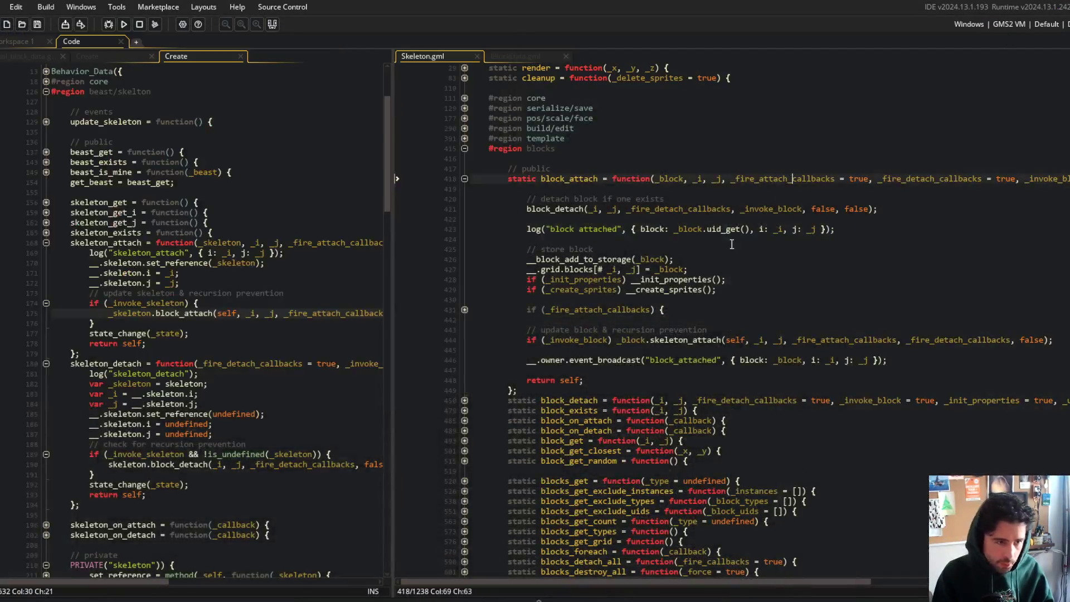
pyautogui.click(734, 242)
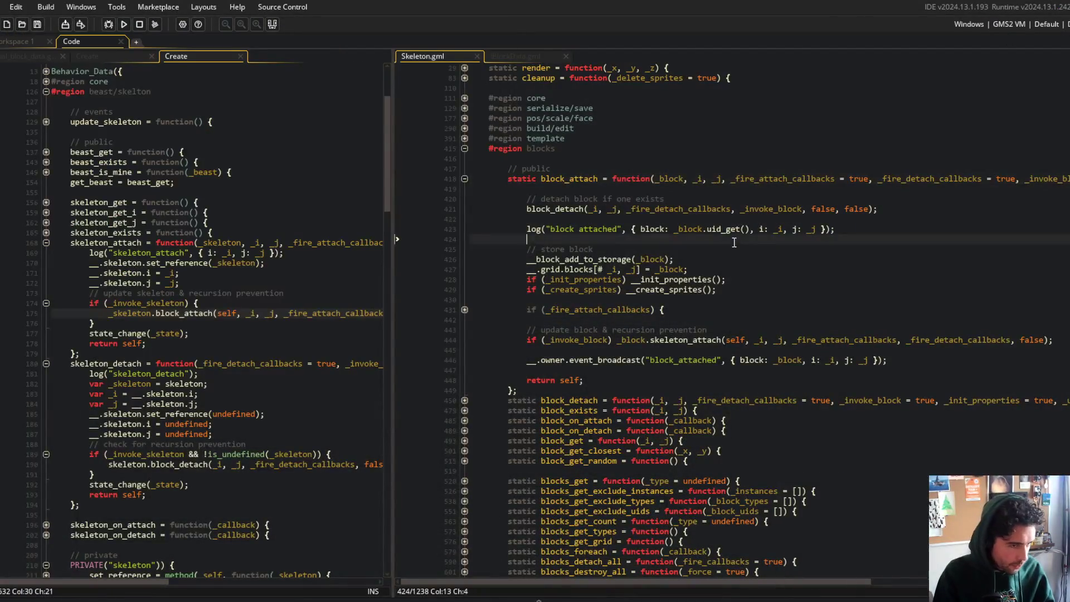
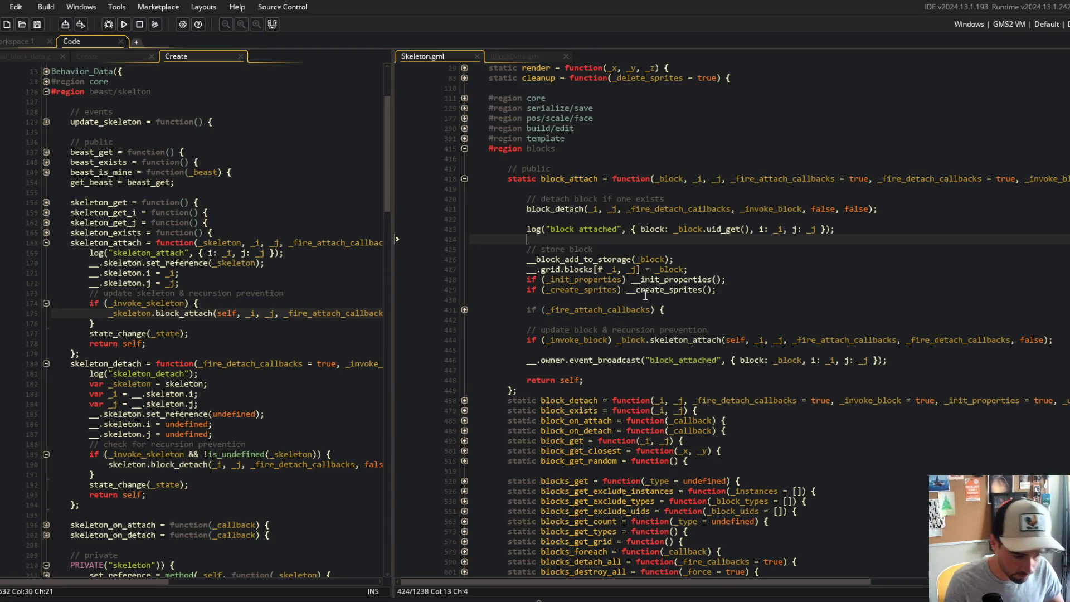
# - Disable Streamlabs performance mode, hide the Webcam source, and return to Skeleton.gml
pyautogui.hotkey('alt', 'Tab')
pyautogui.hotkey('alt', 'Tab')
pyautogui.hotkey('alt', 'Tab')
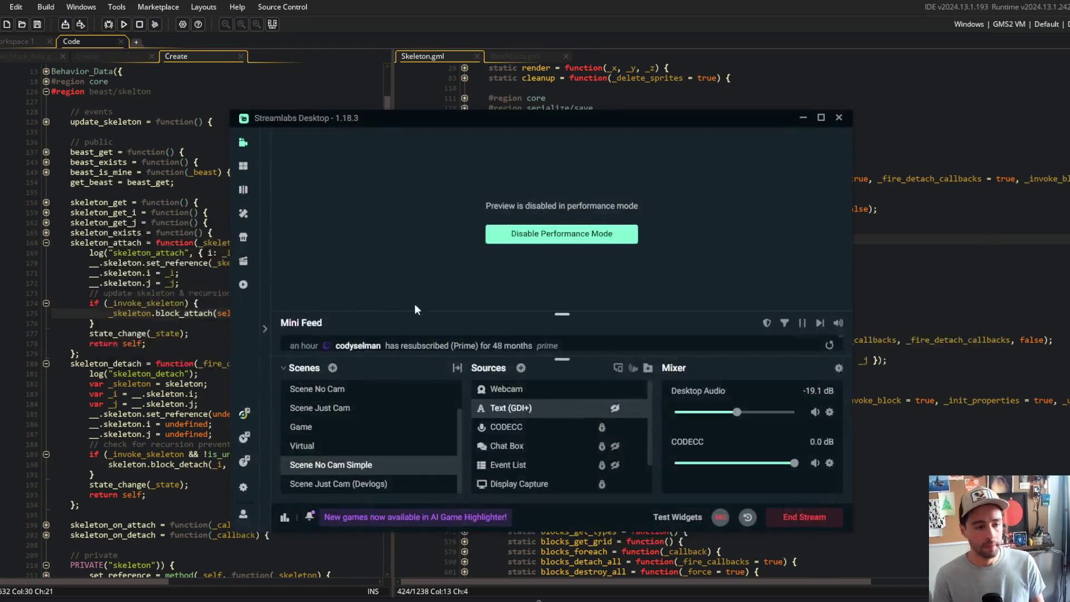
pyautogui.click(574, 234)
pyautogui.click(614, 389)
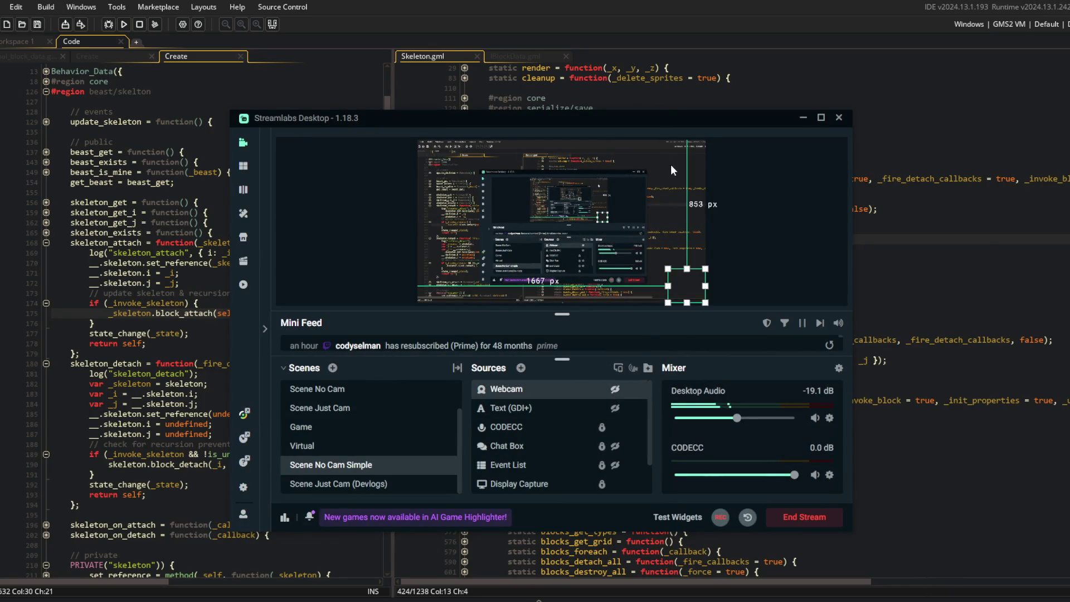
pyautogui.hotkey('alt', 'Tab')
pyautogui.click(703, 230)
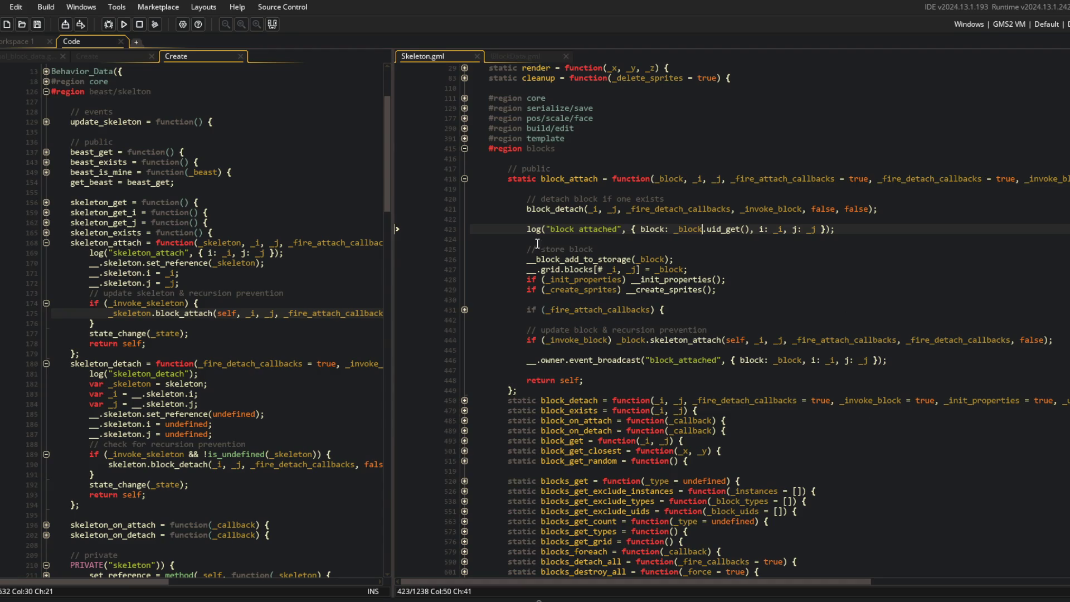
# - Make the Webcam source visible again in Streamlabs and go back to the Skeleton.gml code
pyautogui.hotkey('alt', 'Tab')
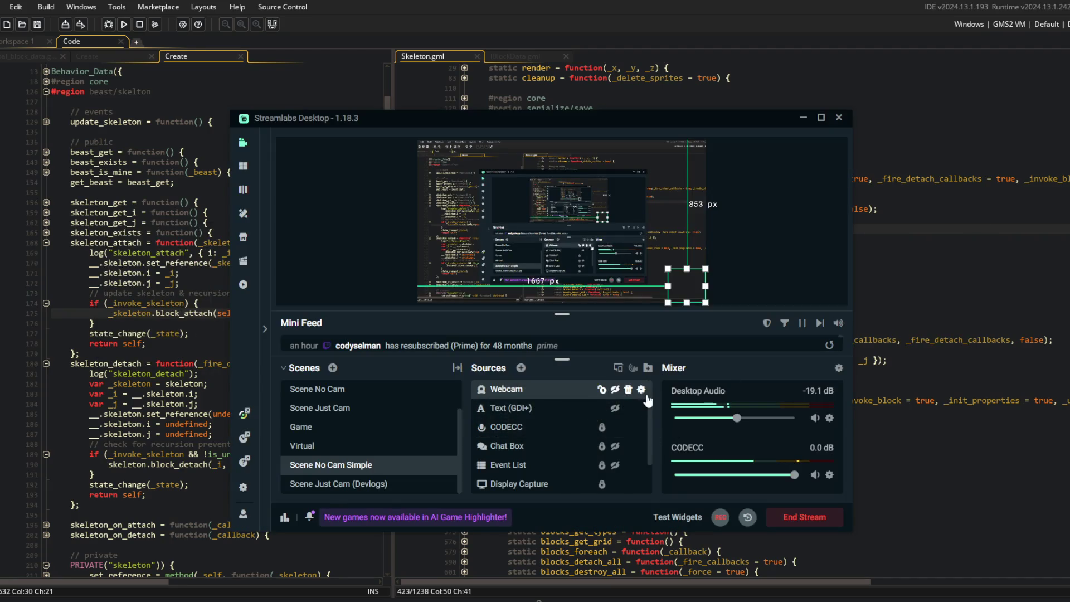
pyautogui.click(615, 390)
pyautogui.click(962, 179)
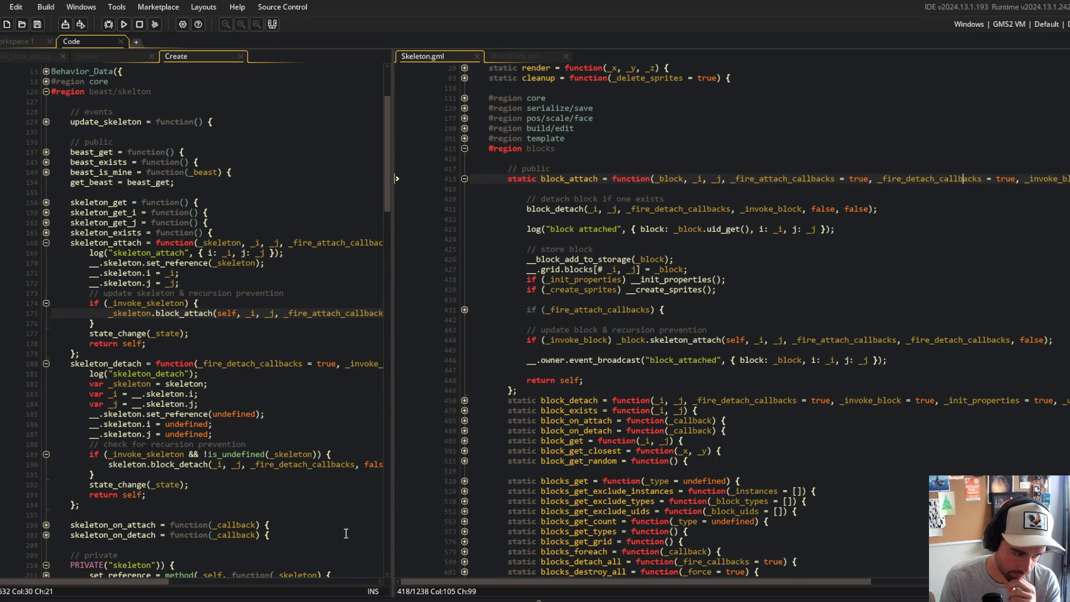
# - Search Windows for action_path, open and close action_path_end, then start a new search
pyautogui.press('super')
pyautogui.write('action_path')
pyautogui.press('Return')
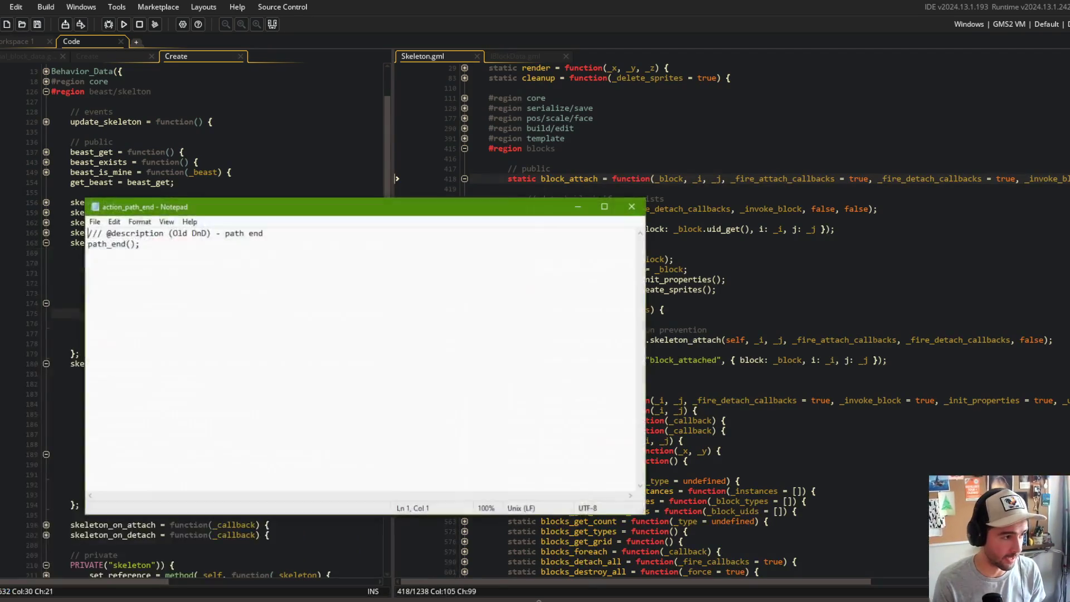
pyautogui.click(631, 207)
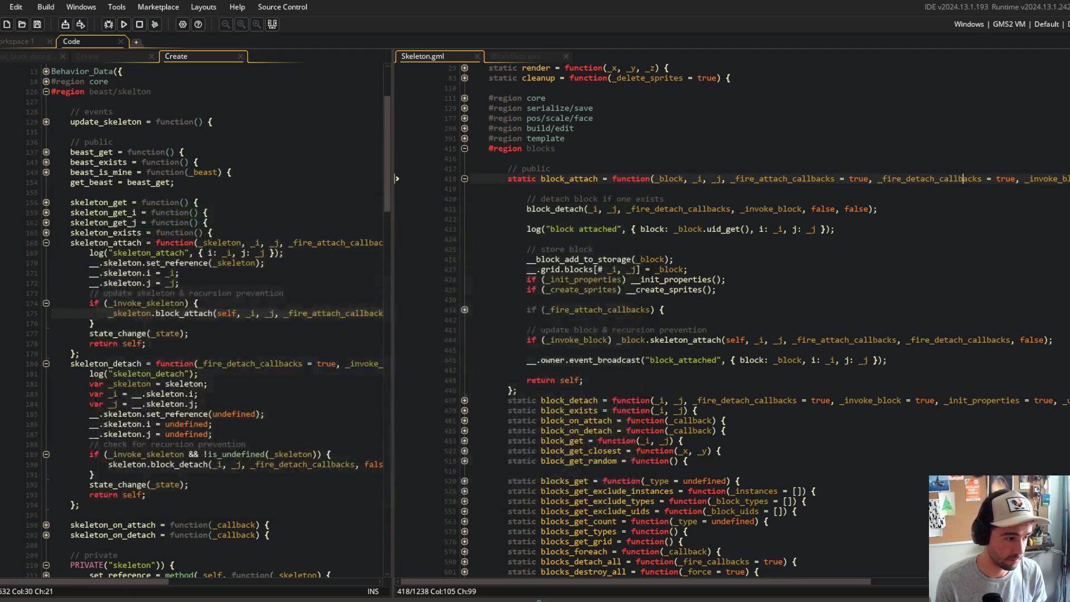
pyautogui.press('super')
# - Open Environment Variables from the 'path' search result and make the window taller
pyautogui.write('path')
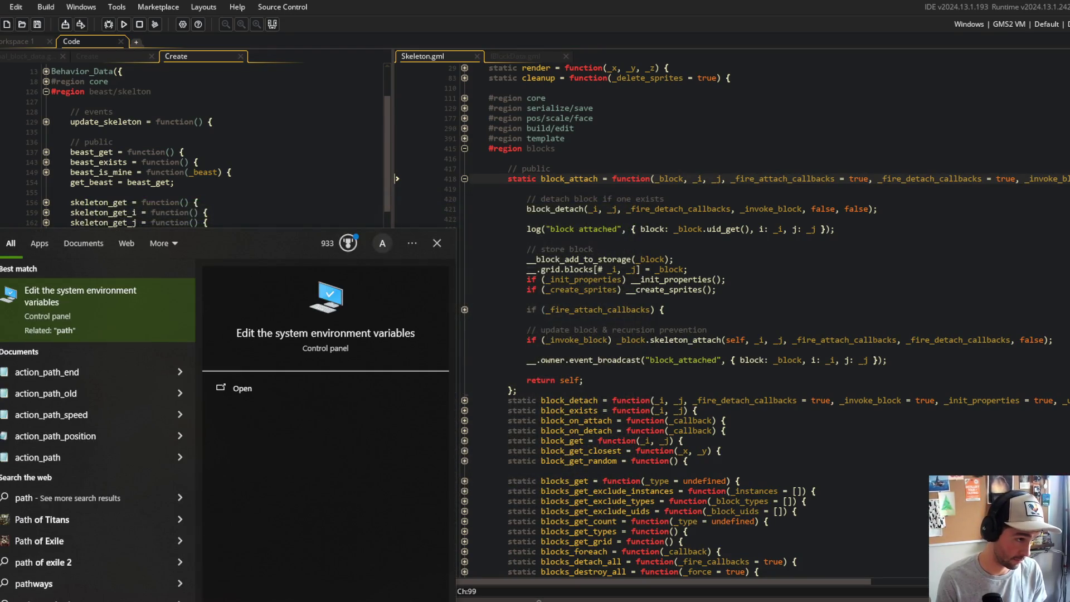
pyautogui.press('Return')
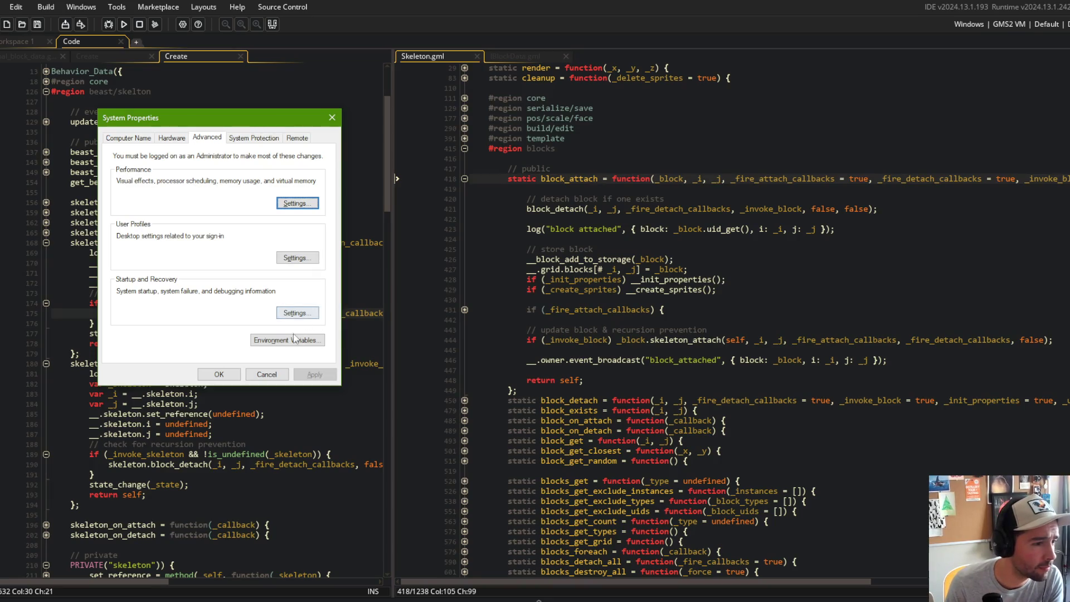
pyautogui.click(296, 339)
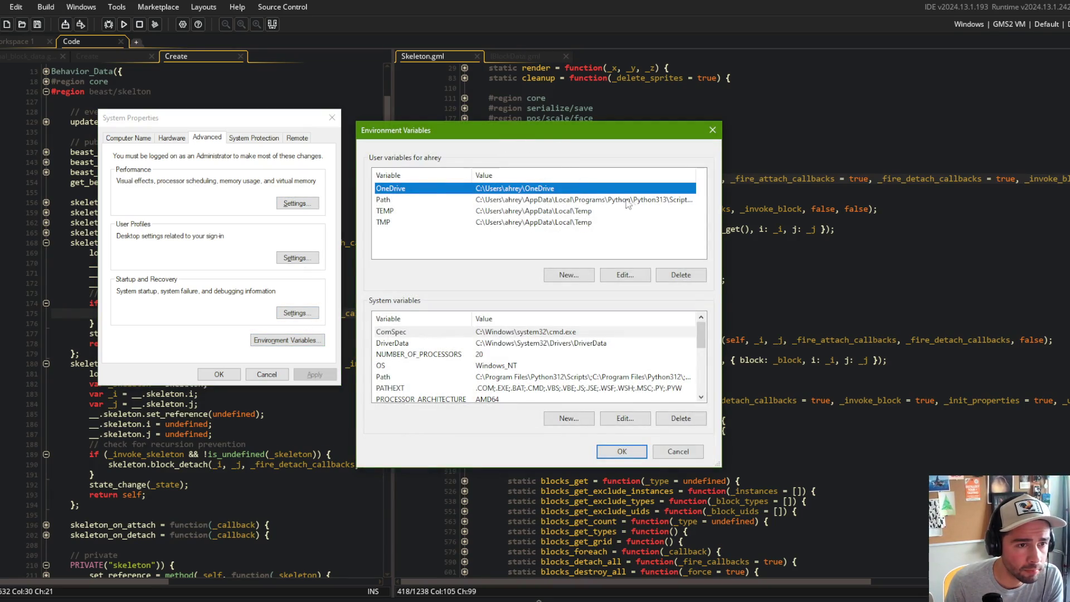
pyautogui.moveTo(531, 468); pyautogui.dragTo(533, 599)
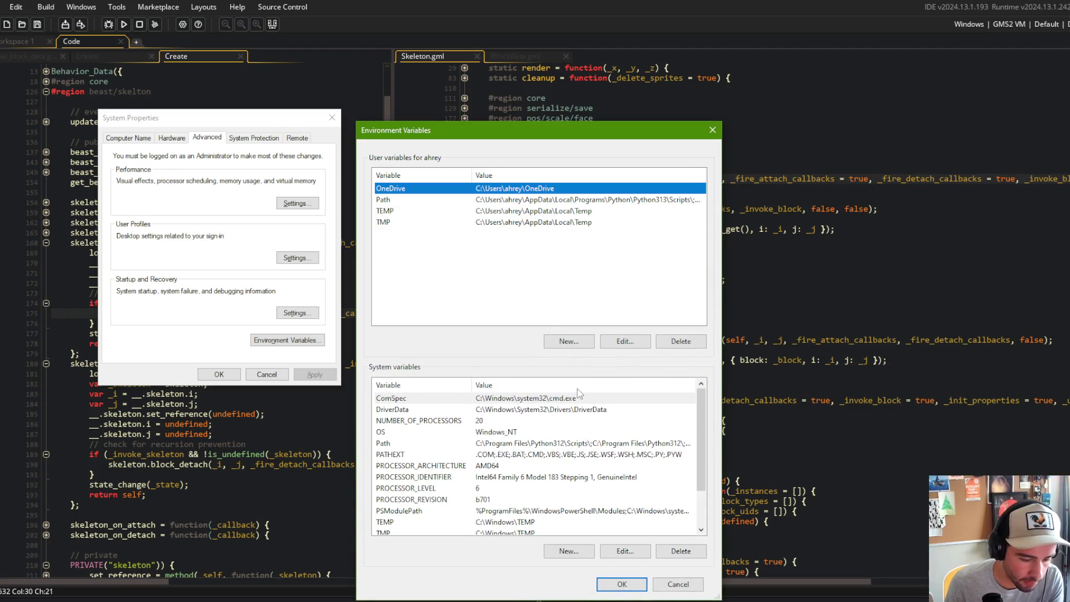
pyautogui.scroll(-2, 526, 467)
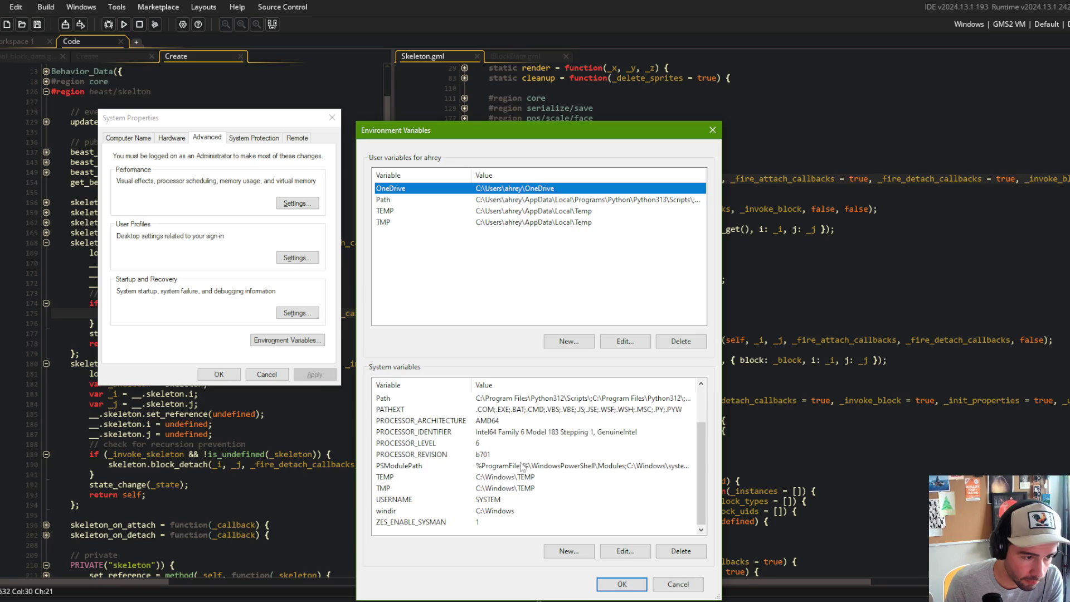
pyautogui.scroll(1, 535, 493)
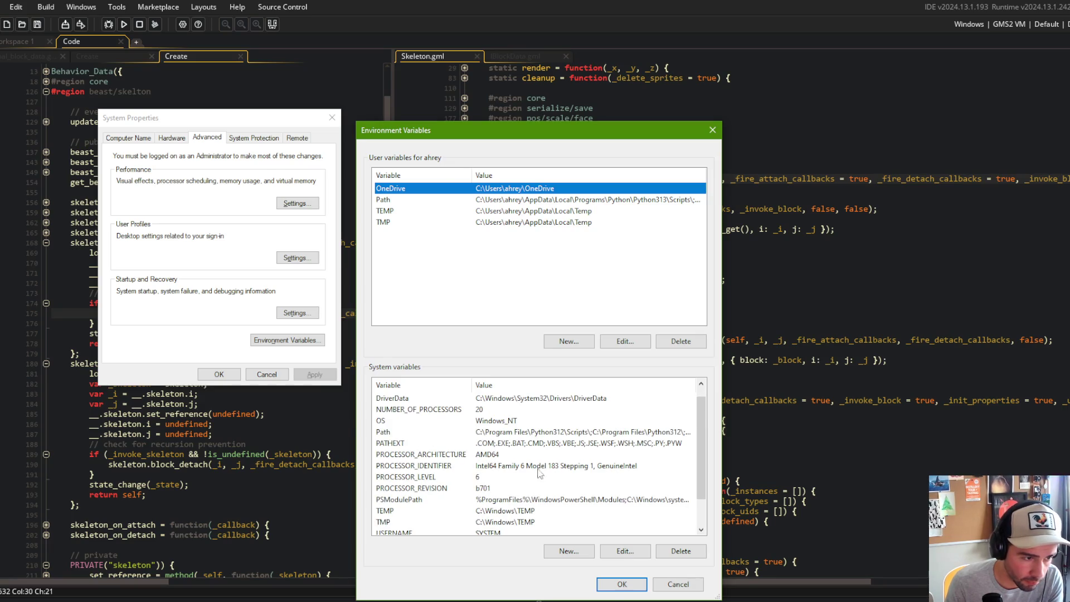
pyautogui.scroll(-1, 540, 479)
# - Widen the window and view the system Path entries, closing the editor unchanged
pyautogui.moveTo(722, 323); pyautogui.dragTo(1061, 329)
pyautogui.click(895, 399)
pyautogui.doubleClick(895, 399)
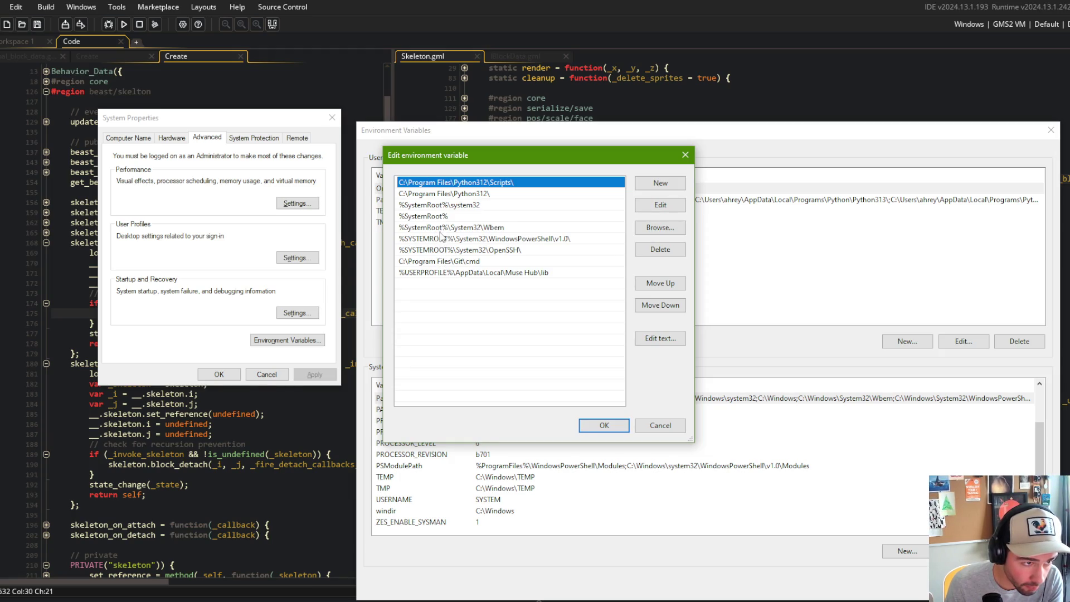
pyautogui.press('Return')
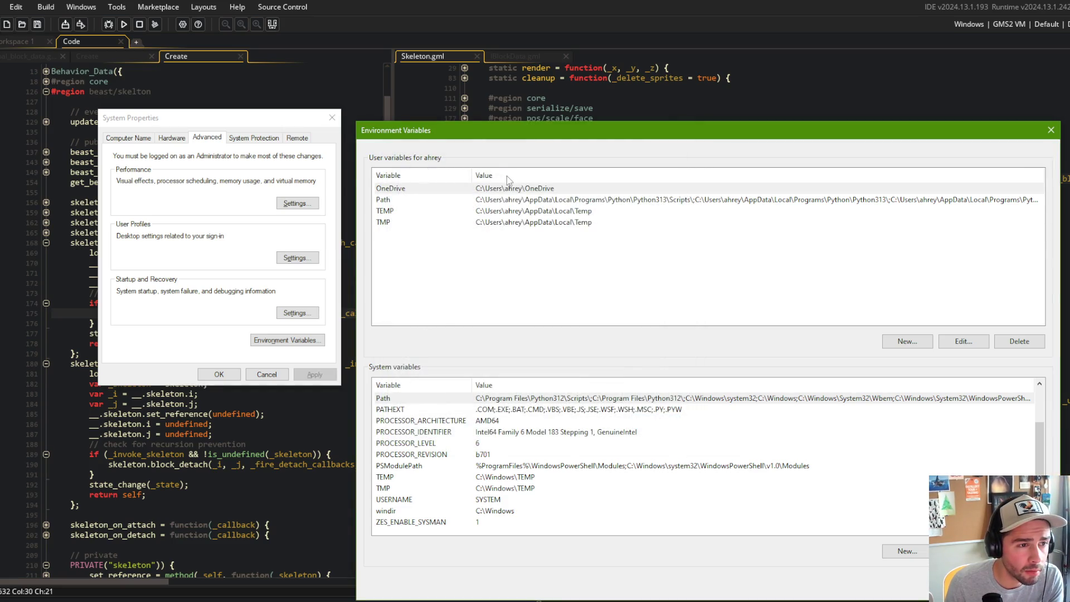
# - Add a new user Path entry for the home folder's .local\bin directory and confirm it
pyautogui.click(549, 201)
pyautogui.click(962, 342)
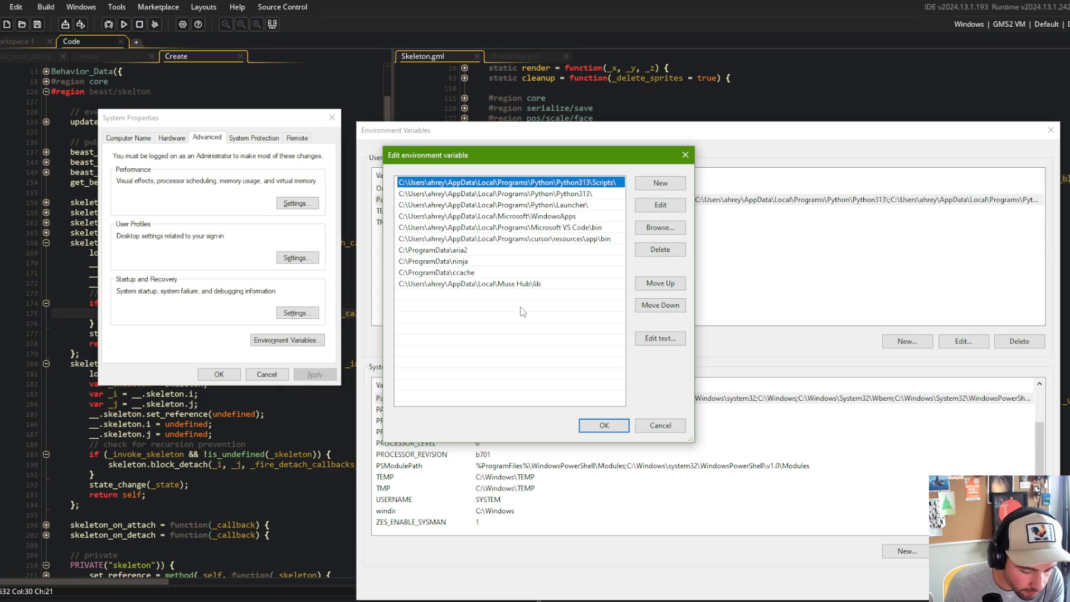
pyautogui.click(675, 184)
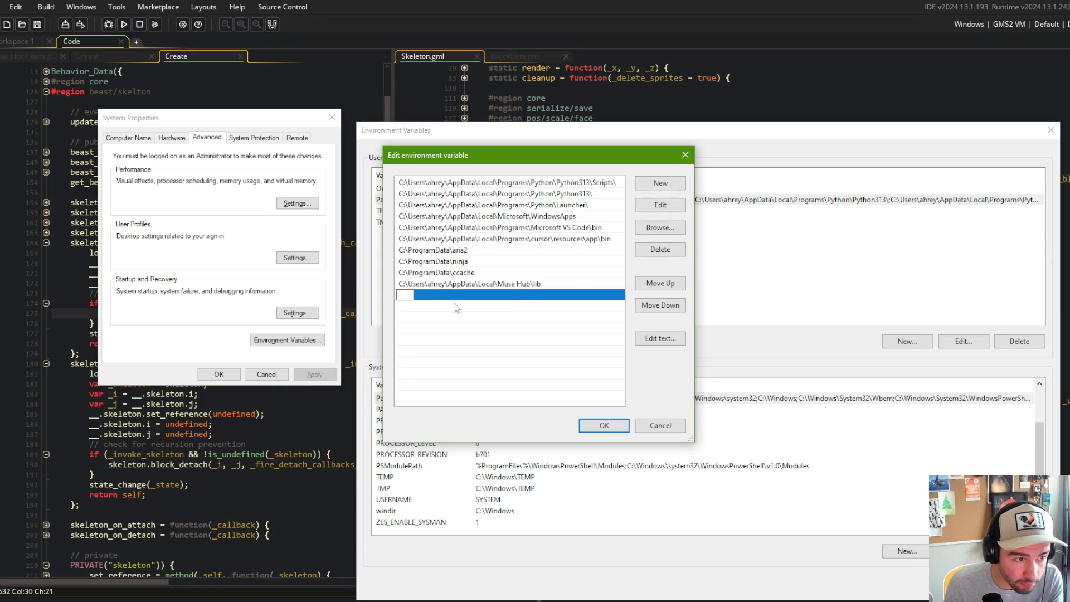
pyautogui.write('C:/')
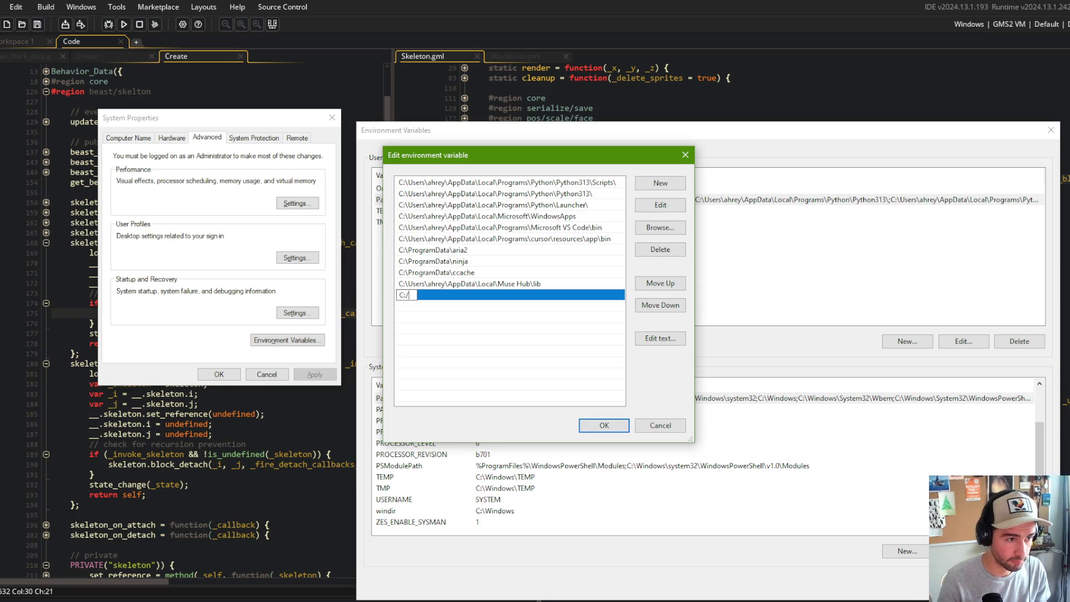
pyautogui.write('\\Users\\ahrey\\')
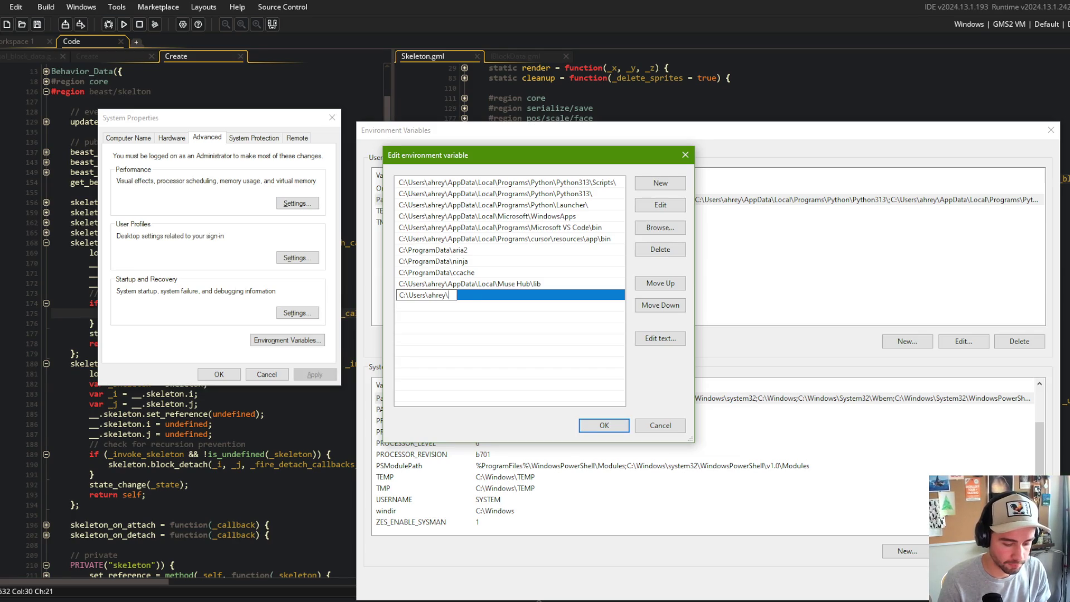
pyautogui.write('.loca')
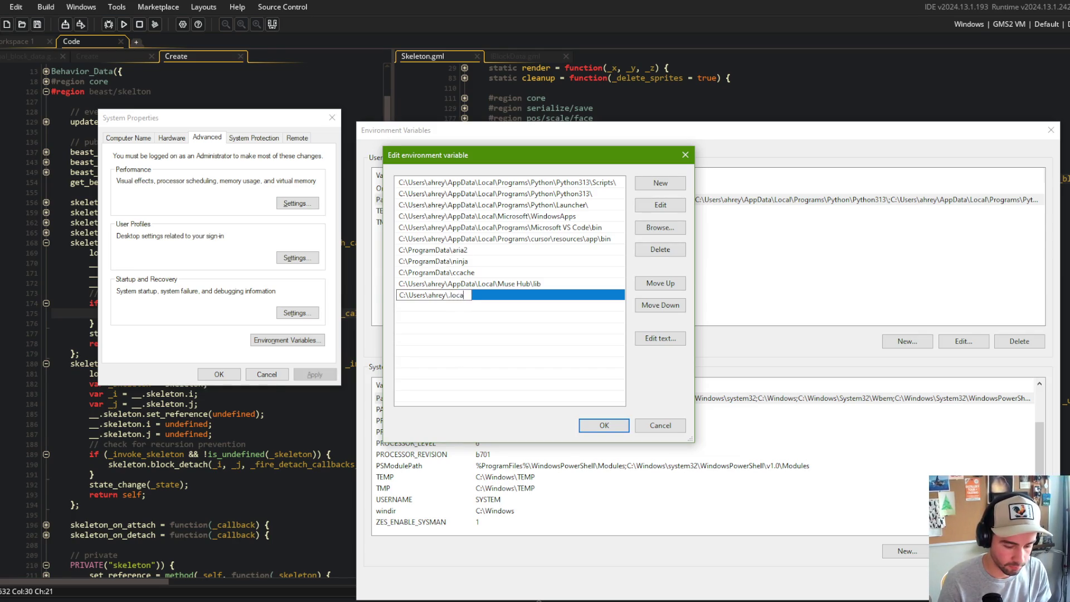
pyautogui.write('l\\bin')
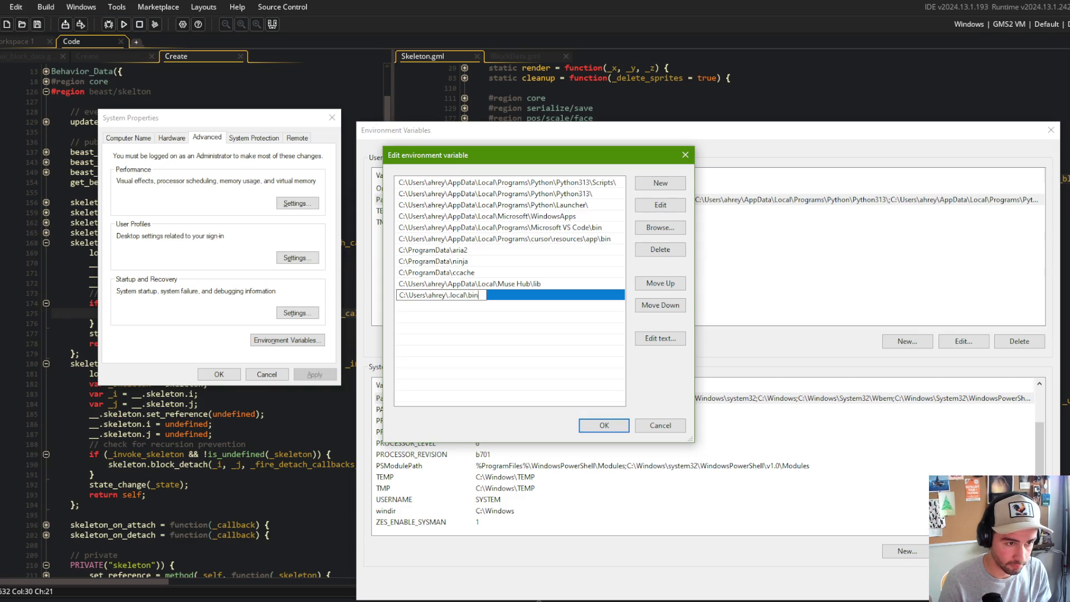
pyautogui.press('Return')
pyautogui.click(578, 422)
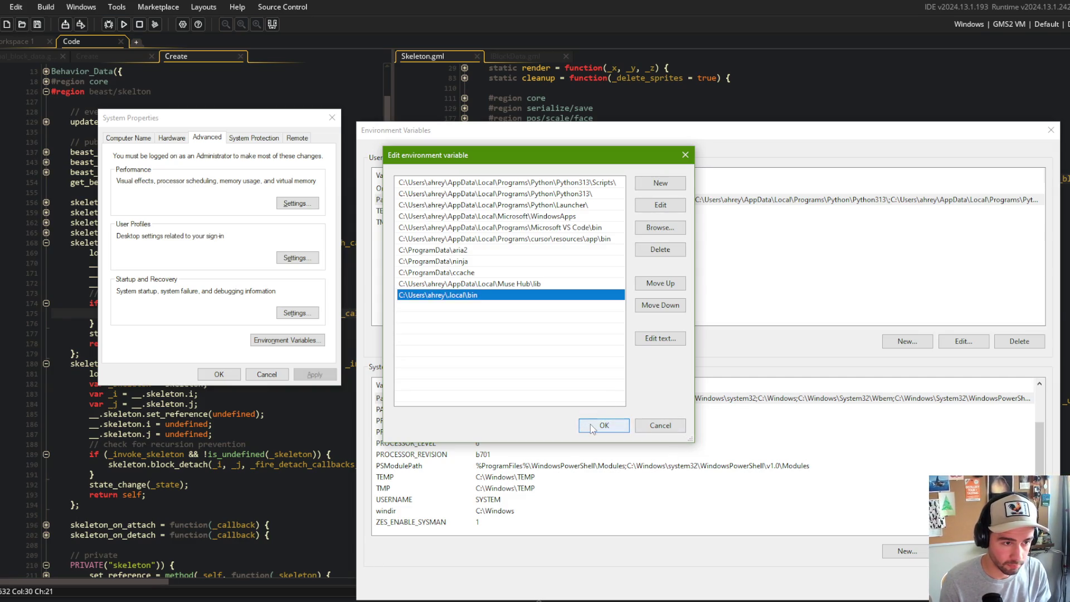
# - Close the old administrator Command Prompt window
pyautogui.hotkey('alt', 'Tab')
pyautogui.click(640, 127)
pyautogui.click(639, 113)
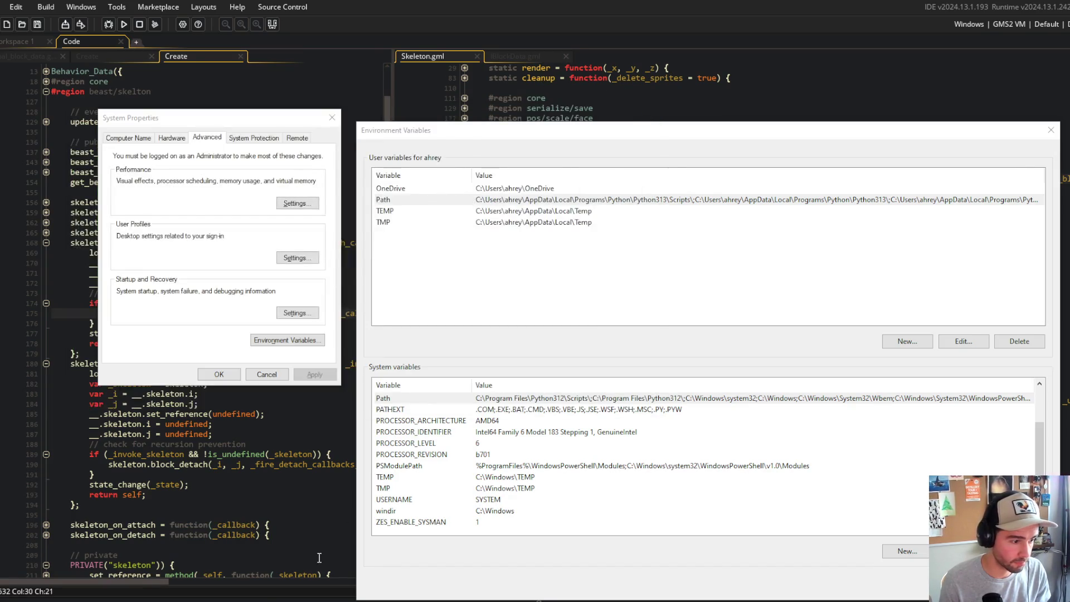
pyautogui.press('super')
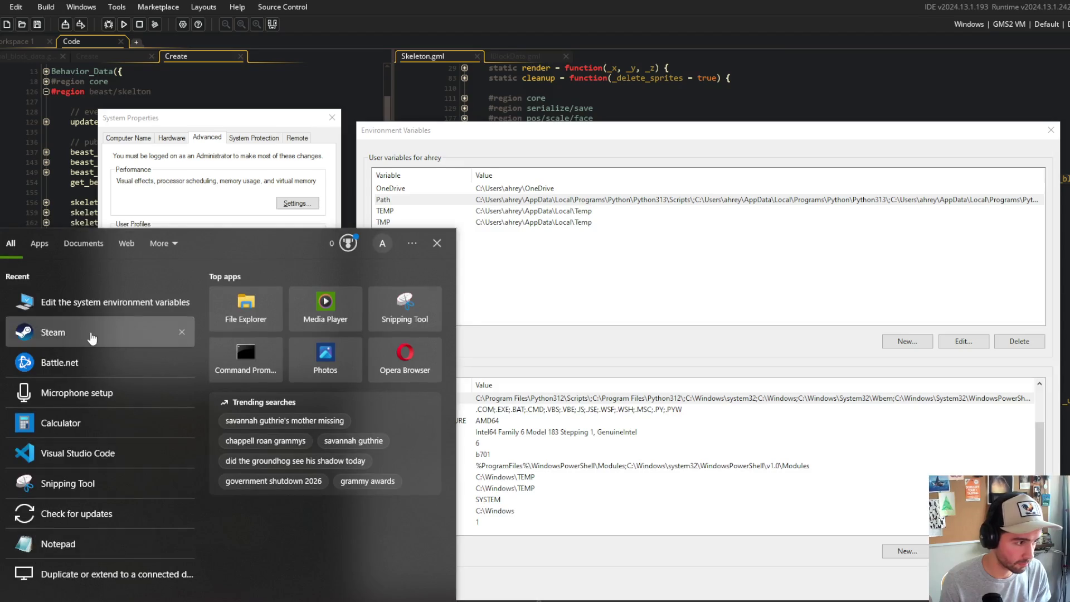
# - Run claude --help in a new administrator Command Prompt; it is still not recognized
pyautogui.write('cmd')
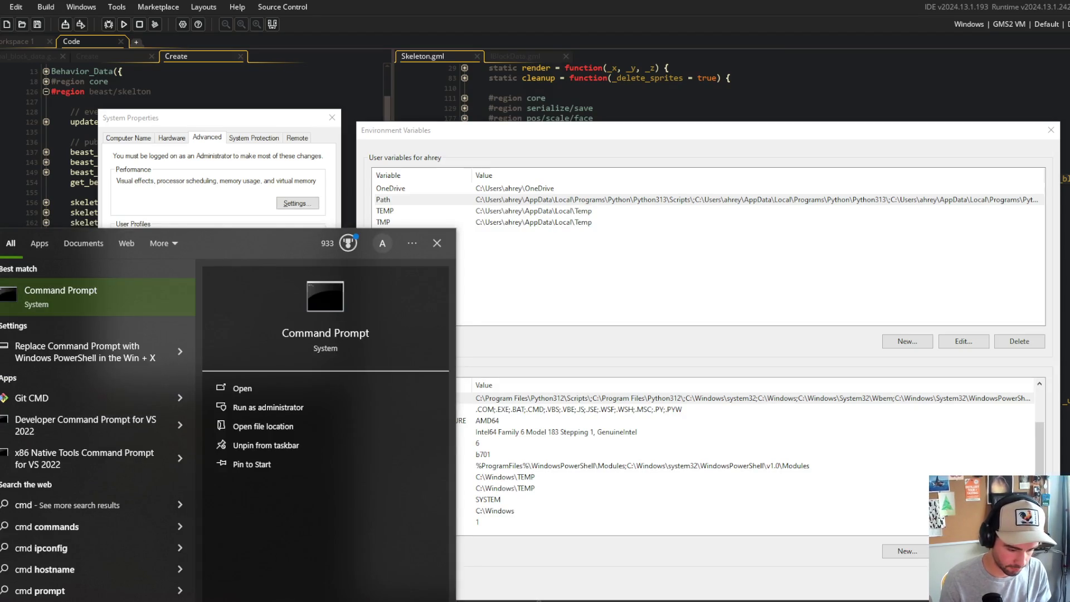
pyautogui.rightClick(53, 287)
pyautogui.click(84, 300)
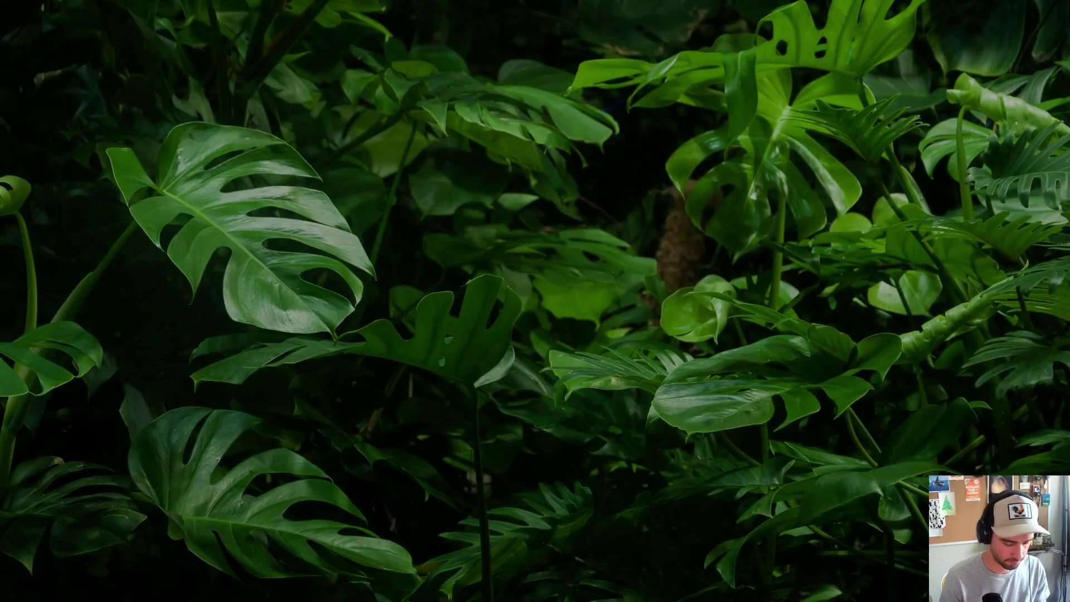
pyautogui.write('claude --help')
pyautogui.press('Return')
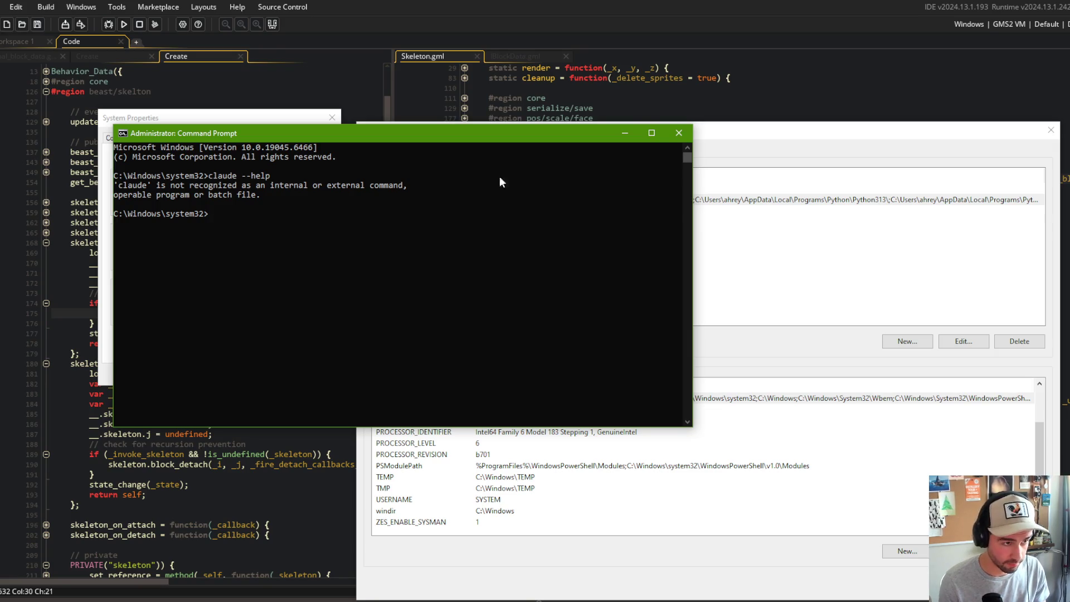
# - Reopen the user Path entry list in Environment Variables to check it
pyautogui.click(870, 151)
pyautogui.click(667, 201)
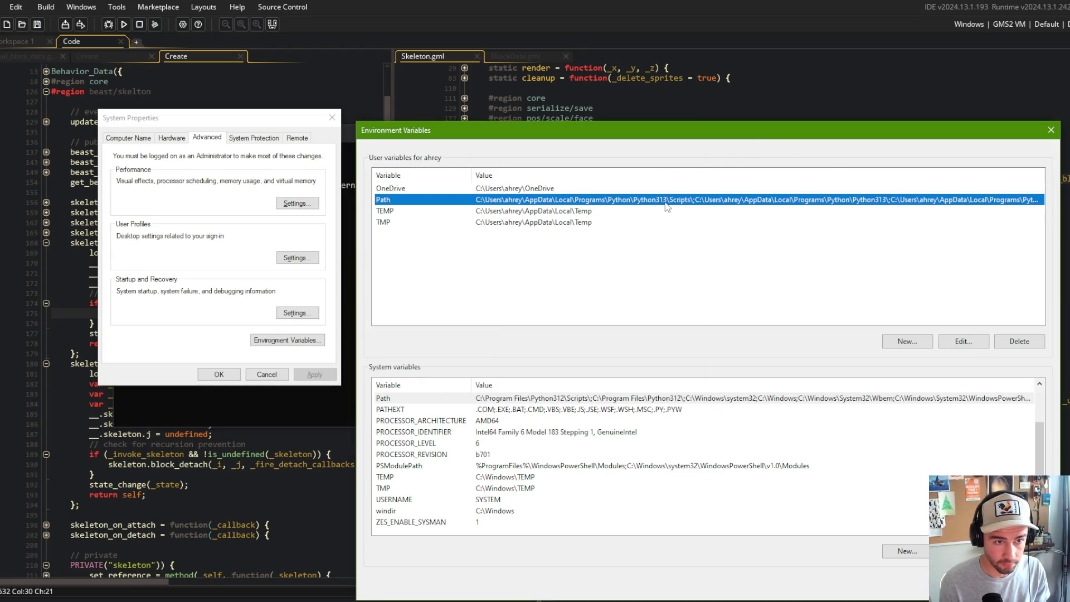
pyautogui.click(964, 341)
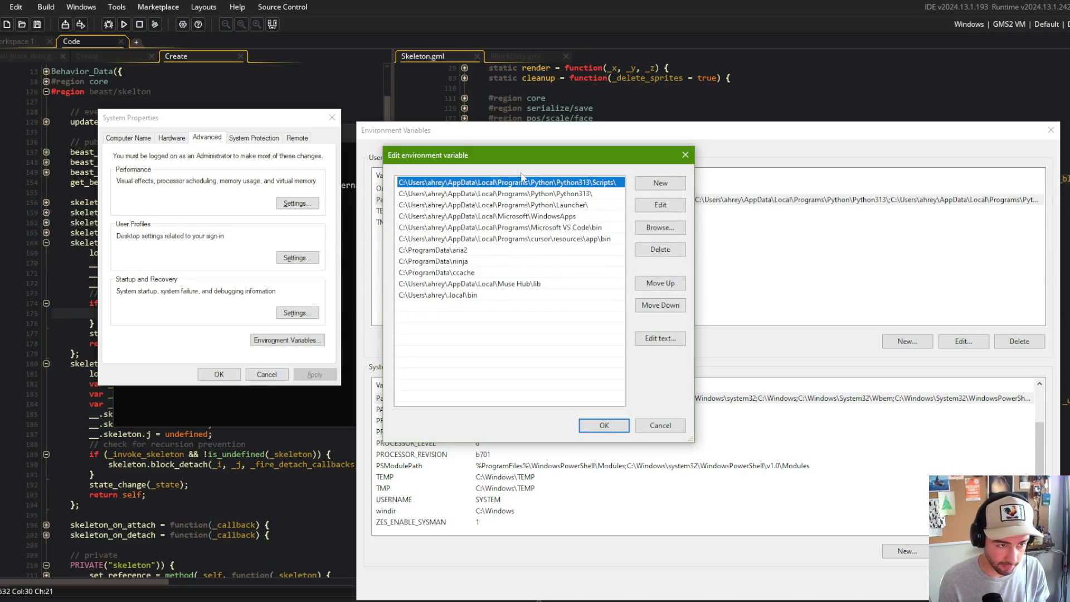
pyautogui.press('super+e')
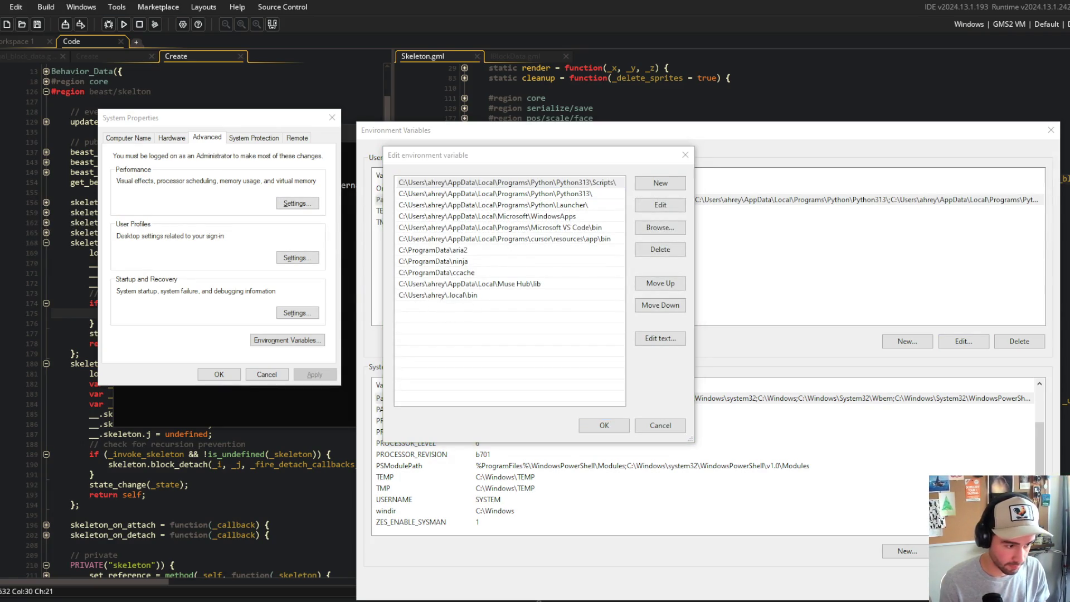
# - Browse to C:\Users\<user>\.local\bin in File Explorer and select the claude application
pyautogui.moveTo(567, 72); pyautogui.dragTo(942, 71)
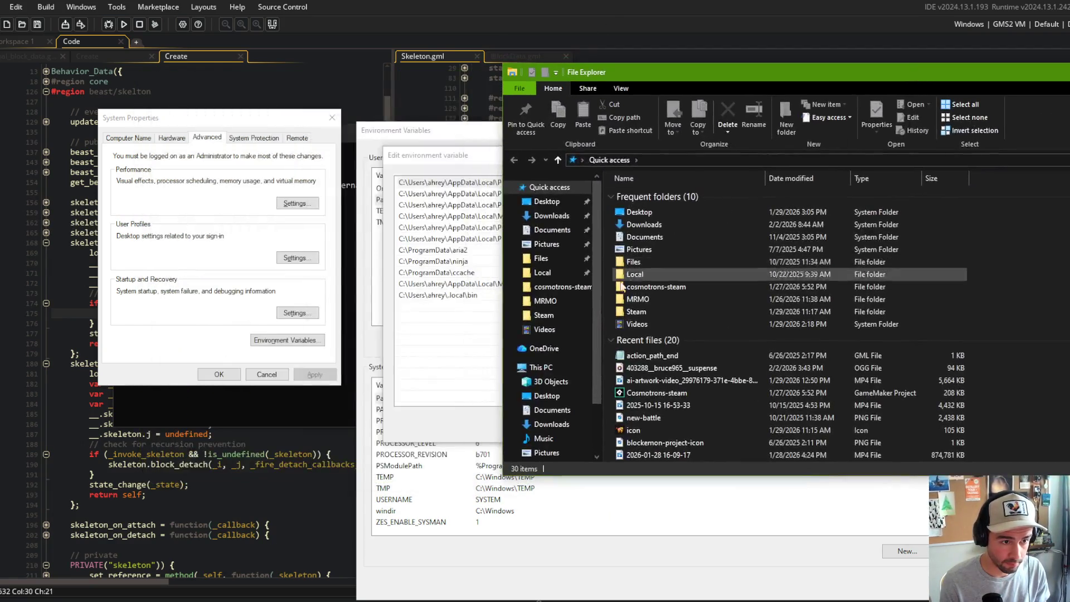
pyautogui.click(541, 367)
pyautogui.doubleClick(647, 282)
pyautogui.doubleClick(635, 357)
pyautogui.doubleClick(649, 195)
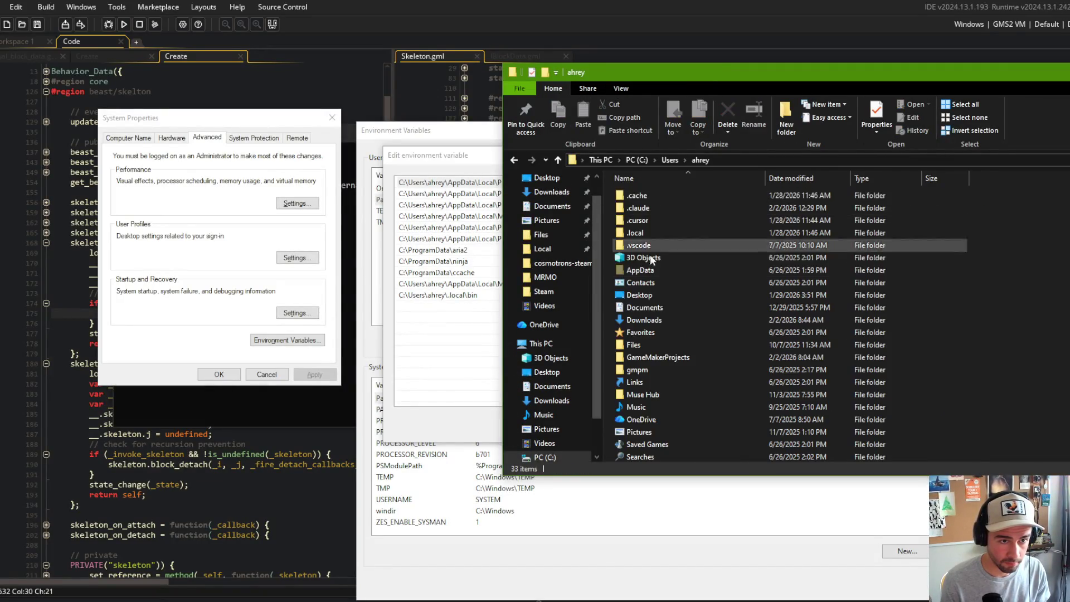
pyautogui.doubleClick(684, 233)
pyautogui.click(646, 194)
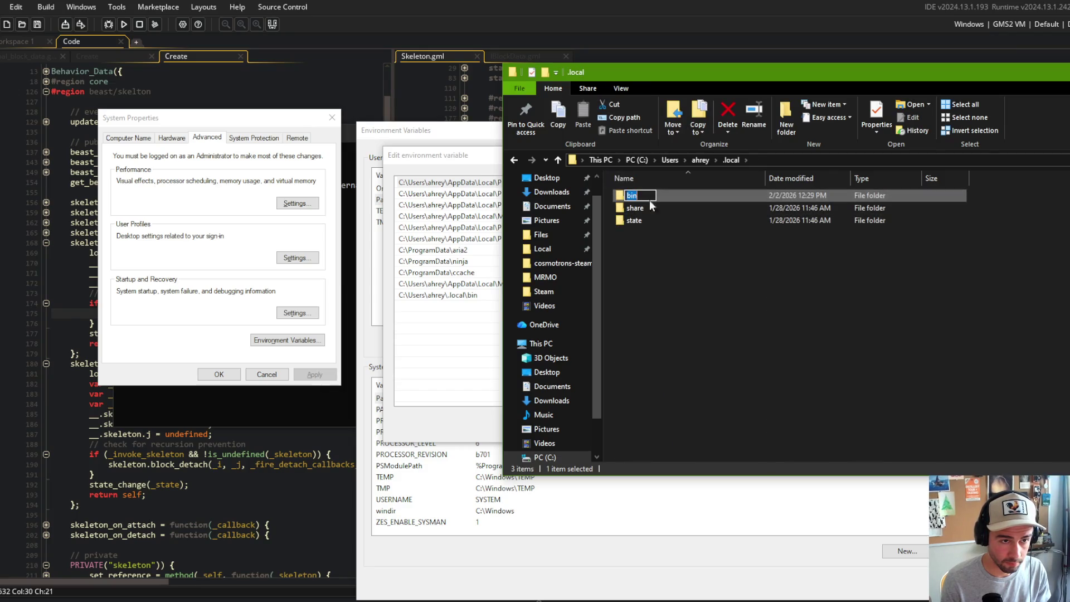
pyautogui.doubleClick(647, 194)
pyautogui.click(641, 195)
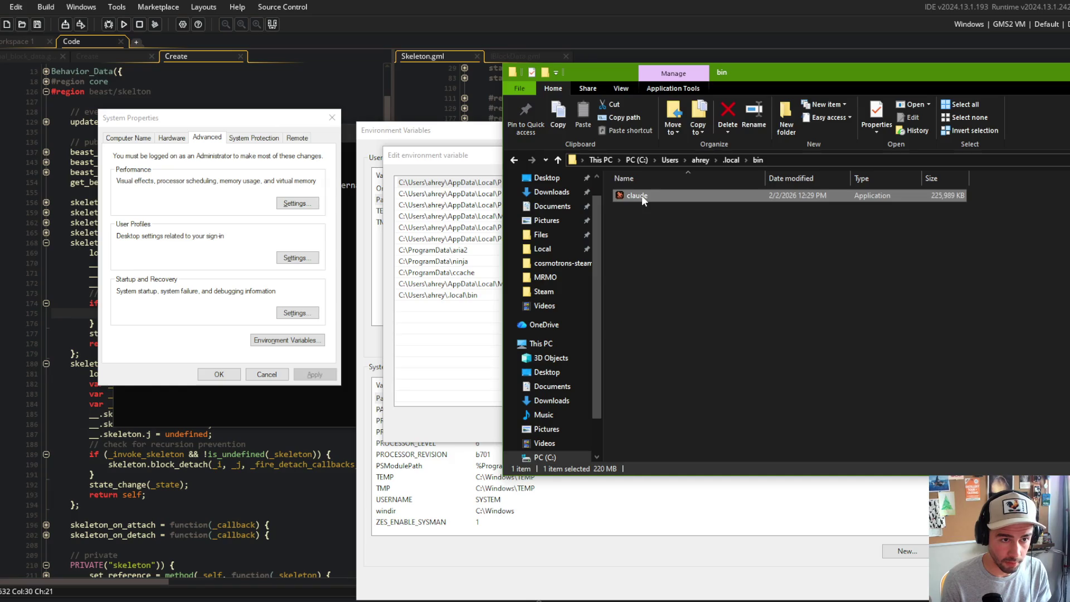
pyautogui.click(801, 162)
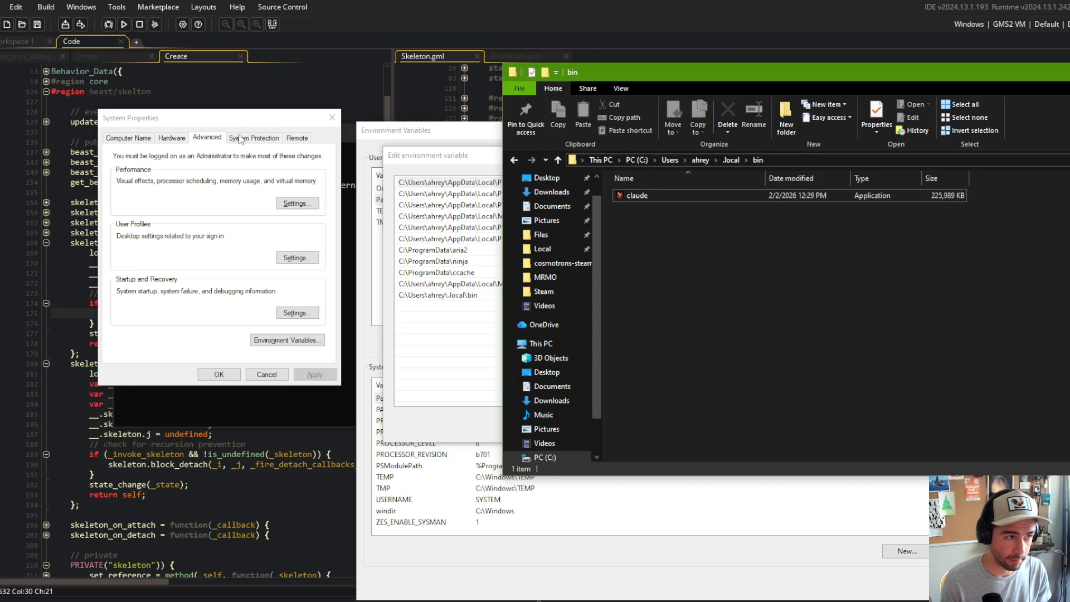
pyautogui.hotkey('alt', 'Tab')
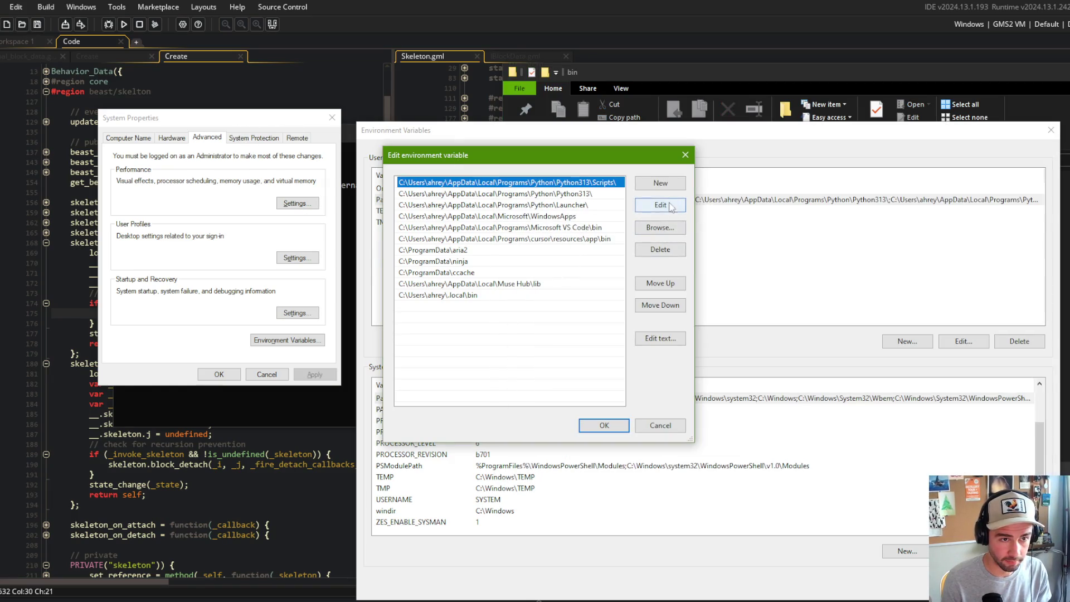
# - Append Claude to the end of the user Path's .local\bin entry
pyautogui.click(524, 304)
pyautogui.click(542, 296)
pyautogui.click(661, 206)
pyautogui.press('End')
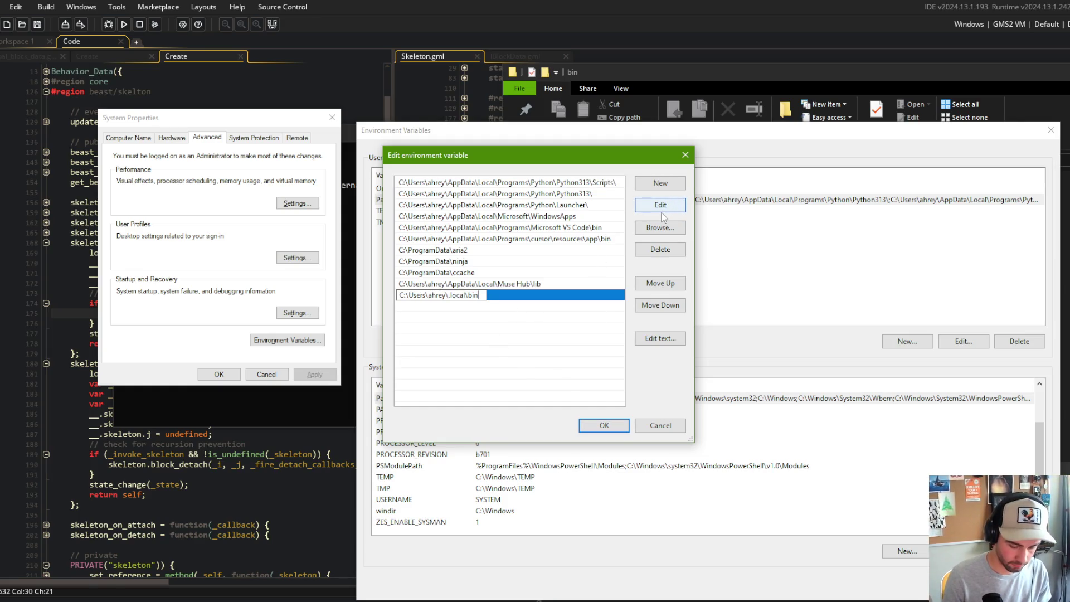
pyautogui.write('\\Claude')
pyautogui.press('Return')
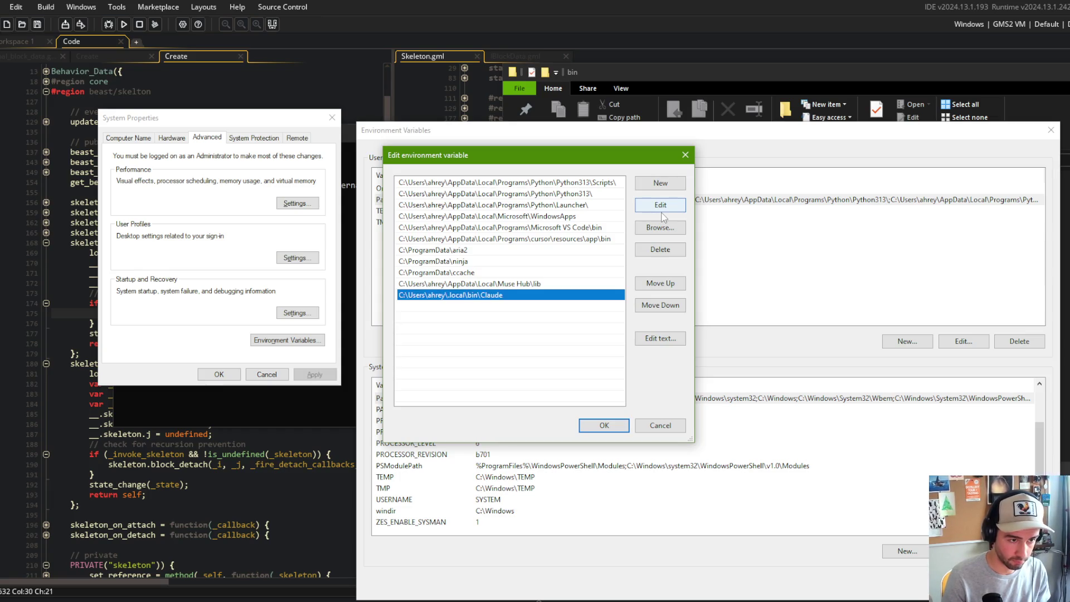
pyautogui.hotkey('alt', 'Tab')
pyautogui.hotkey('alt', 'Tab')
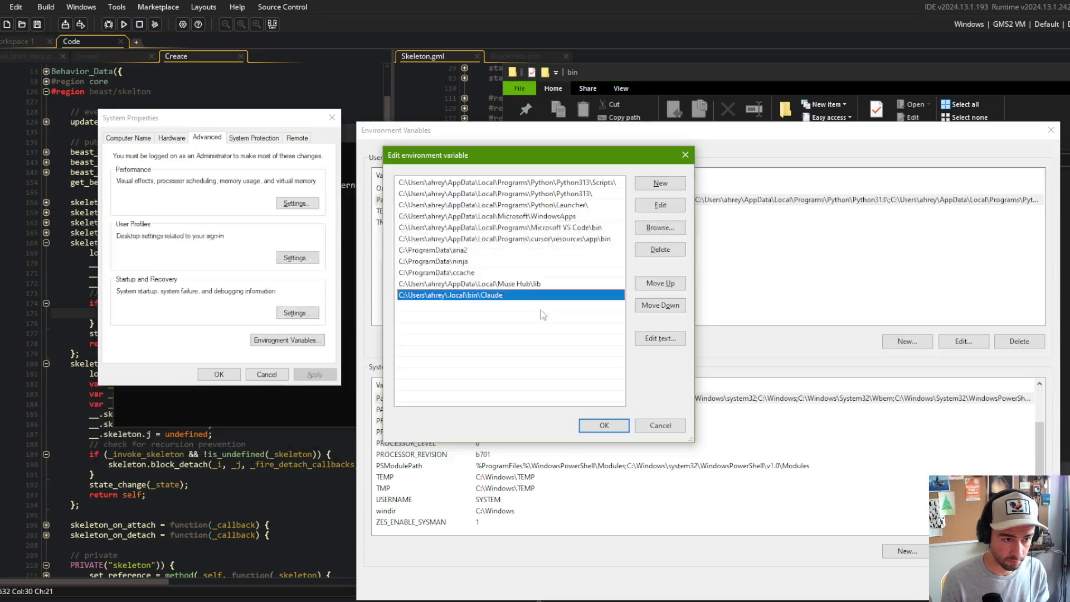
# - Change the entry to lowercase .local\bin\claude and save the Path changes
pyautogui.doubleClick(497, 299)
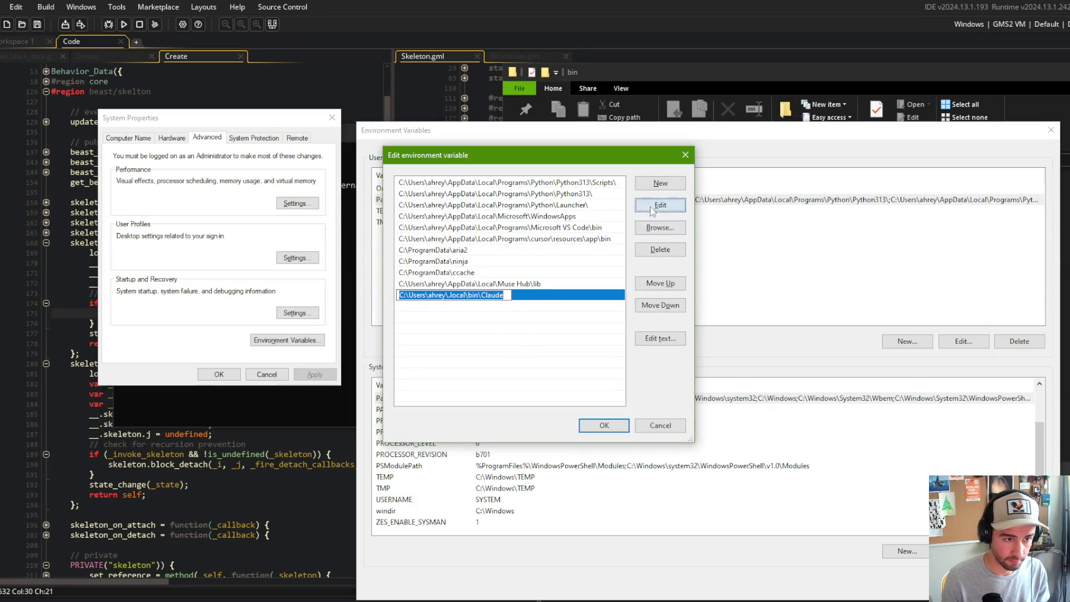
pyautogui.press('Left')
pyautogui.press('Left')
pyautogui.press('Left')
pyautogui.press('BackSpace')
pyautogui.write('c')
pyautogui.press('Return')
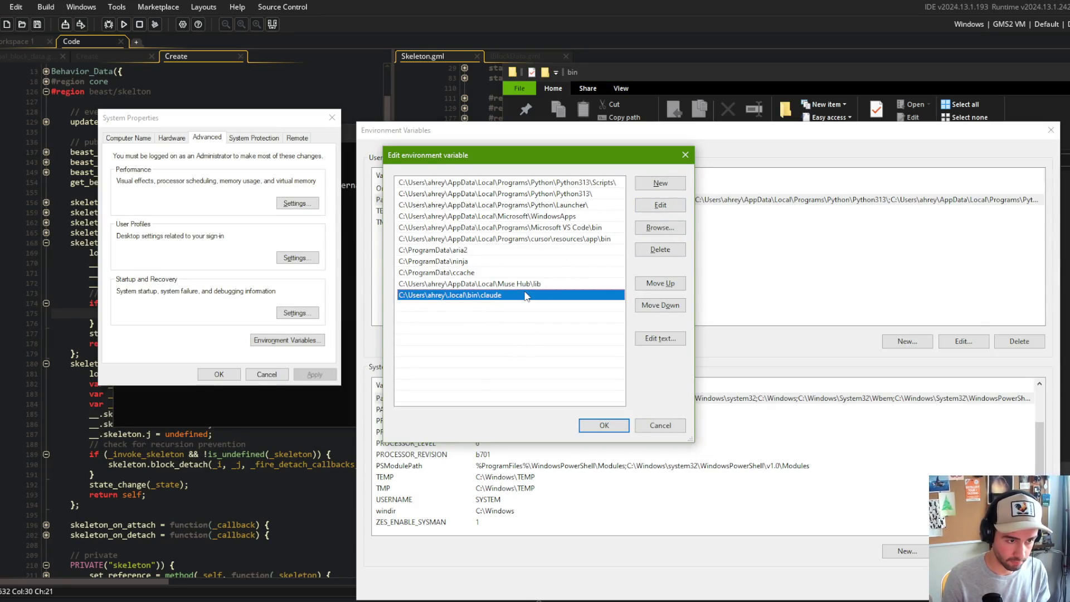
pyautogui.click(607, 428)
# - Close the old Command Prompt window
pyautogui.hotkey('alt', 'Tab')
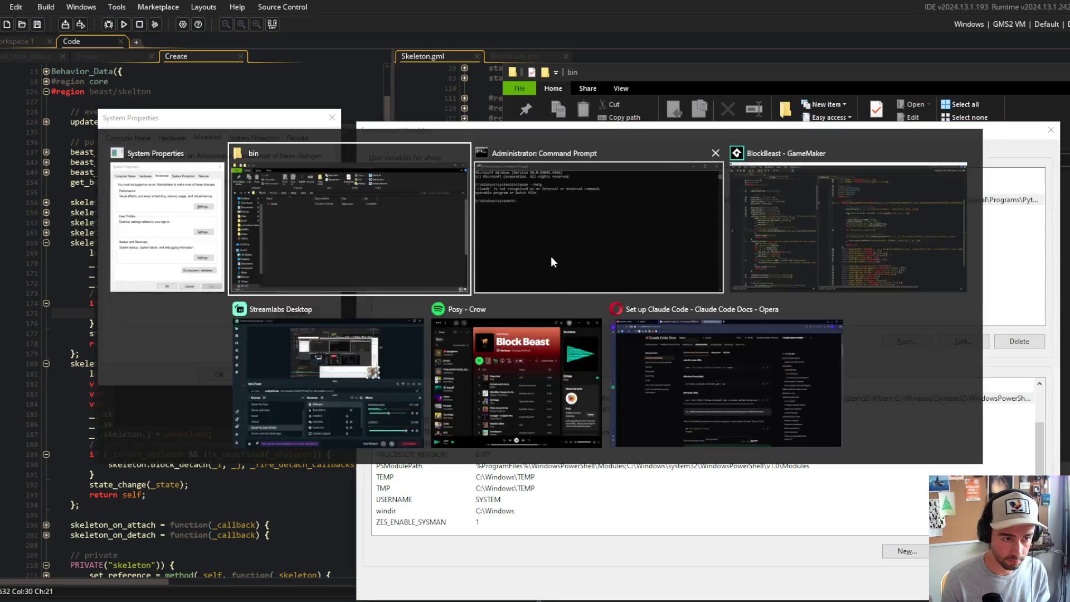
pyautogui.click(679, 134)
pyautogui.press('super')
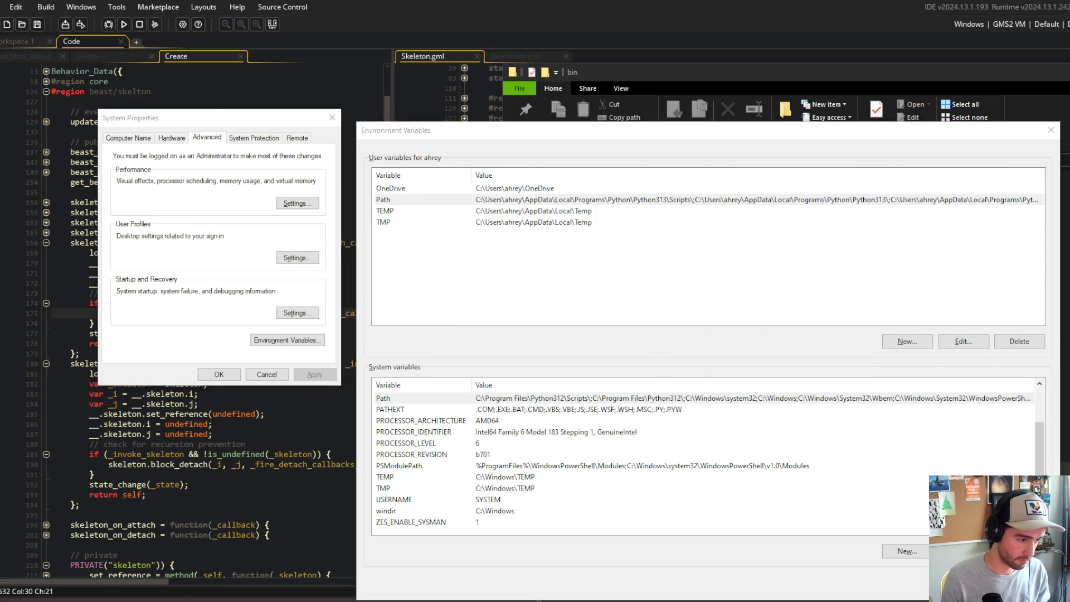
# - In a new administrator Command Prompt, try claude --help and --version; claude remains unrecognized
pyautogui.write('cmd')
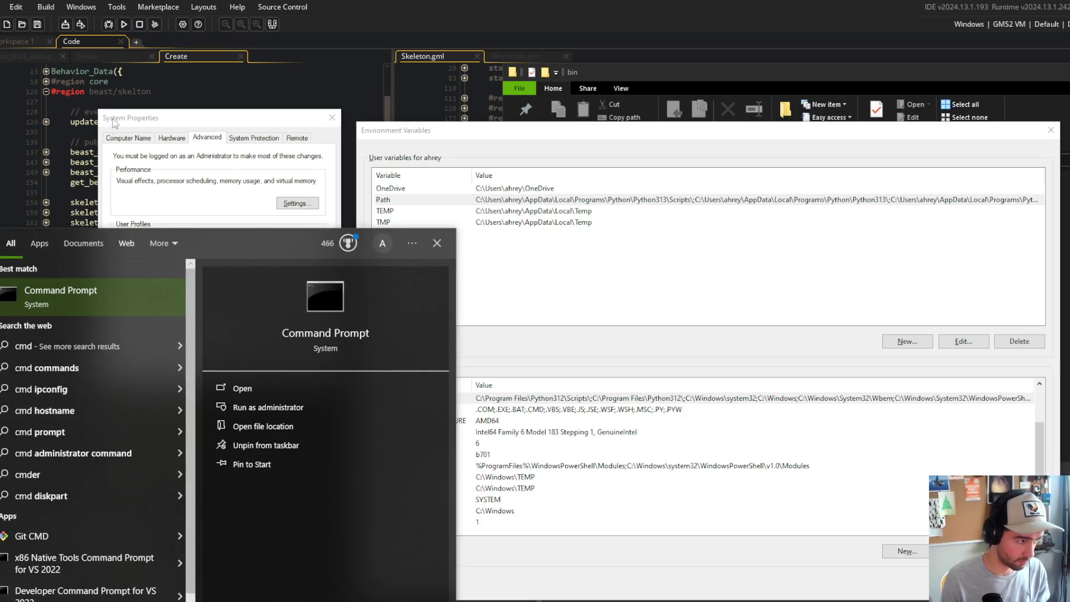
pyautogui.rightClick(14, 313)
pyautogui.click(54, 316)
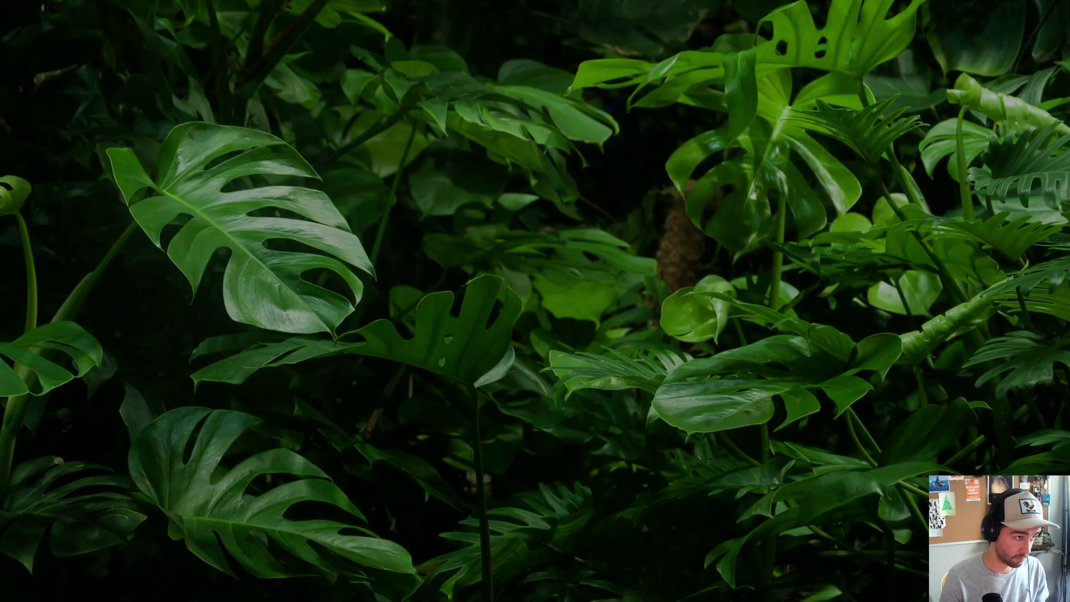
pyautogui.write('claude --help')
pyautogui.press('Return')
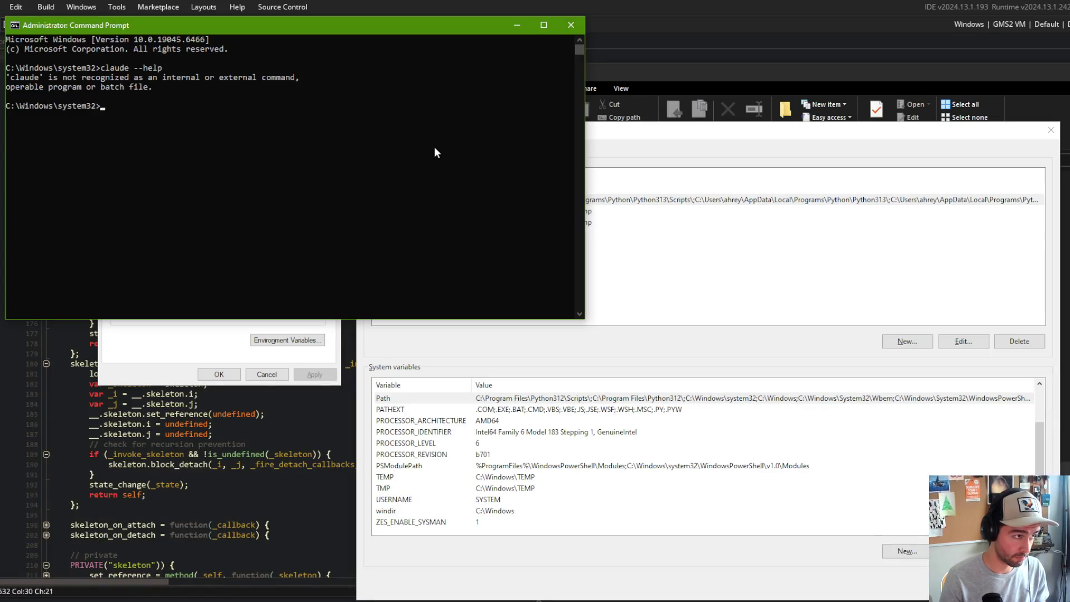
pyautogui.write('claude --version')
pyautogui.press('Return')
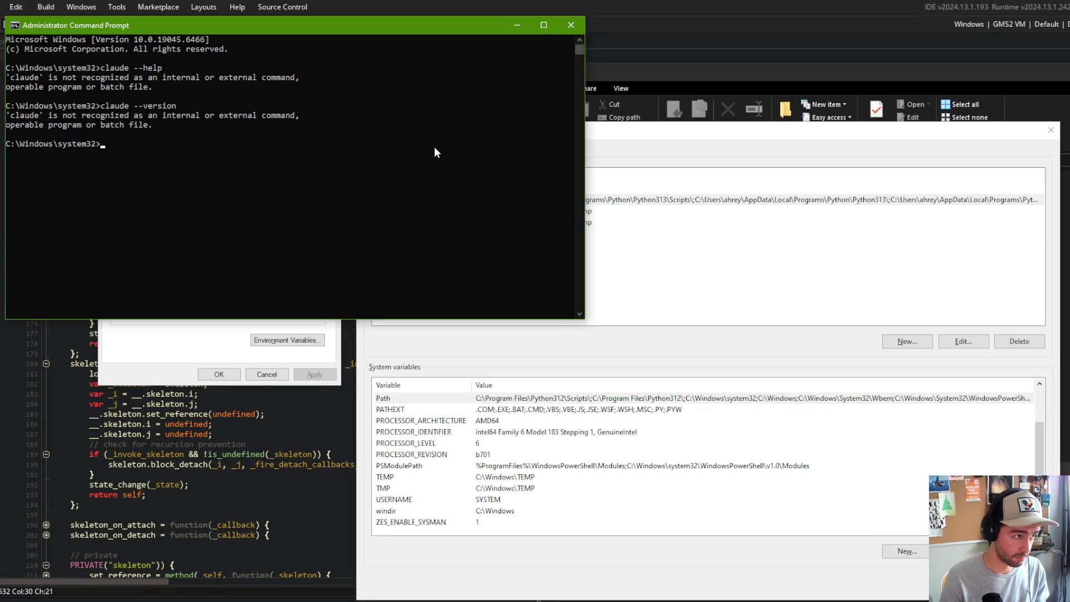
pyautogui.write('claude')
pyautogui.press('Escape')
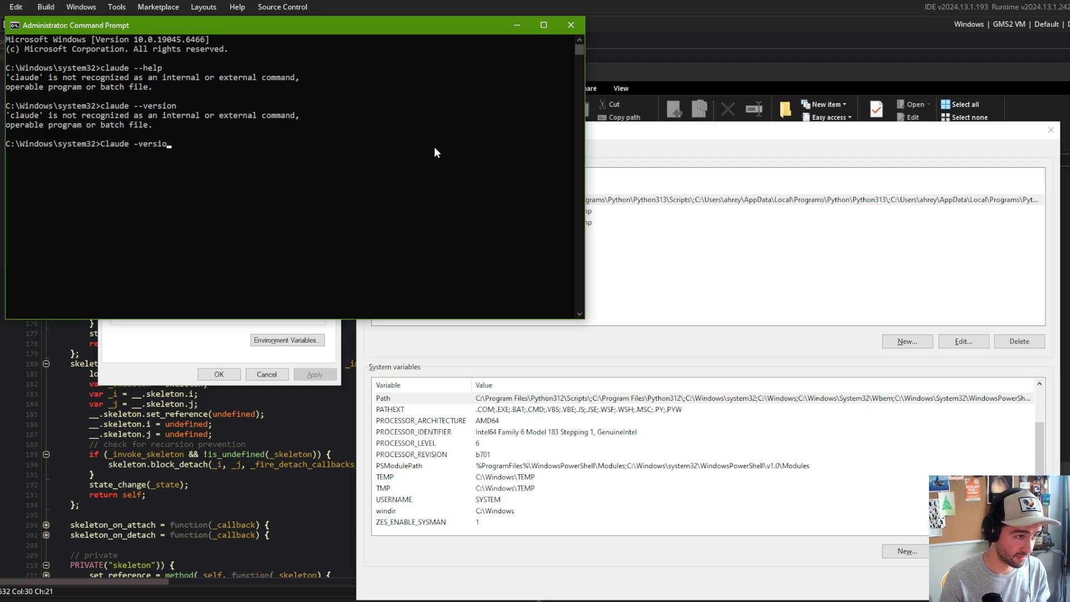
pyautogui.write('on')
pyautogui.press('Return')
pyautogui.write('ude')
pyautogui.press('Escape')
# - Navigate the prompt up to the Users folder and into the user's home folder
pyautogui.write('cd ..')
pyautogui.press('Return')
pyautogui.write('cd .')
pyautogui.press('Return')
pyautogui.write('cd ah')
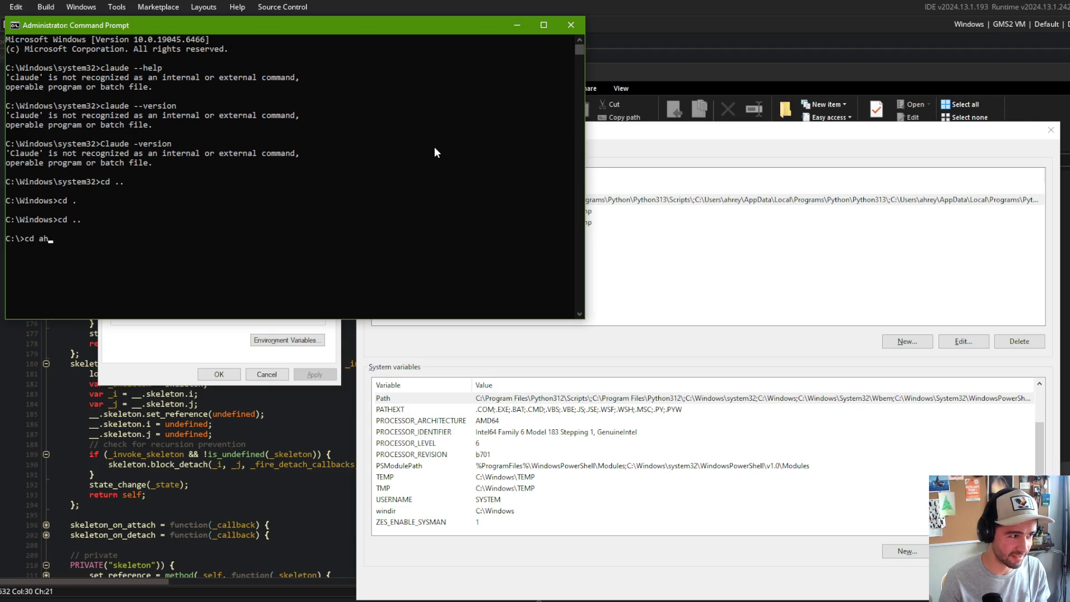
pyautogui.press('Return')
pyautogui.write('g')
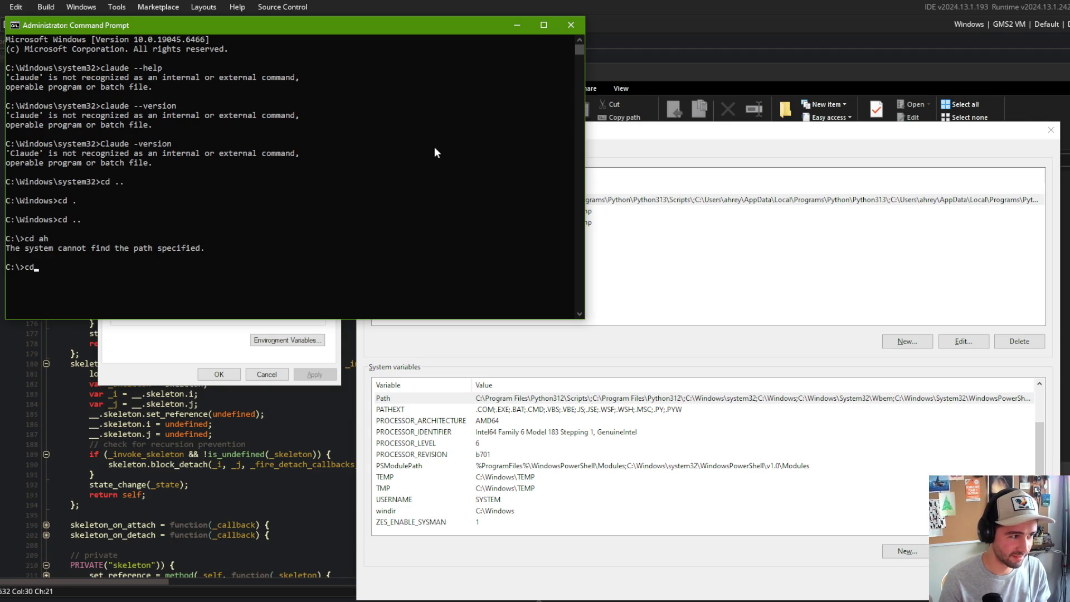
pyautogui.press('Tab')
pyautogui.press('Return')
pyautogui.write('da')
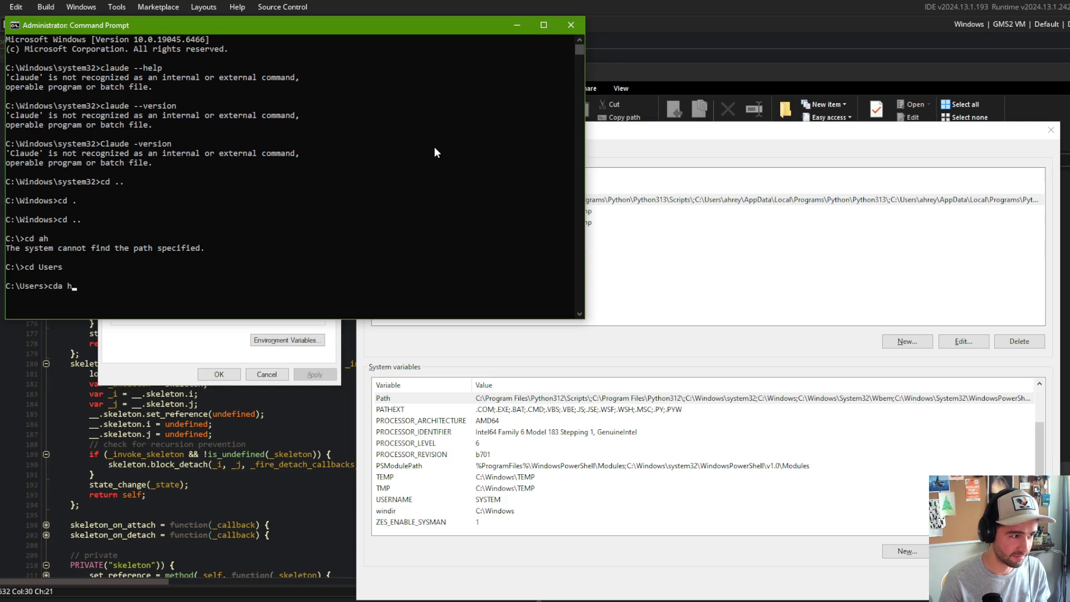
pyautogui.press('BackSpace')
pyautogui.write('ahrey')
pyautogui.press('Return')
# - Rerun claude --help from the home folder, fixing typos along the way
pyautogui.write('Claude --help')
pyautogui.press('Return')
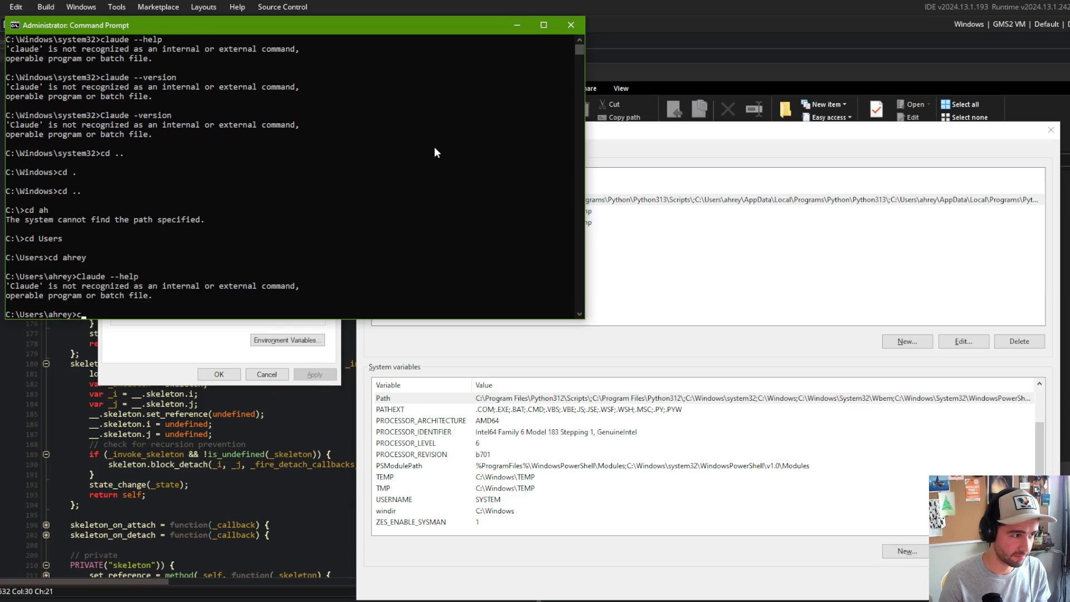
pyautogui.write('laude --help[')
pyautogui.press('Return')
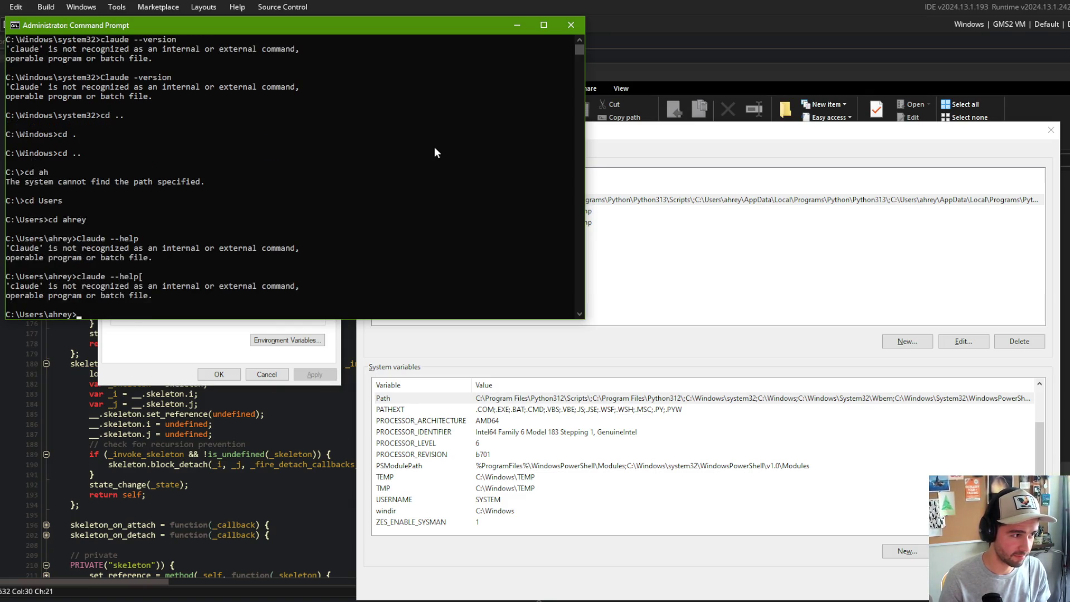
pyautogui.press('Up')
pyautogui.press('BackSpace')
pyautogui.write("'")
pyautogui.press('Return')
pyautogui.press('Up')
pyautogui.press('BackSpace')
pyautogui.press('Return')
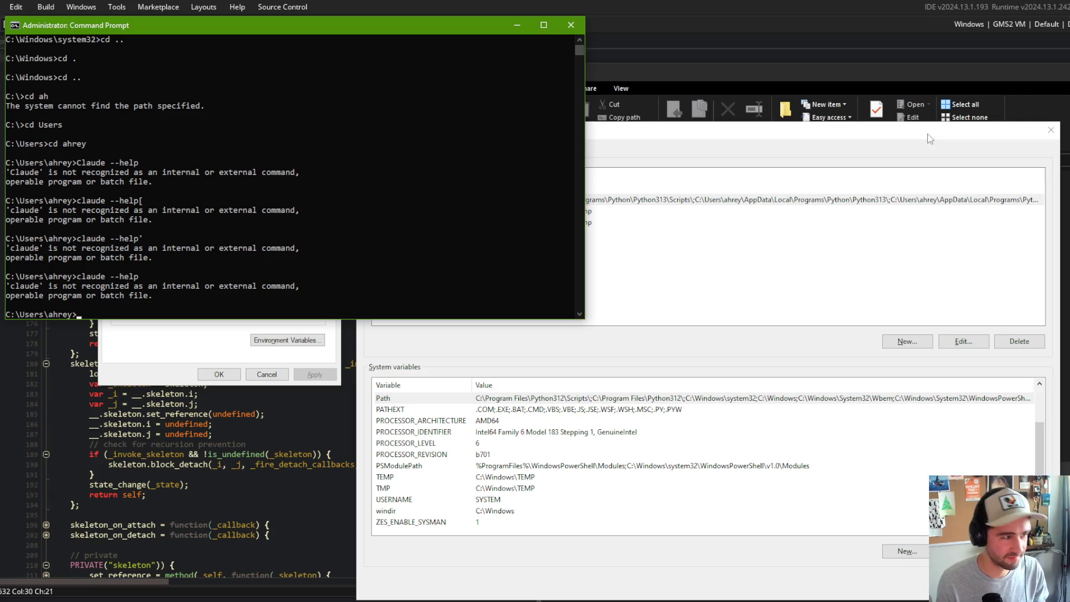
# - Close Environment Variables, System Properties, and the bin File Explorer window
pyautogui.click(295, 211)
pyautogui.click(862, 182)
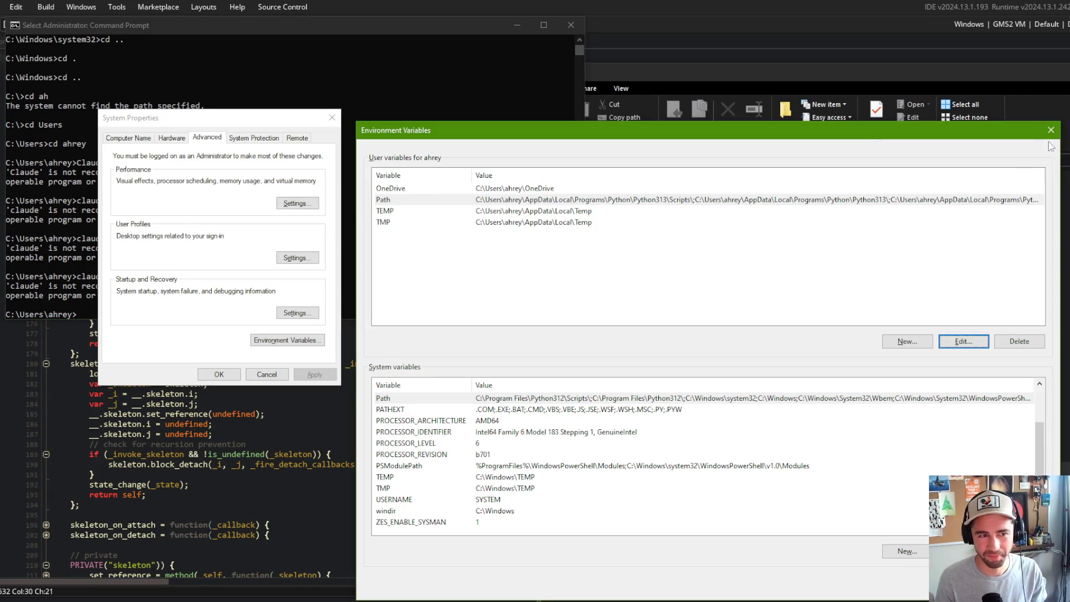
pyautogui.press('Escape')
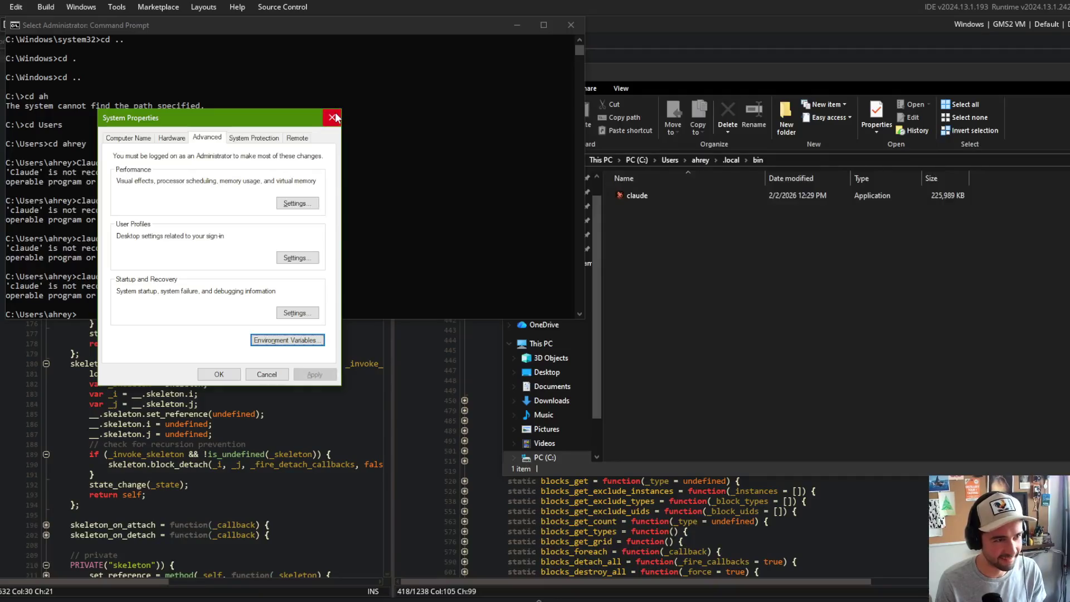
pyautogui.press('Escape')
pyautogui.moveTo(802, 82); pyautogui.dragTo(523, 89)
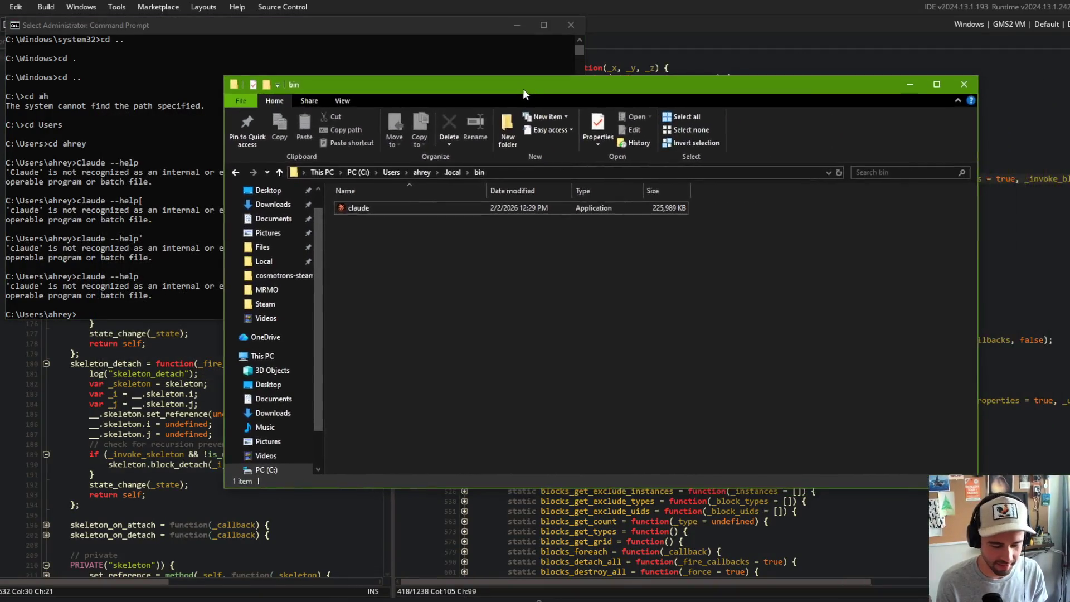
pyautogui.click(957, 83)
# - cd into Files\GameMaker\BlockBeast, then build and run the GameMaker project
pyautogui.write('cd ')
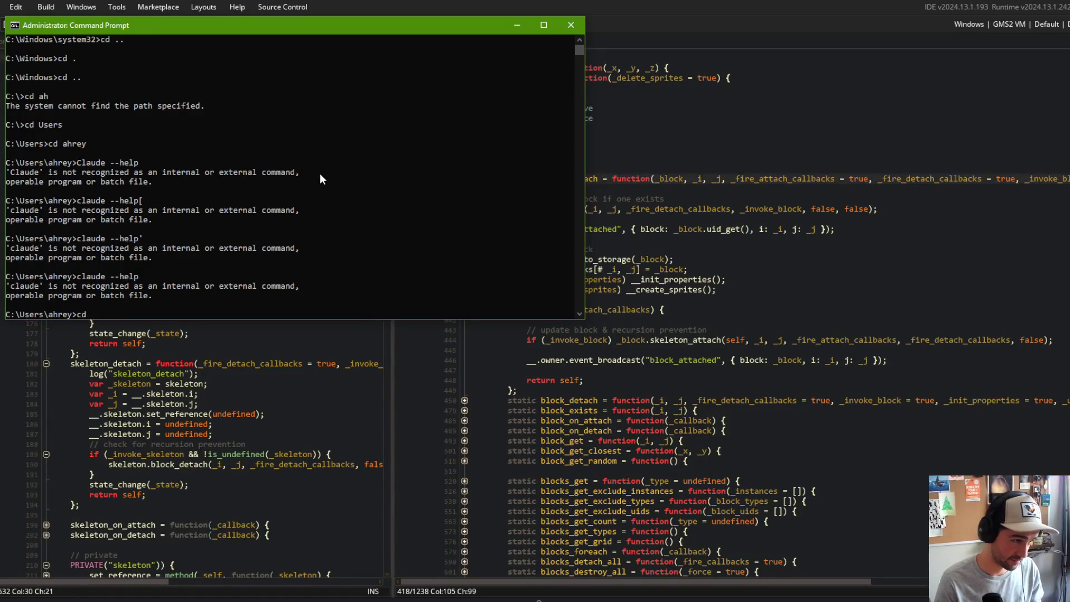
pyautogui.write('Files')
pyautogui.press('Return')
pyautogui.write('cd GameMaker')
pyautogui.press('Return')
pyautogui.write('cd BlockBeast')
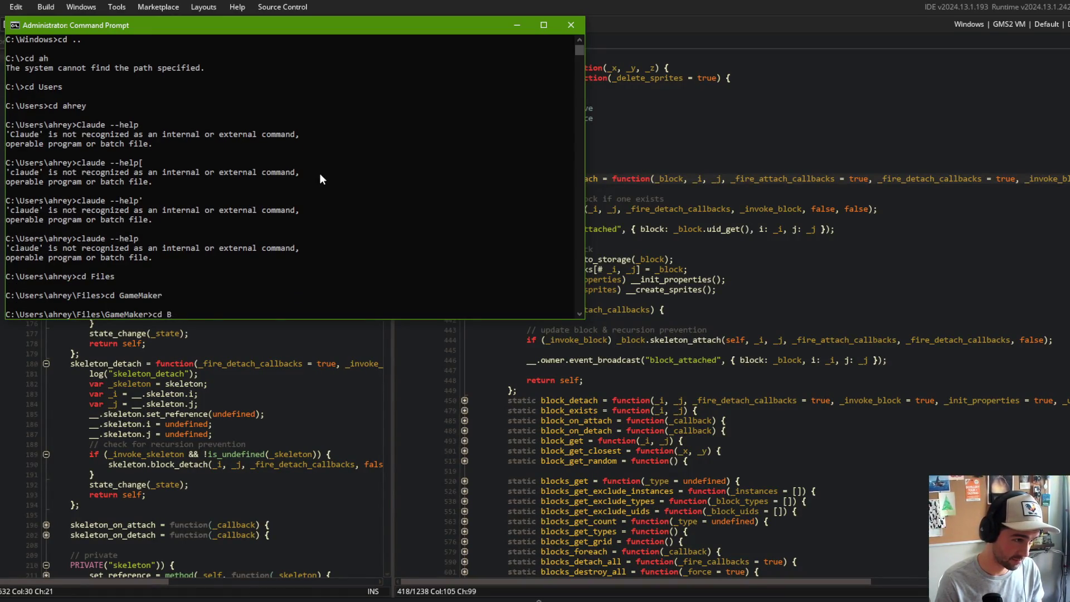
pyautogui.press('Return')
pyautogui.write('gi')
pyautogui.hotkey('alt', 'Tab')
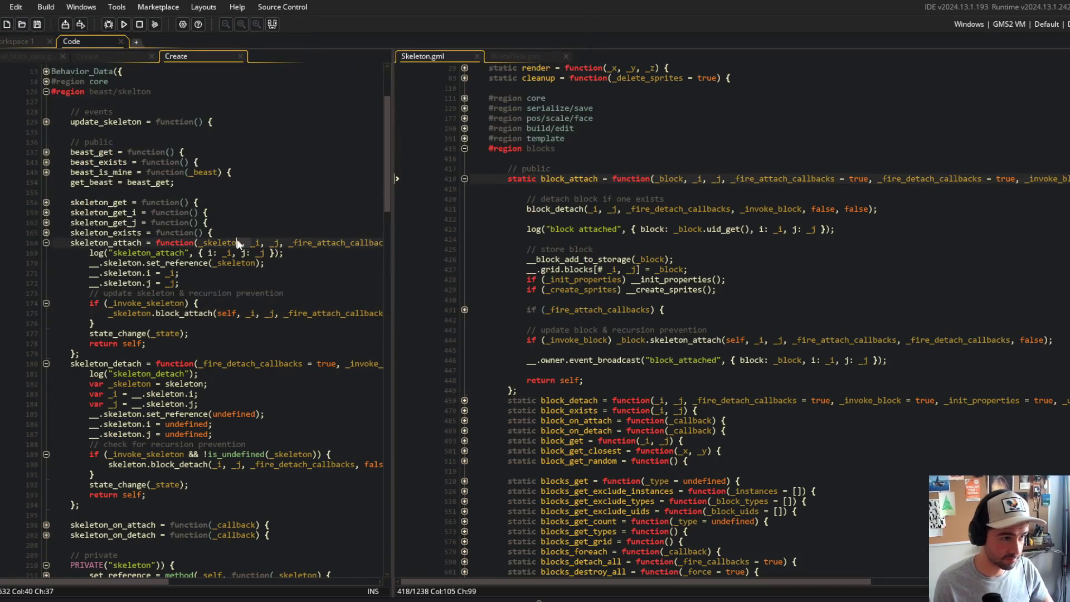
pyautogui.press('F5')
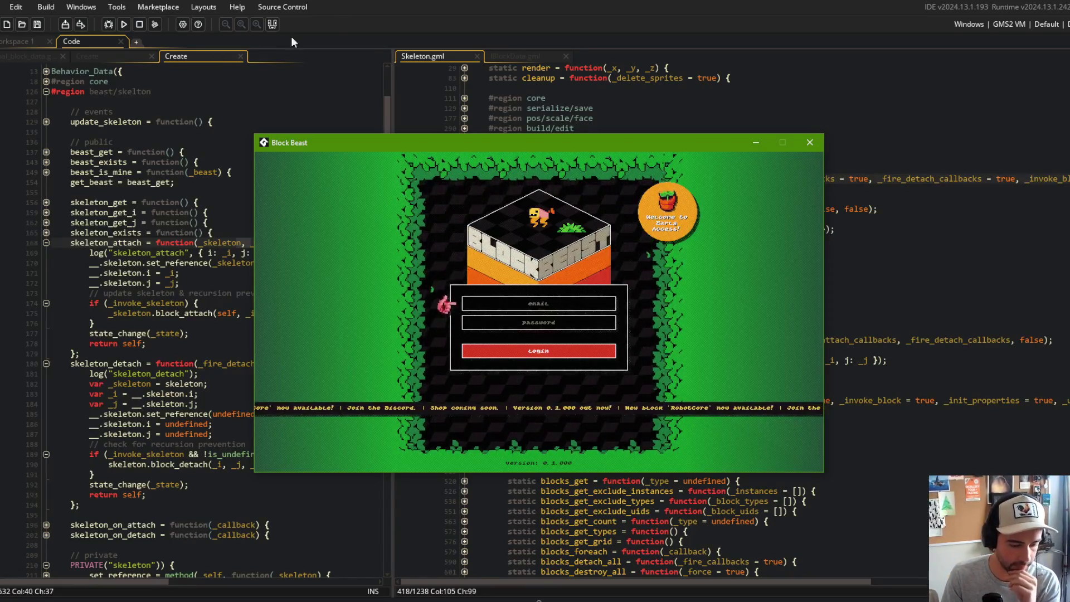
# - Log in, start a Block Beast battle until the block_detach Code Error, then abort
pyautogui.click(558, 353)
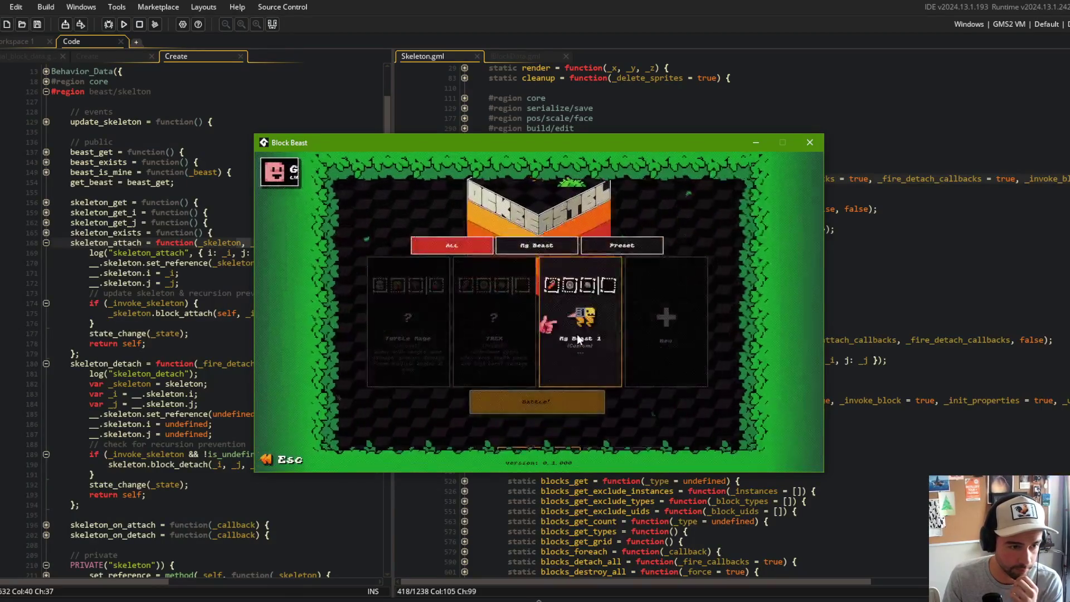
pyautogui.click(561, 402)
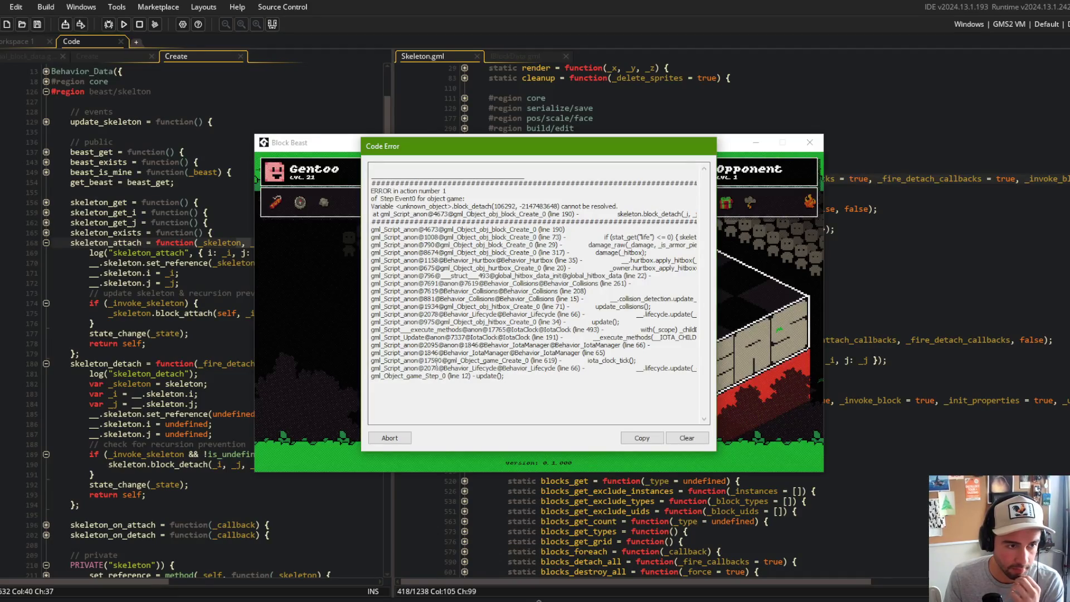
pyautogui.click(411, 439)
pyautogui.click(161, 283)
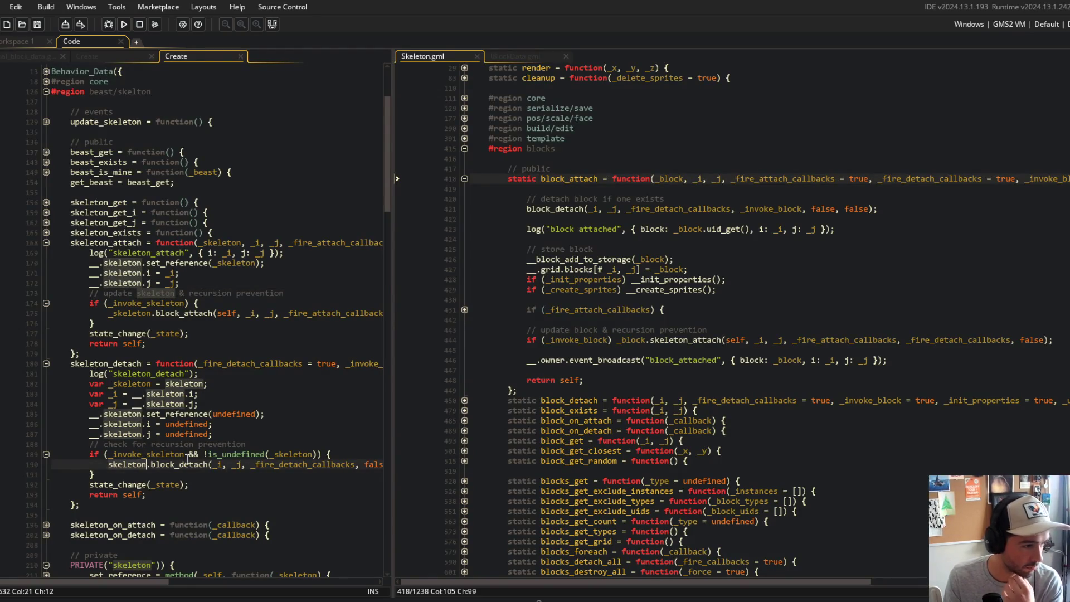
# - Prefix skeleton with _ on line 190, rerun an online battle until the on_detach error, and abort
pyautogui.write('_')
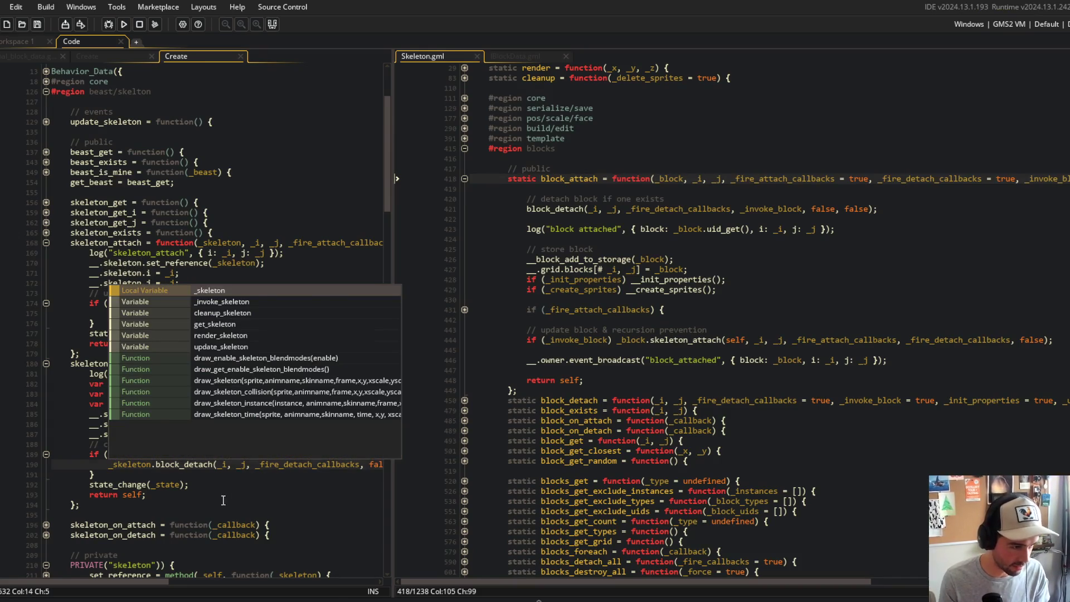
pyautogui.click(242, 294)
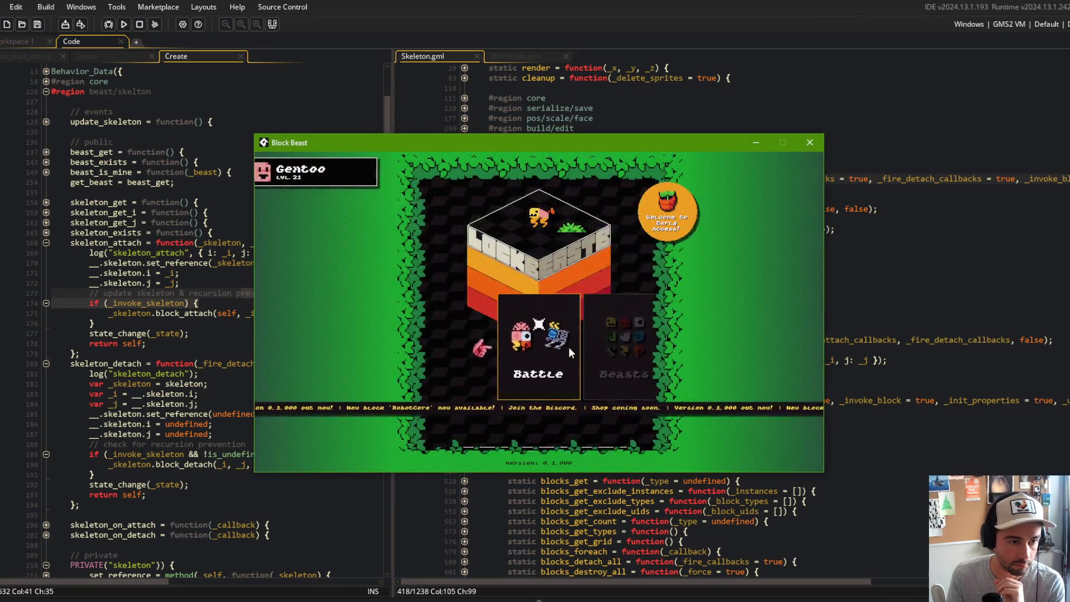
pyautogui.click(569, 350)
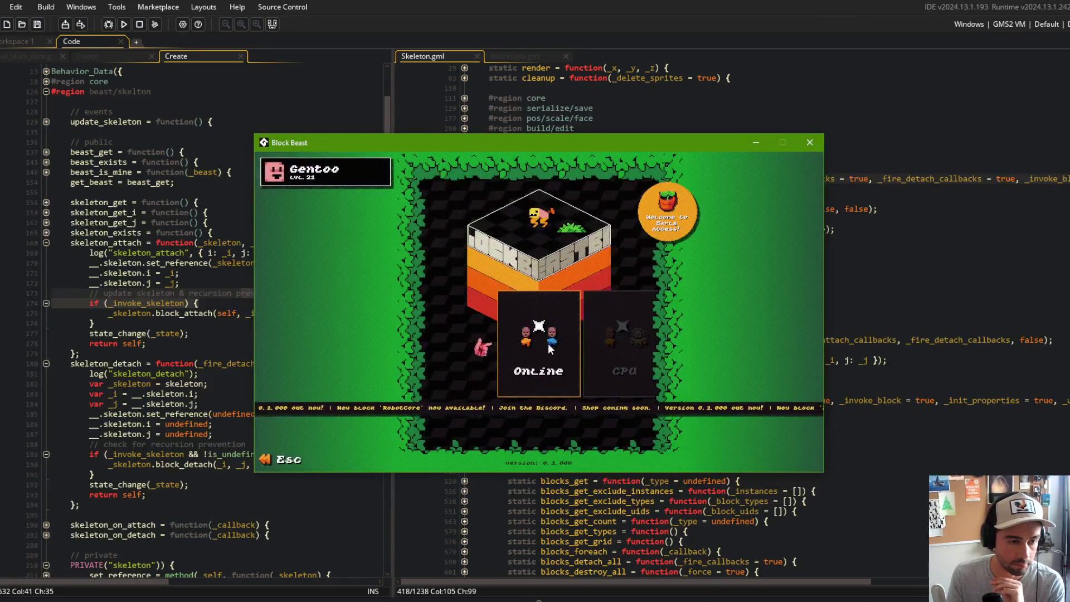
pyautogui.click(549, 343)
pyautogui.click(532, 411)
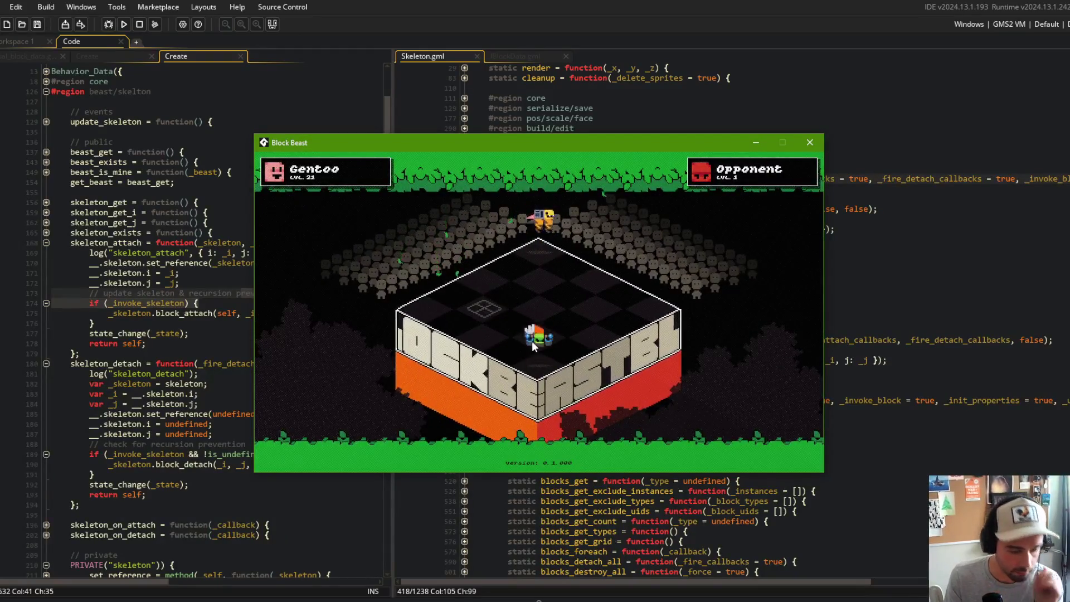
pyautogui.click(485, 311)
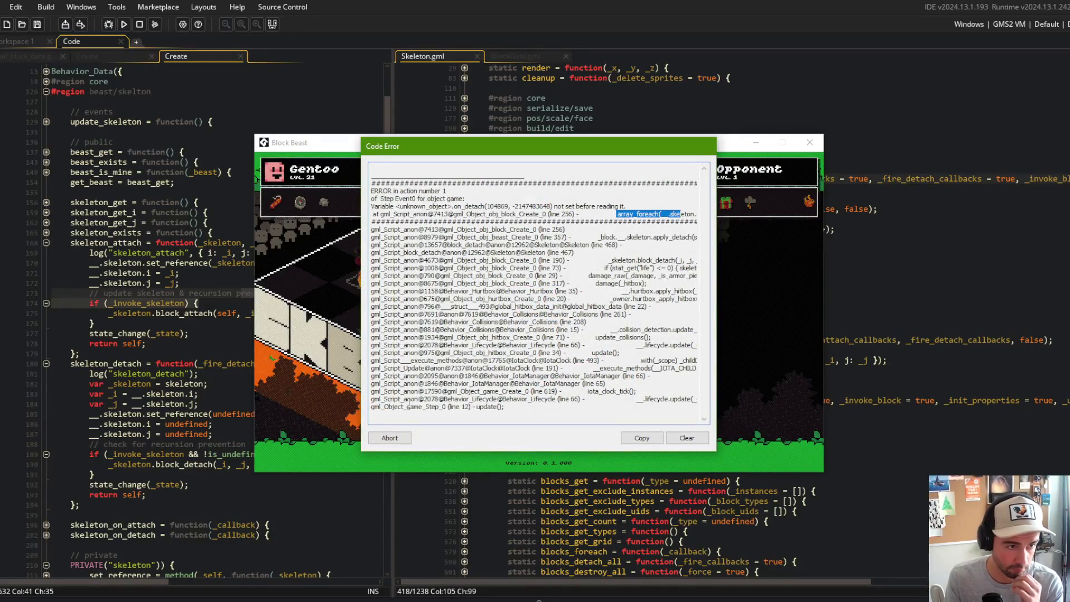
pyautogui.click(406, 440)
# - Change __.skeleton to _skeleton on line 256 in apply_detach and save the Create code
pyautogui.click(207, 354)
pyautogui.scroll(-4, 207, 350)
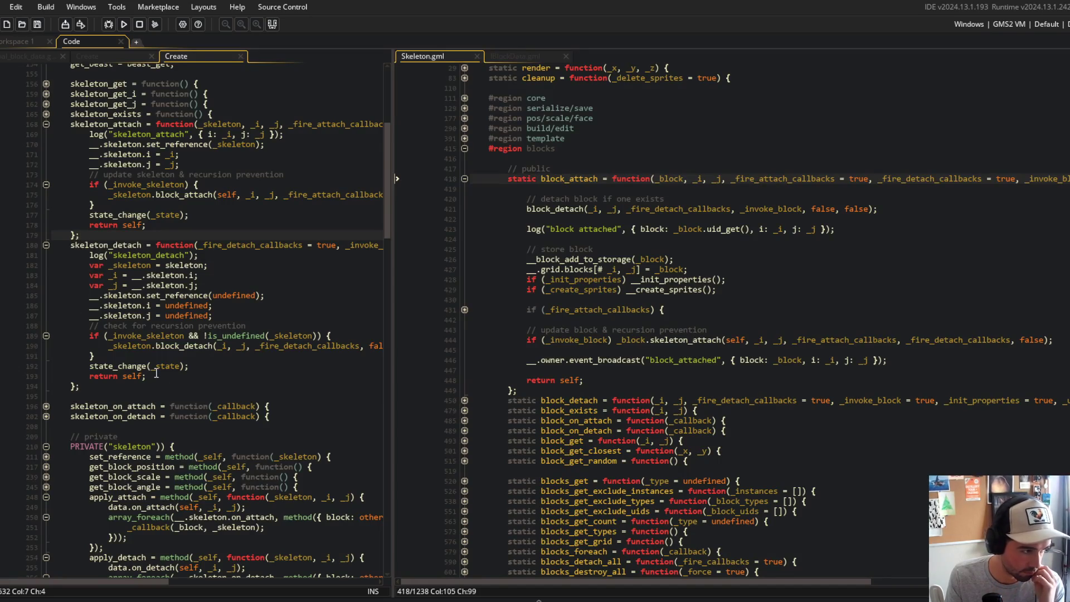
pyautogui.scroll(-3, 156, 374)
pyautogui.scroll(-3, 120, 422)
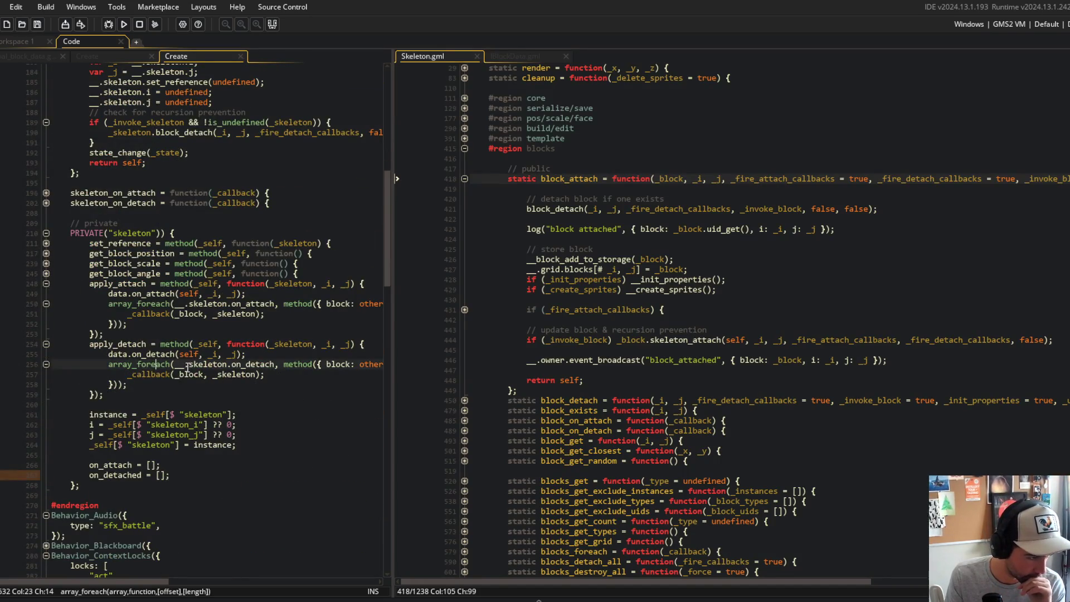
pyautogui.doubleClick(293, 344)
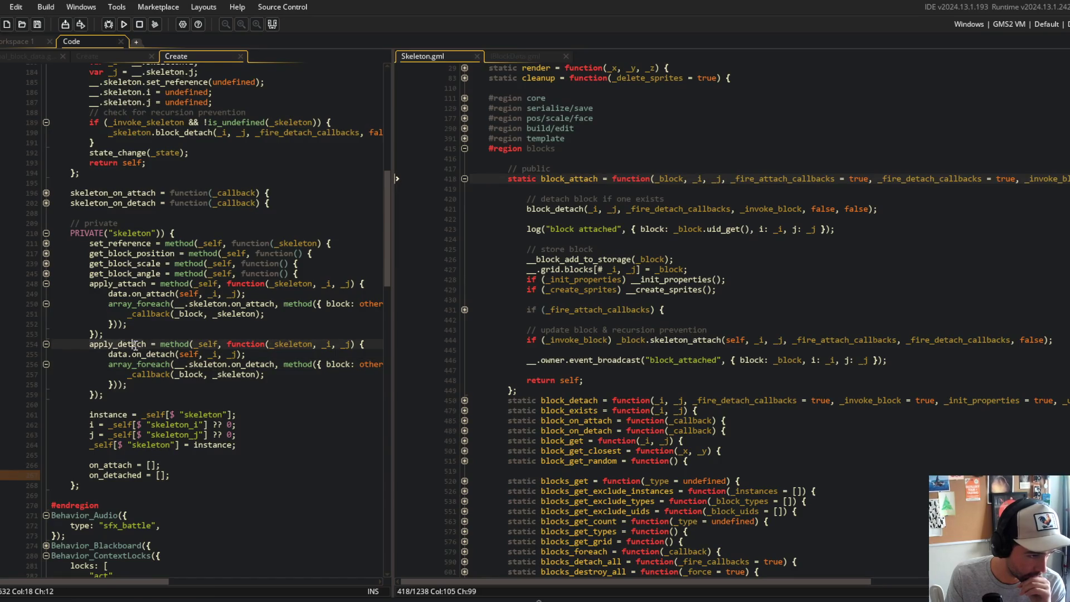
pyautogui.moveTo(394, 221); pyautogui.dragTo(547, 216)
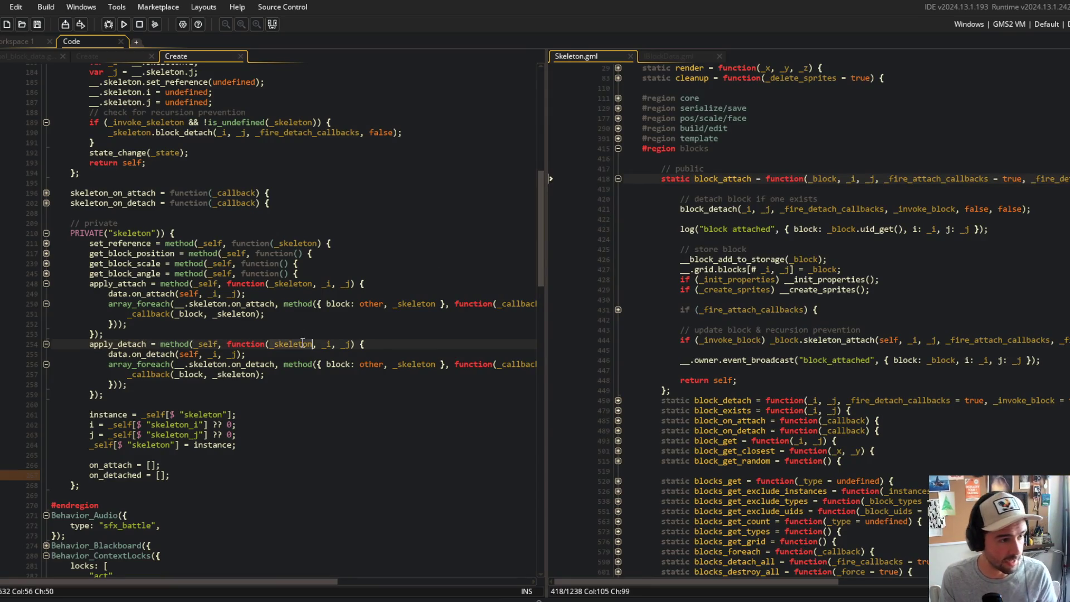
pyautogui.click(213, 362)
pyautogui.hotkey('ctrl', 'Left')
pyautogui.press('BackSpace')
pyautogui.press('BackSpace')
pyautogui.press('BackSpace')
pyautogui.write('_')
pyautogui.hotkey('ctrl', 's')
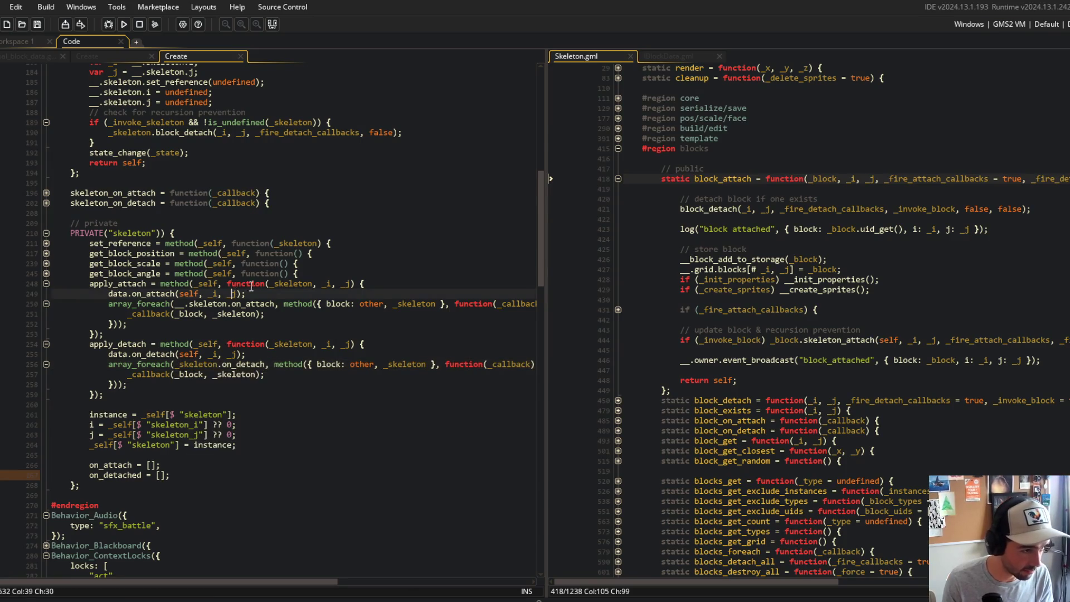
# - Change __.skeleton to _skeleton on line 250 in apply_attach and relaunch the game with F5
pyautogui.click(209, 304)
pyautogui.hotkey('ctrl', 'Left')
pyautogui.press('BackSpace')
pyautogui.press('BackSpace')
pyautogui.press('F5')
pyautogui.click(199, 223)
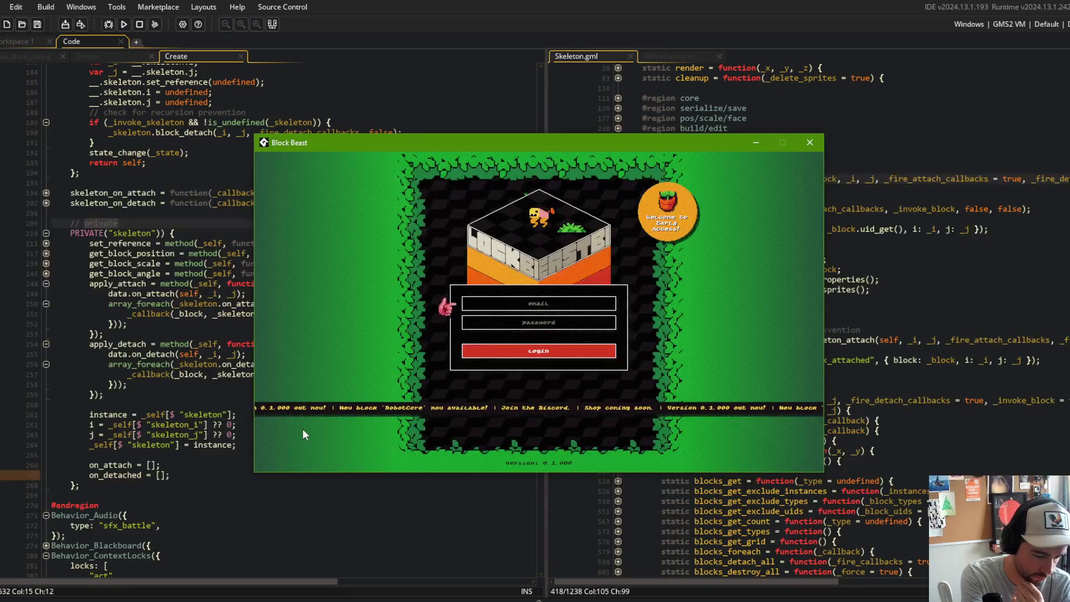
# - Play an Online battle via Battle! until the on_detach Code Error at line 256, then Abort
pyautogui.click(578, 352)
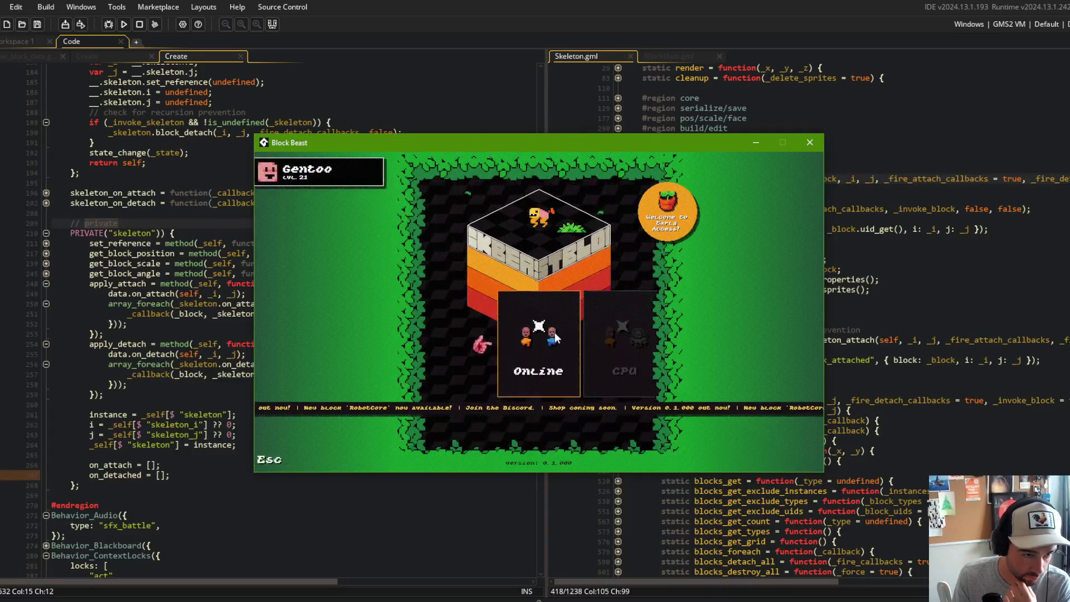
pyautogui.click(555, 332)
pyautogui.click(565, 386)
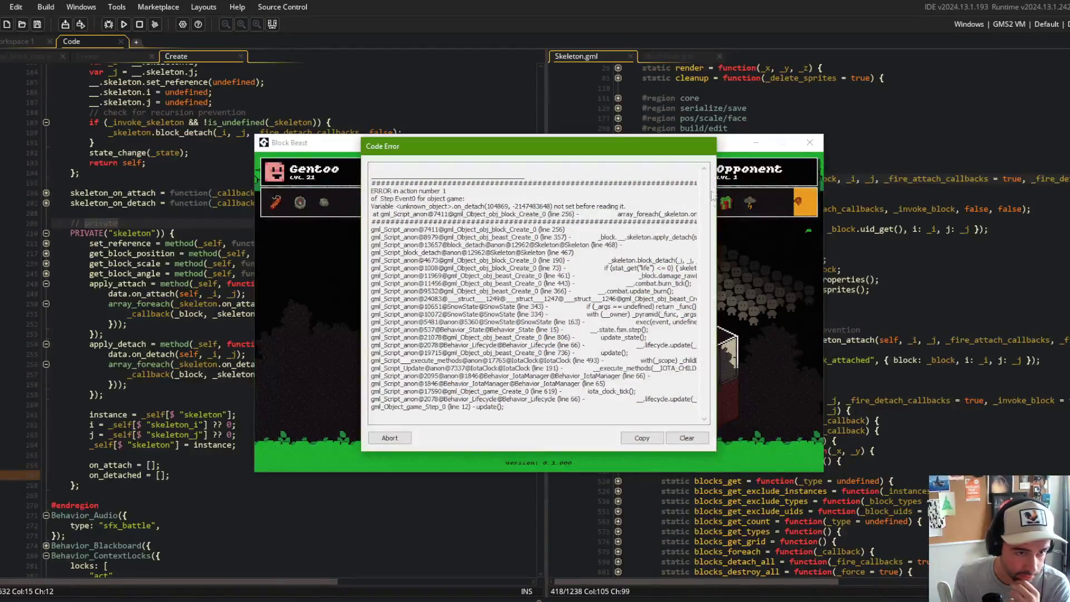
pyautogui.click(389, 439)
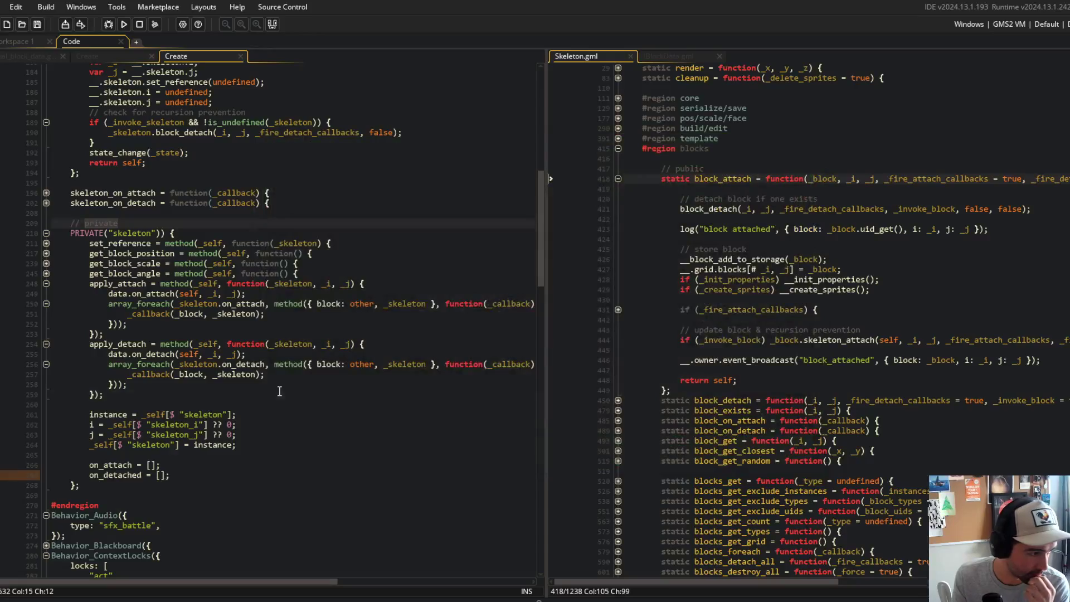
# - Search the project for apply_detach, skipping comments, and jump to the obj_beast Create match
pyautogui.click(130, 285)
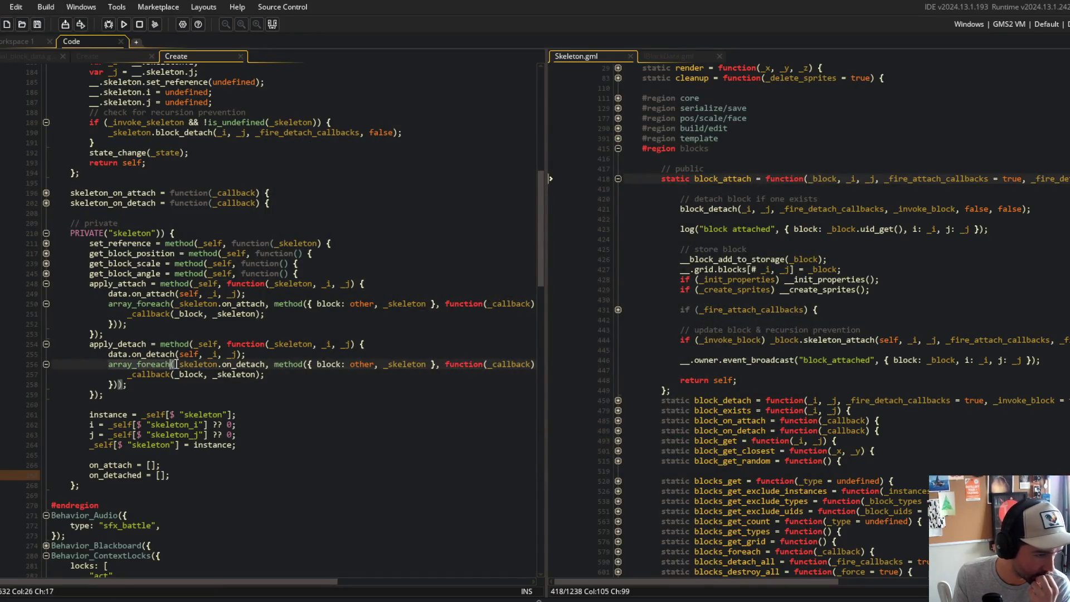
pyautogui.click(145, 344)
pyautogui.scroll(2, 154, 303)
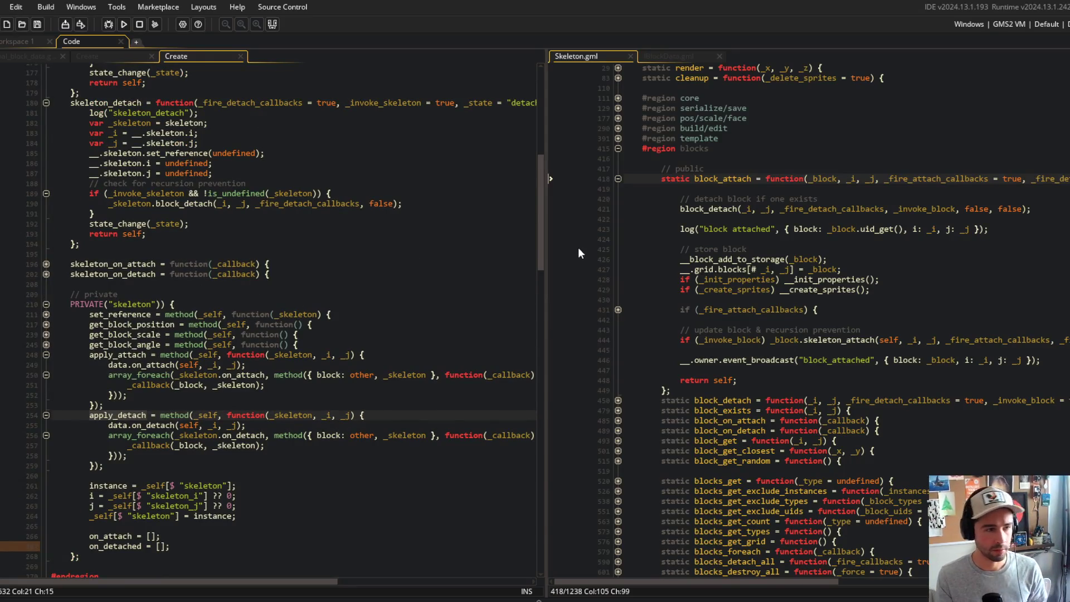
pyautogui.hotkey('ctrl', 'shift', 'f')
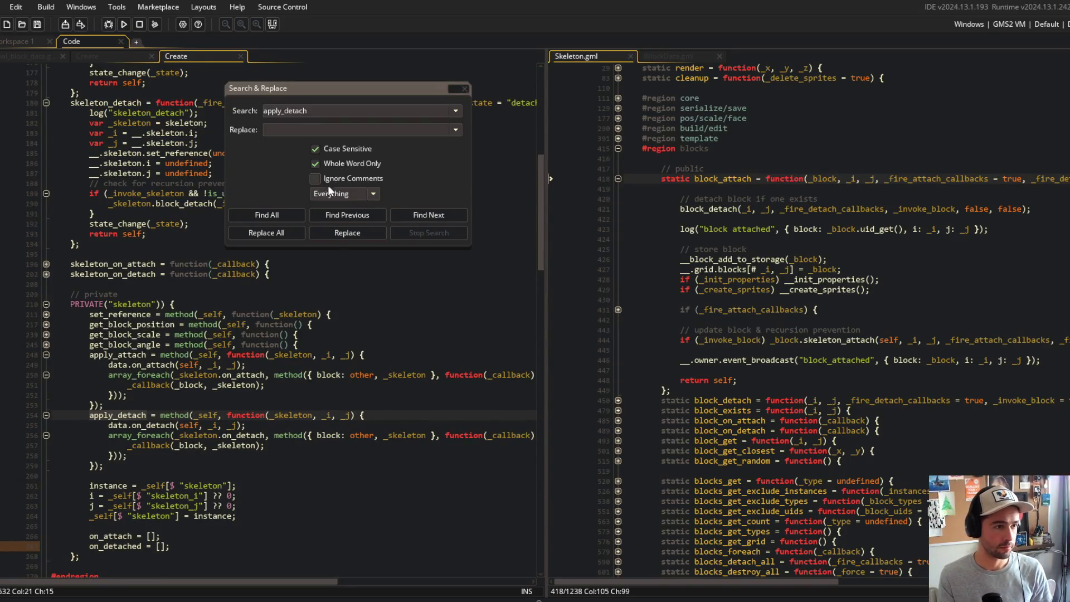
pyautogui.click(316, 178)
pyautogui.click(266, 216)
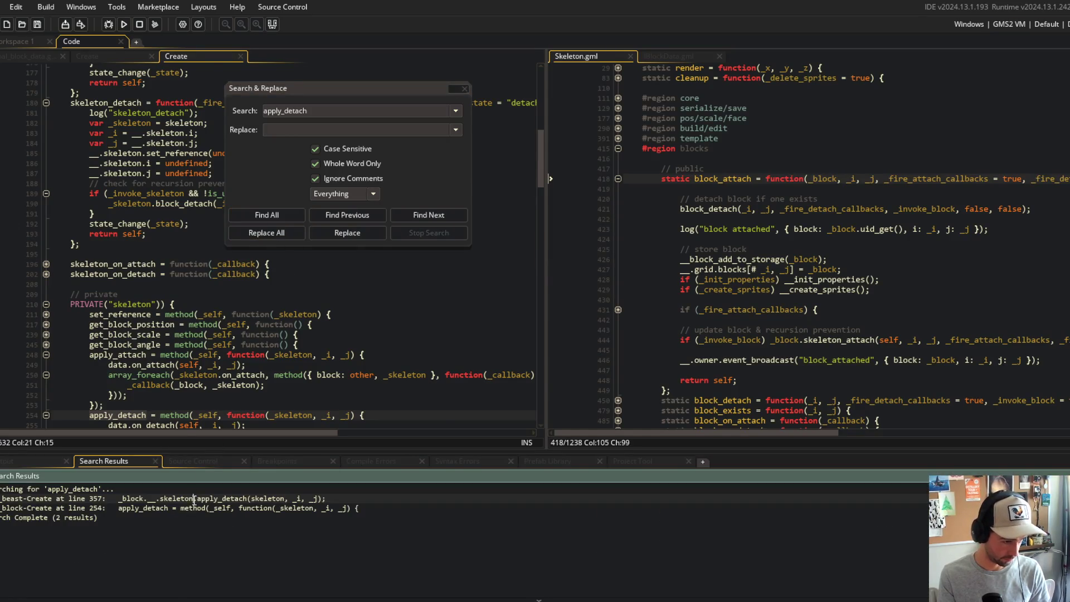
pyautogui.doubleClick(194, 499)
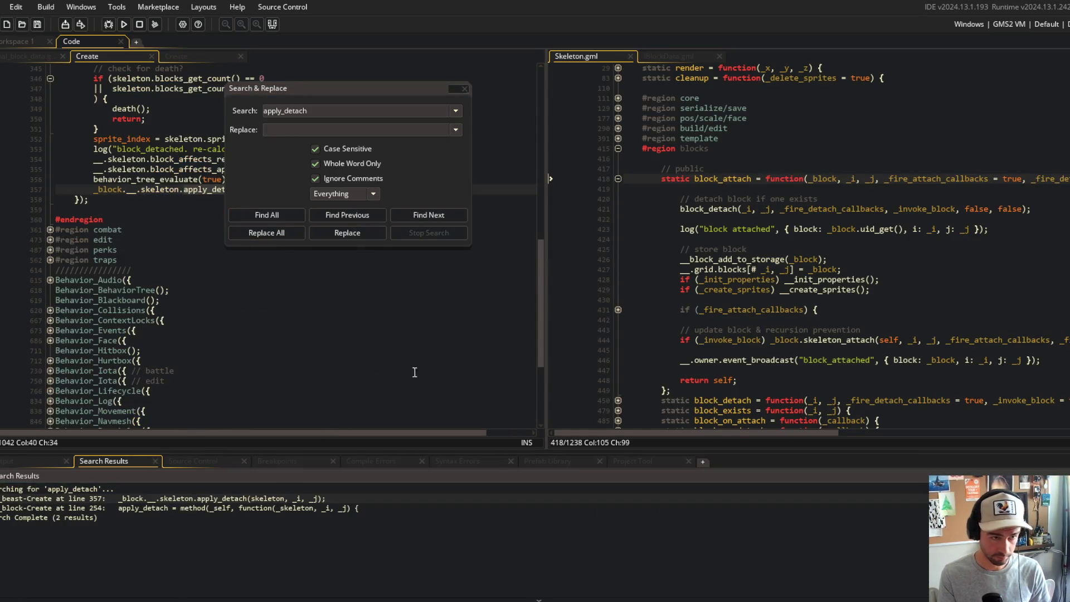
pyautogui.click(464, 89)
# - Delete the apply_attach call on line 342 and the apply_detach call on line 357
pyautogui.scroll(5, 294, 251)
pyautogui.click(294, 274)
pyautogui.click(256, 334)
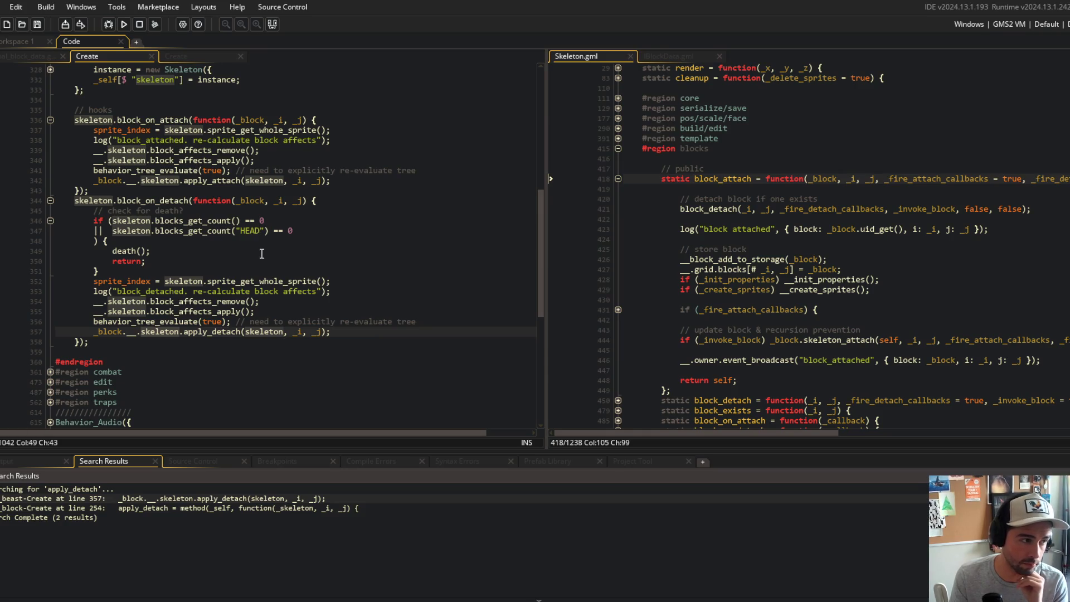
pyautogui.click(272, 29)
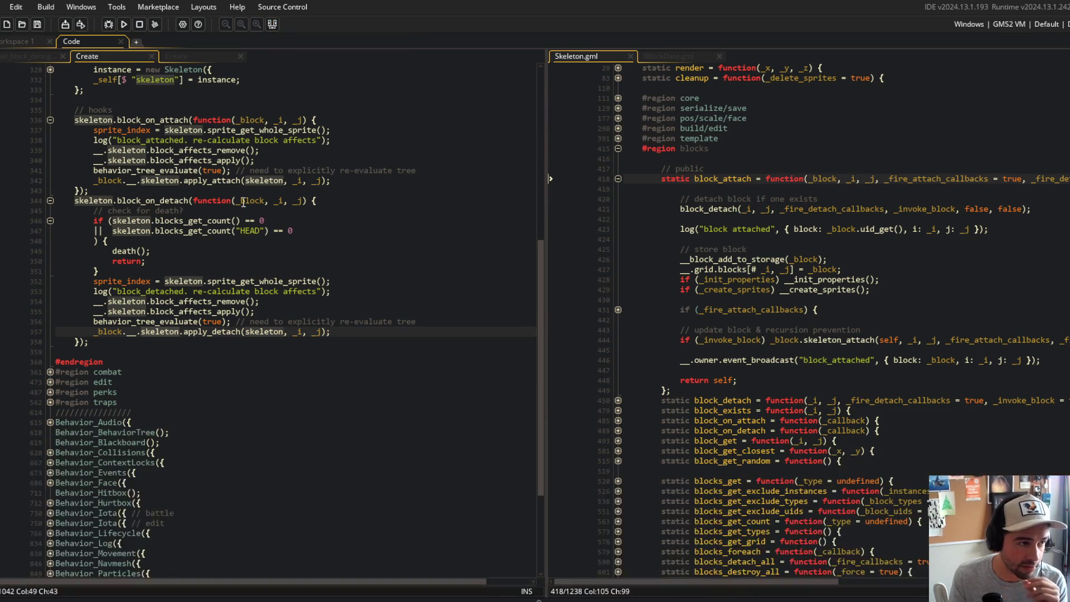
pyautogui.click(119, 180)
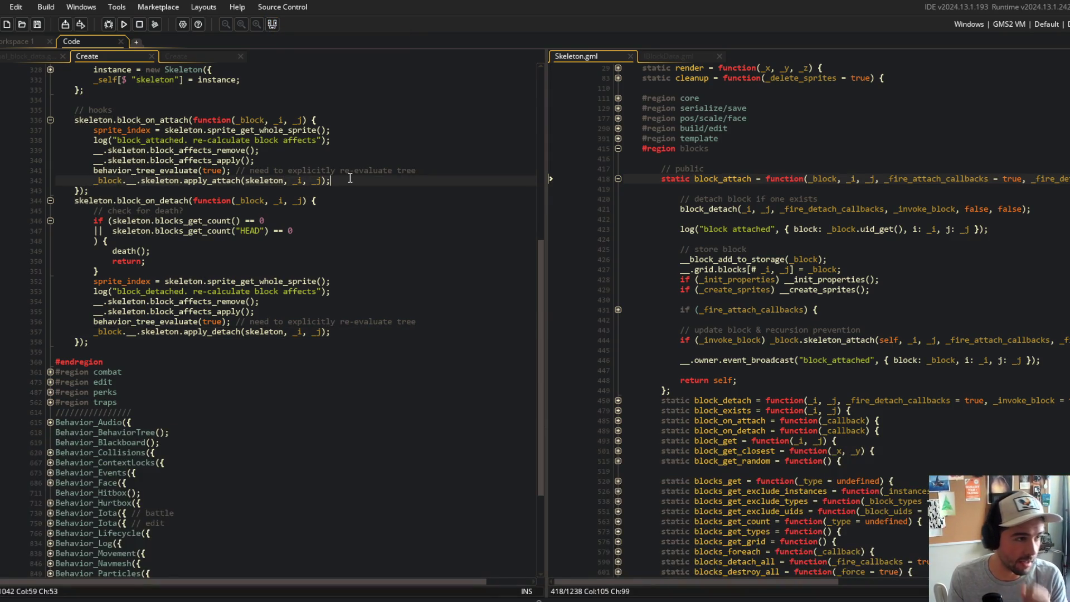
pyautogui.hotkey('ctrl', 'd')
pyautogui.click(342, 326)
pyautogui.hotkey('ctrl', 'd')
pyautogui.click(351, 312)
pyautogui.scroll(5, 351, 314)
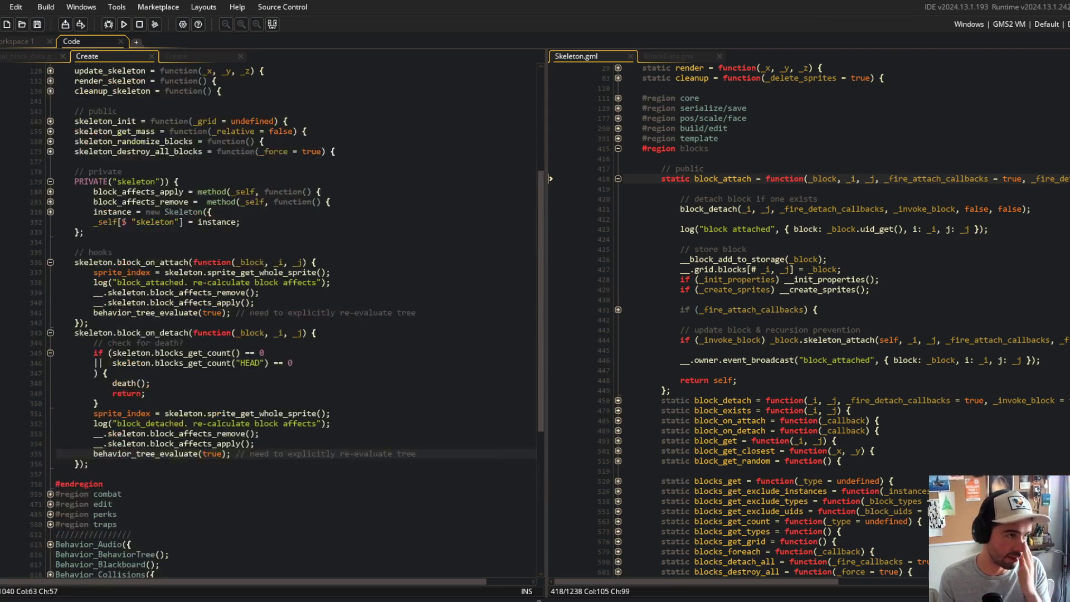
pyautogui.scroll(2, 236, 113)
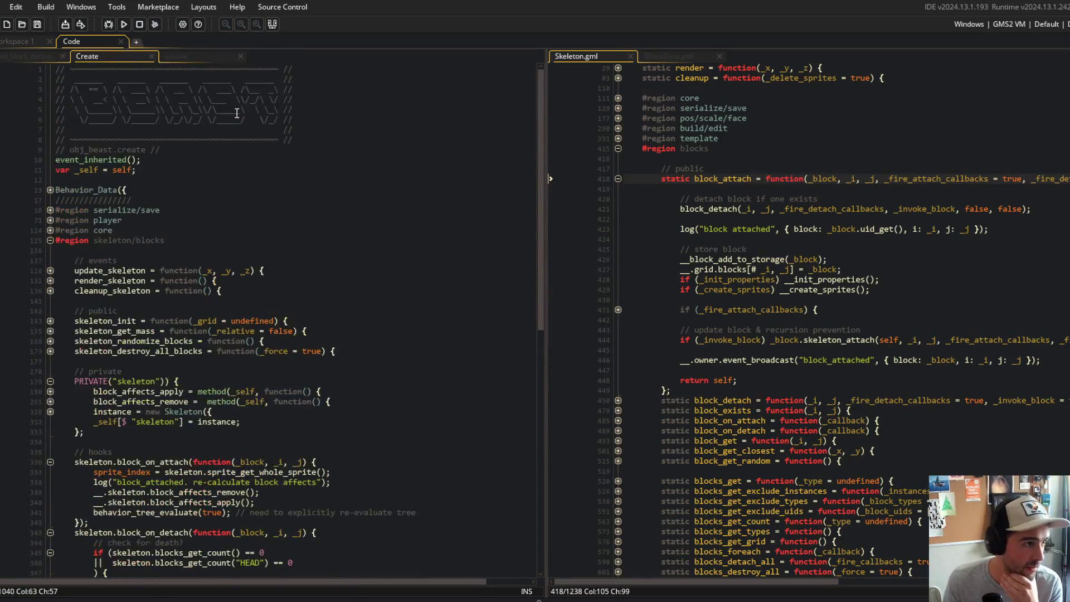
pyautogui.scroll(-2, 237, 113)
# - Review the on-attach hook body and switch to obj_block's Create code
pyautogui.moveTo(142, 291); pyautogui.dragTo(202, 329)
pyautogui.click(129, 304)
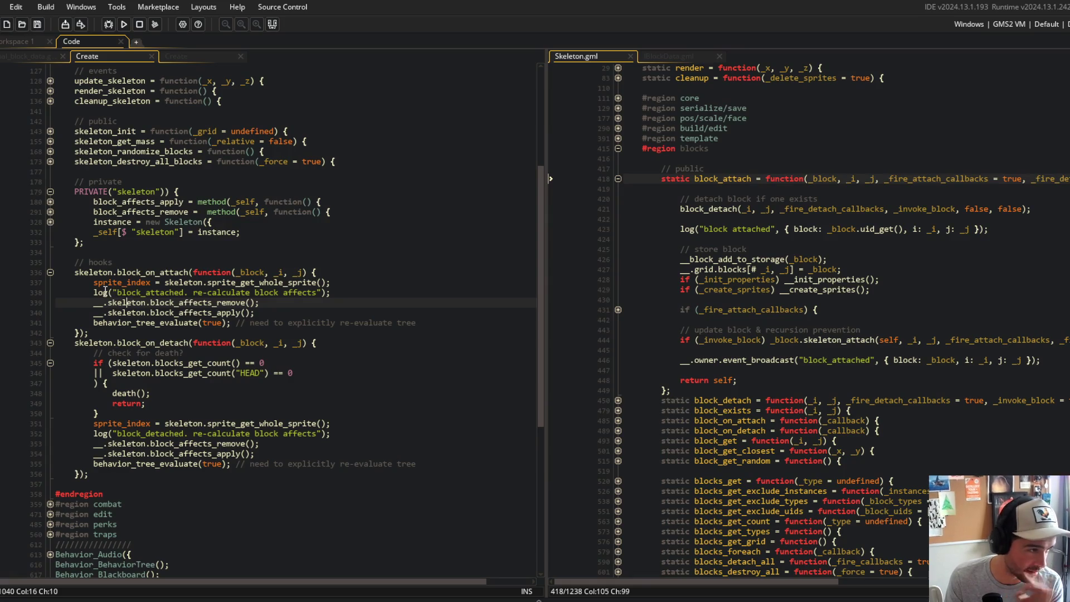
pyautogui.moveTo(95, 282); pyautogui.dragTo(231, 337)
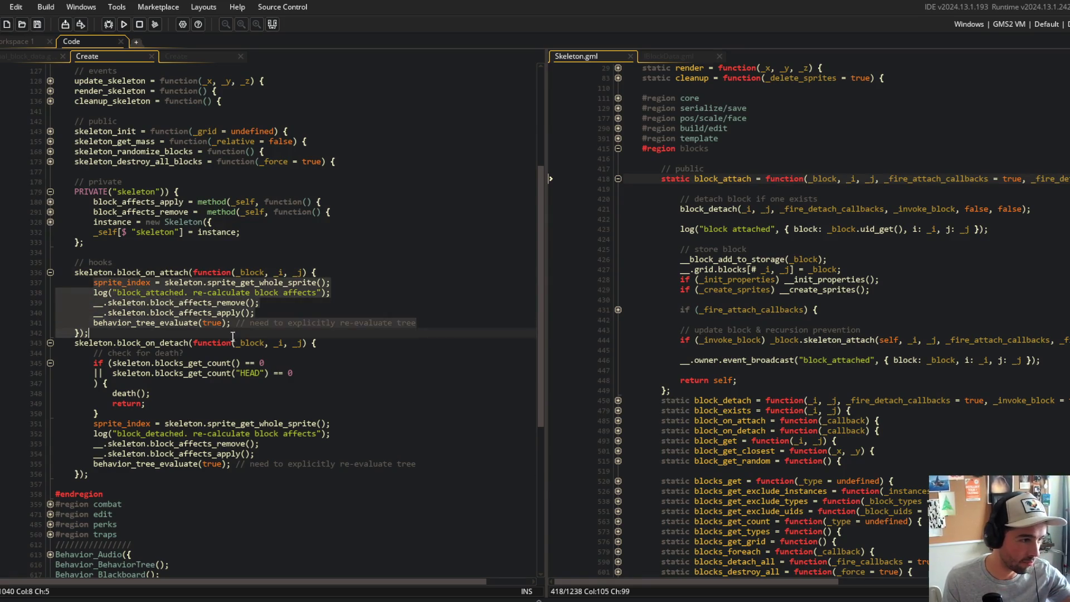
pyautogui.click(173, 57)
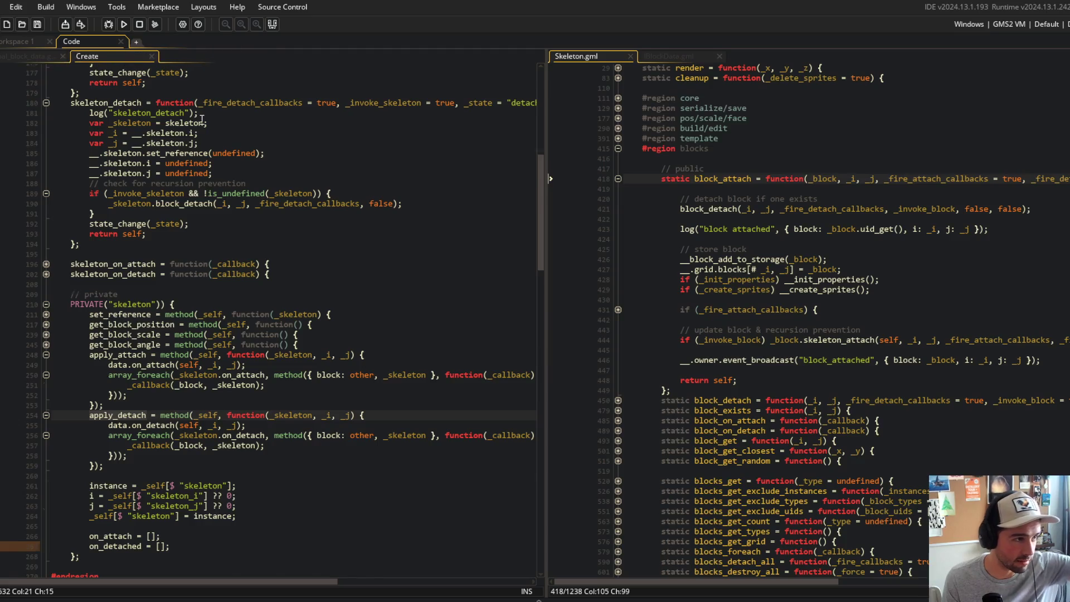
pyautogui.scroll(20, 201, 120)
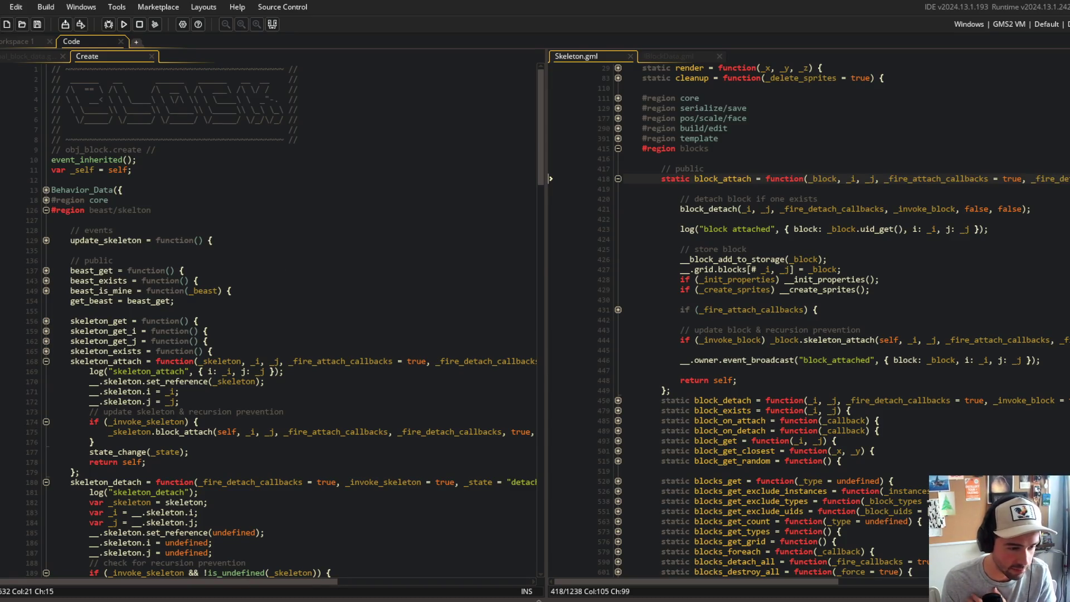
pyautogui.press('super')
# - Delete the .local\bin\claude entry from the user Path variable and close System Properties
pyautogui.write('env')
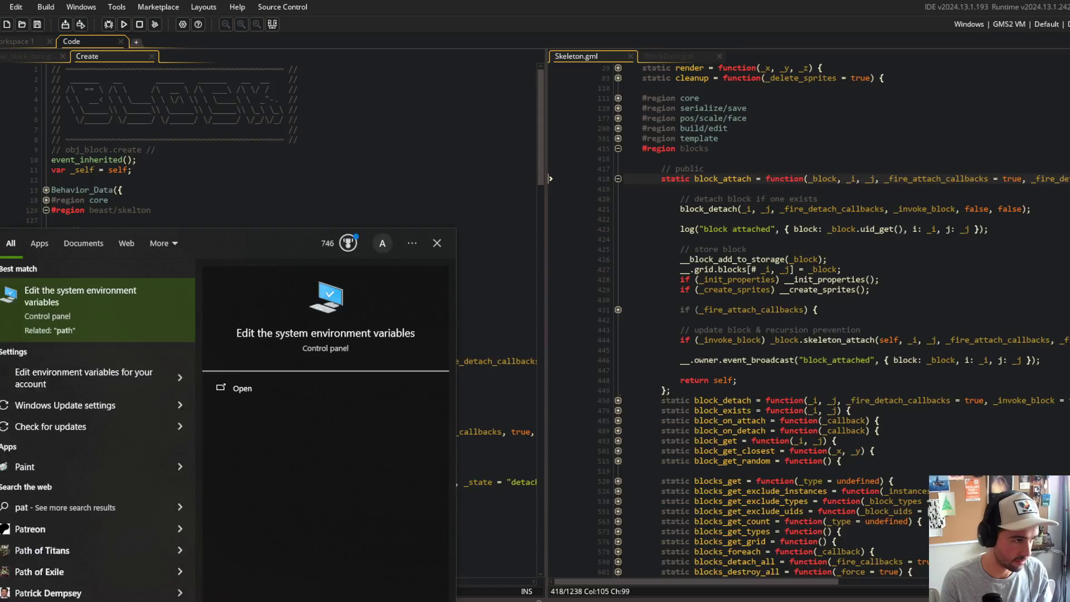
pyautogui.press('Return')
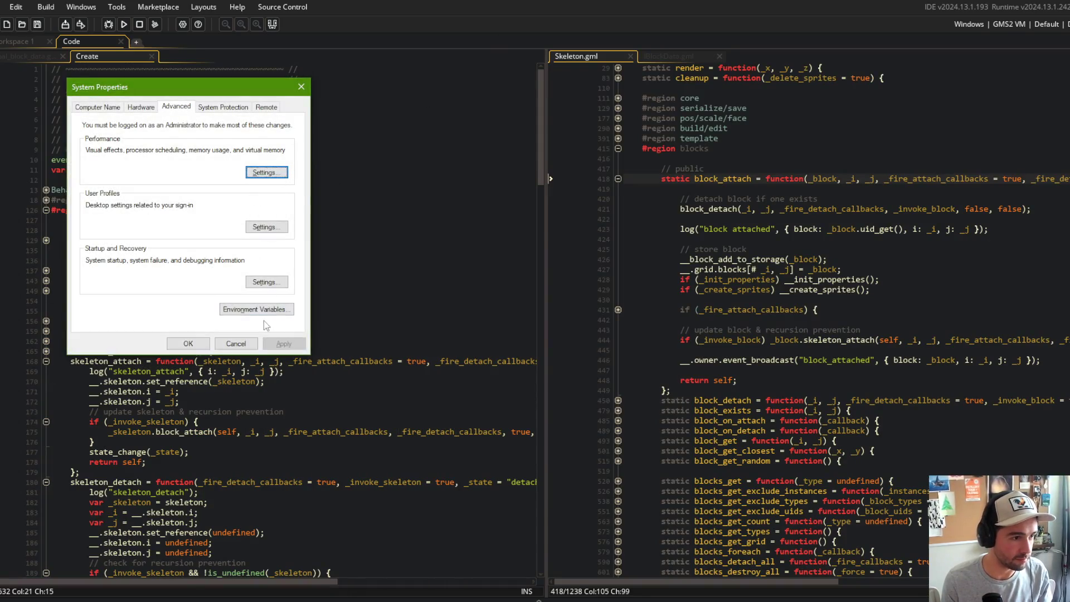
pyautogui.click(257, 309)
pyautogui.click(518, 200)
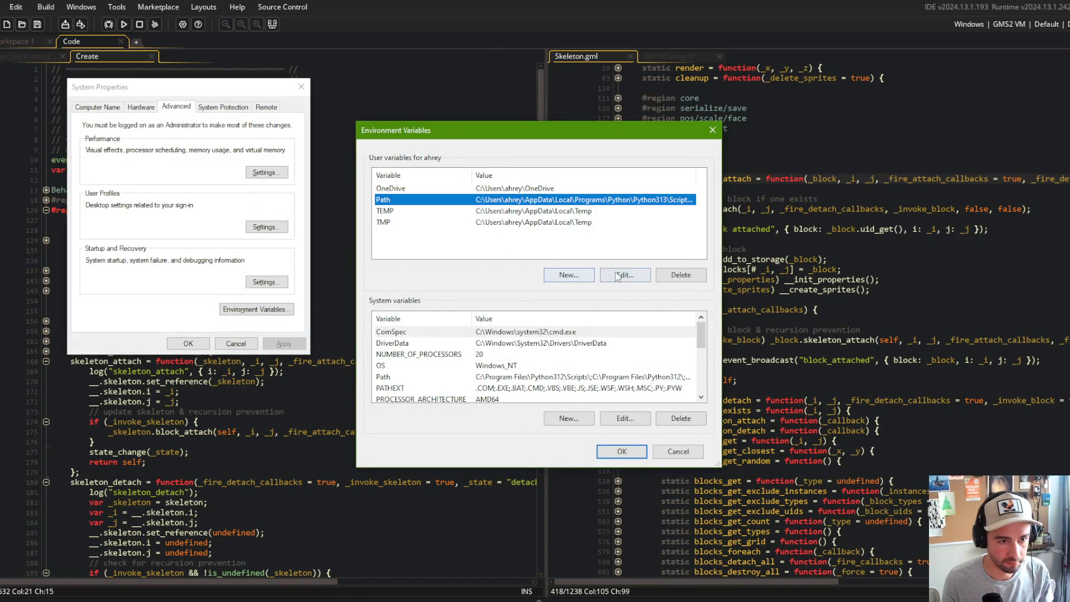
pyautogui.click(624, 275)
pyautogui.click(498, 297)
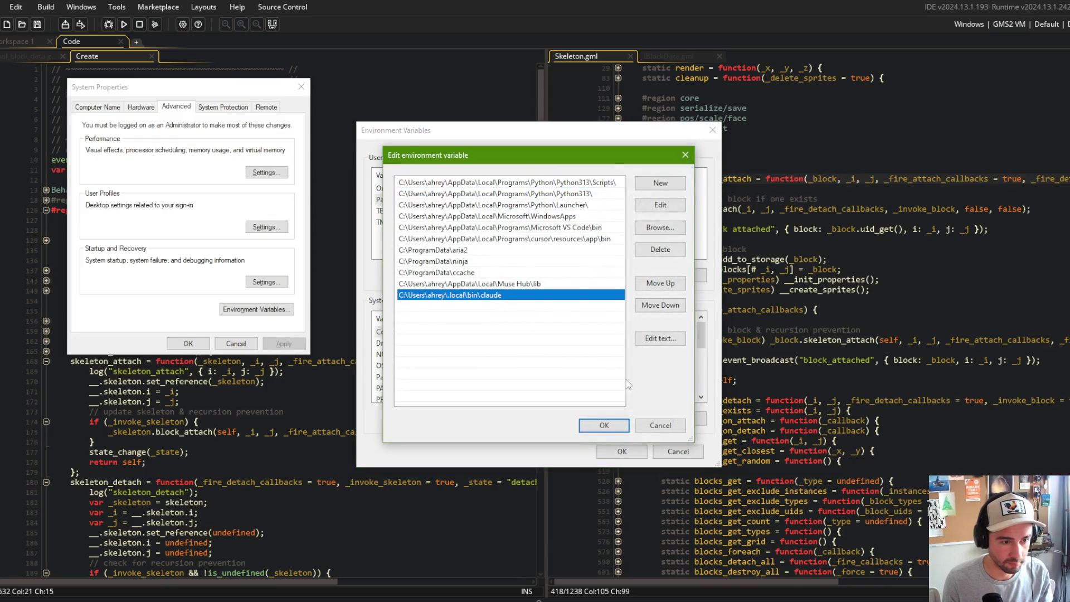
pyautogui.click(661, 249)
pyautogui.click(604, 425)
pyautogui.click(622, 452)
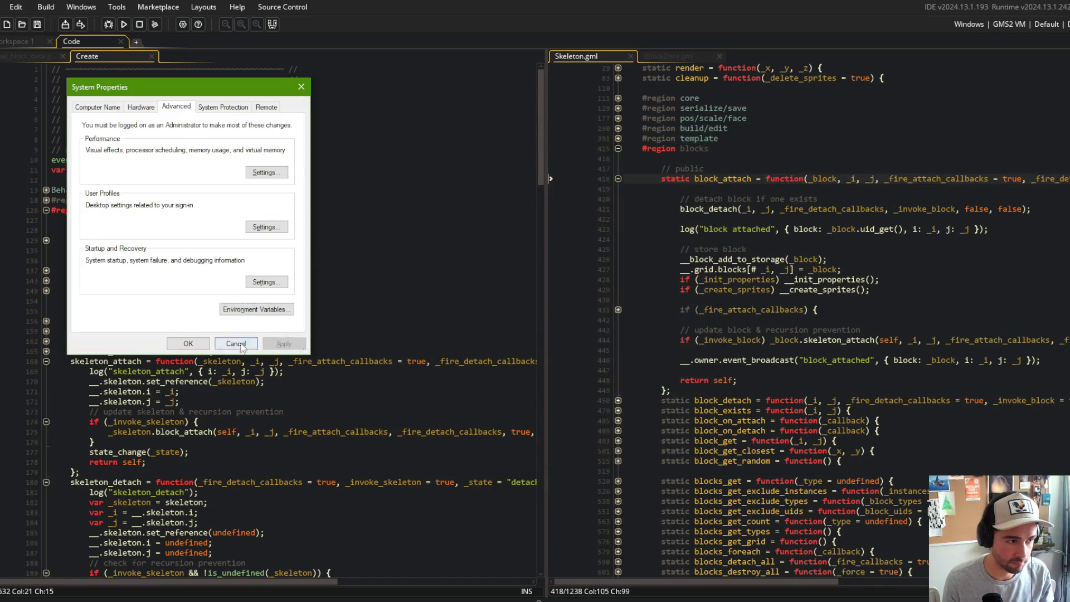
pyautogui.click(188, 344)
pyautogui.hotkey('alt', 'Tab')
# - Copy the docs' PowerShell install command and open Windows PowerShell as administrator
pyautogui.click(809, 290)
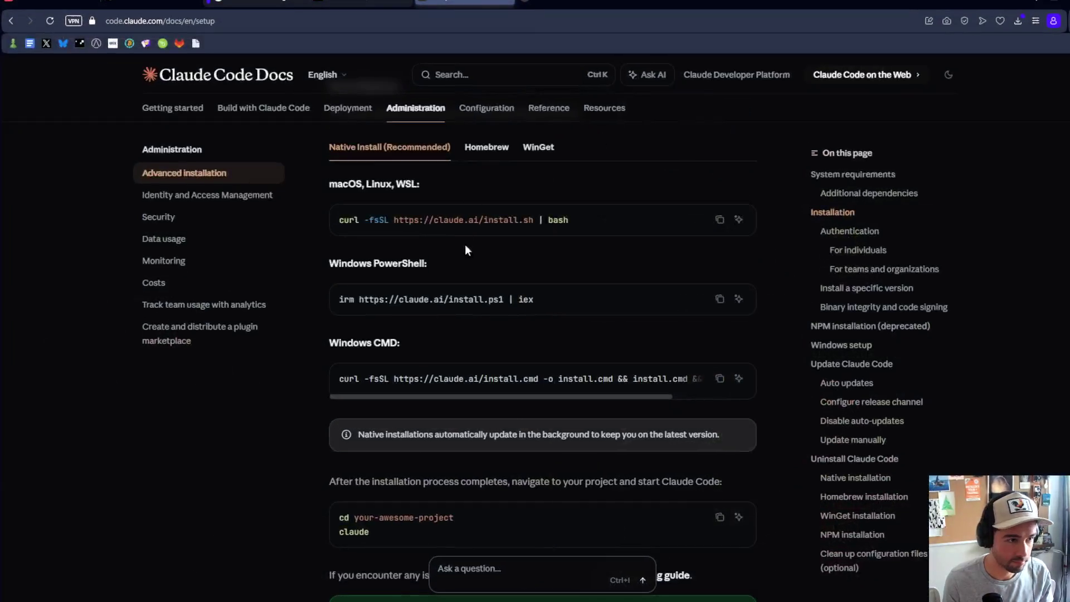
pyautogui.click(719, 300)
pyautogui.press('super')
pyautogui.write('powershg')
pyautogui.press('BackSpace')
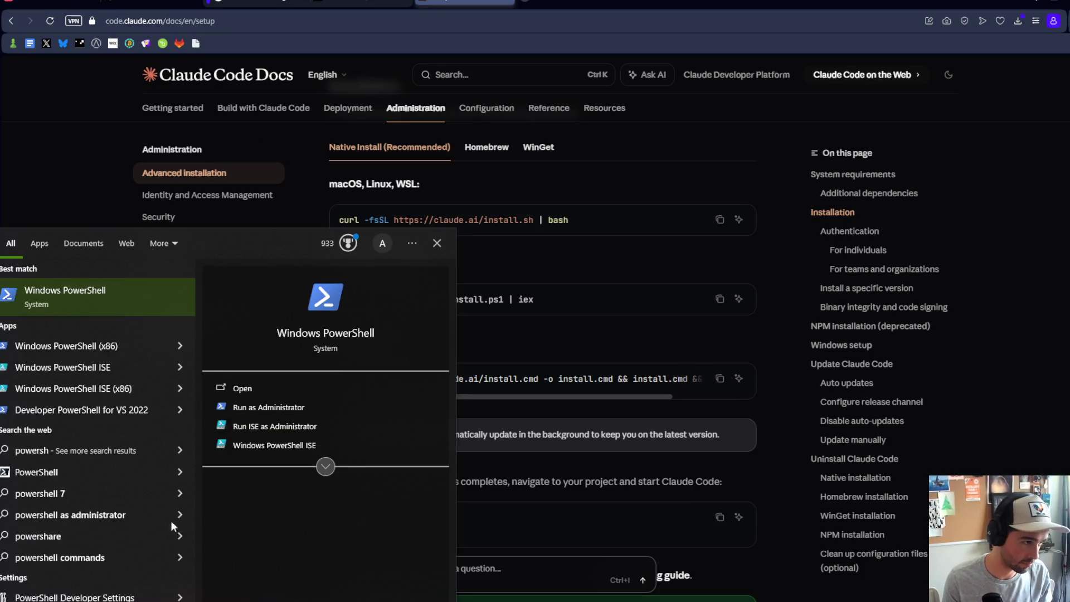
pyautogui.rightClick(59, 306)
pyautogui.click(101, 317)
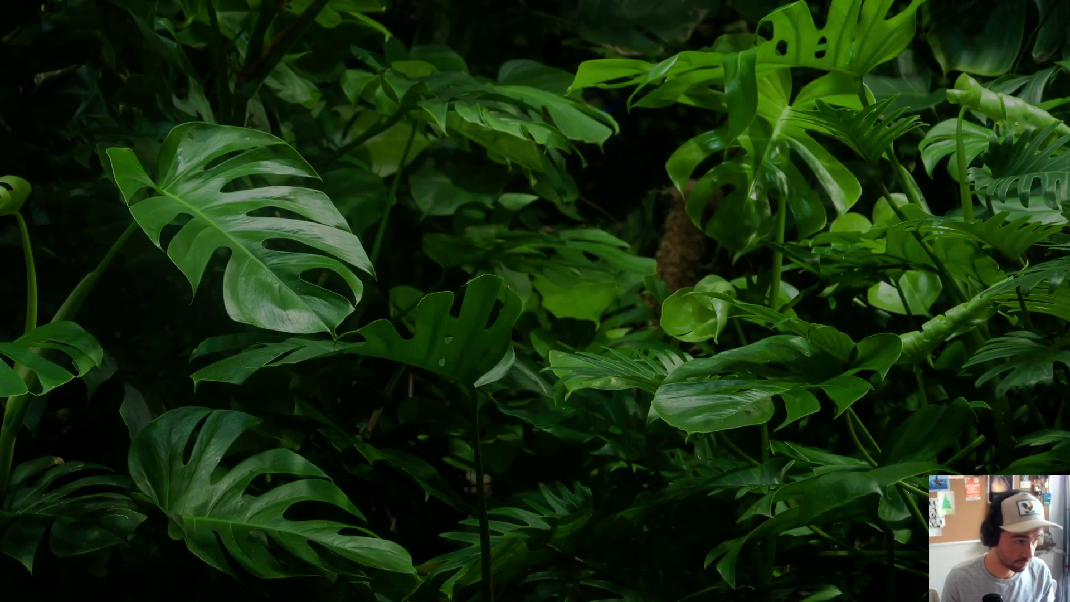
pyautogui.hotkey('alt', 'y')
pyautogui.hotkey('ctrl', 'v')
pyautogui.hotkey('ctrl', 'v')
pyautogui.press('Escape')
pyautogui.hotkey('ctrl', 'v')
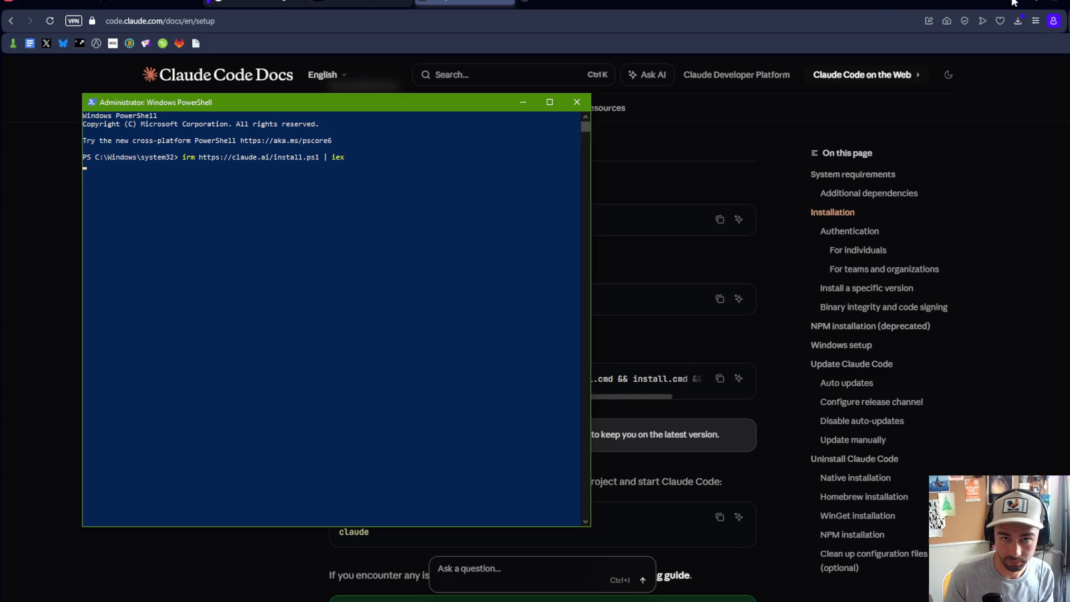
pyautogui.click(1032, 3)
# - Return to GameMaker and locate the apply_attach uses in Skeleton.gml's skeleton_attach code
pyautogui.moveTo(494, 95)
pyautogui.mouseDown()
pyautogui.moveTo(501, 244)
pyautogui.moveTo(506, 163)
pyautogui.mouseUp()
pyautogui.click(343, 197)
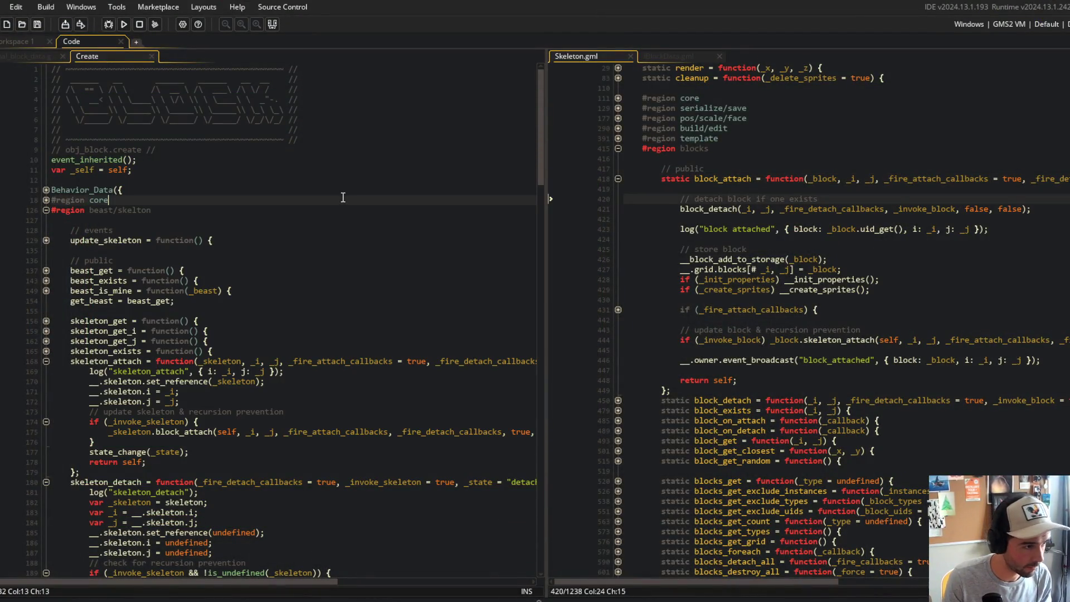
pyautogui.scroll(-3, 275, 290)
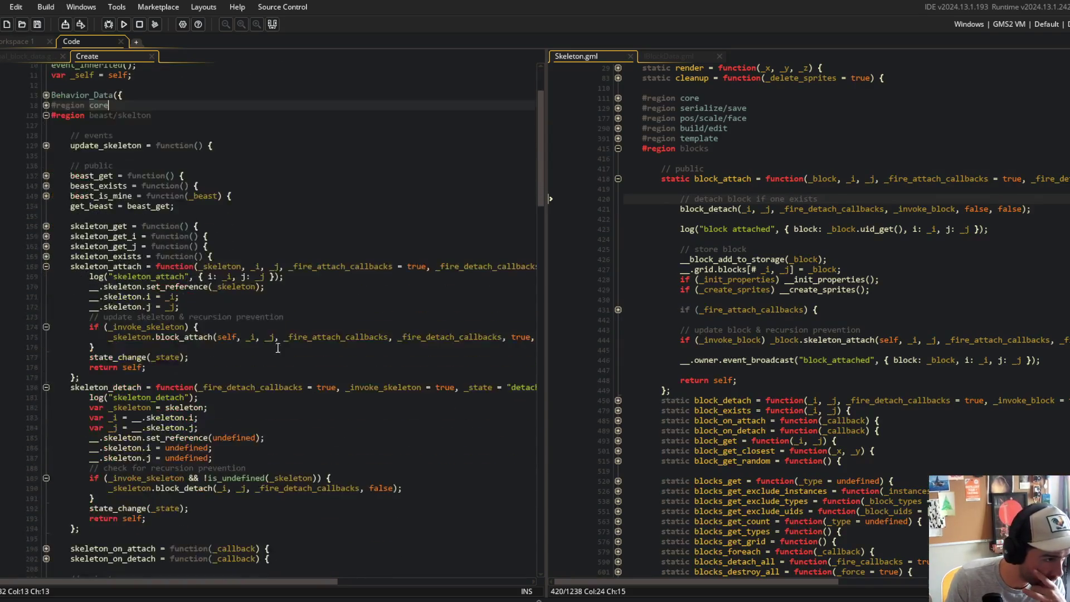
pyautogui.click(174, 297)
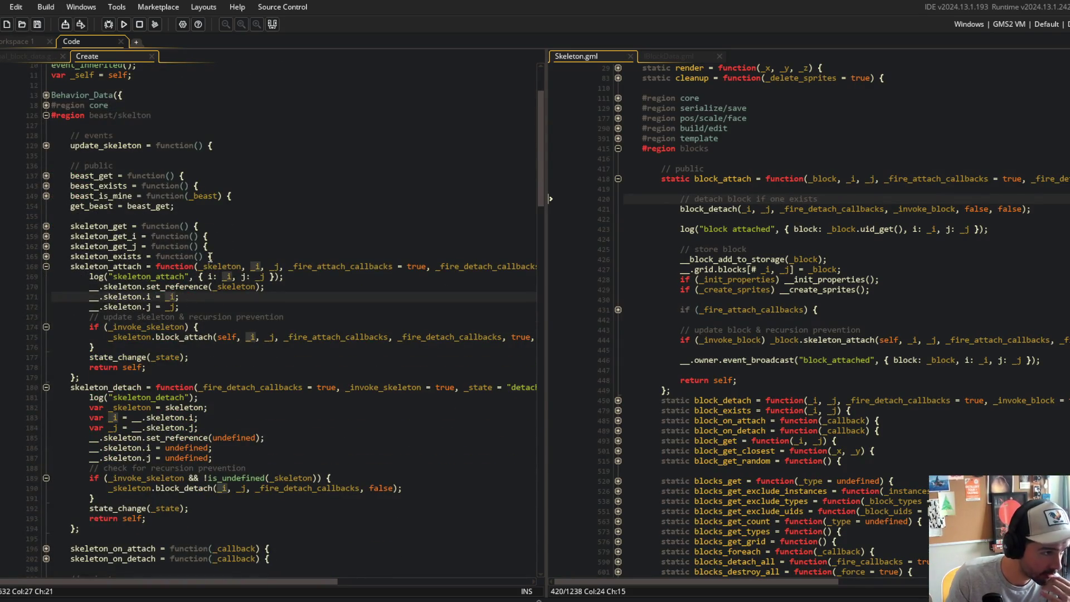
pyautogui.click(211, 266)
pyautogui.scroll(-10, 229, 246)
pyautogui.doubleClick(122, 331)
pyautogui.scroll(2, 226, 348)
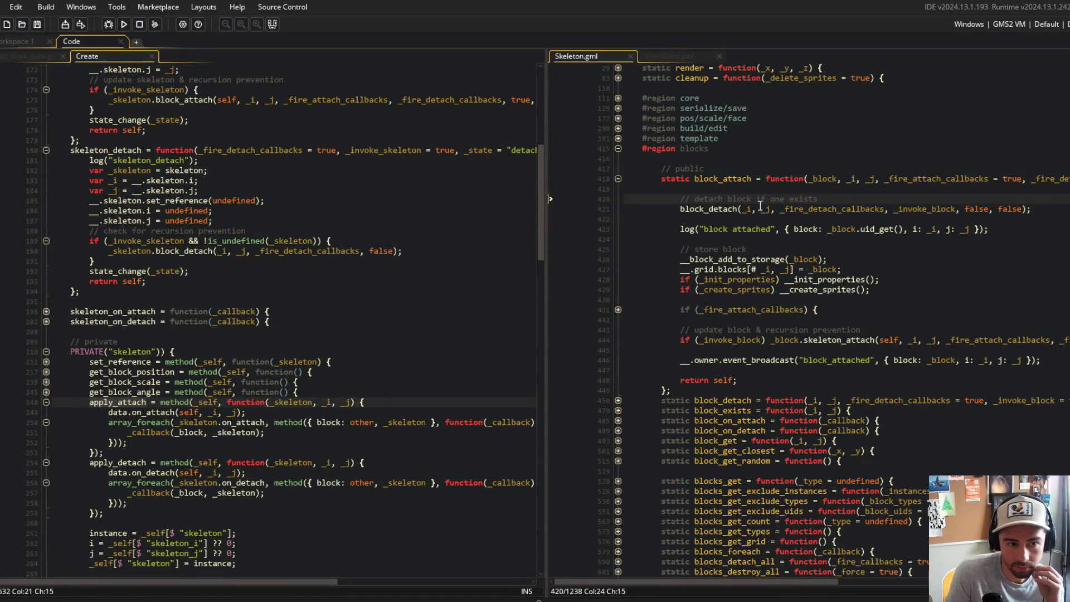
# - Expand the _fire_attach_callbacks block in block_attach and inspect the on_attach call
pyautogui.click(619, 310)
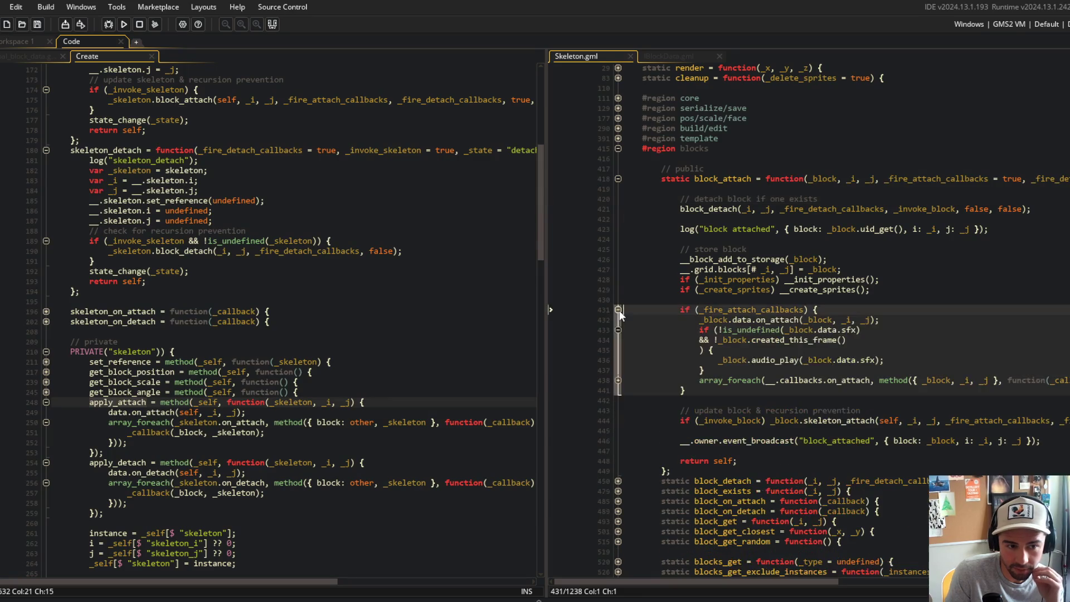
pyautogui.click(739, 319)
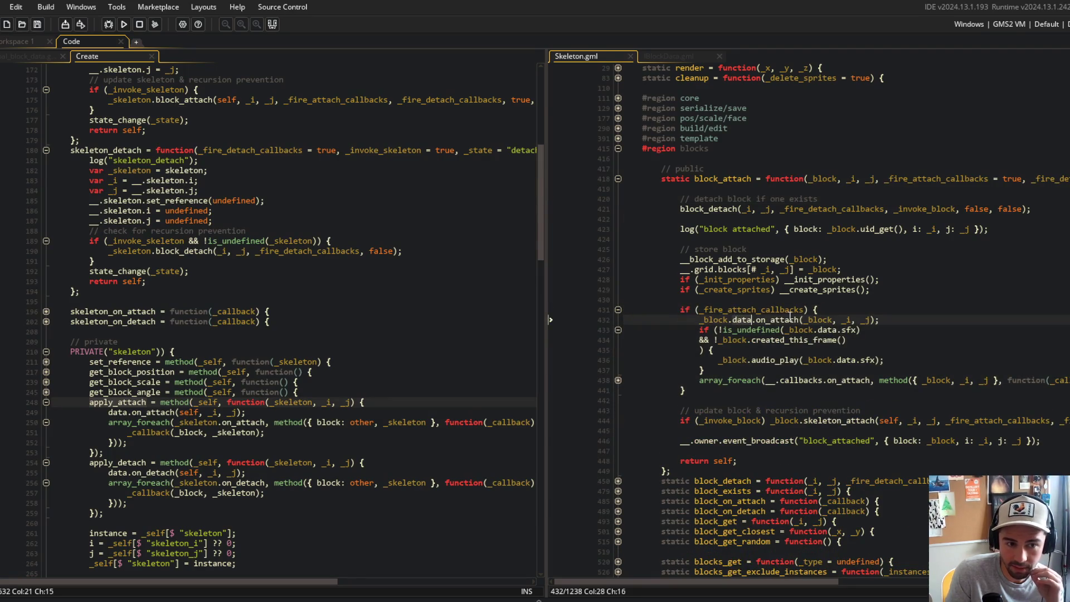
pyautogui.click(789, 319)
pyautogui.click(711, 320)
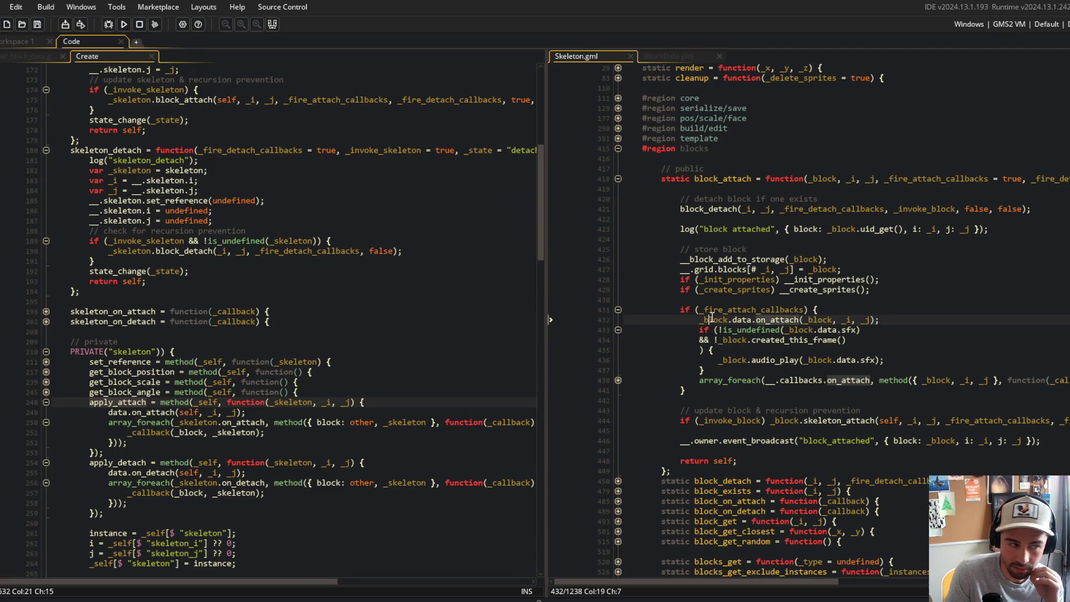
pyautogui.click(727, 319)
pyautogui.scroll(3, 439, 271)
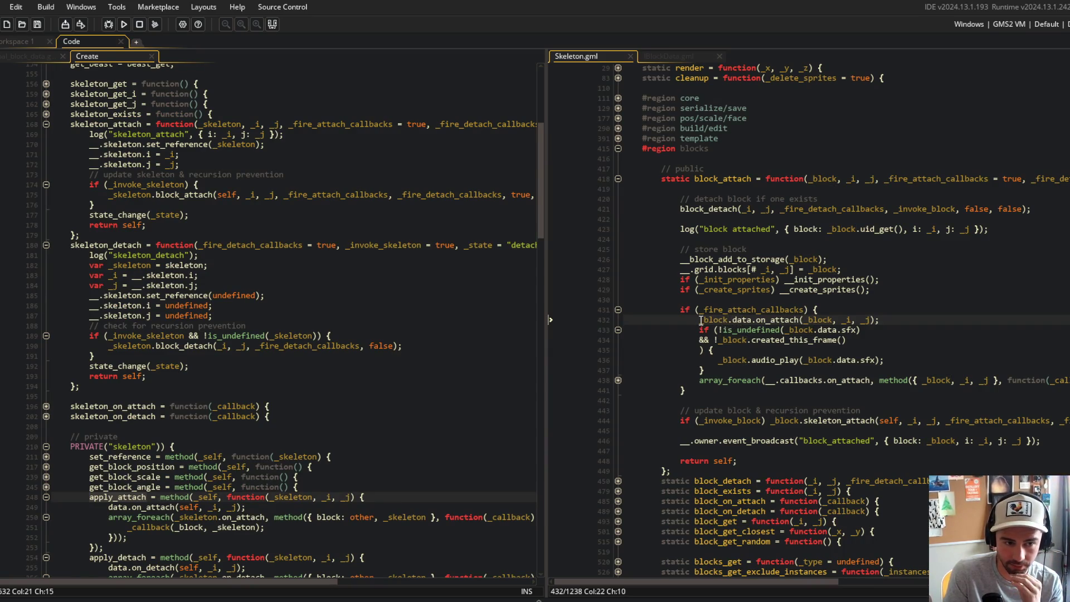
# - Delete lines 432–437, the on_attach data call and block sfx playback
pyautogui.moveTo(699, 321); pyautogui.dragTo(915, 342)
pyautogui.click(617, 380)
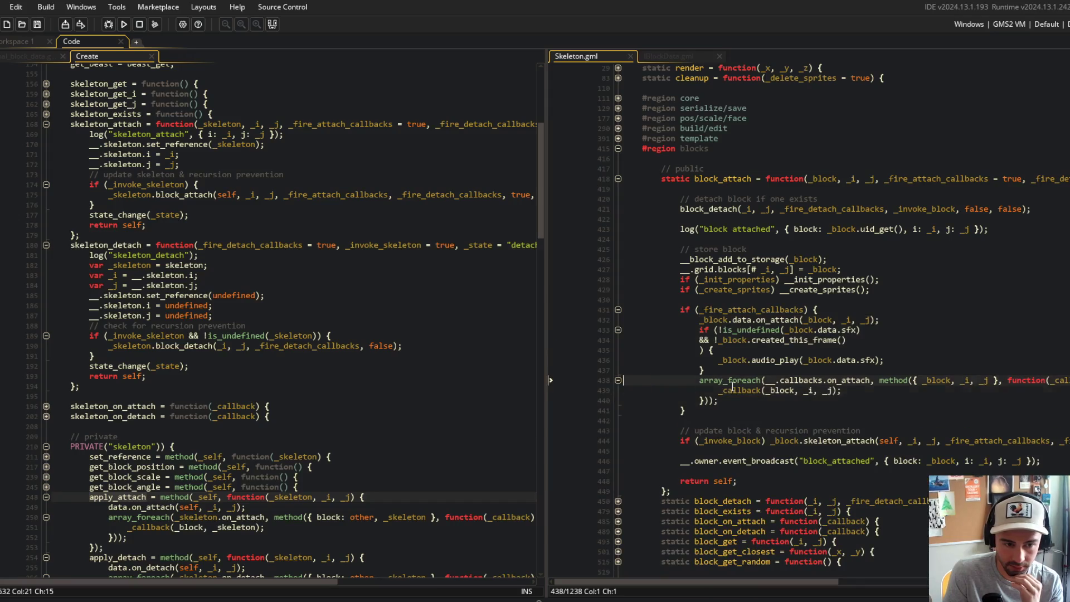
pyautogui.moveTo(700, 319)
pyautogui.mouseDown()
pyautogui.moveTo(836, 343)
pyautogui.moveTo(843, 371)
pyautogui.mouseUp()
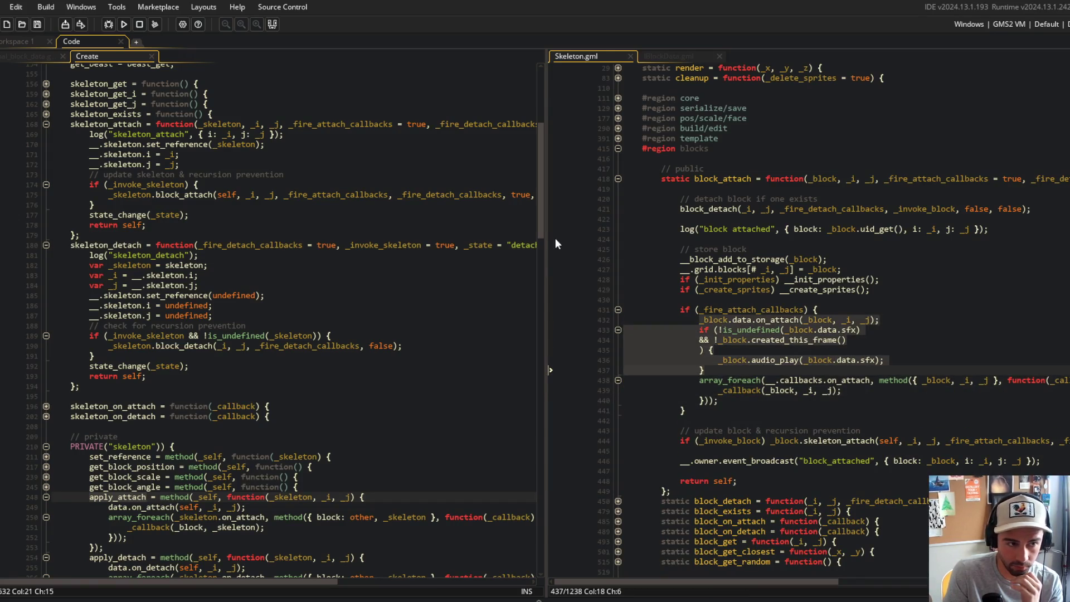
pyautogui.moveTo(544, 229); pyautogui.dragTo(430, 229)
pyautogui.click(584, 320)
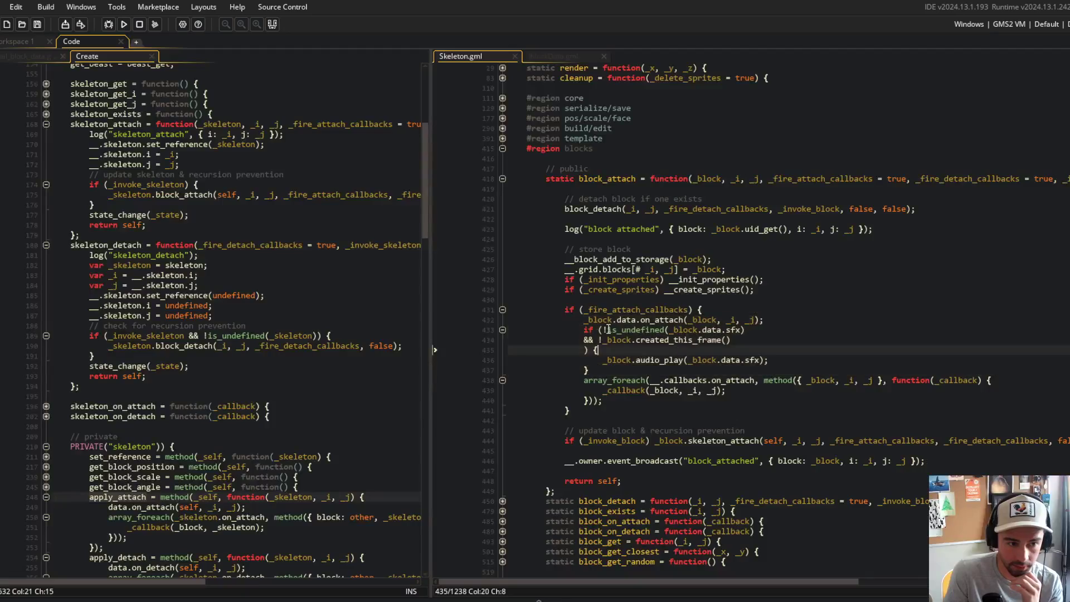
pyautogui.moveTo(584, 320); pyautogui.dragTo(879, 371)
pyautogui.hotkey('ctrl', 'c')
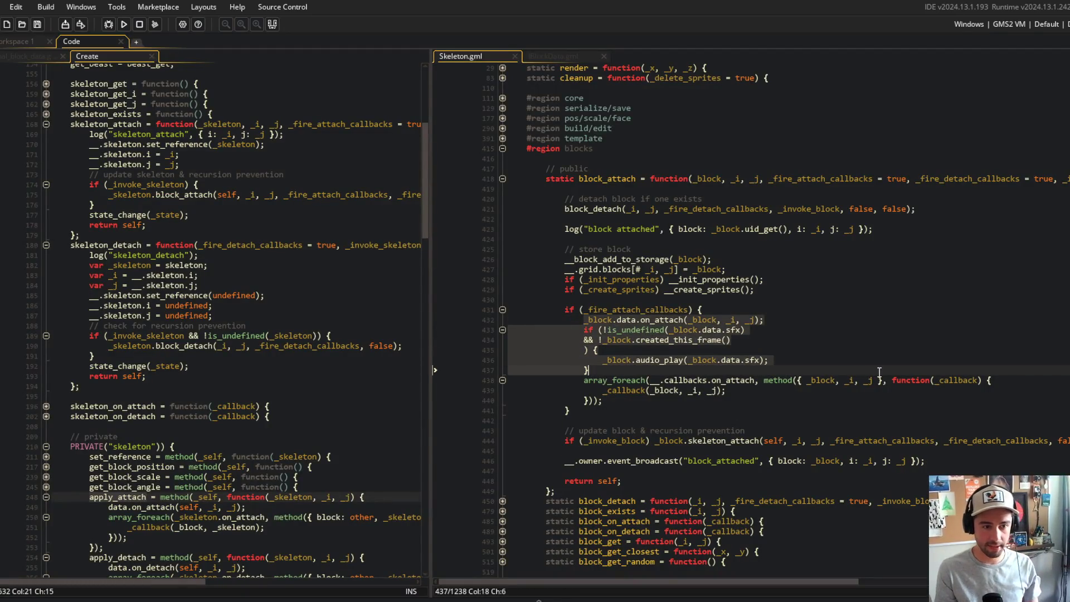
pyautogui.press('BackSpace')
pyautogui.press('BackSpace')
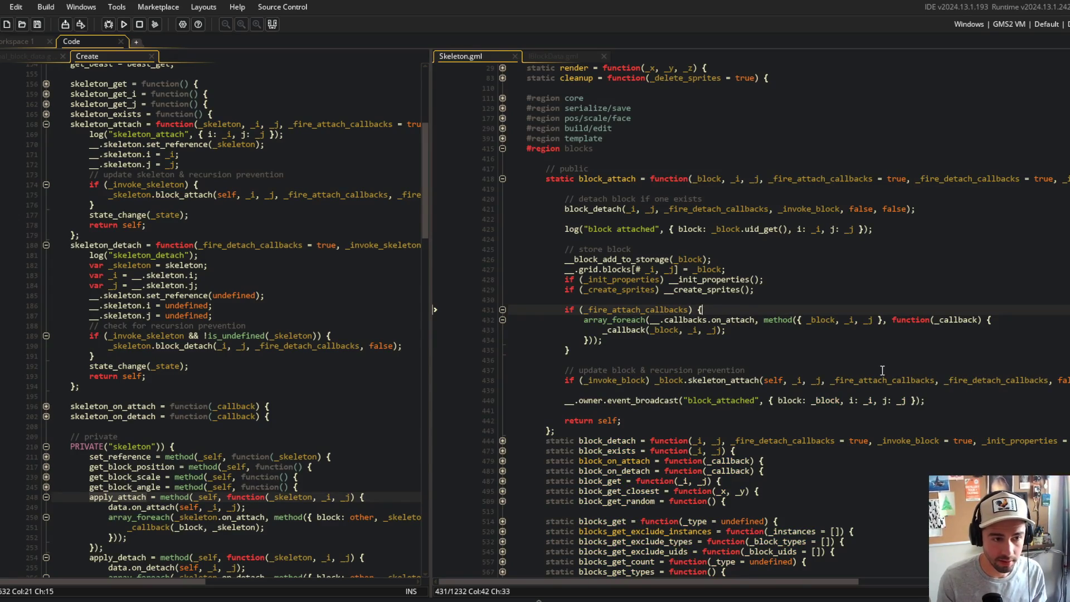
pyautogui.moveTo(509, 310)
pyautogui.mouseDown()
pyautogui.moveTo(613, 312)
pyautogui.moveTo(679, 348)
pyautogui.mouseUp()
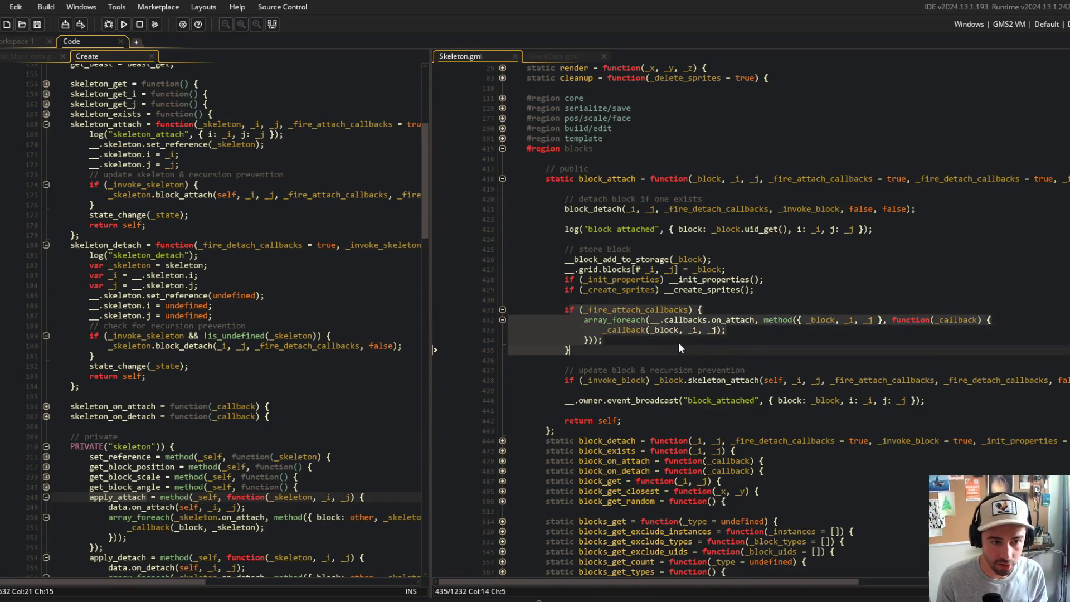
pyautogui.click(678, 343)
pyautogui.click(652, 299)
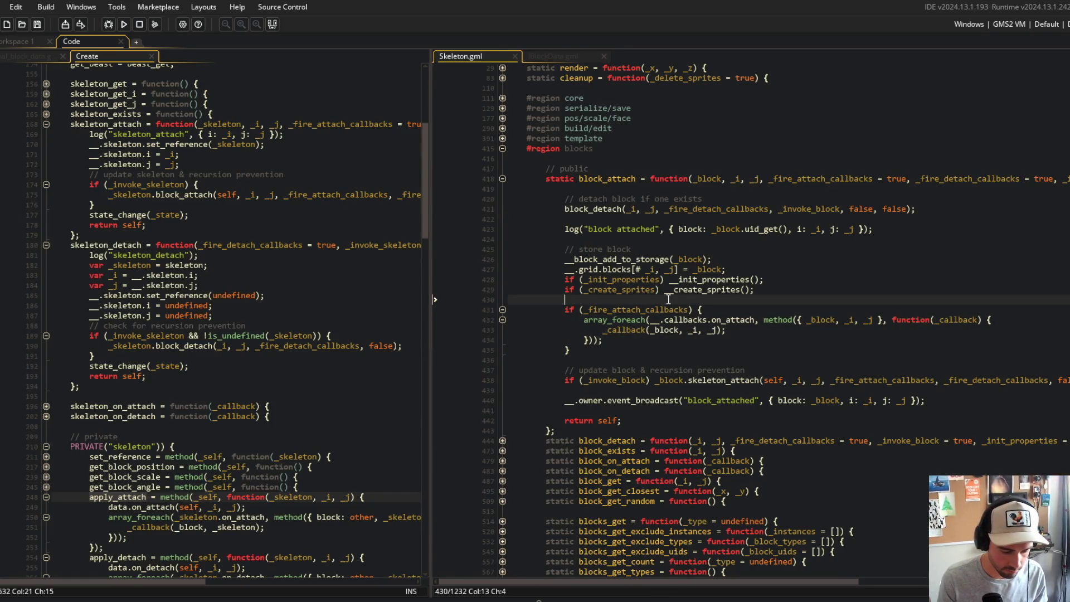
pyautogui.hotkey('alt', 'Tab')
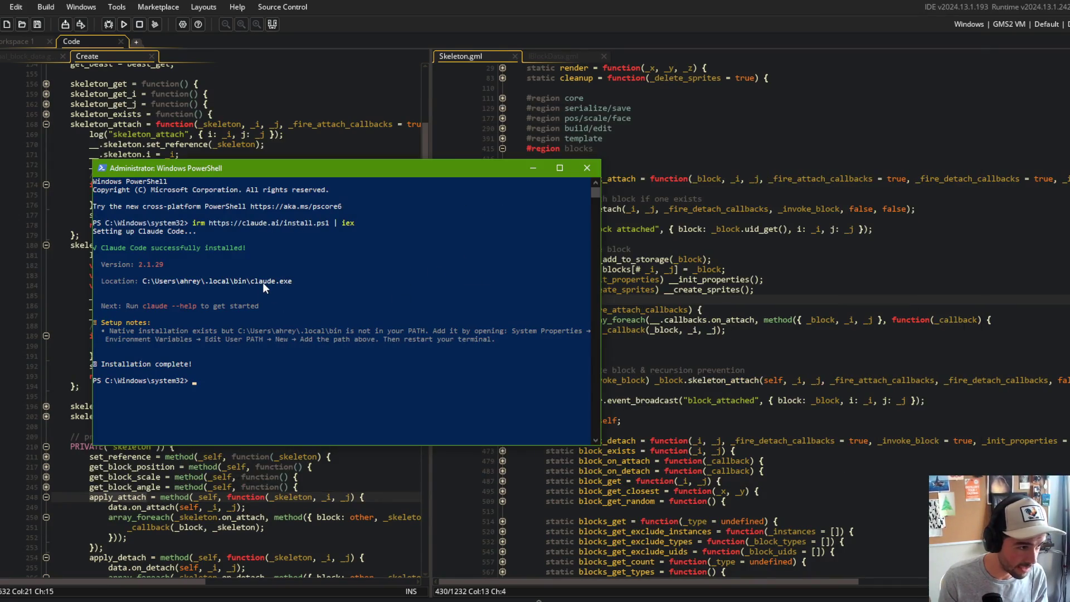
# - Run claude --help in the administrator PowerShell and see it is not recognized
pyautogui.click(263, 282)
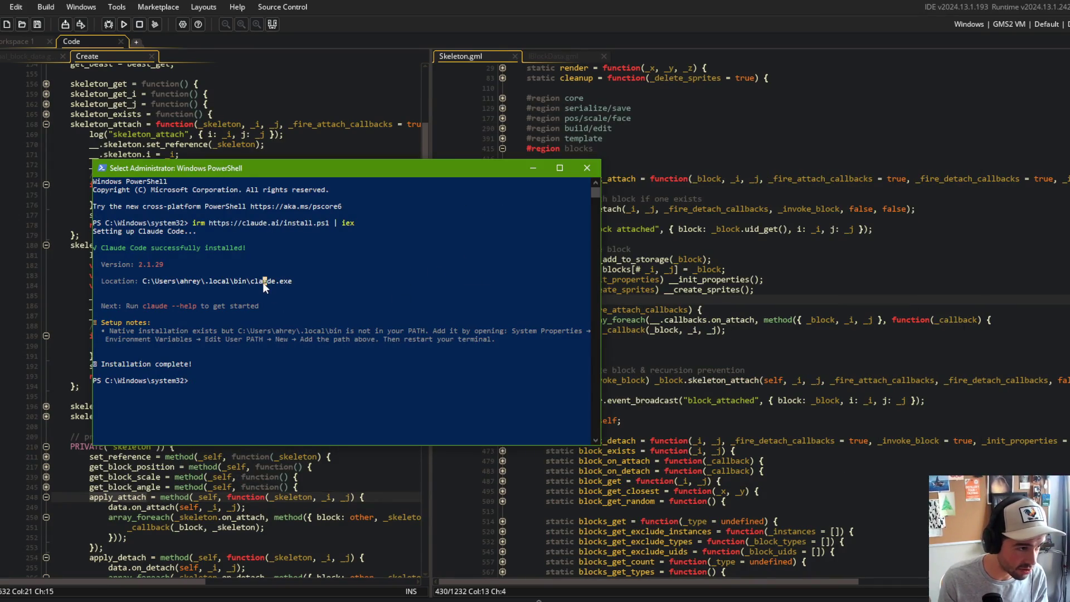
pyautogui.press('Escape')
pyautogui.write('claude --help')
pyautogui.press('Return')
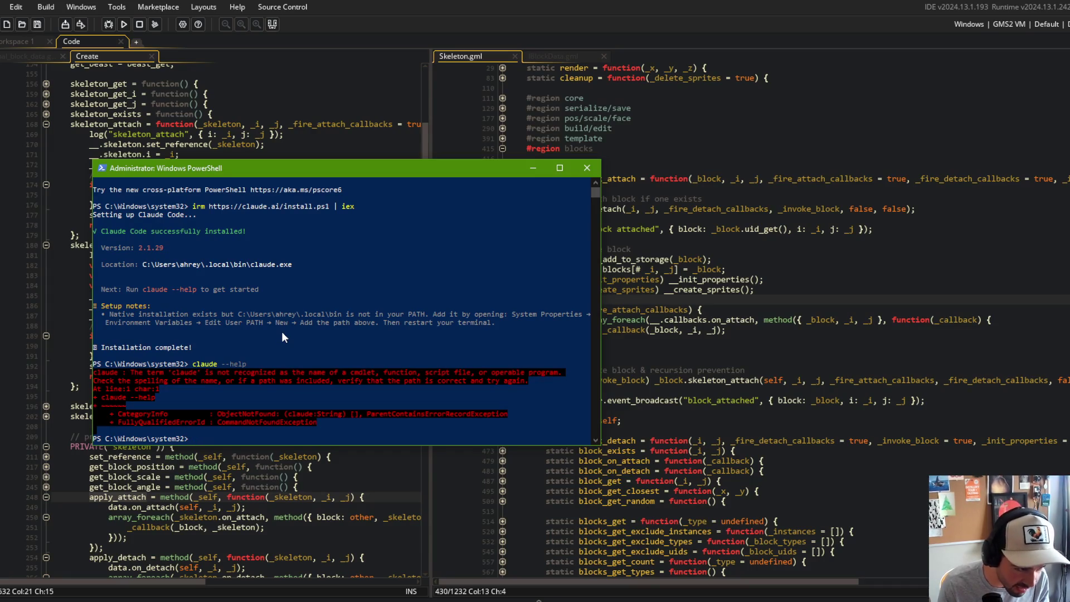
pyautogui.click(607, 161)
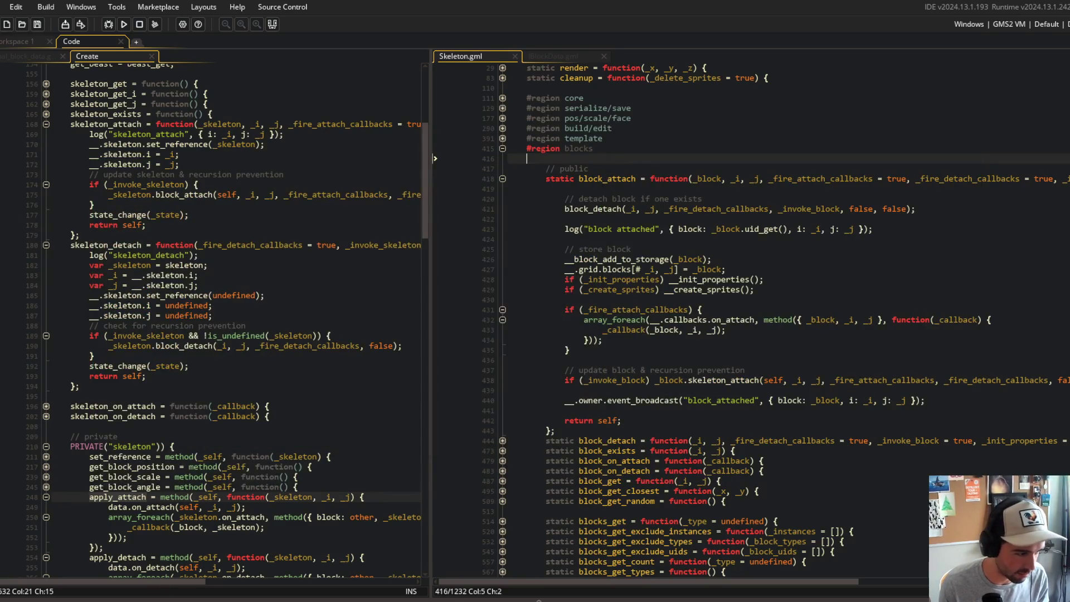
# - Retry claude --help in a fresh administrator PowerShell, then close that window
pyautogui.press('super')
pyautogui.write('power')
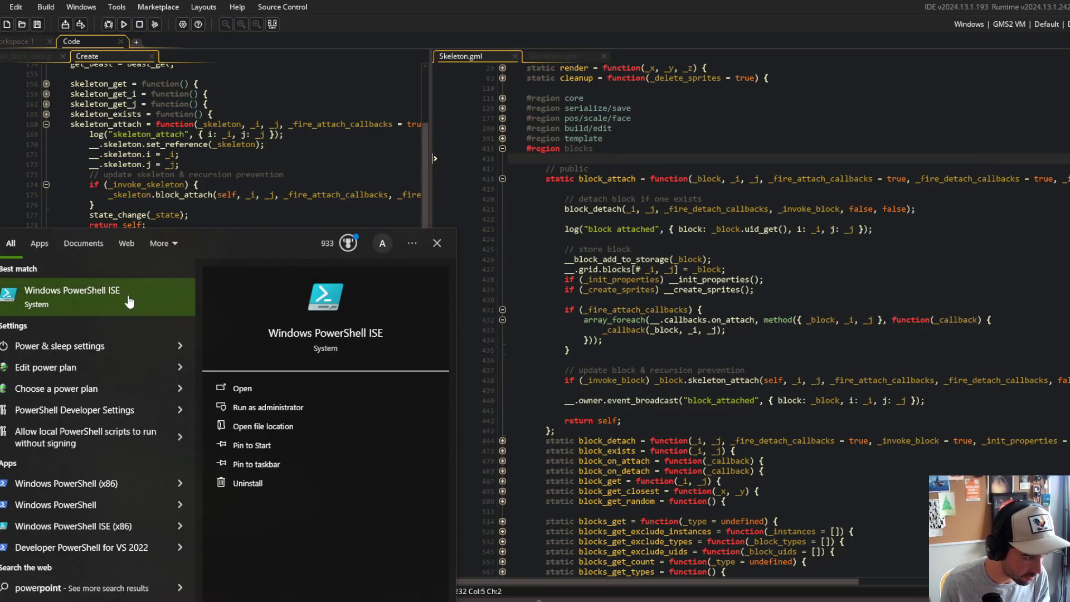
pyautogui.rightClick(123, 297)
pyautogui.click(153, 310)
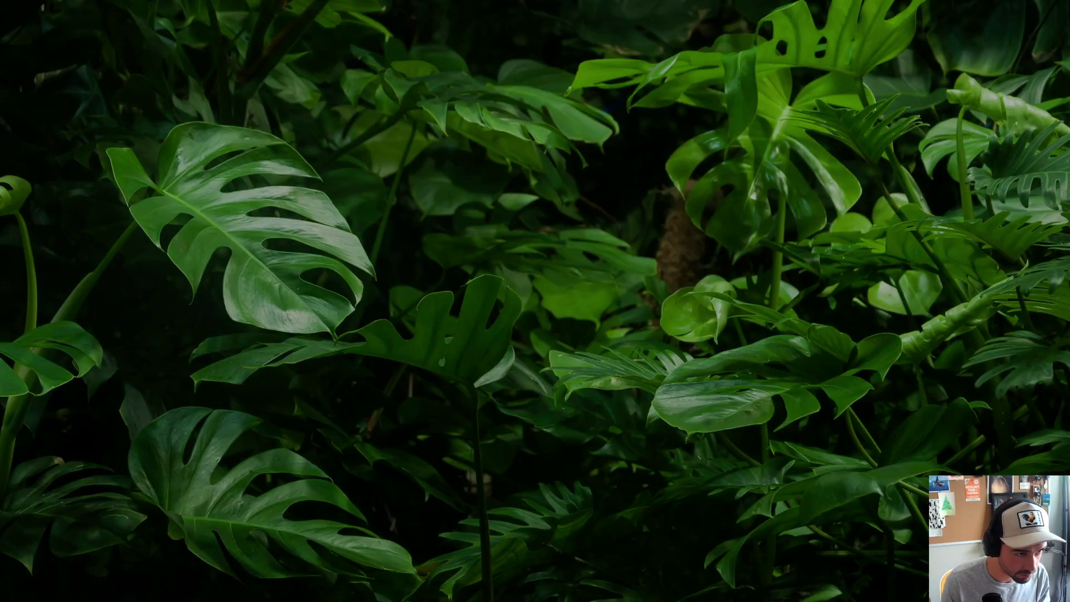
pyautogui.hotkey('alt', 'y')
pyautogui.write('claude --help')
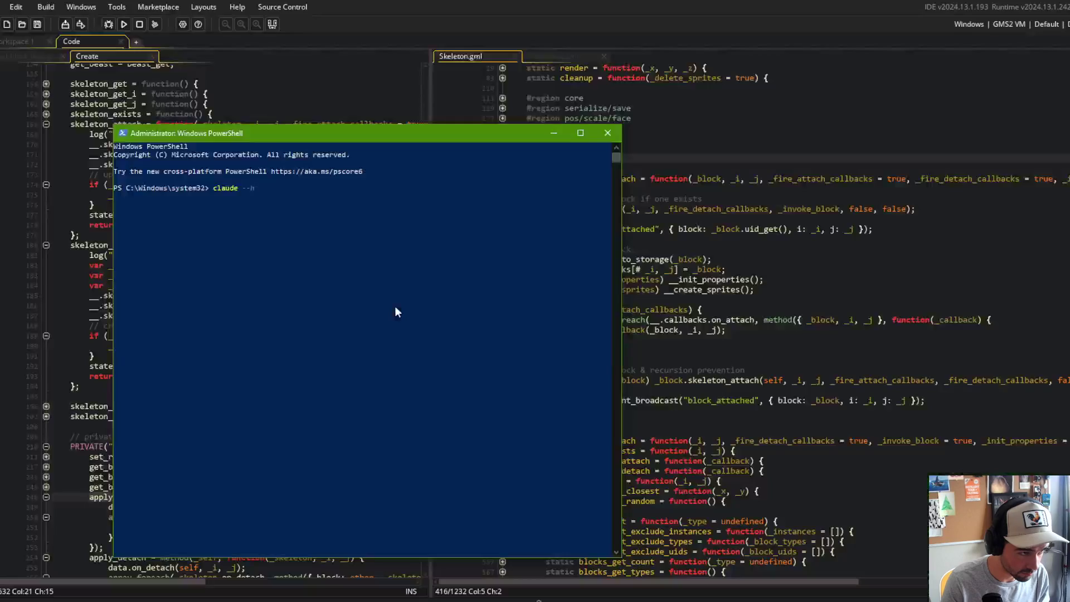
pyautogui.press('Return')
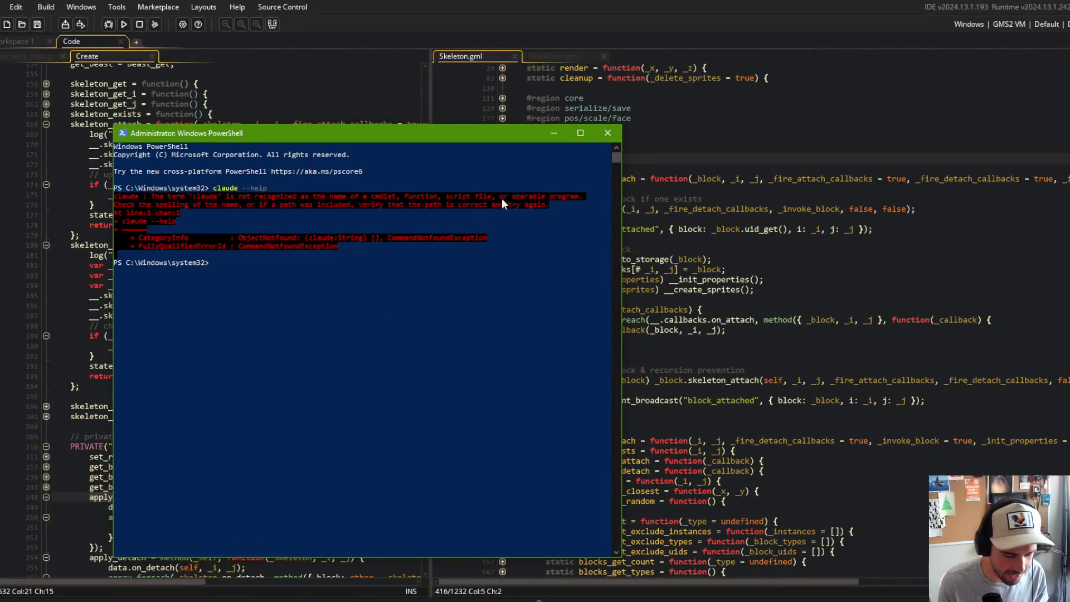
pyautogui.click(612, 135)
pyautogui.click(682, 253)
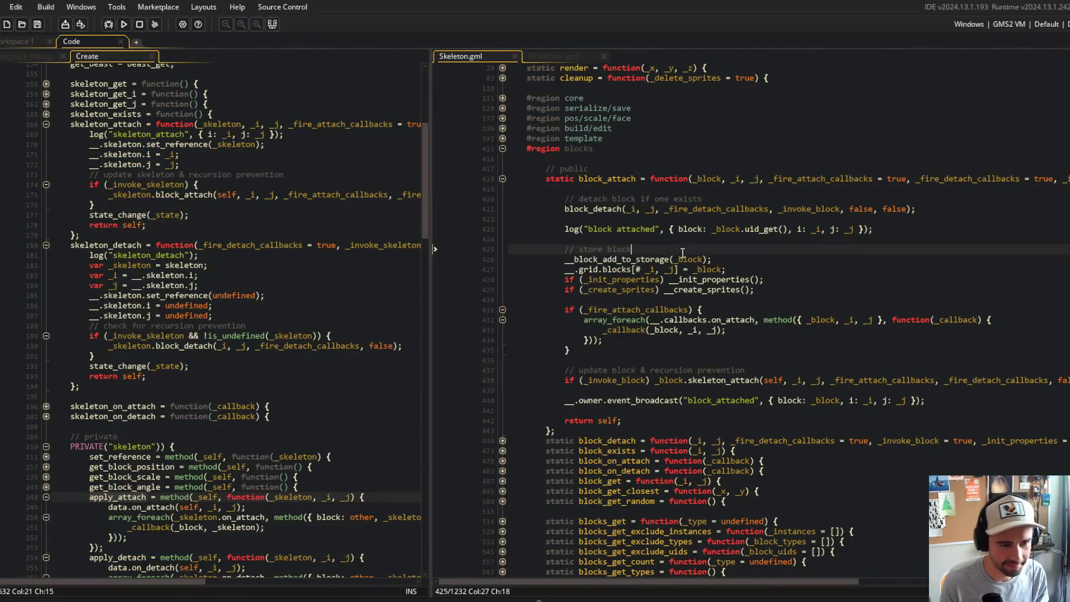
# - Paste the sound-effect code after the on_attach callbacks block in Skeleton.gml, then undo it
pyautogui.click(808, 325)
pyautogui.click(642, 337)
pyautogui.click(581, 350)
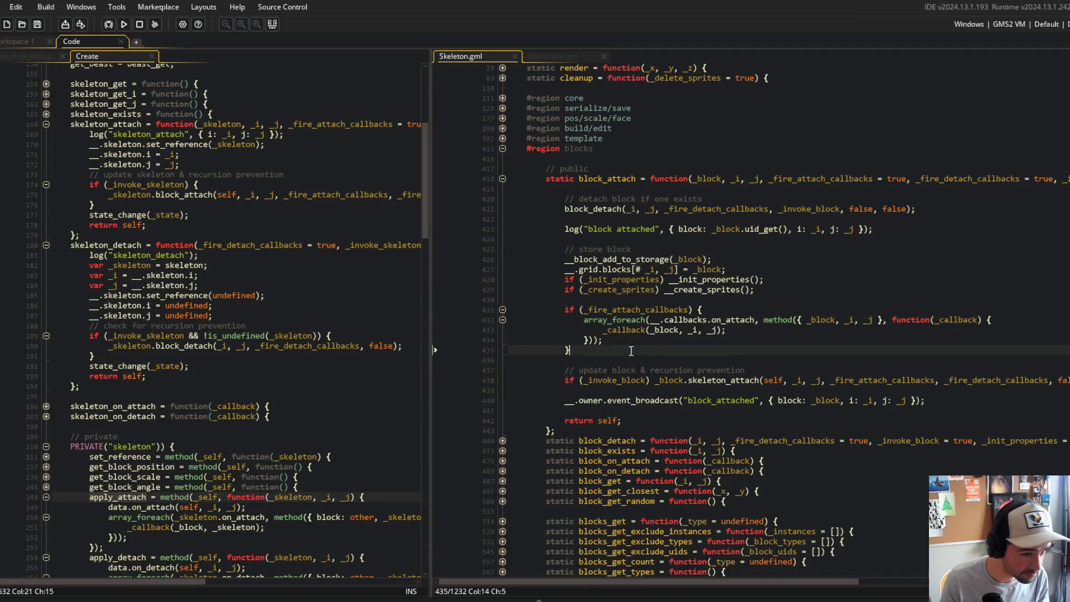
pyautogui.press('Return')
pyautogui.hotkey('ctrl', 'v')
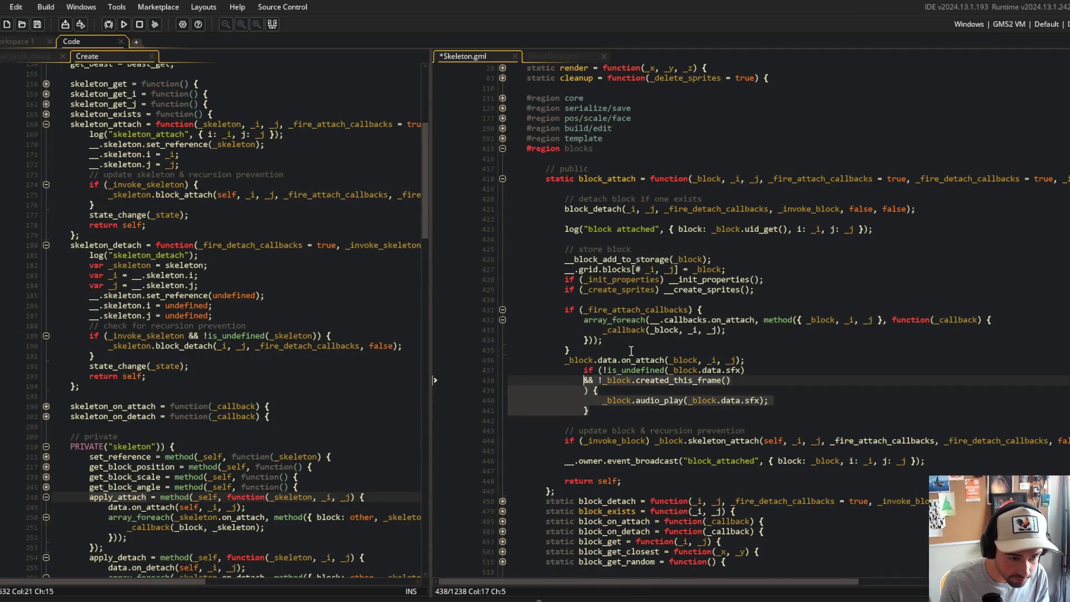
pyautogui.hotkey('ctrl', 'z')
pyautogui.hotkey('ctrl', 'z')
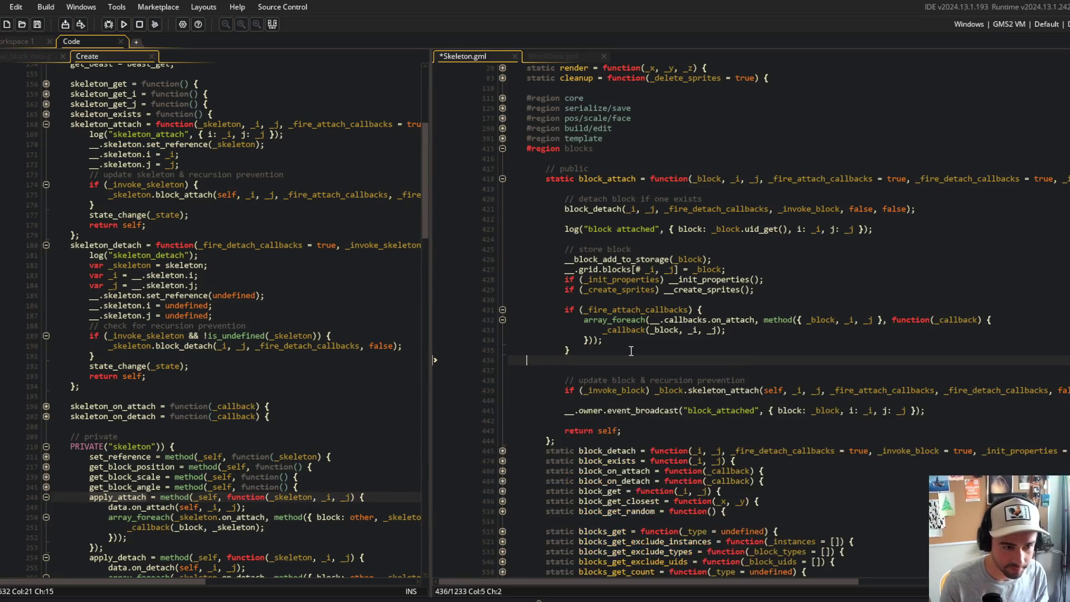
# - Widen the Create code pane and highlight every use of _fire_attach_callbacks
pyautogui.click(149, 226)
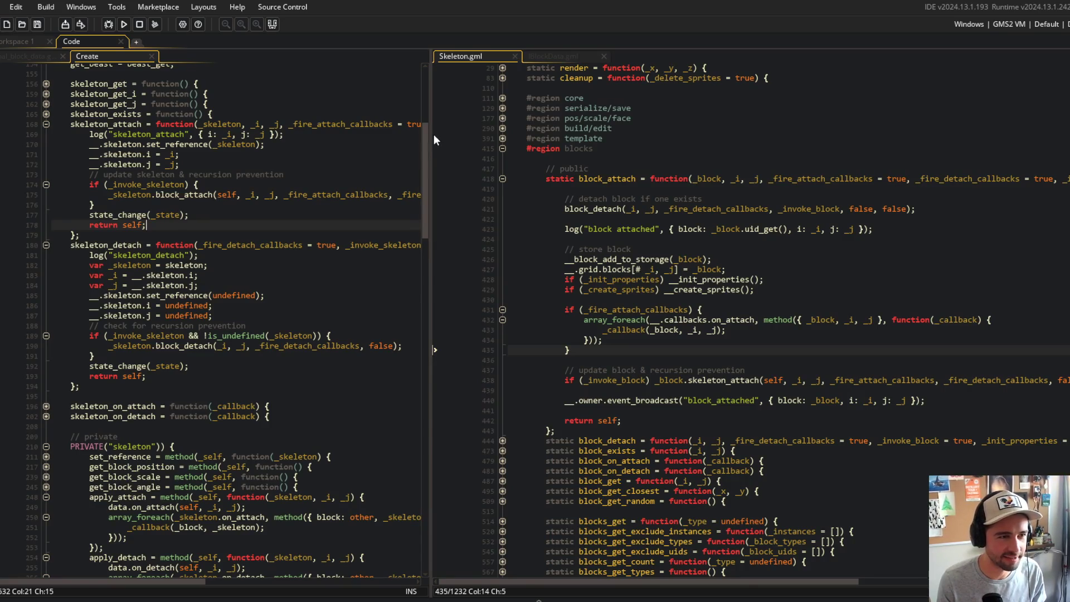
pyautogui.moveTo(433, 137); pyautogui.dragTo(555, 145)
pyautogui.click(437, 163)
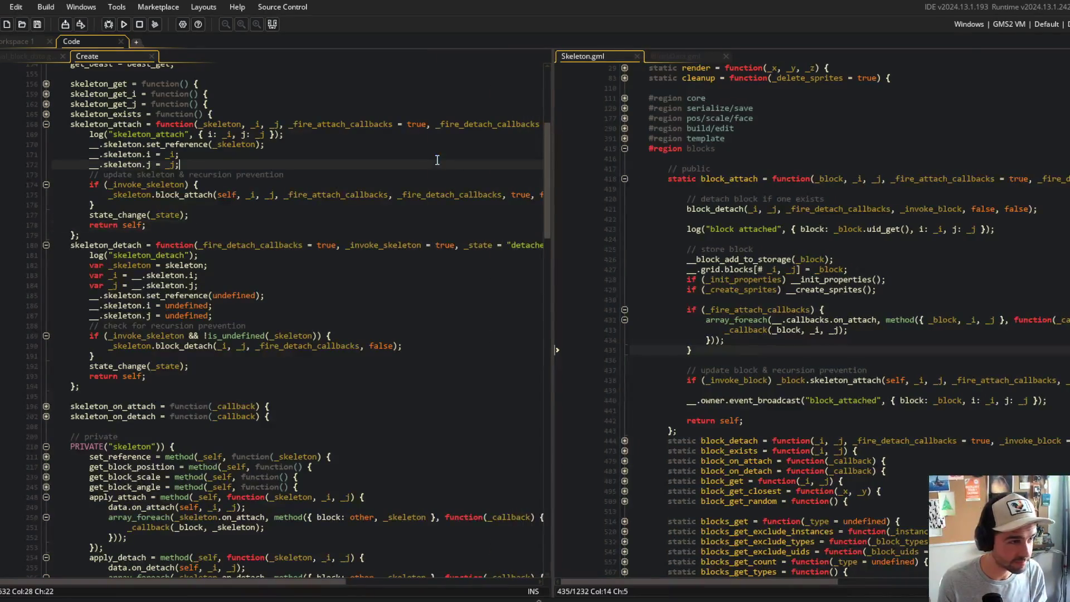
pyautogui.doubleClick(331, 124)
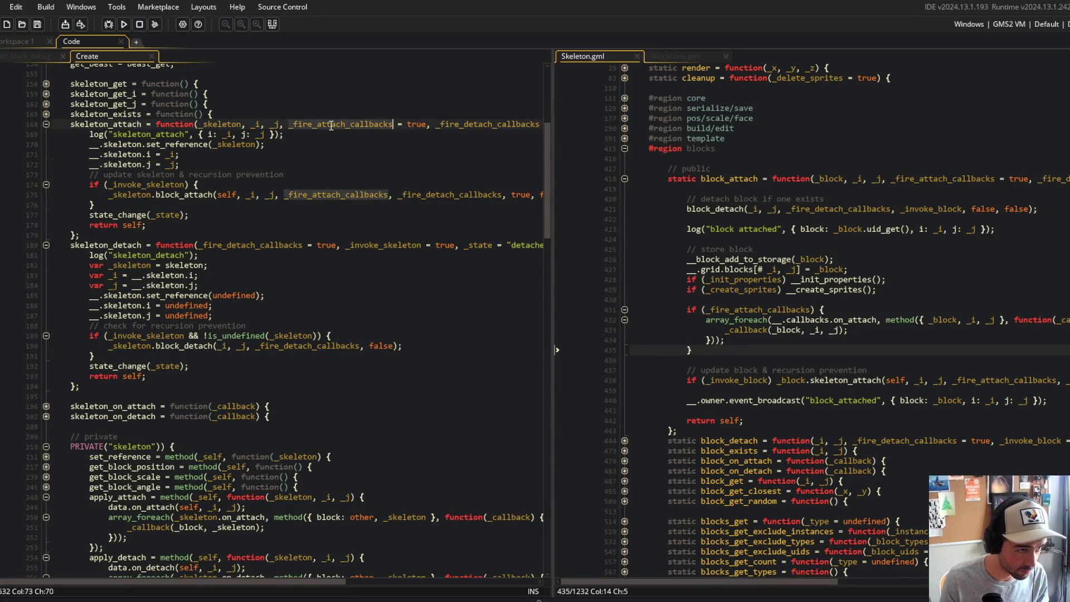
# - Add an if (_fire_attach_callbacks) { block above the update comment with the pasted on_attach and sound code, and save
pyautogui.click(346, 177)
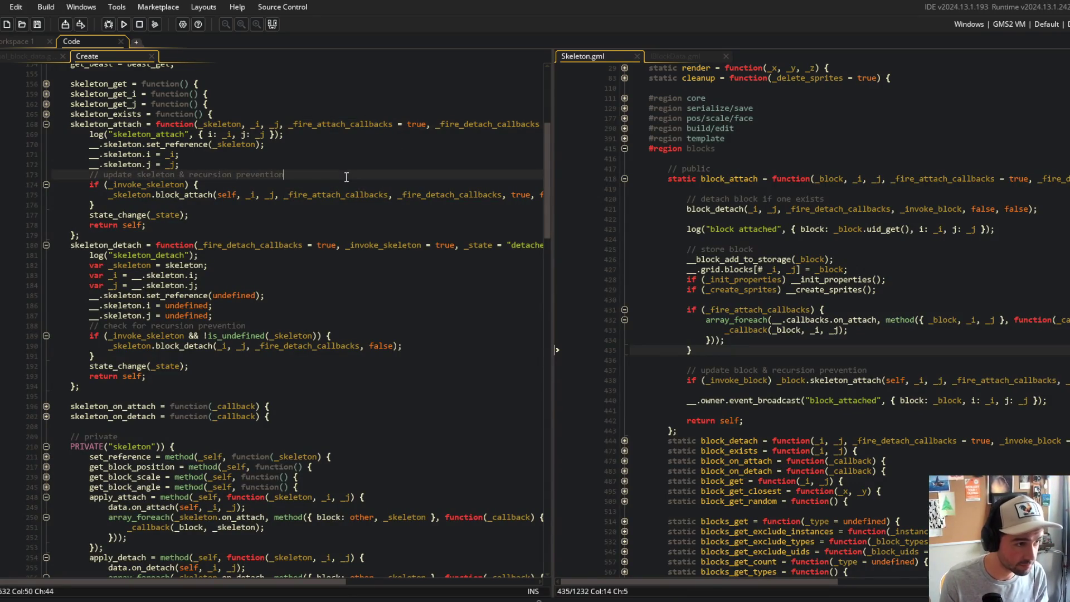
pyautogui.press('Home')
pyautogui.press('Return')
pyautogui.press('Return')
pyautogui.press('Return')
pyautogui.press('Up')
pyautogui.press('Up')
pyautogui.write('if ')
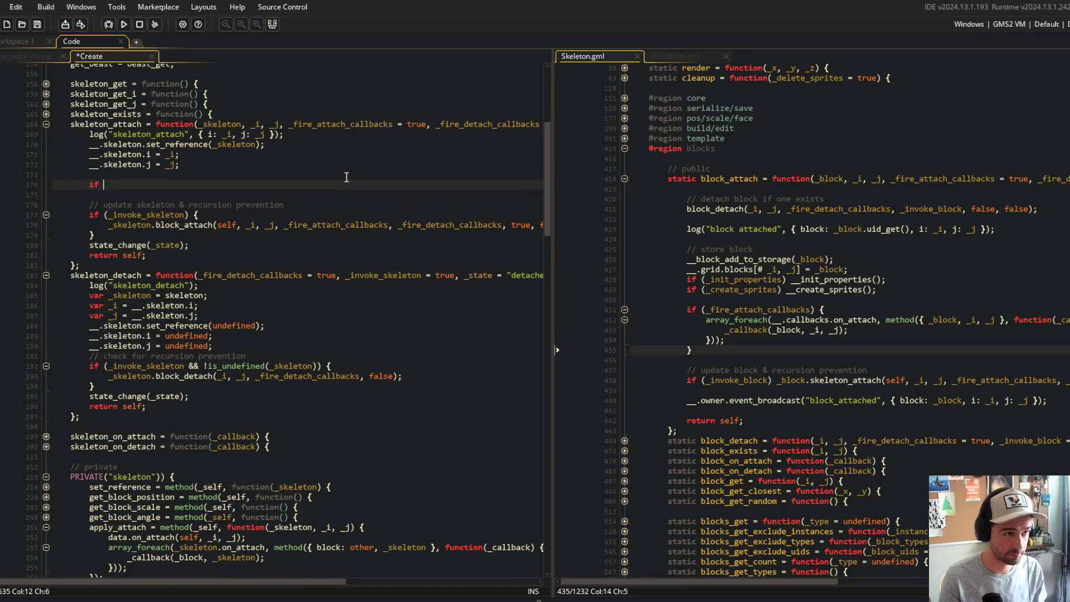
pyautogui.write('(_fire_attach_callbacks) {')
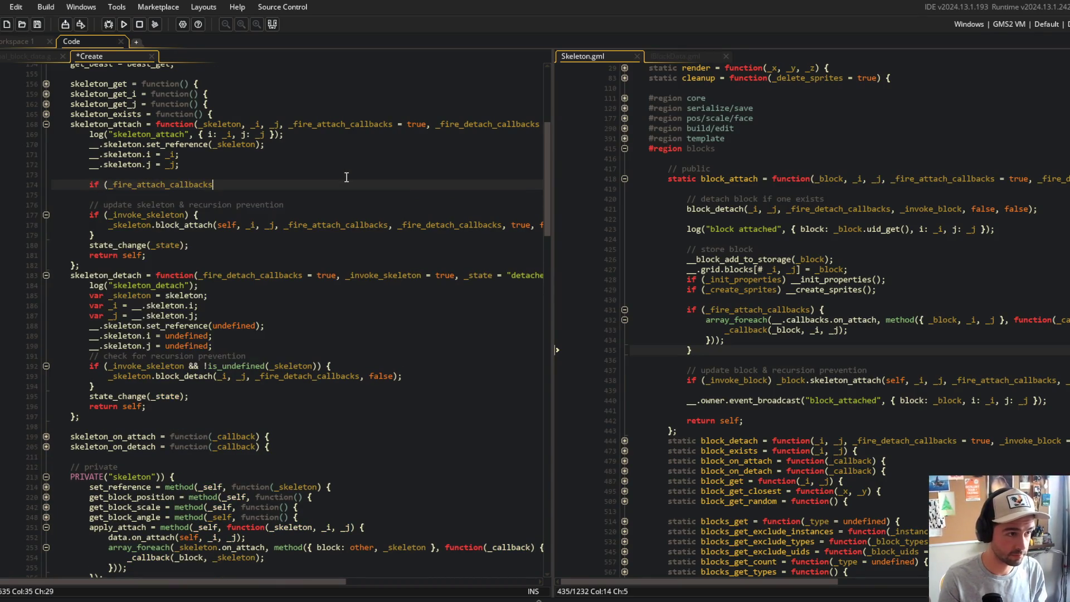
pyautogui.press('Return')
pyautogui.write('_block.data.on_attach(_block, _i, _j); \t\t\tif (!is_undefined(_block.data.sfx) \t\t\t&& !_block.created_this_frame() \t\t\t) { \t\t\t\t_block.audio_play(_block.data.sfx); \t\t\t}')
pyautogui.hotkey('ctrl', 's')
# - Strip the _block. prefixes from the on_attach call and the sfx check
pyautogui.press('Up')
pyautogui.press('Up')
pyautogui.press('Up')
pyautogui.hotkey('ctrl', 'Right')
pyautogui.hotkey('ctrl', 'BackSpace')
pyautogui.press('Delete')
pyautogui.press('Down')
pyautogui.press('Down')
pyautogui.press('Up')
pyautogui.press('End')
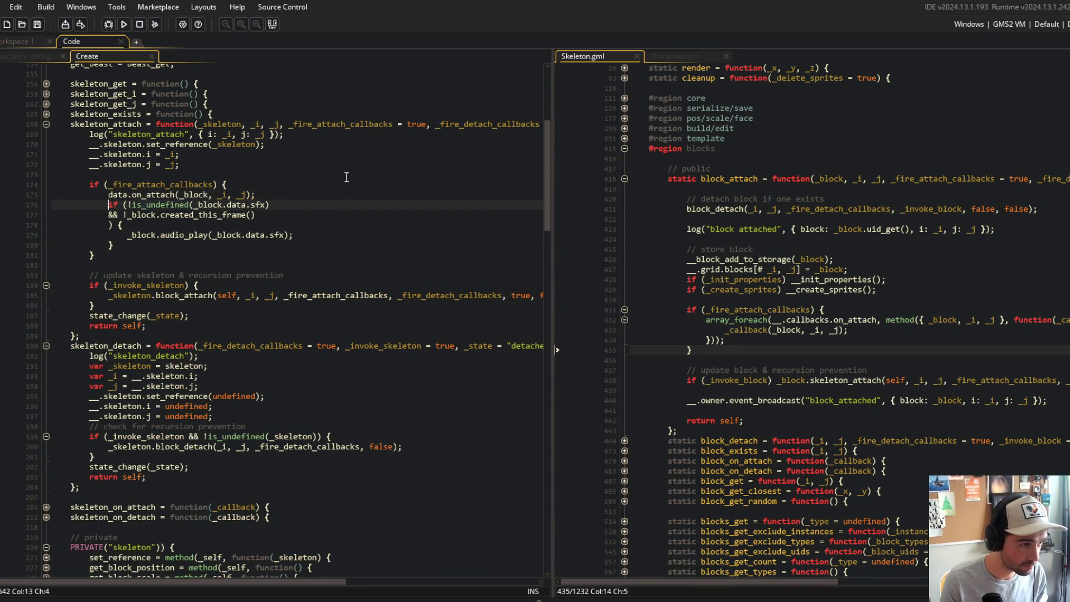
pyautogui.hotkey('ctrl', 'Left')
pyautogui.hotkey('ctrl', 'Left')
pyautogui.hotkey('ctrl', 'Left')
pyautogui.hotkey('ctrl', 'Delete')
pyautogui.press('Delete')
pyautogui.press('Down')
# - Remove _block. from created_this_frame and join the && condition and opening brace onto the sfx check line
pyautogui.hotkey('ctrl', 'Left')
pyautogui.hotkey('ctrl', 'Left')
pyautogui.hotkey('ctrl', 'BackSpace')
pyautogui.hotkey('ctrl', 'BackSpace')
pyautogui.press('Down')
pyautogui.press('Down')
pyautogui.hotkey('ctrl', 'BackSpace')
pyautogui.hotkey('ctrl', 'BackSpace')
pyautogui.press('Up')
pyautogui.press('Up')
pyautogui.press('Home')
pyautogui.hotkey('ctrl', 'BackSpace')
pyautogui.press('Down')
pyautogui.press('Home')
pyautogui.hotkey('ctrl', 'Delete')
pyautogui.hotkey('ctrl', 'BackSpace')
pyautogui.press('Up')
pyautogui.press('Up')
pyautogui.press('Up')
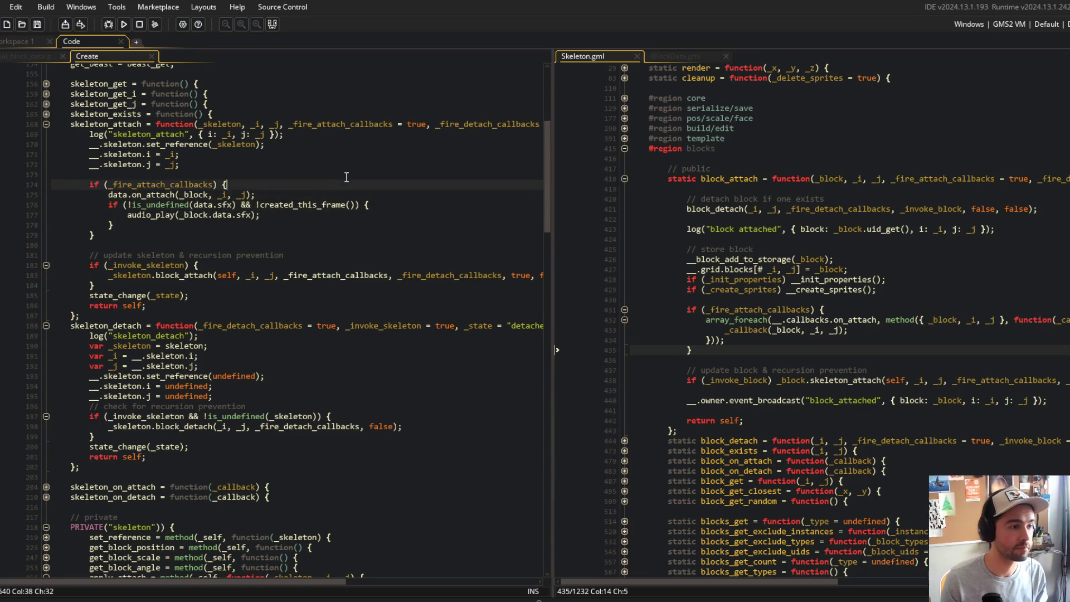
pyautogui.click(288, 222)
# - Drop the _block. prefix so audio_play plays data.sfx, and shrink the Create pane back to its original width
pyautogui.scroll(-2, 251, 279)
pyautogui.scroll(2, 234, 250)
pyautogui.click(222, 219)
pyautogui.click(222, 219)
pyautogui.hotkey('ctrl', 'BackSpace')
pyautogui.hotkey('ctrl', 'BackSpace')
pyautogui.click(268, 144)
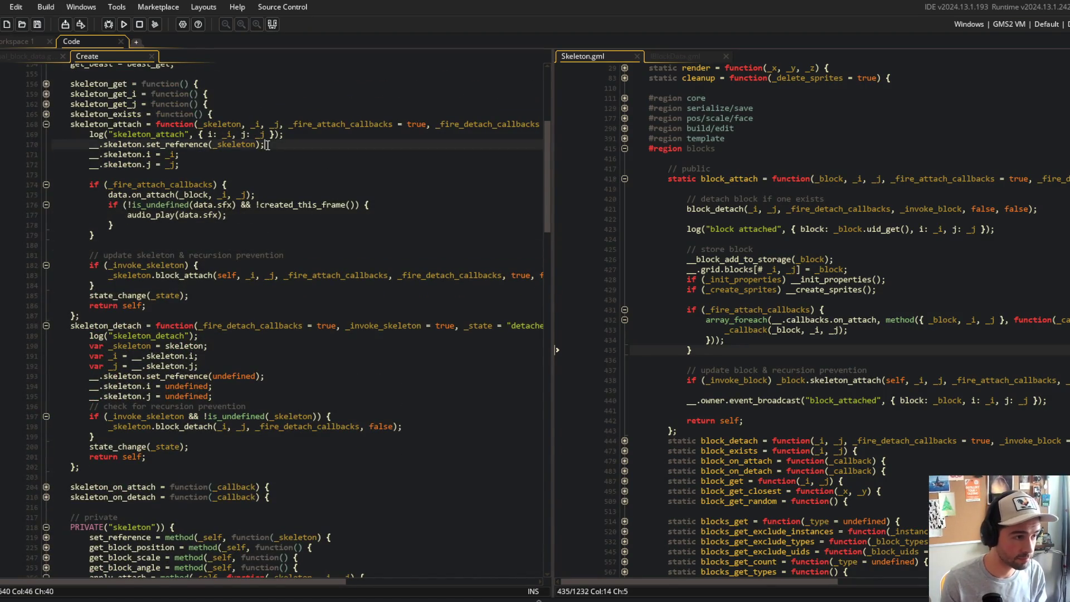
pyautogui.click(288, 212)
pyautogui.moveTo(552, 186); pyautogui.dragTo(435, 210)
# - Add blank lines before state_change, before return self and after the log call, then save the Create code
pyautogui.click(269, 234)
pyautogui.scroll(-2, 240, 212)
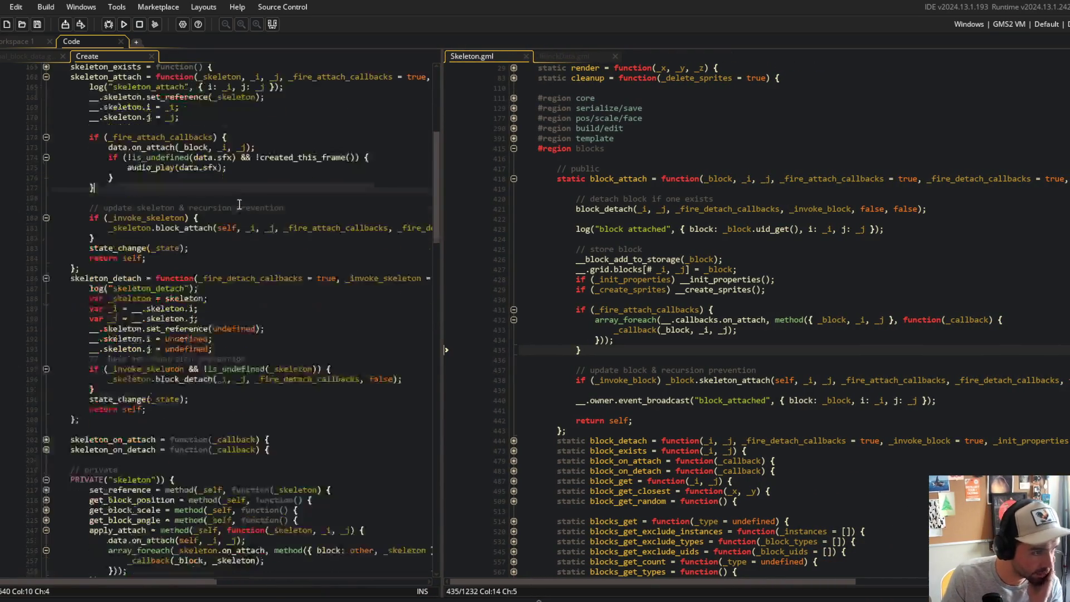
pyautogui.click(190, 239)
pyautogui.press('Return')
pyautogui.click(189, 258)
pyautogui.press('Return')
pyautogui.click(244, 178)
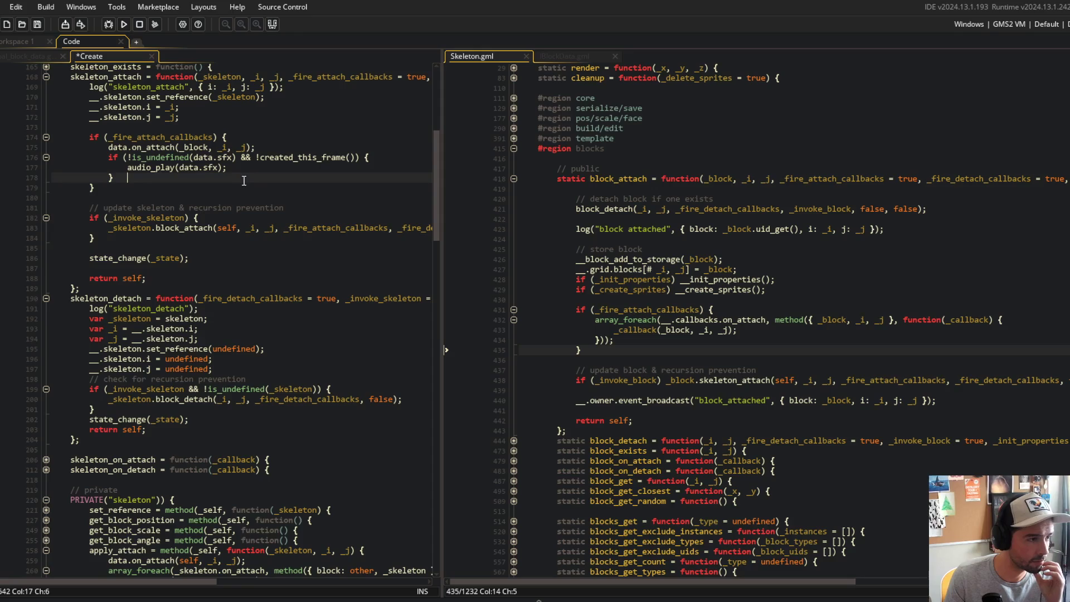
pyautogui.click(311, 89)
pyautogui.press('Return')
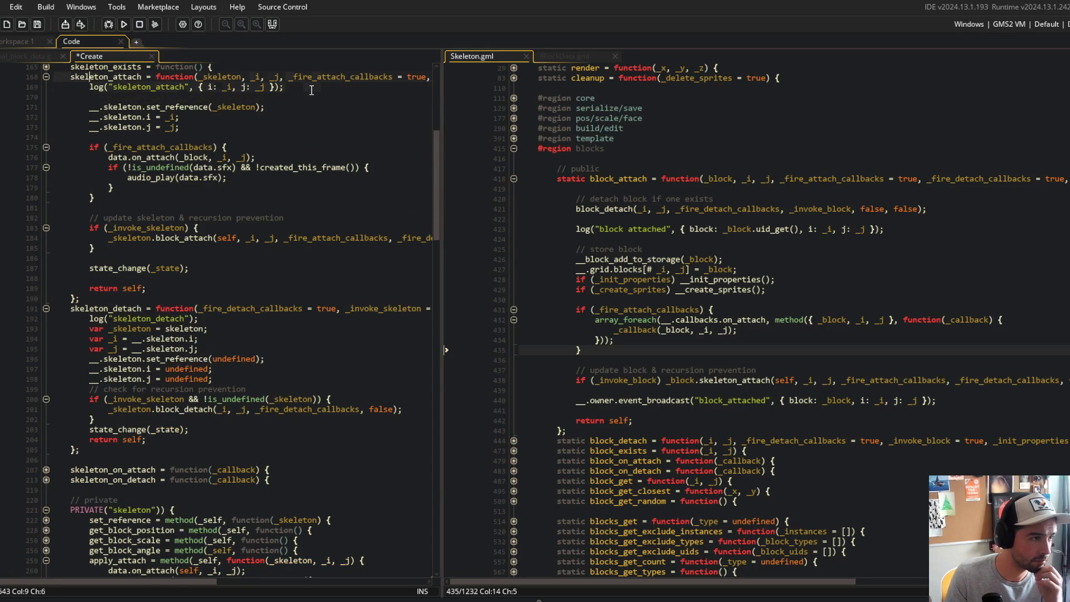
pyautogui.press('Down')
pyautogui.hotkey('ctrl', 's')
# - Review the _invoke_skeleton check, highlight _invoke_block uses, and select Skeleton.gml's fire-attach callbacks block
pyautogui.click(165, 218)
pyautogui.scroll(2, 165, 219)
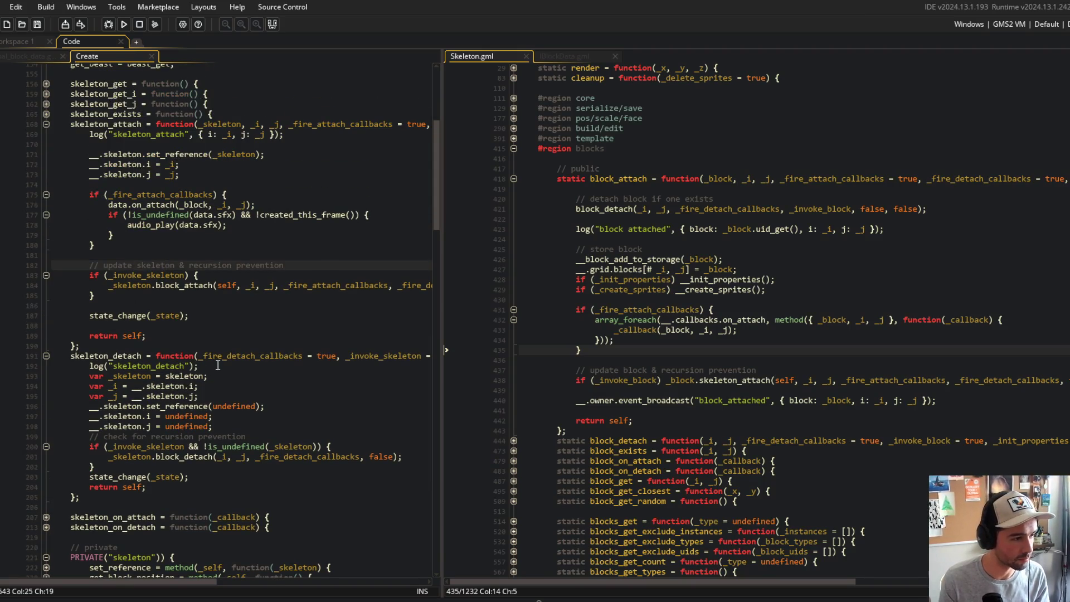
pyautogui.click(253, 277)
pyautogui.click(667, 330)
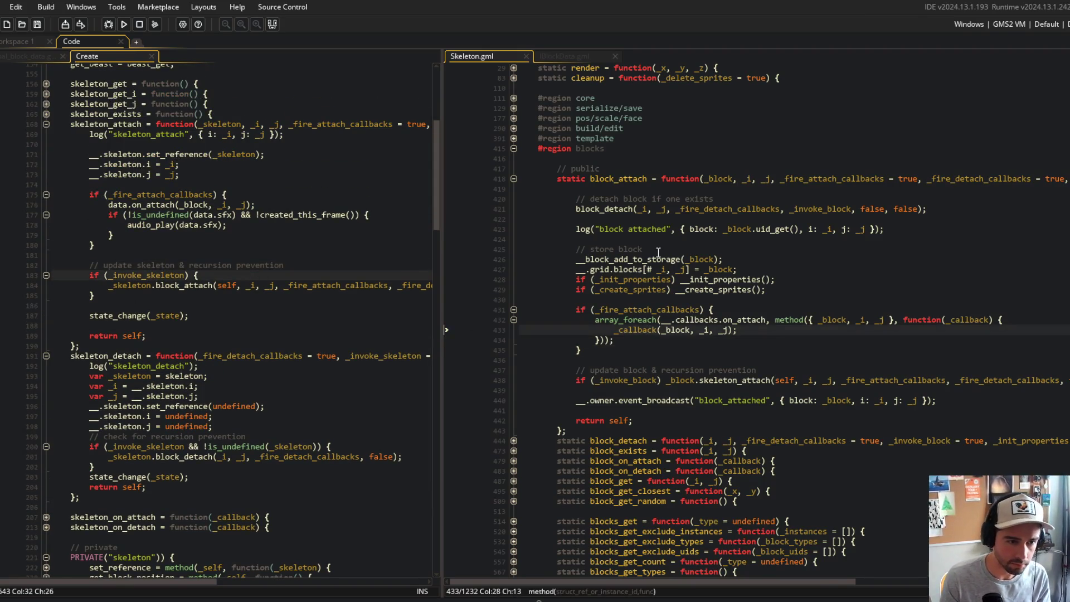
pyautogui.doubleClick(639, 380)
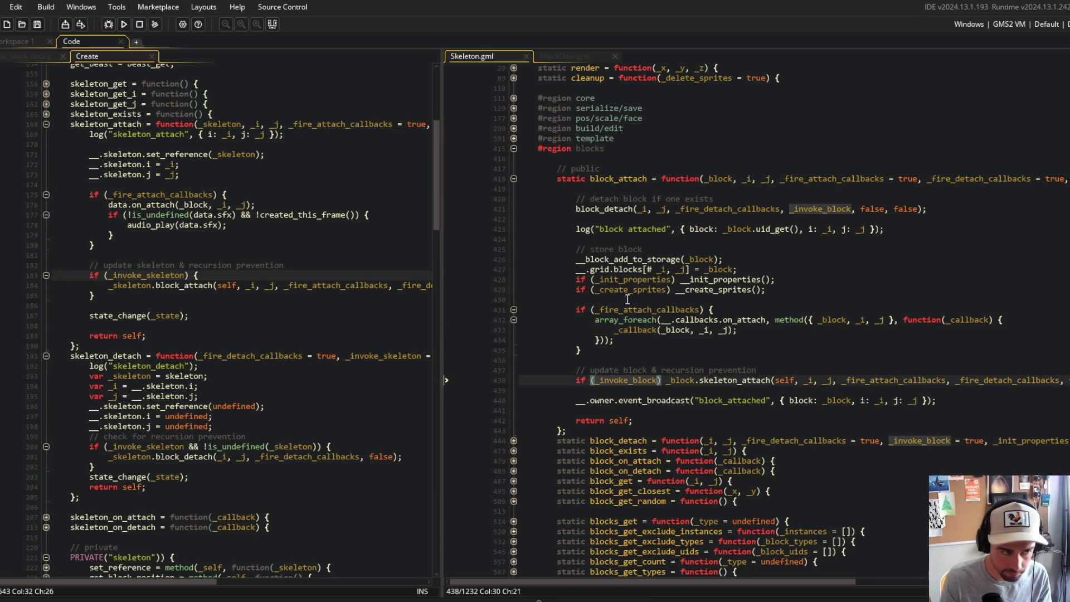
pyautogui.moveTo(558, 309)
pyautogui.mouseDown()
pyautogui.moveTo(667, 339)
pyautogui.moveTo(671, 351)
pyautogui.mouseUp()
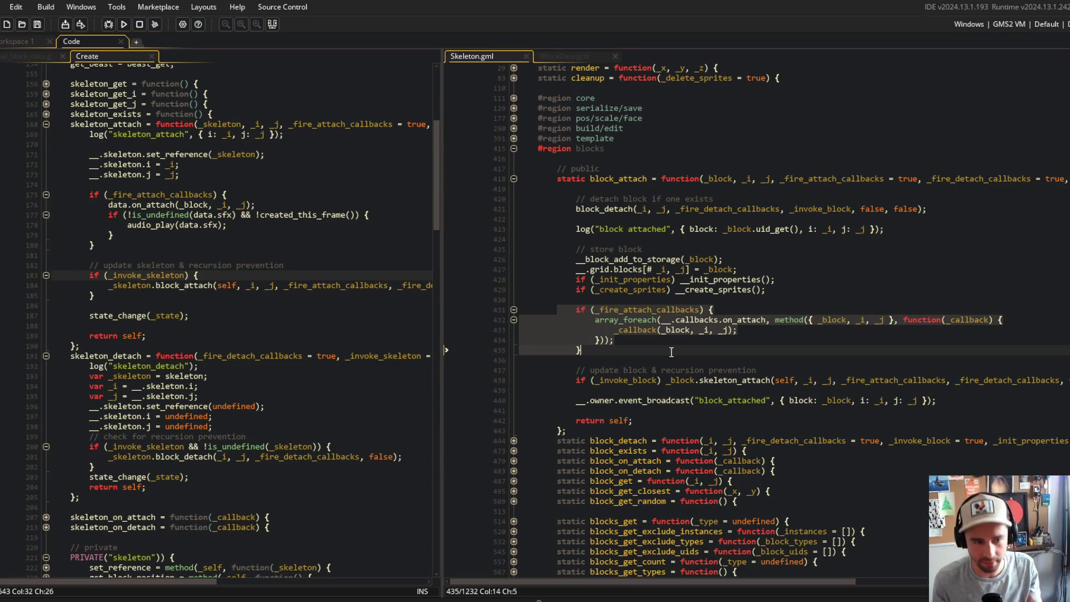
# - Reselect and review the fire-attach callbacks block and _invoke_block check in Skeleton.gml
pyautogui.click(725, 260)
pyautogui.press('Down')
pyautogui.press('Down')
pyautogui.moveTo(576, 309); pyautogui.dragTo(659, 349)
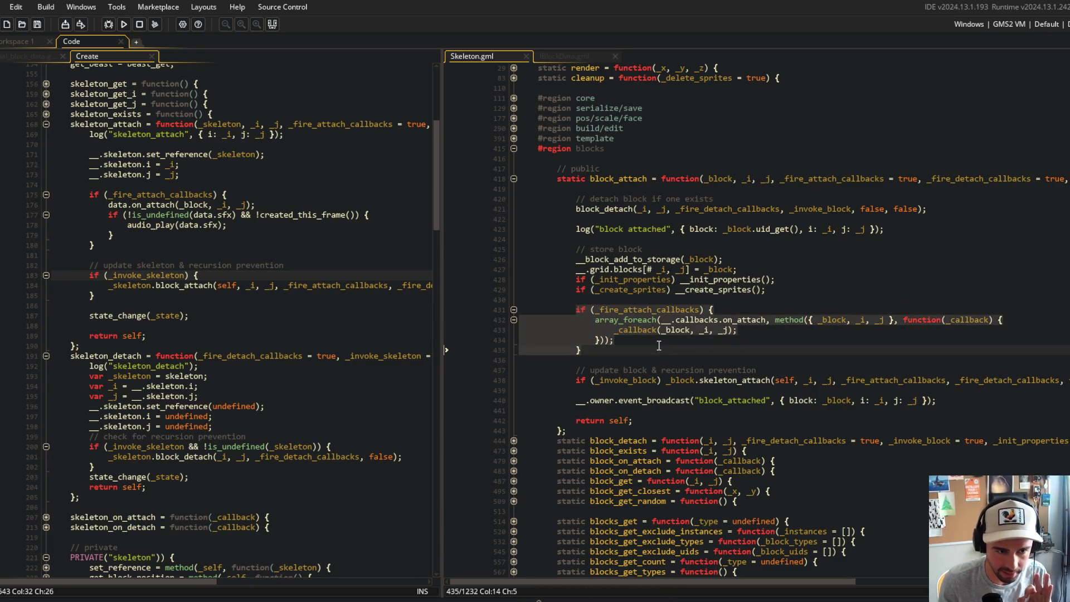
pyautogui.click(663, 341)
pyautogui.click(631, 380)
pyautogui.click(694, 370)
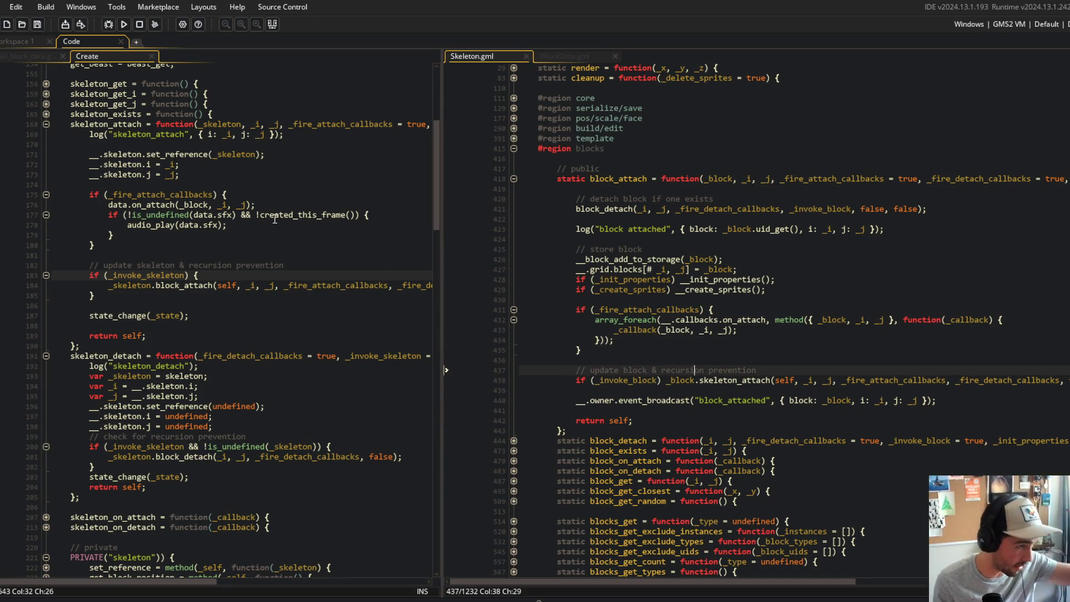
# - Select and compare the new fire-attach callbacks block in the Create code, reviewing its on_attach and audio_play calls
pyautogui.click(132, 195)
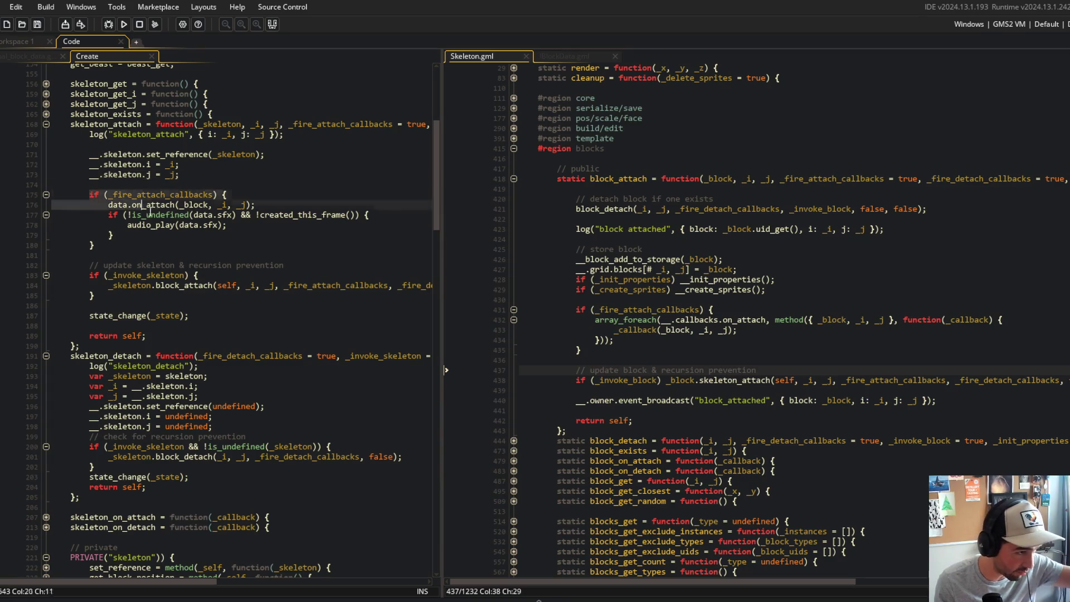
pyautogui.moveTo(89, 195); pyautogui.dragTo(191, 254)
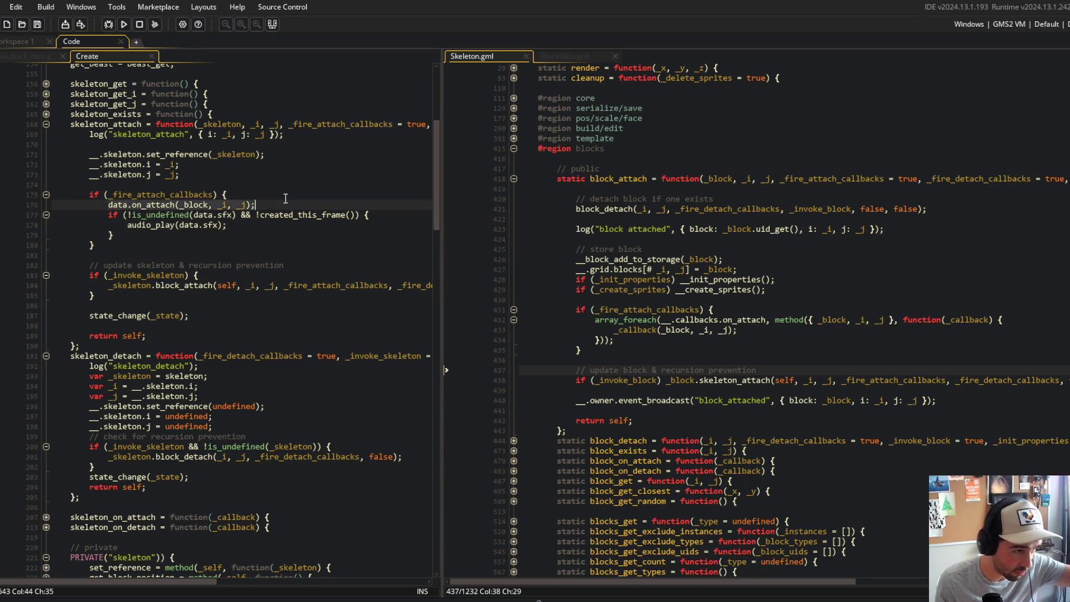
pyautogui.click(109, 224)
pyautogui.click(132, 226)
pyautogui.click(141, 204)
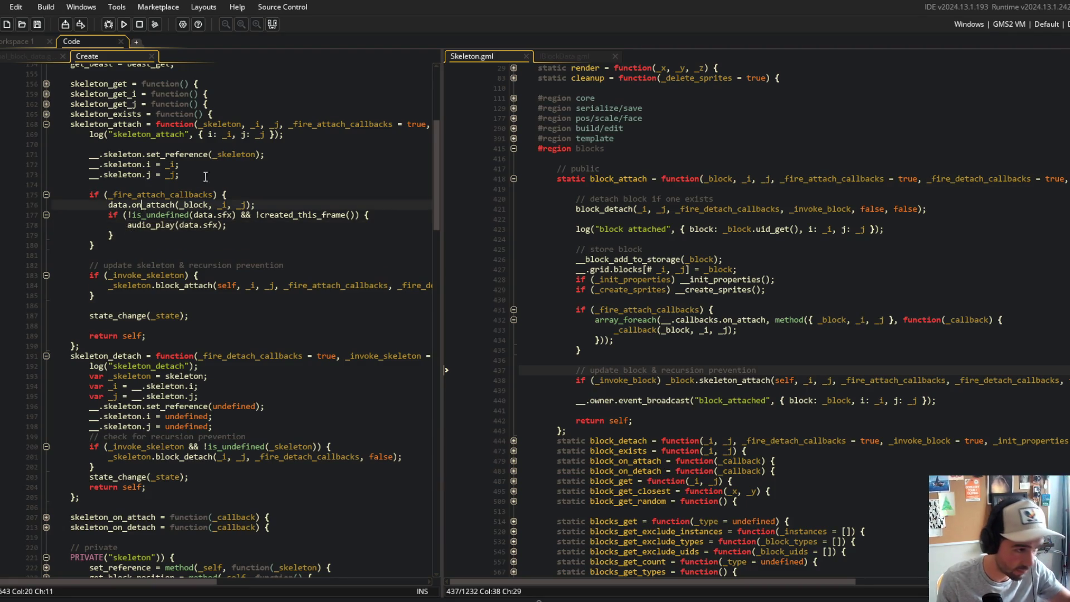
pyautogui.scroll(-3, 543, 271)
# - Unfold block_detach and its fire-detach callbacks section, delete the on_detach call line, then undo the deletion
pyautogui.click(514, 346)
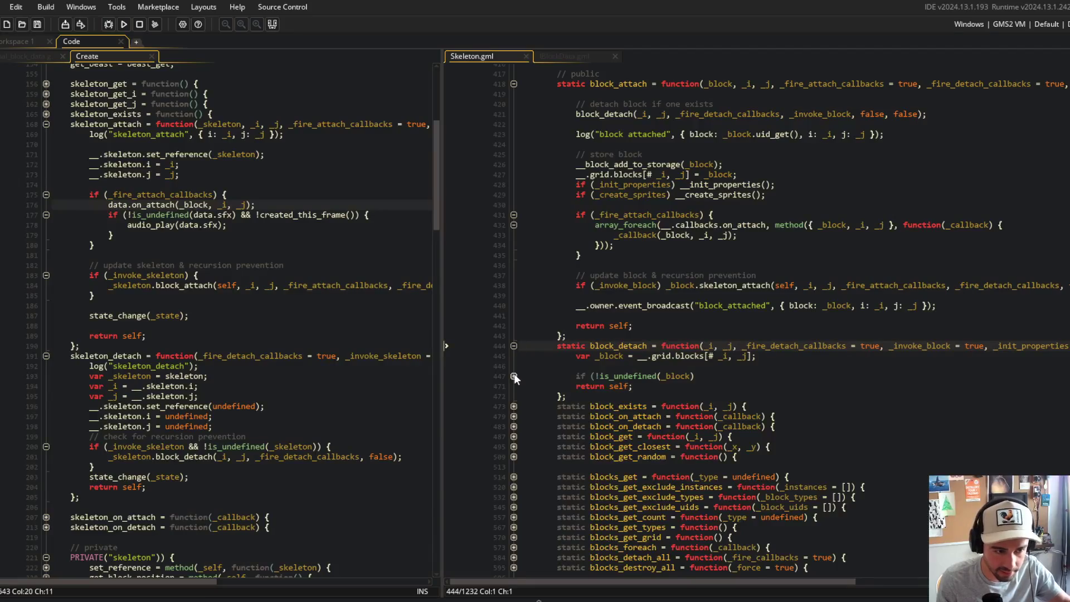
pyautogui.click(514, 375)
pyautogui.click(514, 486)
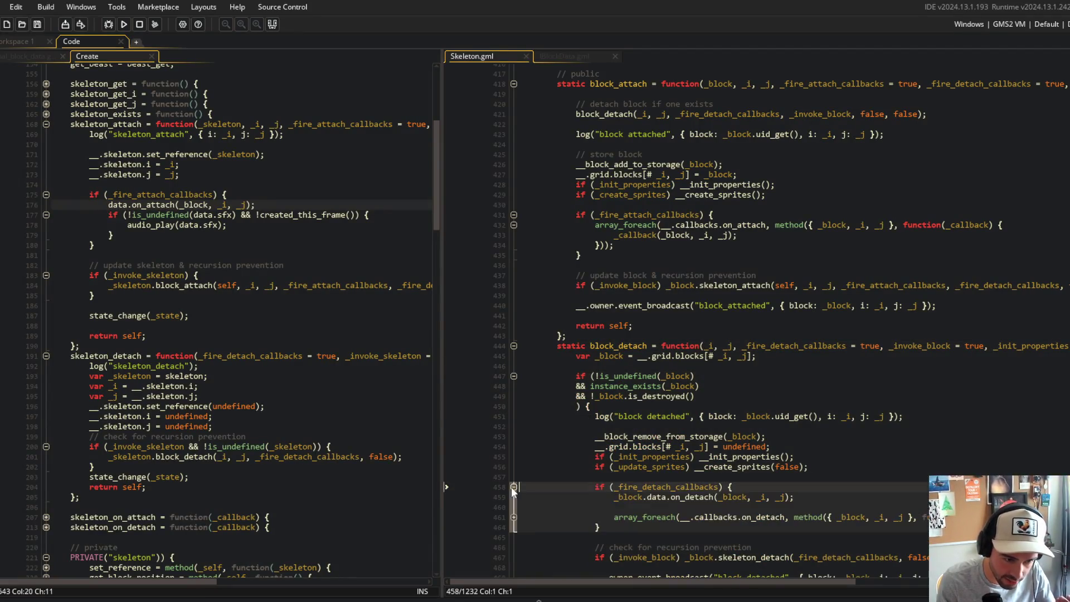
pyautogui.scroll(-4, 510, 486)
pyautogui.click(519, 398)
pyautogui.click(593, 379)
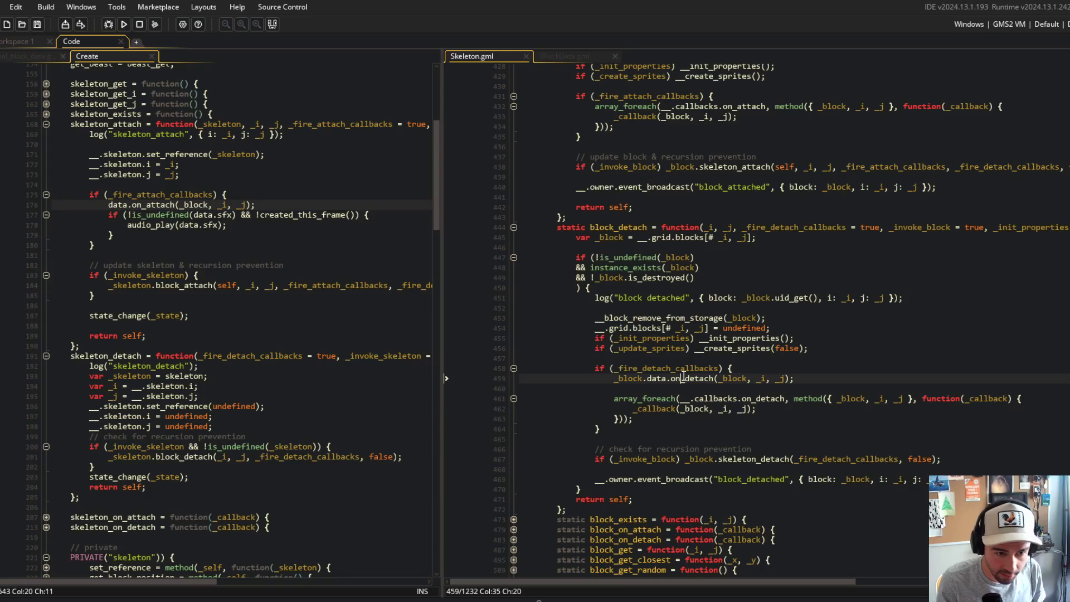
pyautogui.hotkey('shift', 'End')
pyautogui.press('Delete')
pyautogui.press('Delete')
pyautogui.hotkey('ctrl', 'z')
pyautogui.hotkey('ctrl', 'z')
pyautogui.hotkey('ctrl', 'z')
# - Go to the var _j line in the Create code's skeleton_detach function
pyautogui.click(739, 288)
pyautogui.scroll(-3, 736, 287)
pyautogui.click(158, 317)
pyautogui.scroll(-2, 158, 317)
pyautogui.click(297, 344)
# - Wrap the on_detach call in an if (_fire_detach_callbacks) { } block and save
pyautogui.press('Return')
pyautogui.press('Return')
pyautogui.press('Return')
pyautogui.press('Up')
pyautogui.write('if')
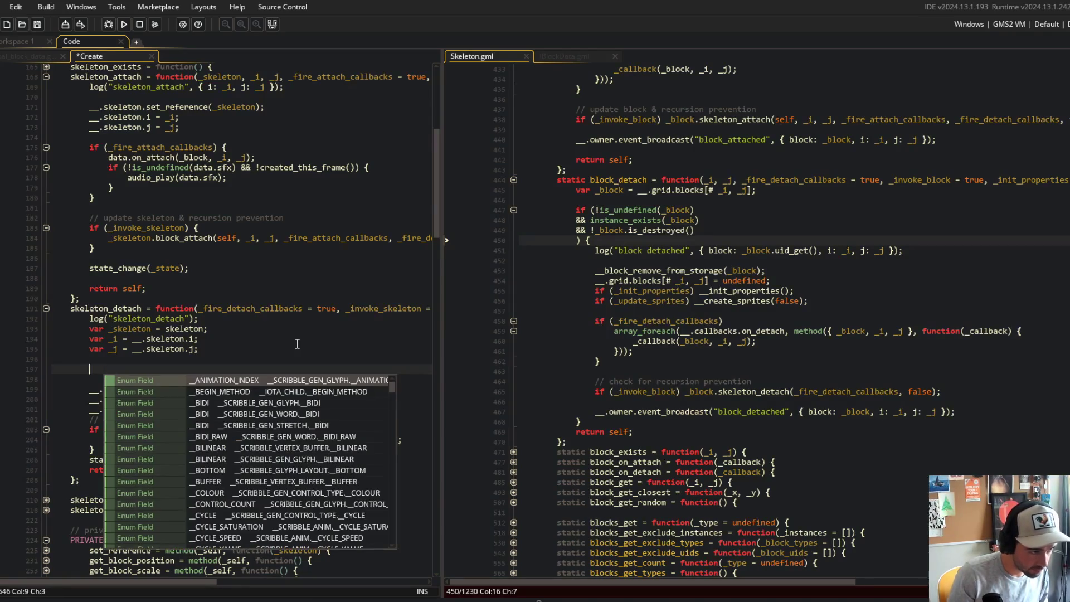
pyautogui.press('BackSpace')
pyautogui.press('BackSpace')
pyautogui.press('BackSpace')
pyautogui.press('Delete')
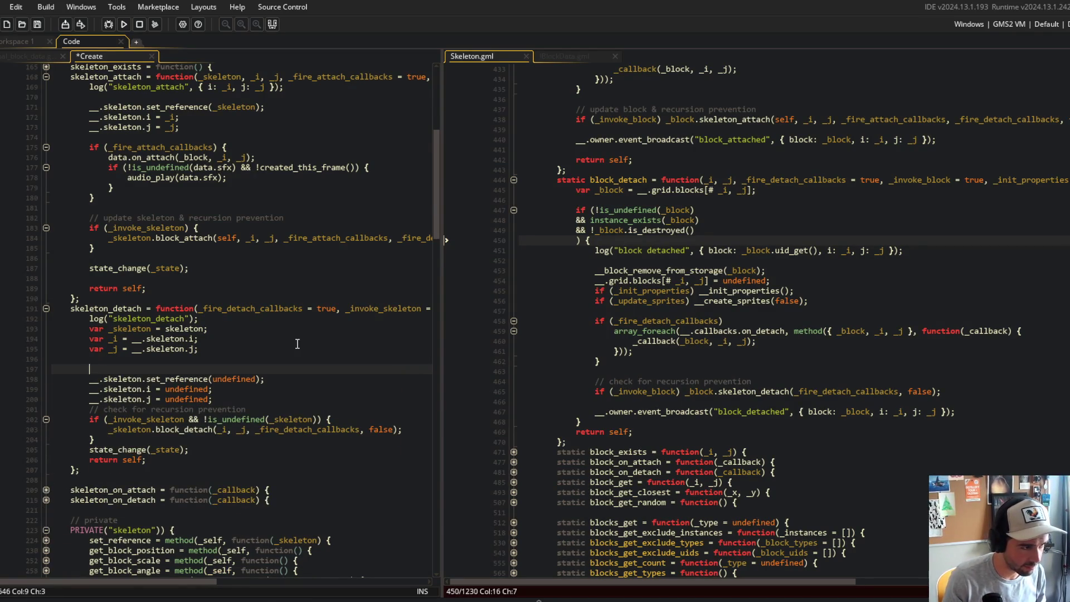
pyautogui.press('Return')
pyautogui.press('Up')
pyautogui.write('if')
pyautogui.write('_fire_d')
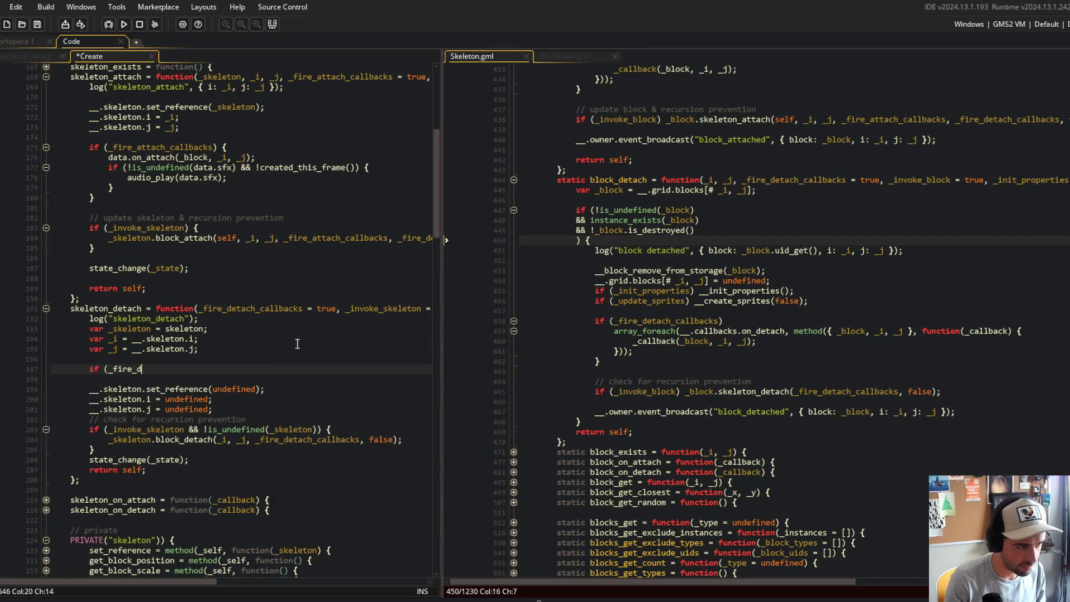
pyautogui.write('etach_callbacks) {')
pyautogui.press('Return')
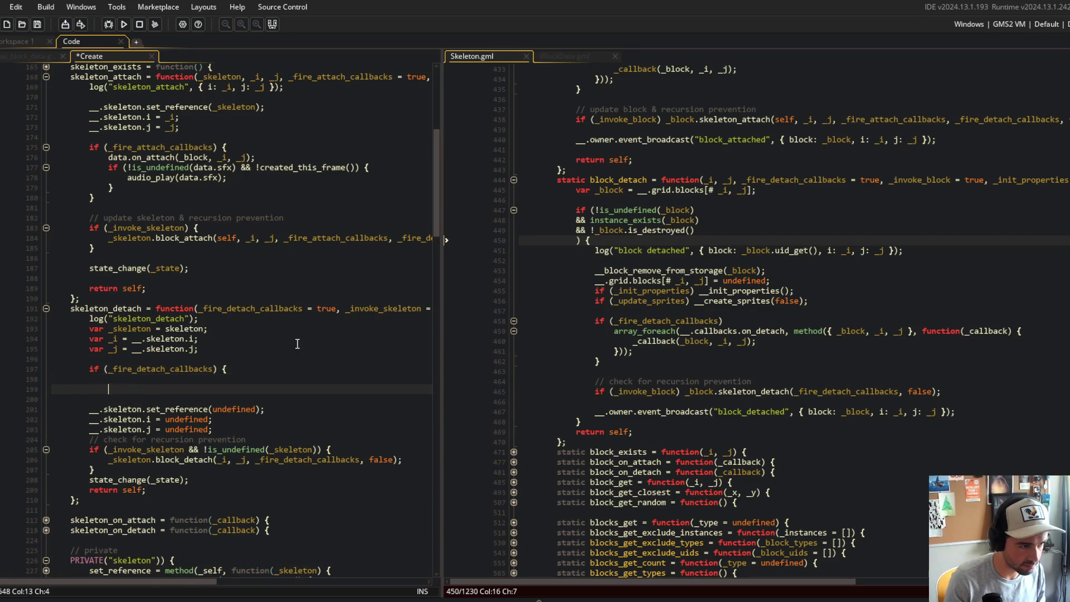
pyautogui.write('_block.data.on_detach(_block, _i, _j);')
pyautogui.hotkey('ctrl', 's')
pyautogui.press('Down')
pyautogui.press('Down')
pyautogui.press('Down')
pyautogui.press('Down')
pyautogui.press('Down')
pyautogui.press('Down')
# - Move the recursion-prevention block above the reset lines, after the callbacks, and save
pyautogui.hotkey('shift', 'Down')
pyautogui.hotkey('shift', 'Down')
pyautogui.hotkey('shift', 'Down')
pyautogui.press('Delete')
pyautogui.press('Up')
pyautogui.press('Up')
pyautogui.press('Up')
pyautogui.press('Home')
pyautogui.hotkey('ctrl', 'v')
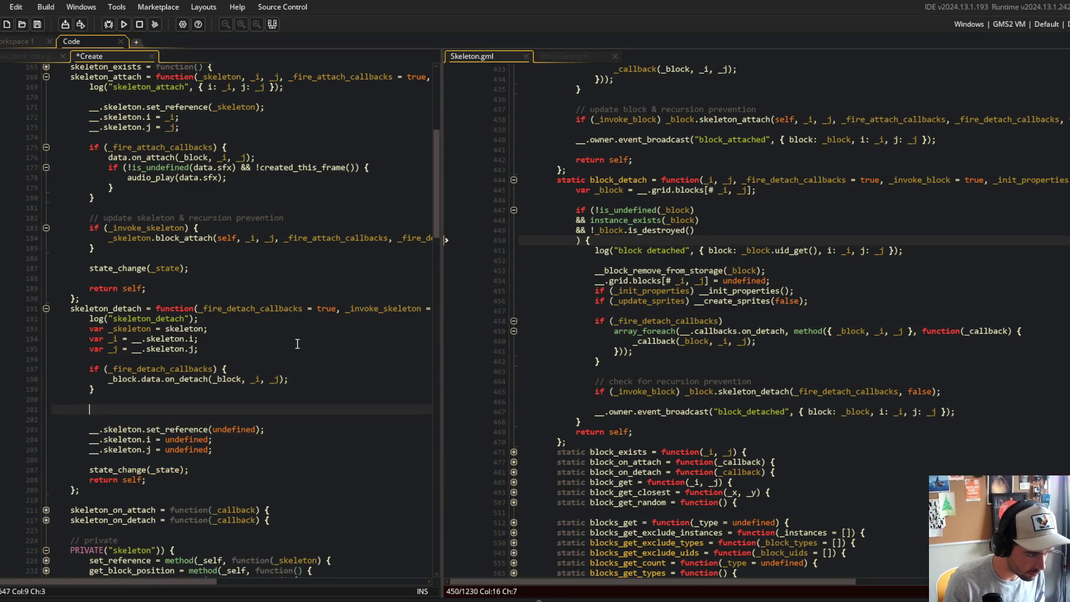
pyautogui.hotkey('ctrl', 's')
pyautogui.press('Up')
pyautogui.press('Up')
pyautogui.press('Up')
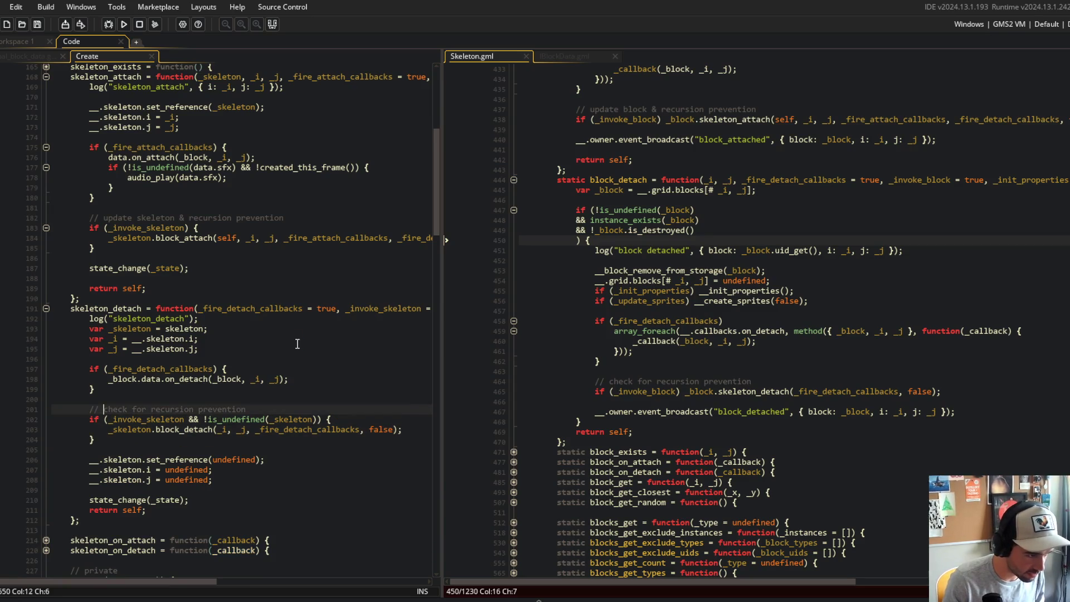
# - Reword the recursion comments to 'update skeleton & recursion prevention' and 'update block & recursion prevention'
pyautogui.scroll(2, 312, 290)
pyautogui.click(317, 275)
pyautogui.press('Down')
pyautogui.press('Down')
pyautogui.press('Down')
pyautogui.press('Down')
pyautogui.press('End')
pyautogui.hotkey('shift', 'Home')
pyautogui.hotkey('ctrl', 'v')
pyautogui.scroll(5, 853, 321)
pyautogui.click(873, 253)
pyautogui.click(816, 524)
pyautogui.hotkey('shift', 'Home')
pyautogui.write('// update block & recursion prevention')
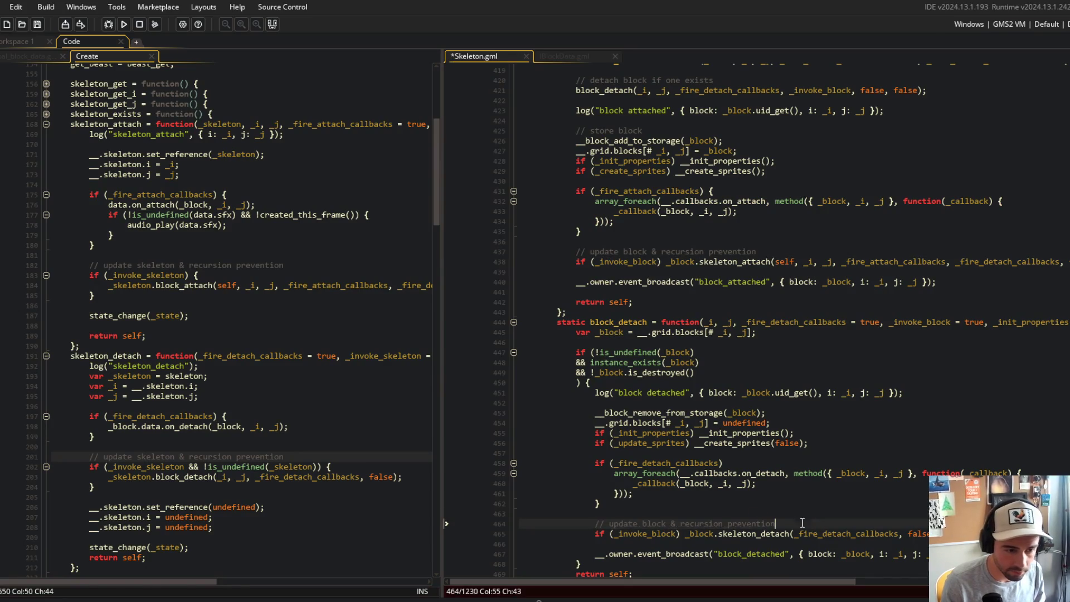
# - Add a blank line before return self and delete the var _skeleton, _i, _j lines
pyautogui.scroll(-6, 223, 334)
pyautogui.click(220, 343)
pyautogui.press('Down')
pyautogui.press('End')
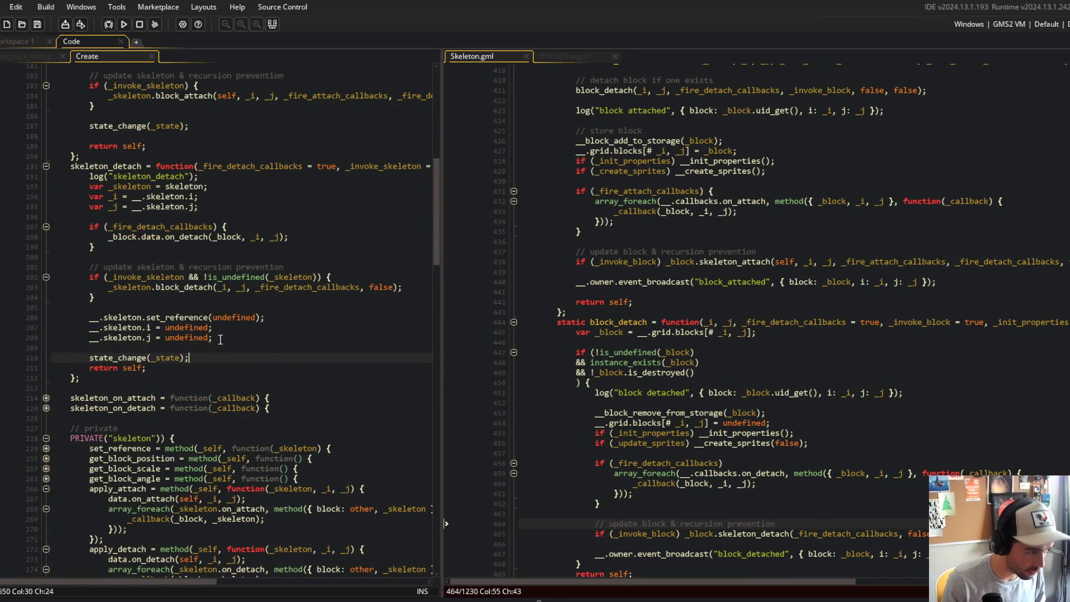
pyautogui.press('Return')
pyautogui.press('Up')
pyautogui.press('Up')
pyautogui.press('Up')
pyautogui.press('Up')
pyautogui.press('Up')
pyautogui.press('Up')
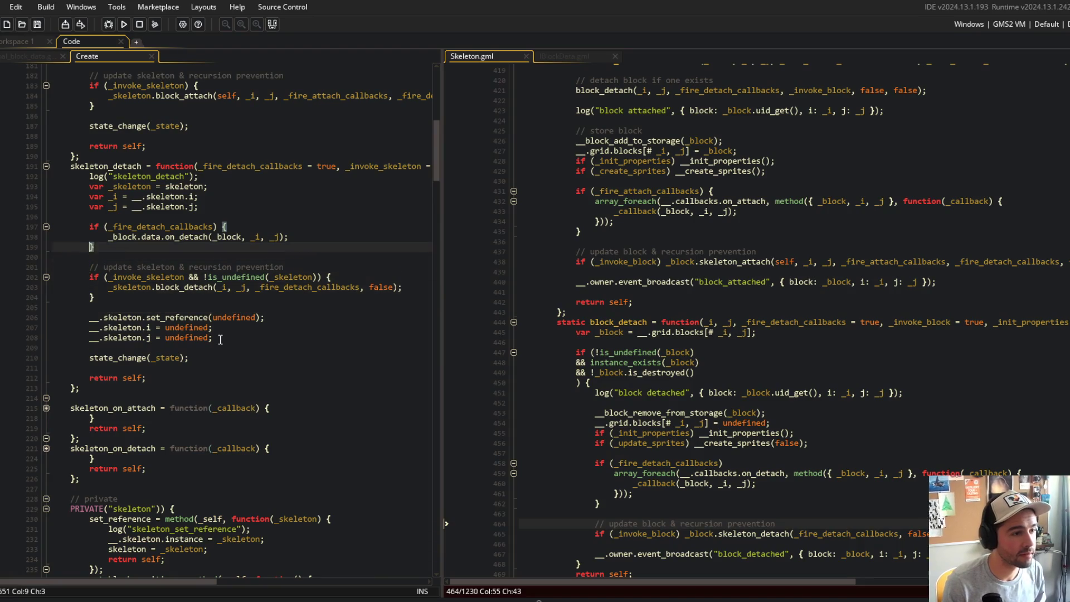
pyautogui.hotkey('shift', 'Up')
pyautogui.hotkey('shift', 'Up')
pyautogui.press('Delete')
pyautogui.hotkey('shift', 'Down')
pyautogui.press('Delete')
pyautogui.hotkey('ctrl', 's')
pyautogui.press('Down')
# - Replace _skeleton with skeleton in the is_undefined check and block_detach call, then save
pyautogui.press('Down')
pyautogui.press('End')
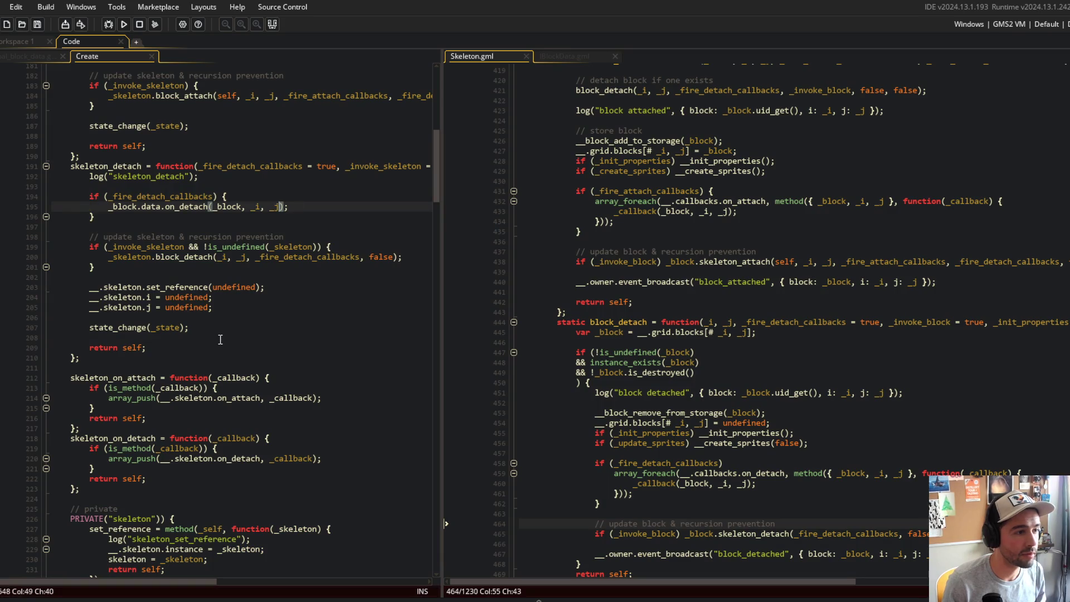
pyautogui.press('Down')
pyautogui.press('Down')
pyautogui.press('Down')
pyautogui.press('Down')
pyautogui.press('End')
pyautogui.hotkey('ctrl', 'Left')
pyautogui.hotkey('ctrl', 'Left')
pyautogui.hotkey('ctrl', 'Left')
pyautogui.press('Delete')
pyautogui.press('Down')
pyautogui.press('Home')
pyautogui.press('Delete')
pyautogui.hotkey('ctrl', 's')
# - Change block_detach's _i and _j arguments to __.skeleton.i and __.skeleton.j and save
pyautogui.hotkey('ctrl', 'Right')
pyautogui.hotkey('ctrl', 'Right')
pyautogui.hotkey('ctrl', 'Right')
pyautogui.press('Right')
pyautogui.write('_.s')
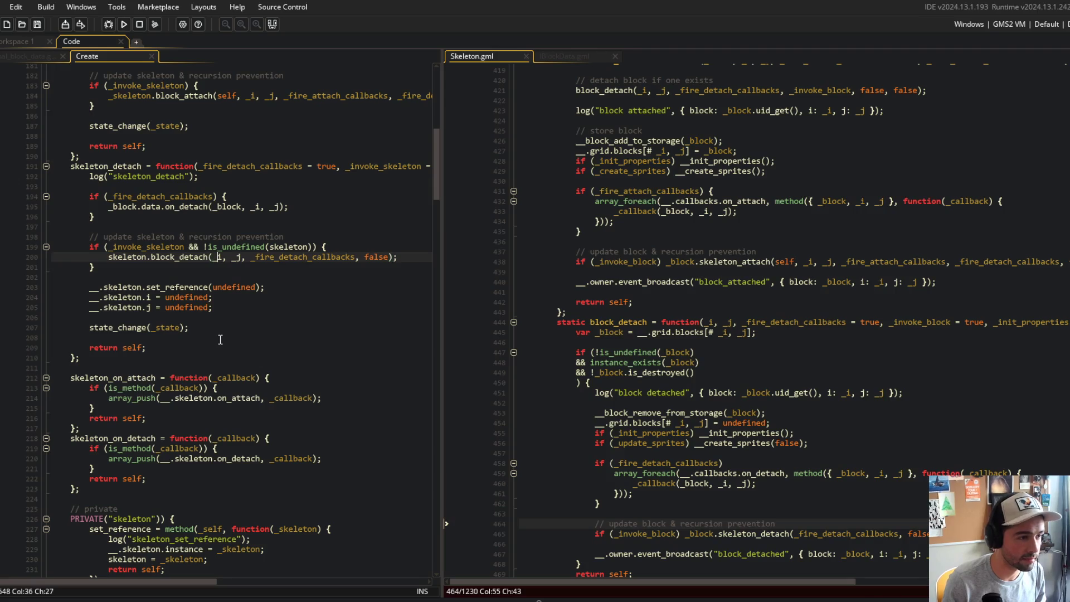
pyautogui.write('keleton.')
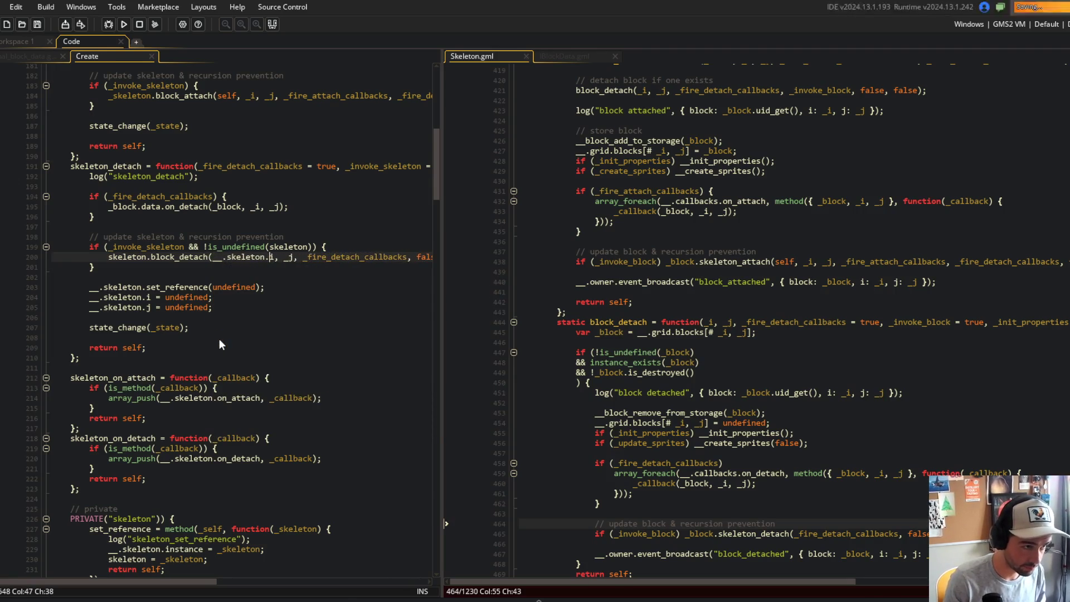
pyautogui.press('Right')
pyautogui.press('Right')
pyautogui.press('Right')
pyautogui.hotkey('ctrl', 's')
pyautogui.write('_.skeleton')
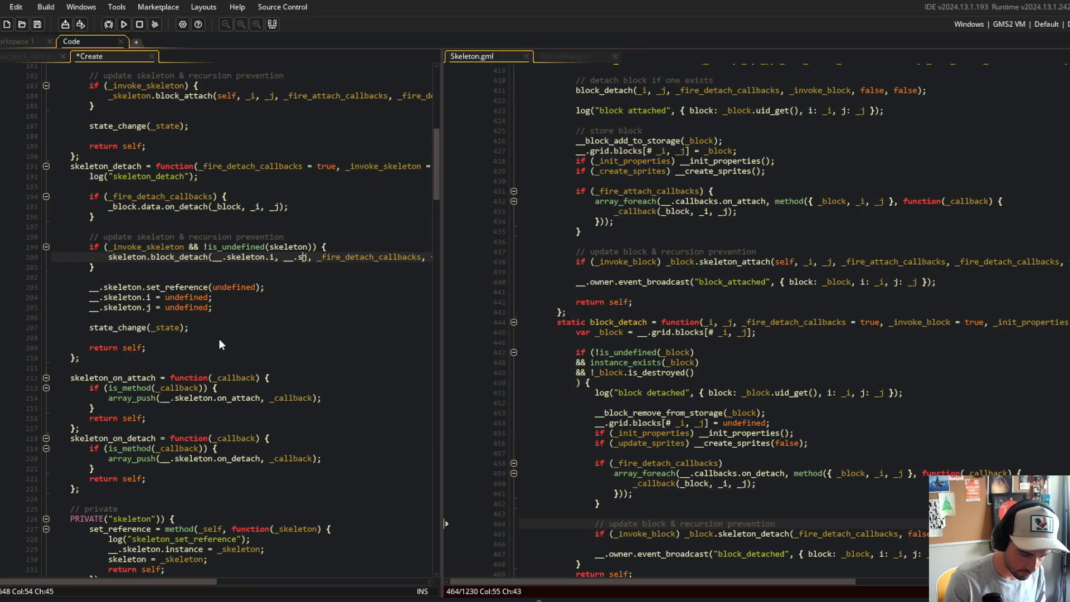
pyautogui.write('.')
pyautogui.hotkey('ctrl', 's')
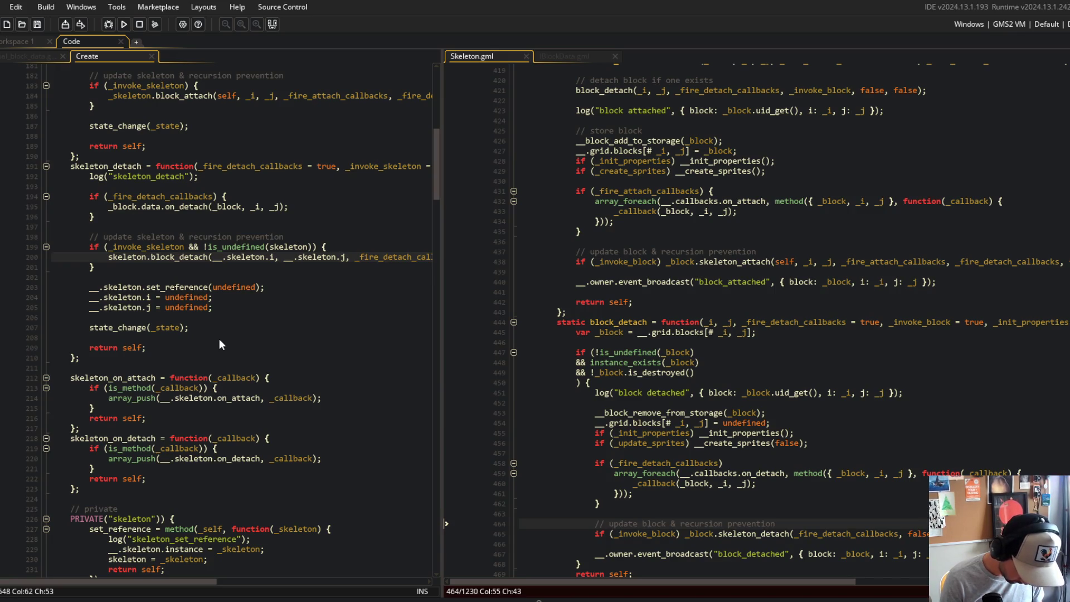
pyautogui.click(240, 596)
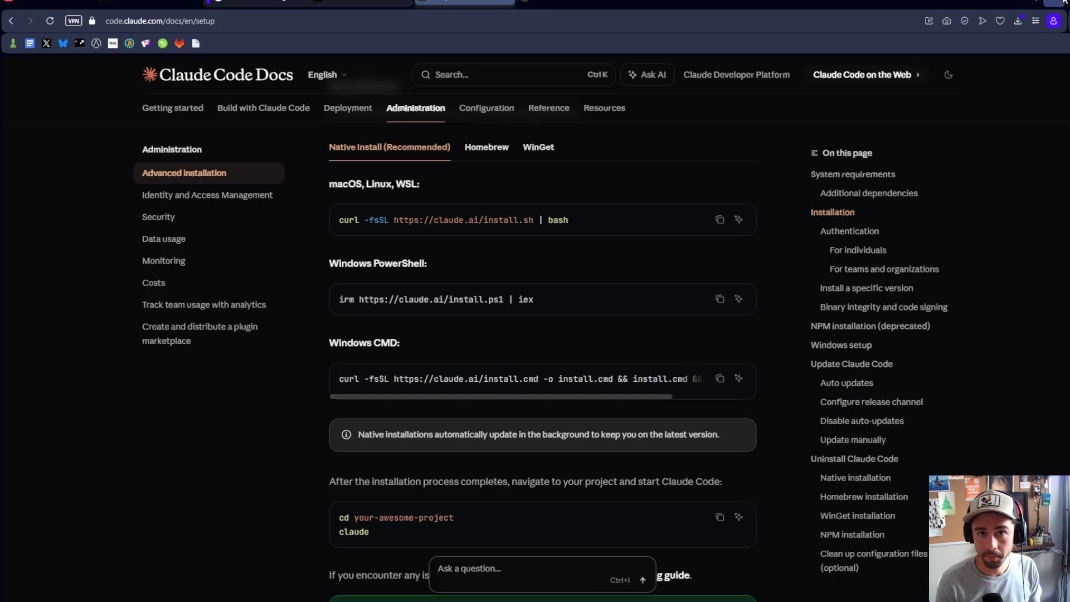
pyautogui.click(1035, 3)
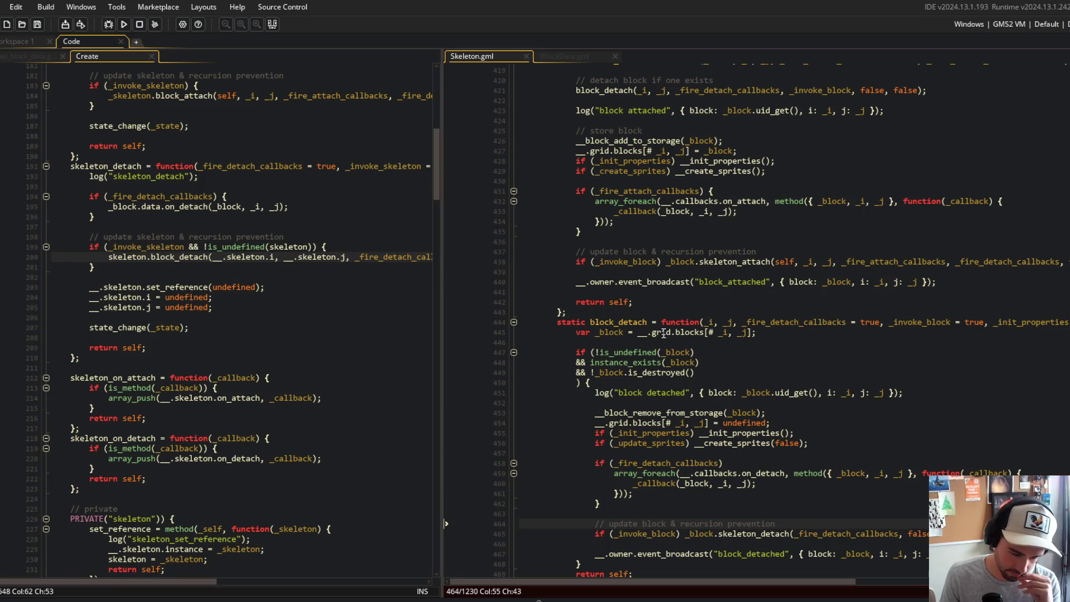
# - Remove the _block. prefix from the on_detach call and pass self as its first argument
pyautogui.click(717, 262)
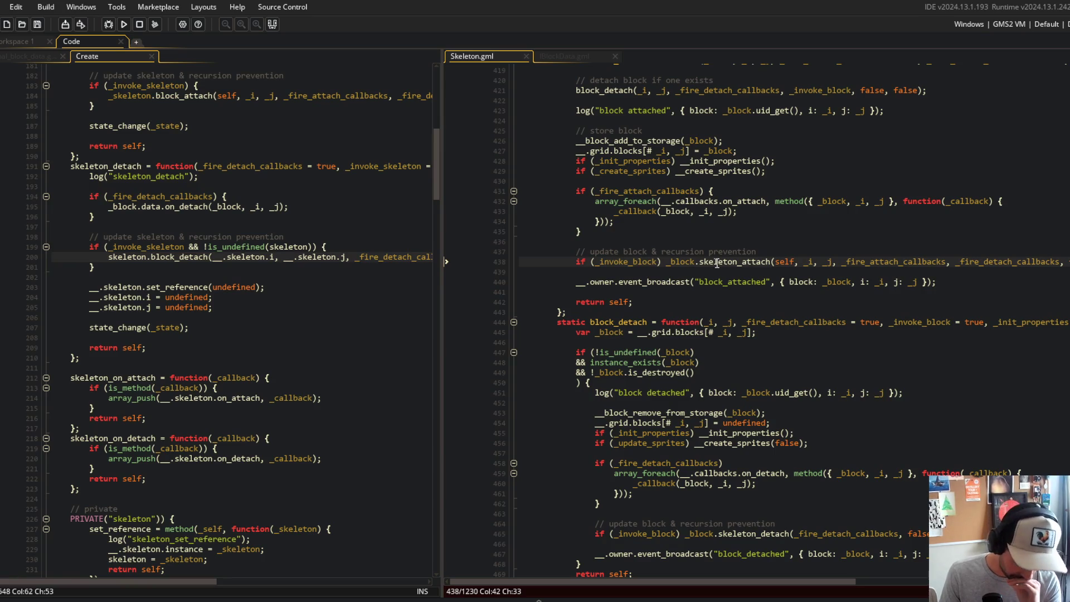
pyautogui.click(337, 196)
pyautogui.click(193, 236)
pyautogui.scroll(2, 223, 242)
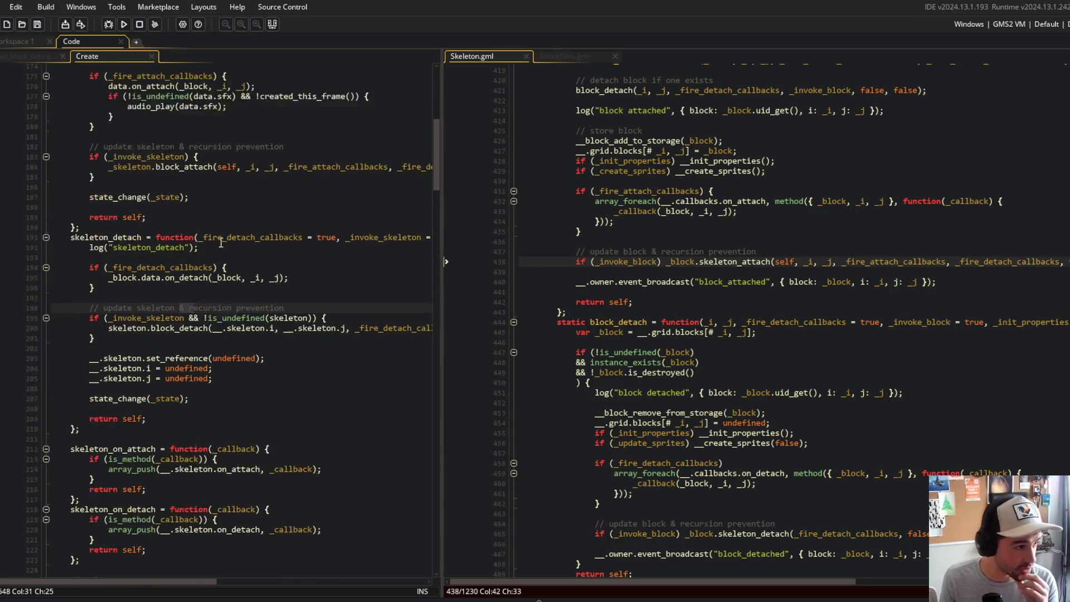
pyautogui.scroll(5, 248, 247)
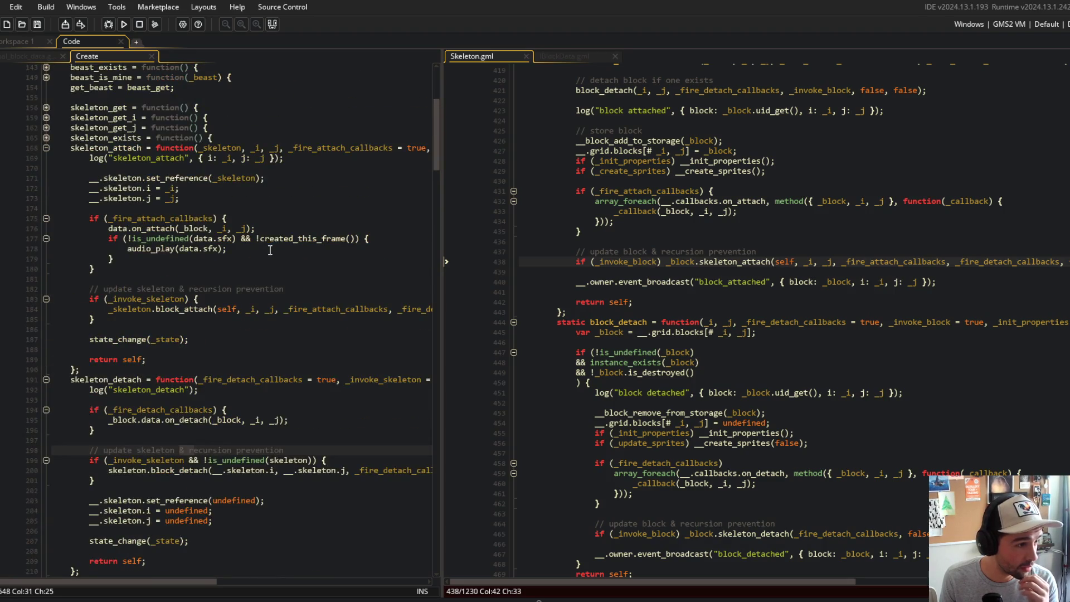
pyautogui.click(163, 424)
pyautogui.hotkey('ctrl', 'BackSpace')
pyautogui.hotkey('ctrl', 'BackSpace')
pyautogui.hotkey('ctrl', 'Right')
pyautogui.hotkey('ctrl', 'Right')
pyautogui.hotkey('ctrl', 'Right')
pyautogui.hotkey('ctrl', 'BackSpace')
pyautogui.write('self')
pyautogui.press('Right')
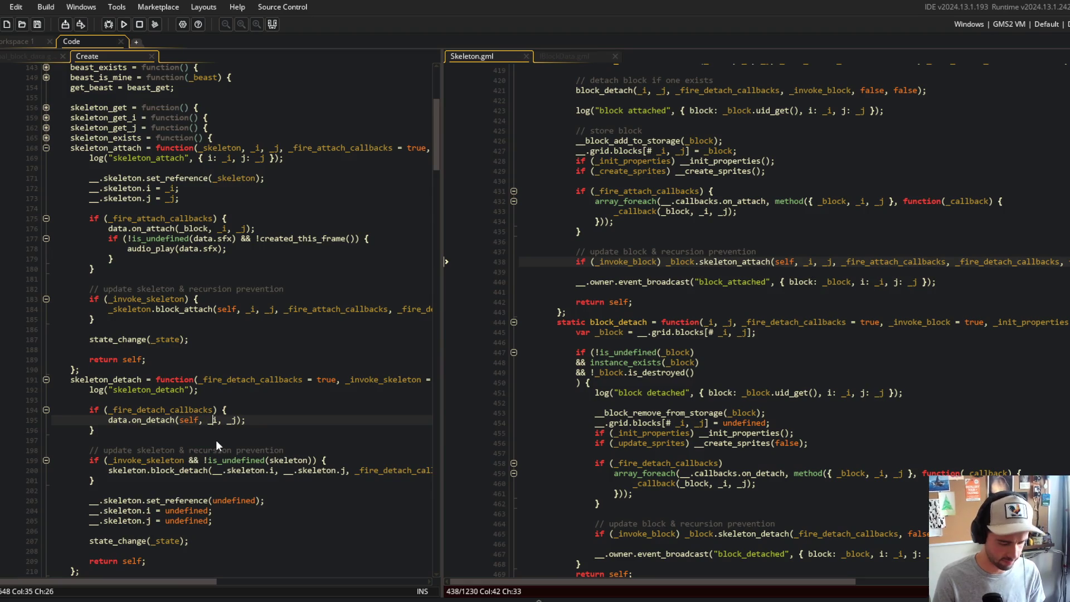
# - Set the remaining on_detach arguments to __.skeleton.i and __.skeleton.j and save
pyautogui.write('_.sle;l')
pyautogui.press('BackSpace')
pyautogui.press('BackSpace')
pyautogui.press('BackSpace')
pyautogui.write('keleont')
pyautogui.press('BackSpace')
pyautogui.press('BackSpace')
pyautogui.write('ton.')
pyautogui.press('Right')
pyautogui.press('Right')
pyautogui.press('Right')
pyautogui.hotkey('ctrl', 's')
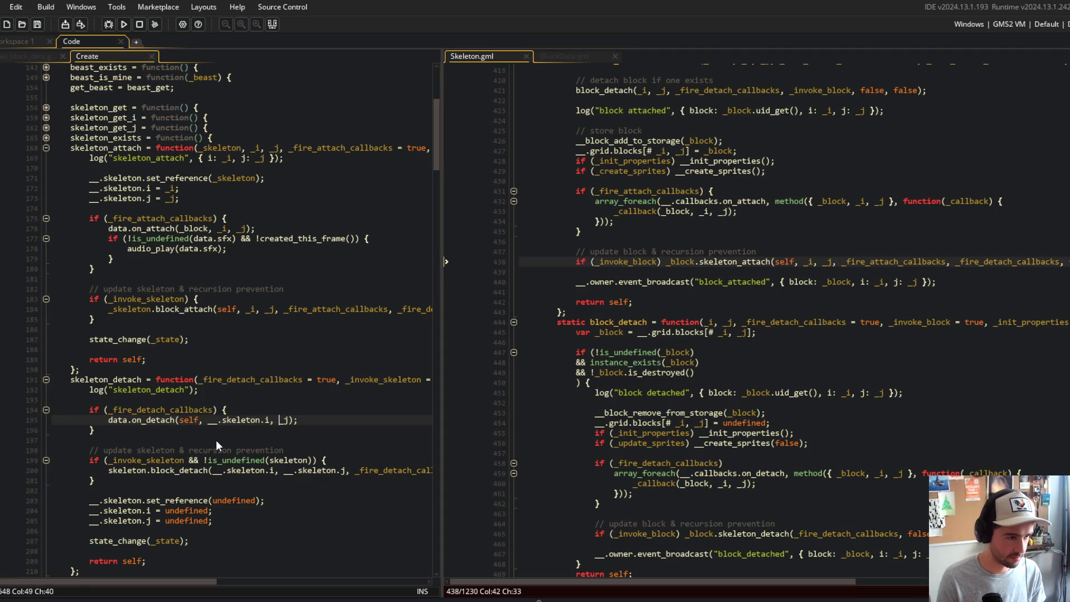
pyautogui.write('__.skeleton.j')
pyautogui.hotkey('ctrl', 's')
# - Compare skeleton_detach's callback and recursion code with the attach side and widen the Create pane
pyautogui.click(261, 254)
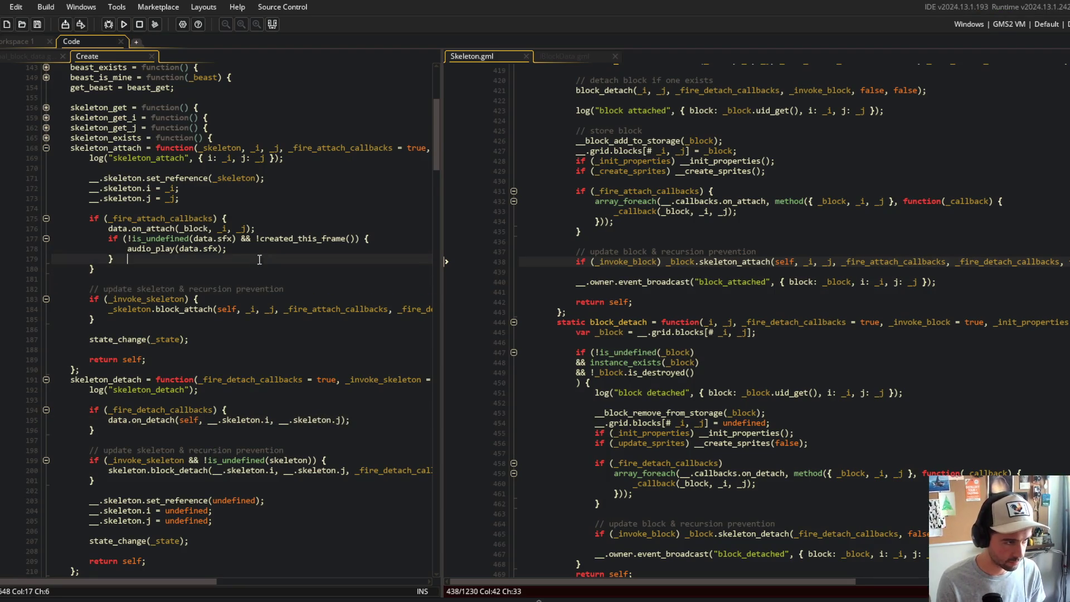
pyautogui.click(256, 239)
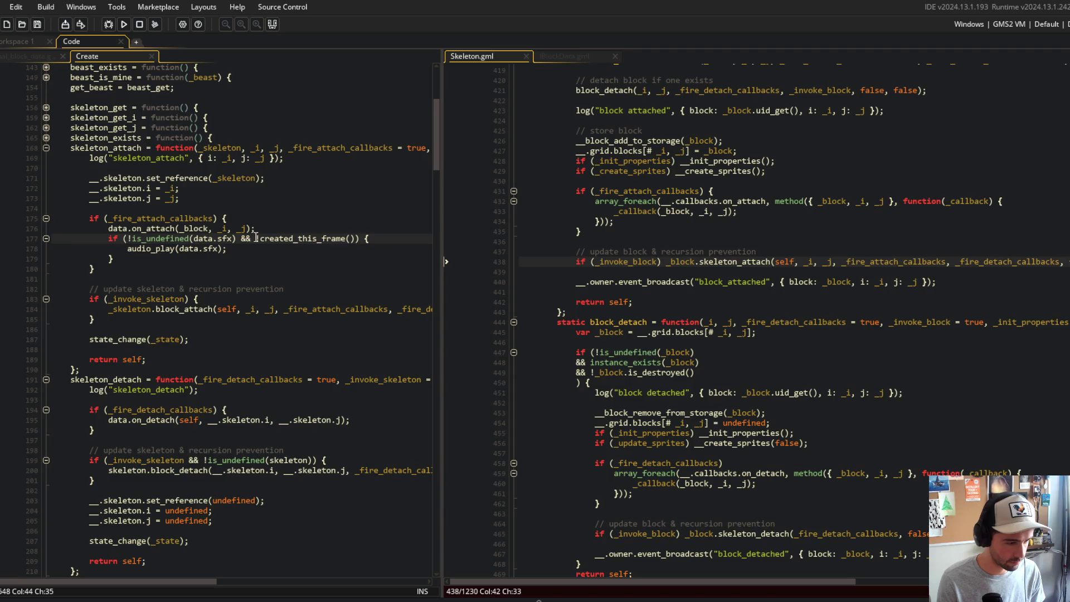
pyautogui.click(273, 394)
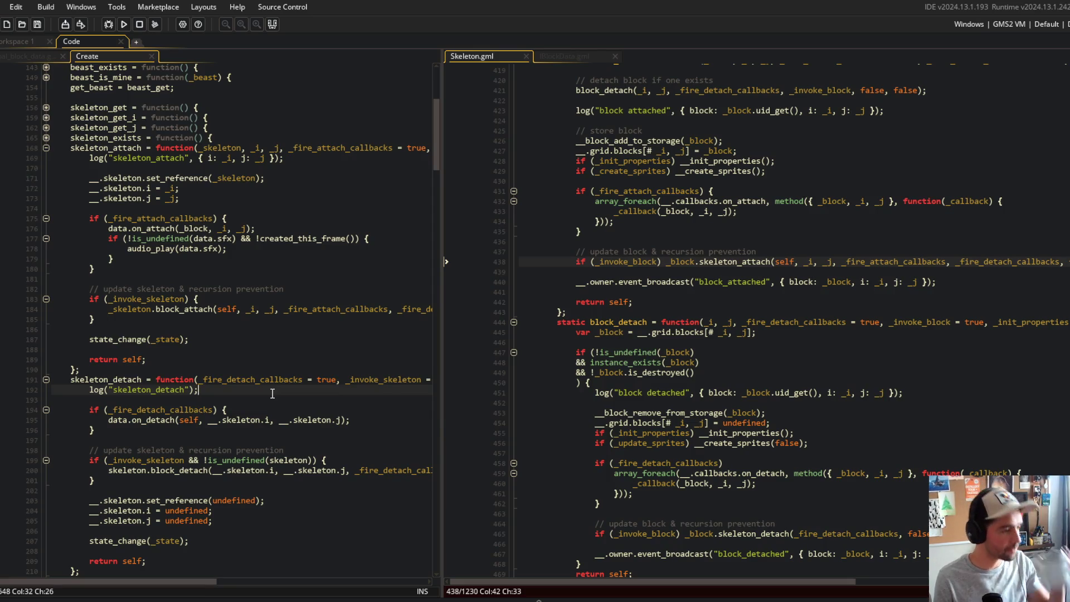
pyautogui.click(189, 411)
pyautogui.click(163, 442)
pyautogui.scroll(-2, 162, 442)
pyautogui.click(270, 389)
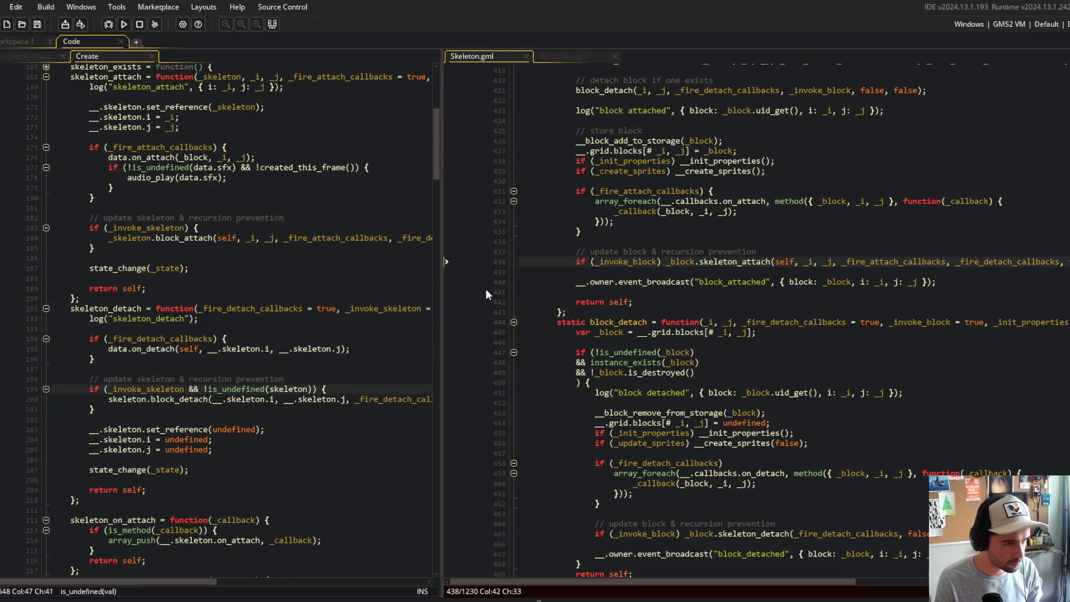
pyautogui.moveTo(443, 244); pyautogui.dragTo(546, 246)
# - Review skeleton_detach against the attach function's invoke block and block_attach call
pyautogui.click(390, 329)
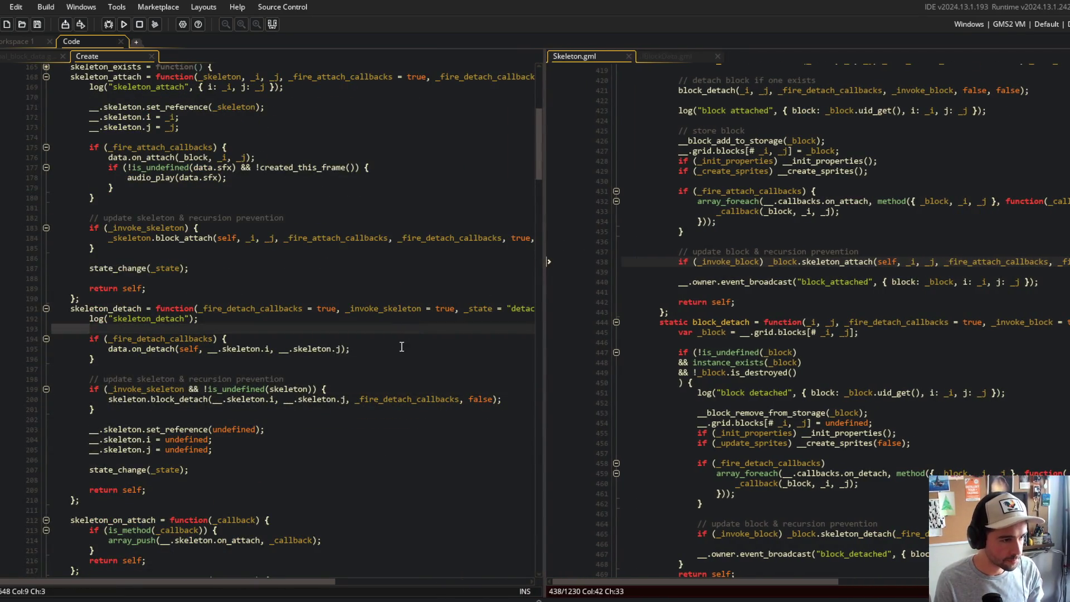
pyautogui.scroll(2, 389, 355)
pyautogui.scroll(-2, 389, 354)
pyautogui.click(317, 395)
pyautogui.click(280, 352)
pyautogui.click(185, 373)
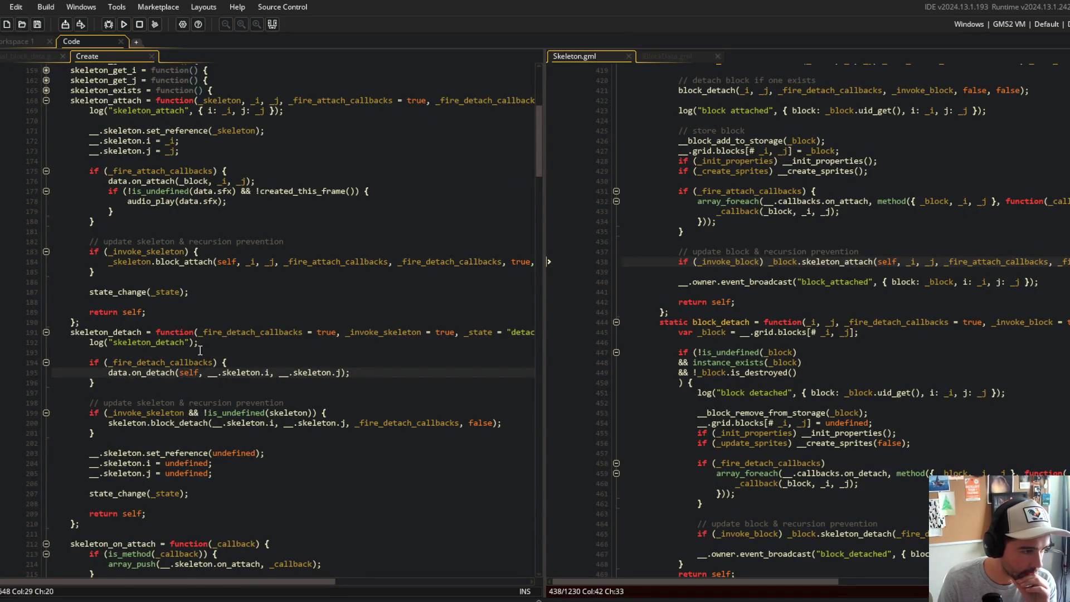
pyautogui.click(149, 373)
pyautogui.click(183, 270)
pyautogui.click(180, 262)
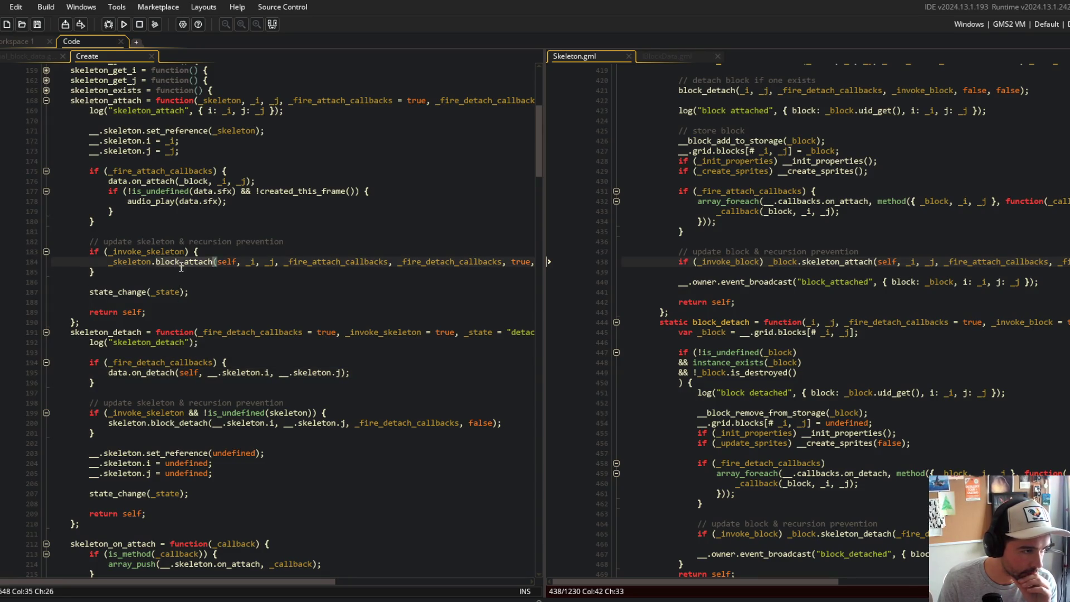
# - Recheck block_detach in Skeleton.gml and the edited on_detach arguments
pyautogui.click(852, 364)
pyautogui.scroll(4, 851, 366)
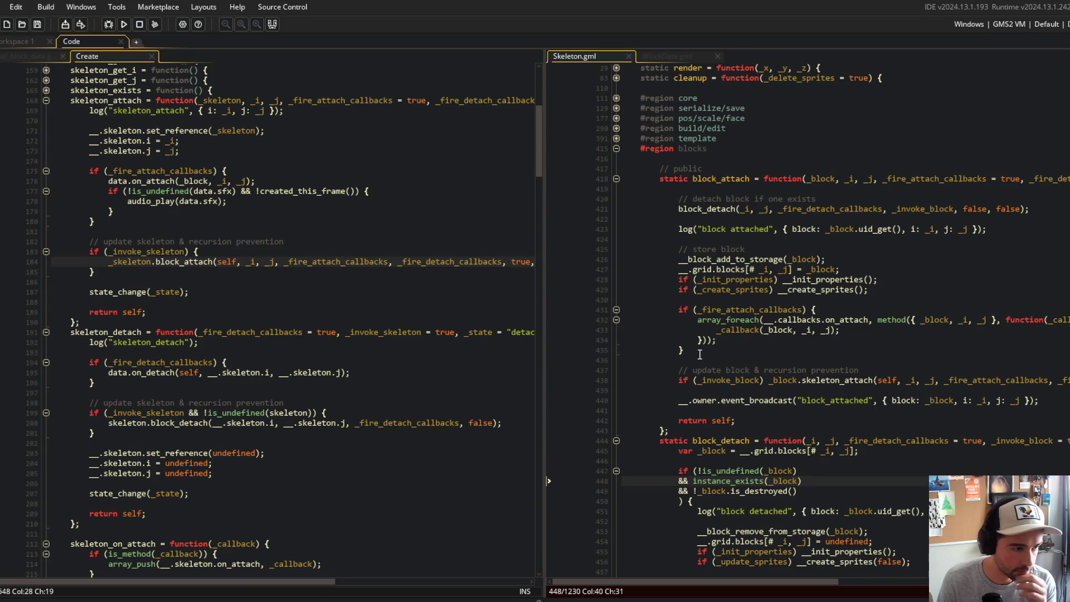
pyautogui.click(143, 370)
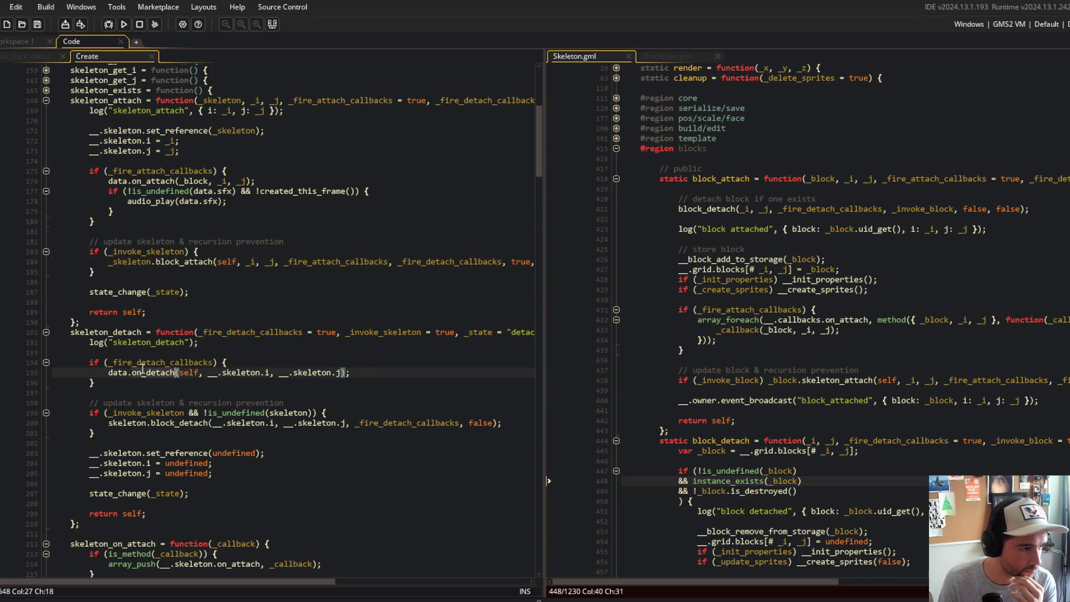
pyautogui.click(244, 370)
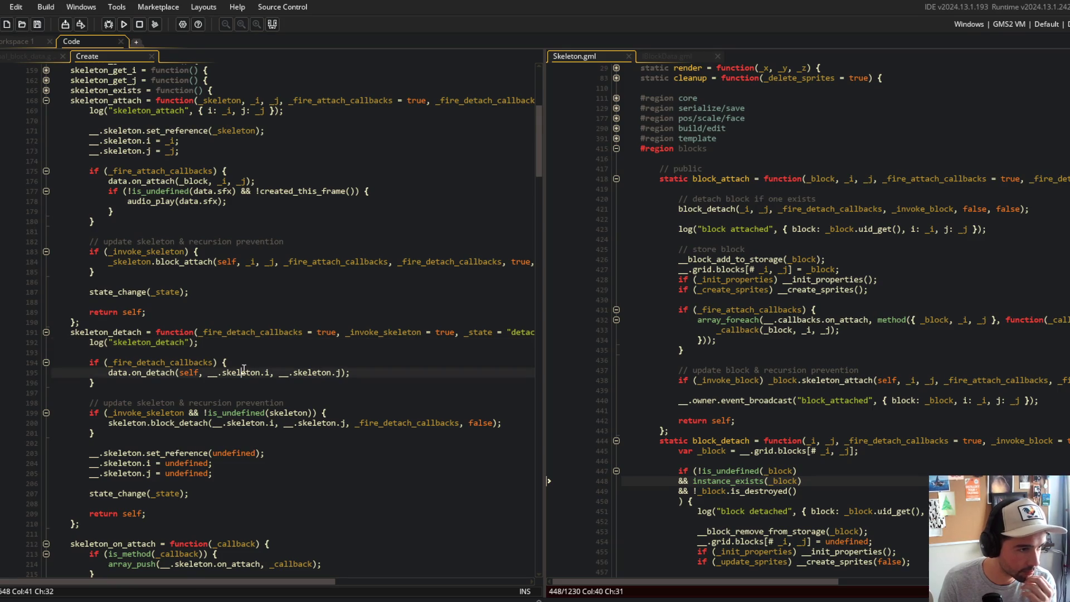
pyautogui.click(251, 352)
pyautogui.scroll(-4, 251, 352)
# - Run the game and jump to the compile error at Skeleton line 471
pyautogui.click(124, 24)
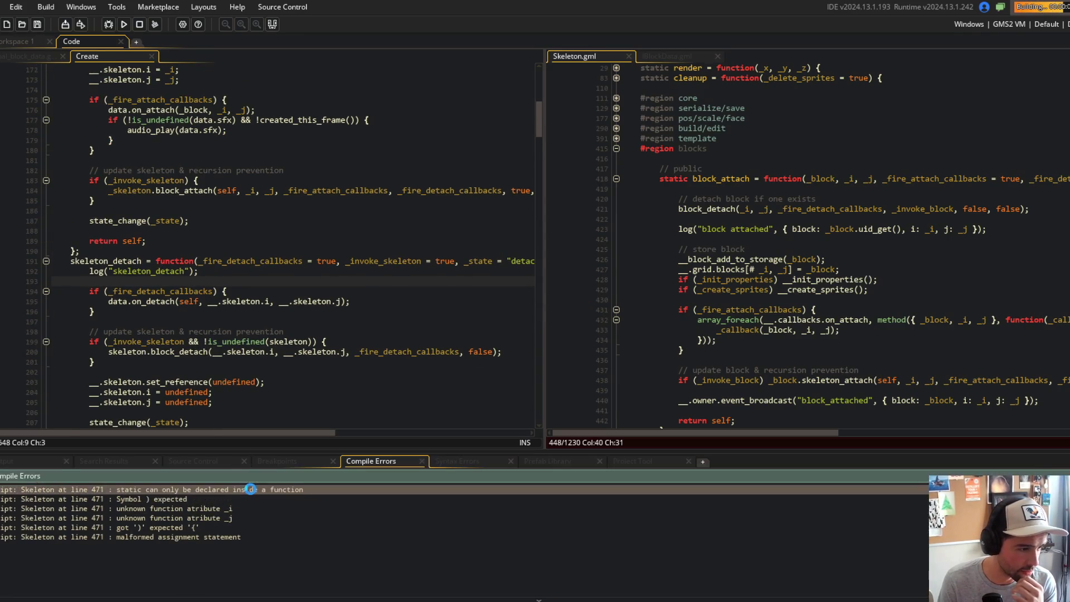
pyautogui.doubleClick(251, 489)
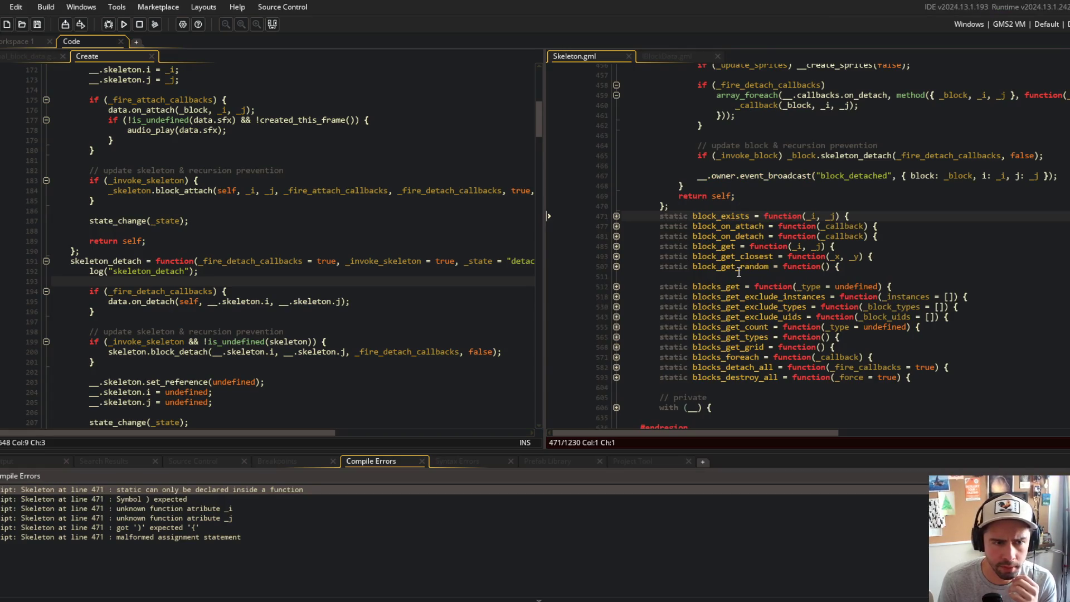
pyautogui.scroll(4, 864, 217)
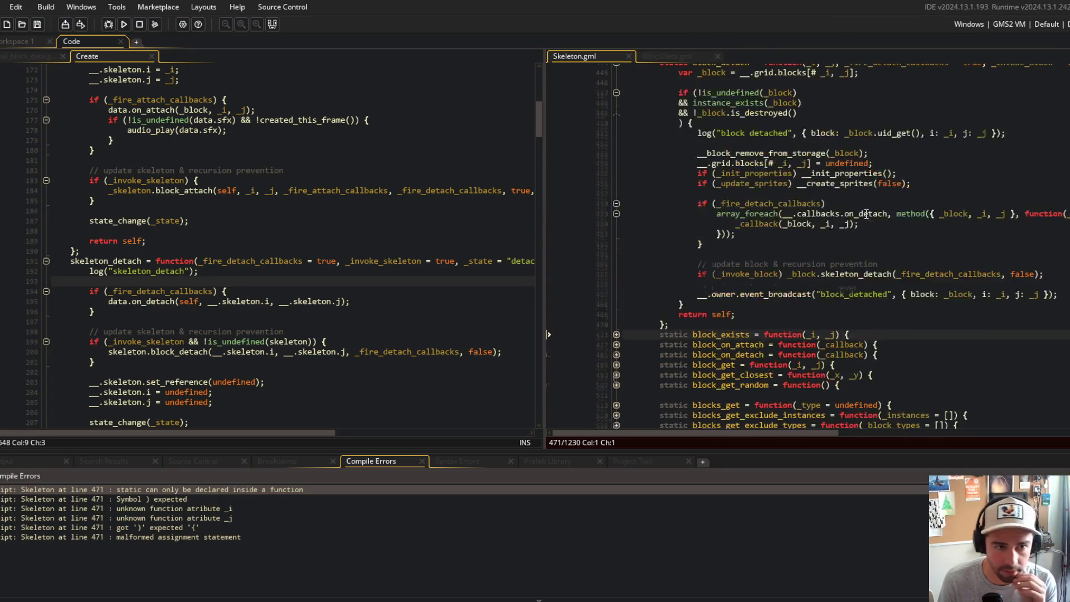
pyautogui.scroll(-3, 444, 226)
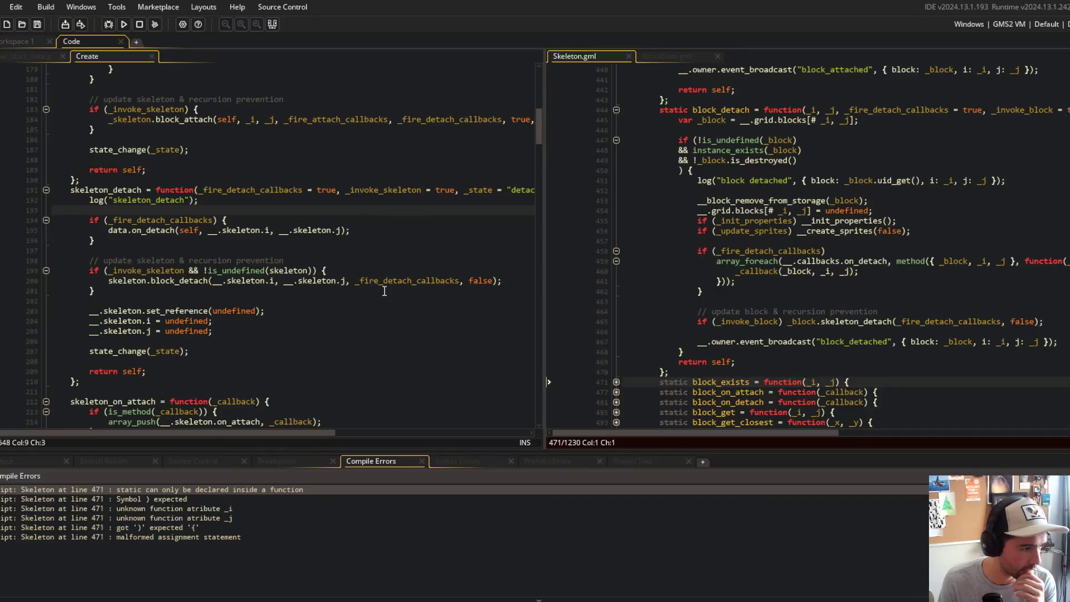
pyautogui.scroll(4, 384, 292)
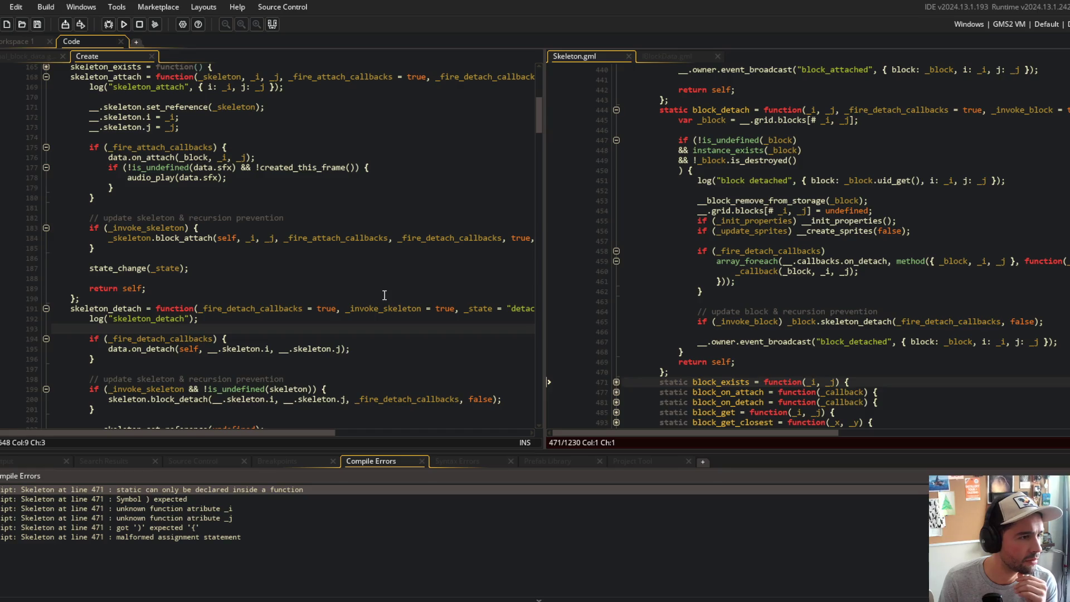
pyautogui.scroll(3, 384, 295)
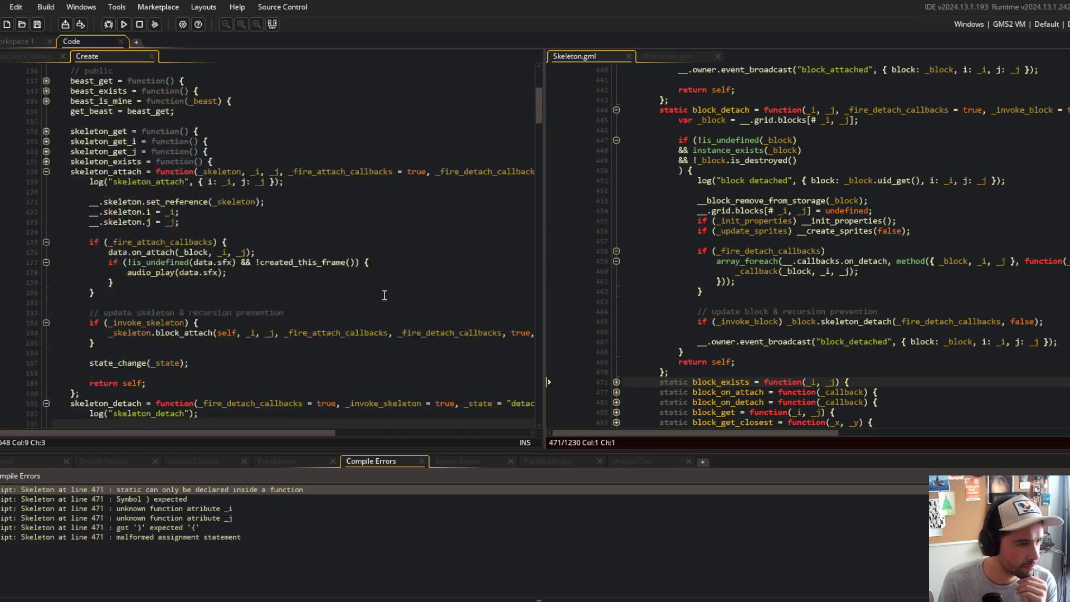
pyautogui.scroll(9, 652, 242)
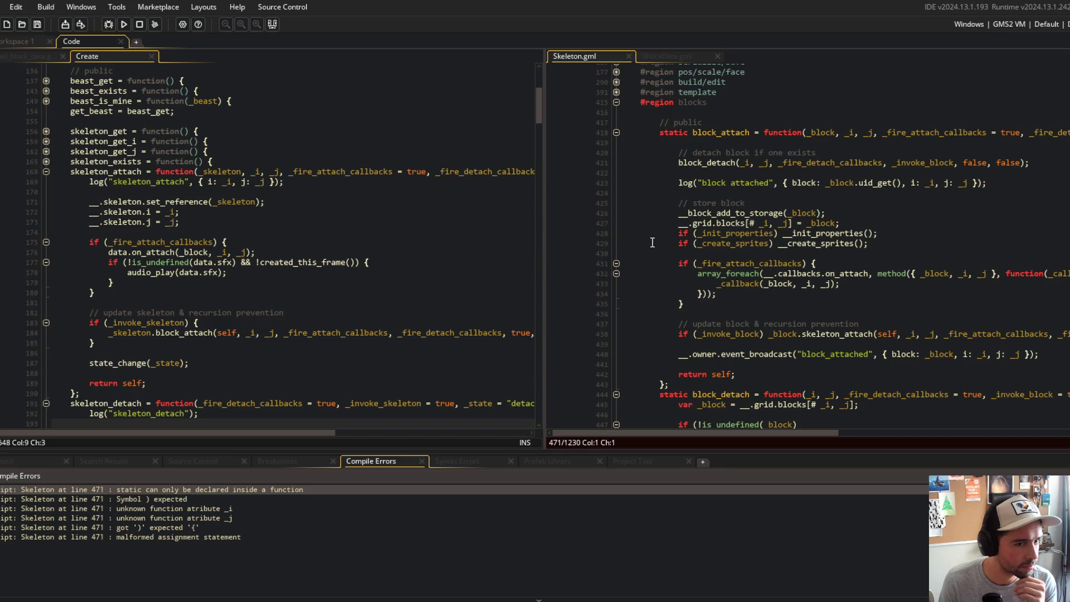
pyautogui.scroll(-6, 653, 242)
pyautogui.doubleClick(183, 485)
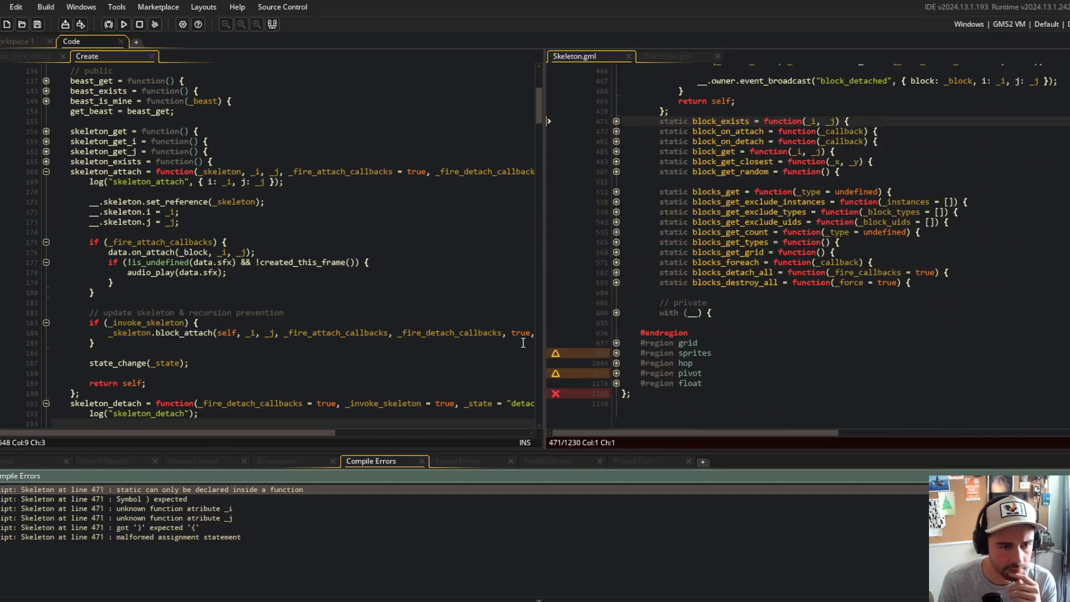
pyautogui.scroll(5, 768, 269)
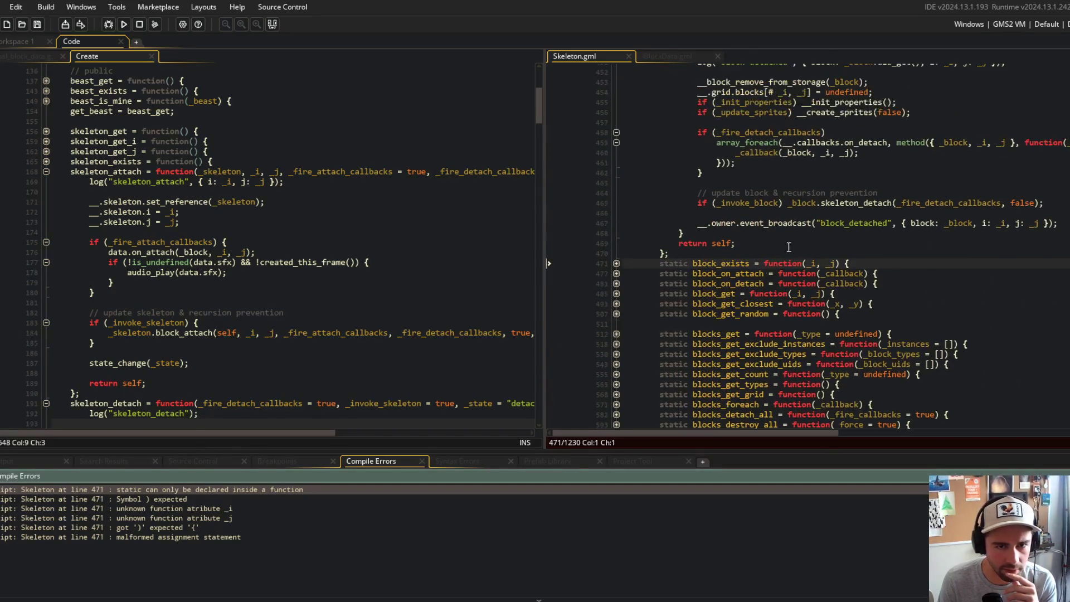
# - Inspect block_detach's skeleton_detach call and callback condition, widening the Skeleton.gml pane
pyautogui.click(942, 212)
pyautogui.click(900, 204)
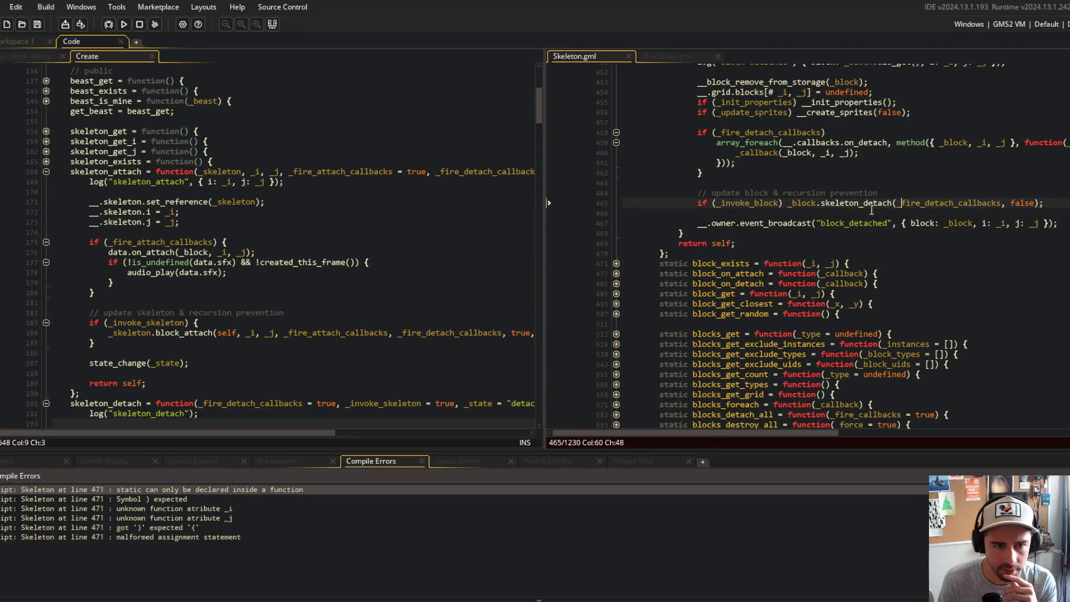
pyautogui.scroll(5, 819, 217)
pyautogui.click(723, 305)
pyautogui.click(805, 277)
pyautogui.moveTo(547, 174); pyautogui.dragTo(297, 178)
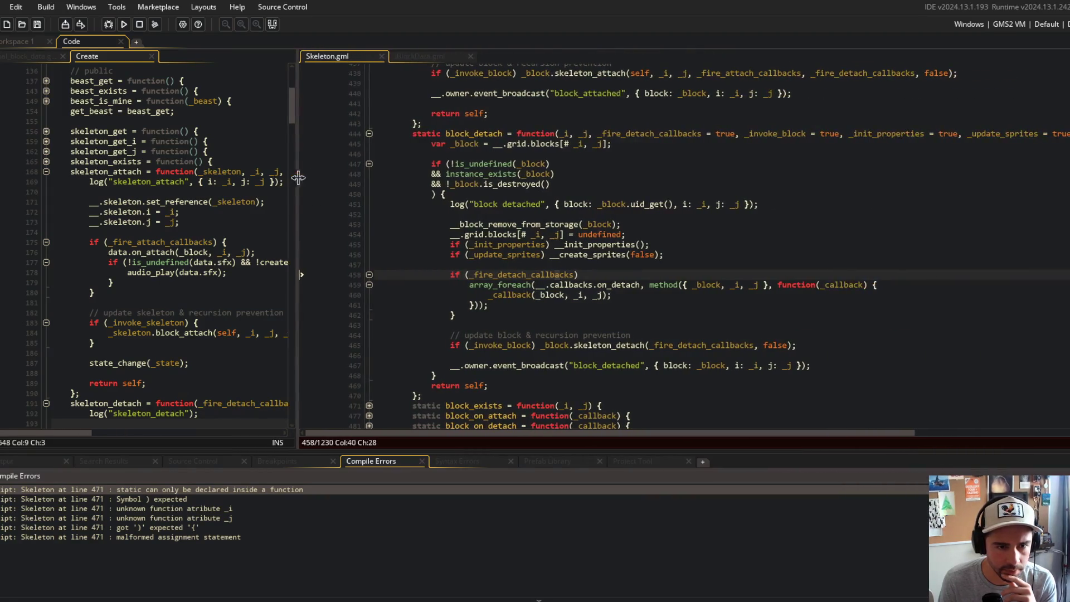
pyautogui.click(504, 307)
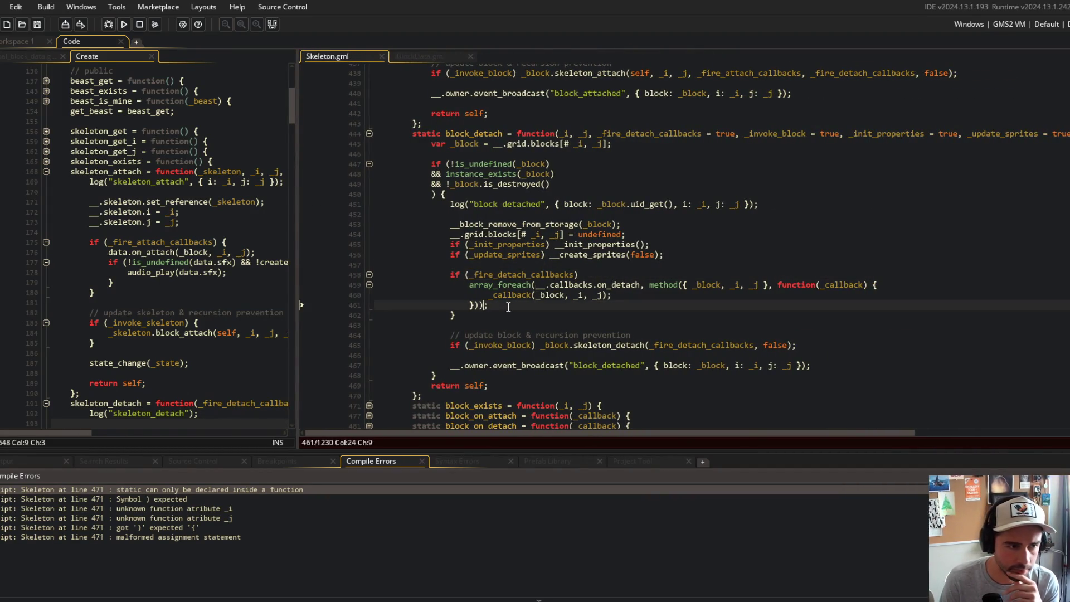
# - Add the missing { after if (_fire_detach_callbacks) and run the game with F5
pyautogui.press('Left')
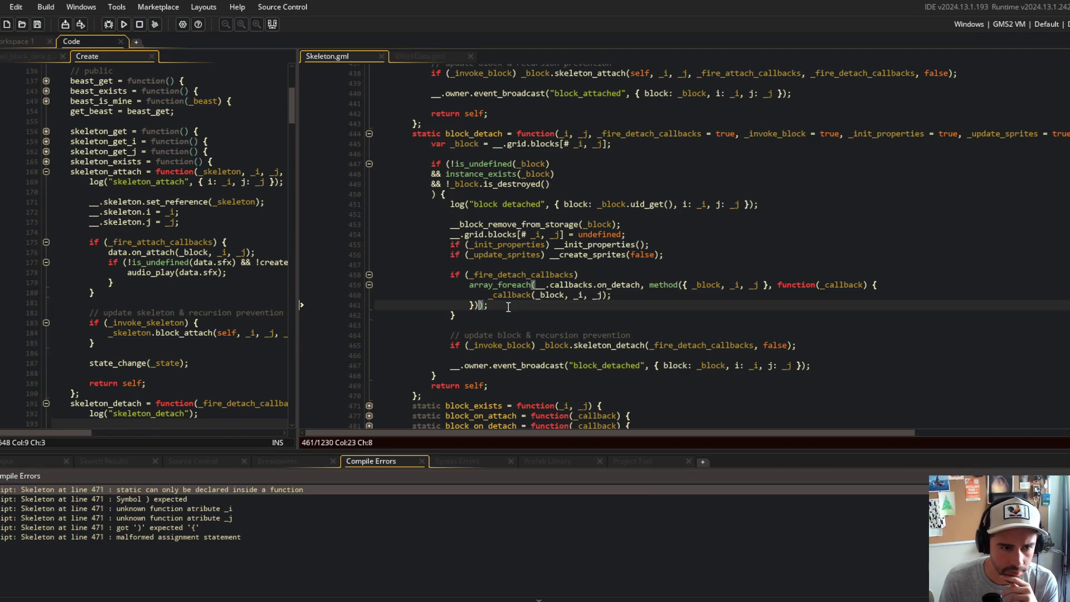
pyautogui.press('Up')
pyautogui.press('Up')
pyautogui.press('Up')
pyautogui.press('End')
pyautogui.write('{')
pyautogui.press('F5')
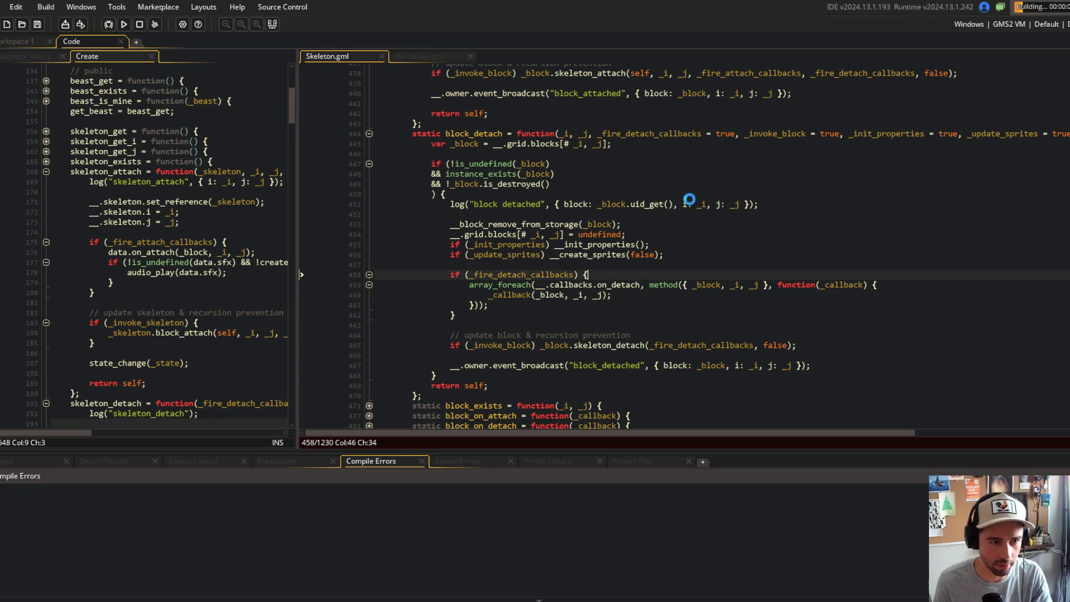
pyautogui.scroll(5, 690, 223)
pyautogui.scroll(-4, 657, 209)
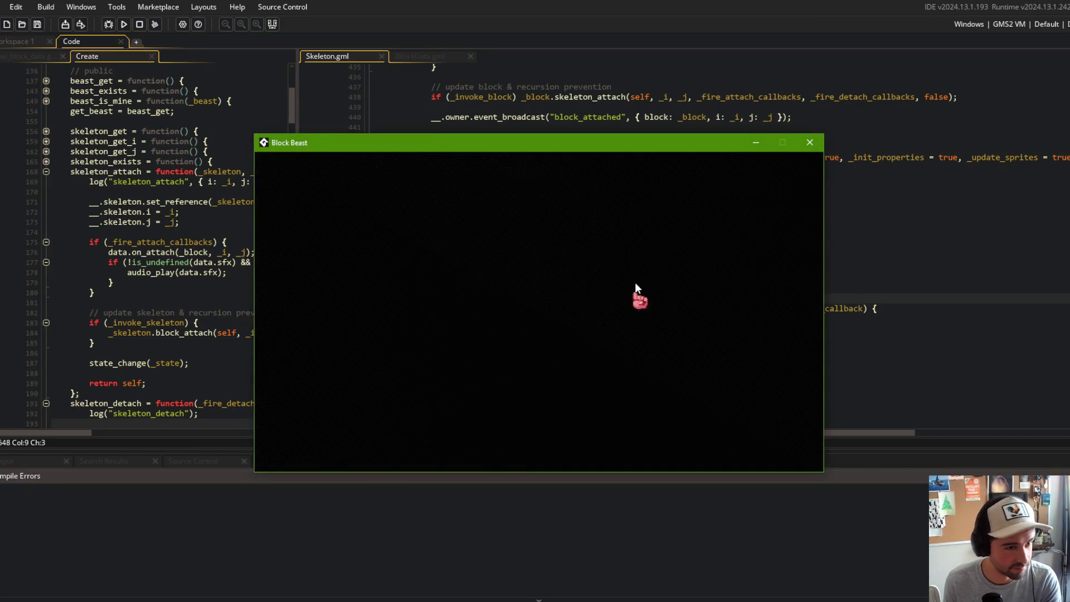
# - Start a battle from a battle card, watch it play, then close the Block Beast window
pyautogui.click(527, 349)
pyautogui.click(549, 406)
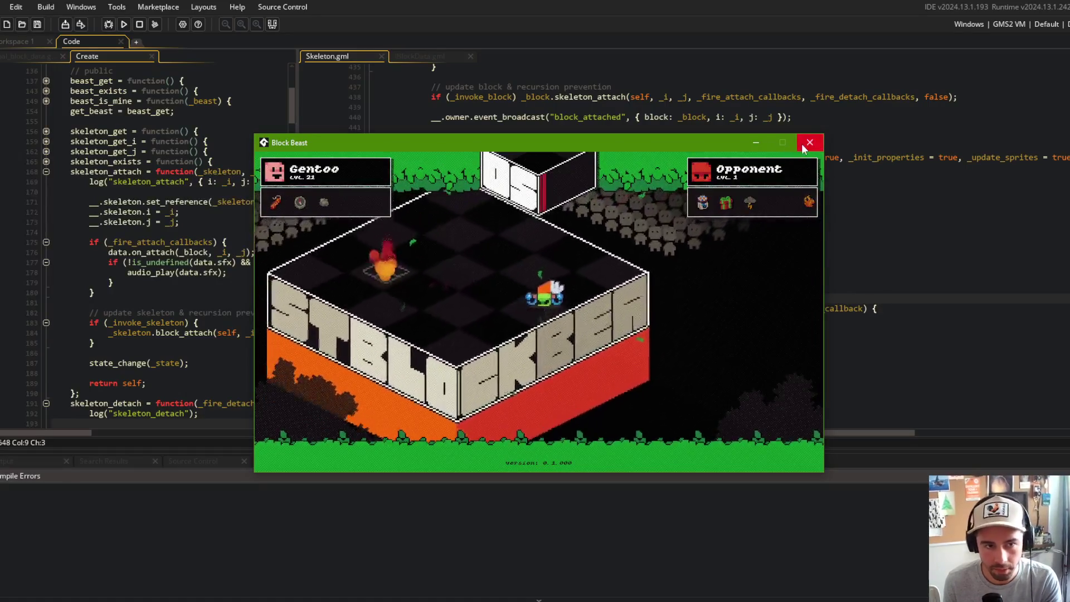
pyautogui.click(801, 142)
pyautogui.click(802, 147)
pyautogui.click(816, 188)
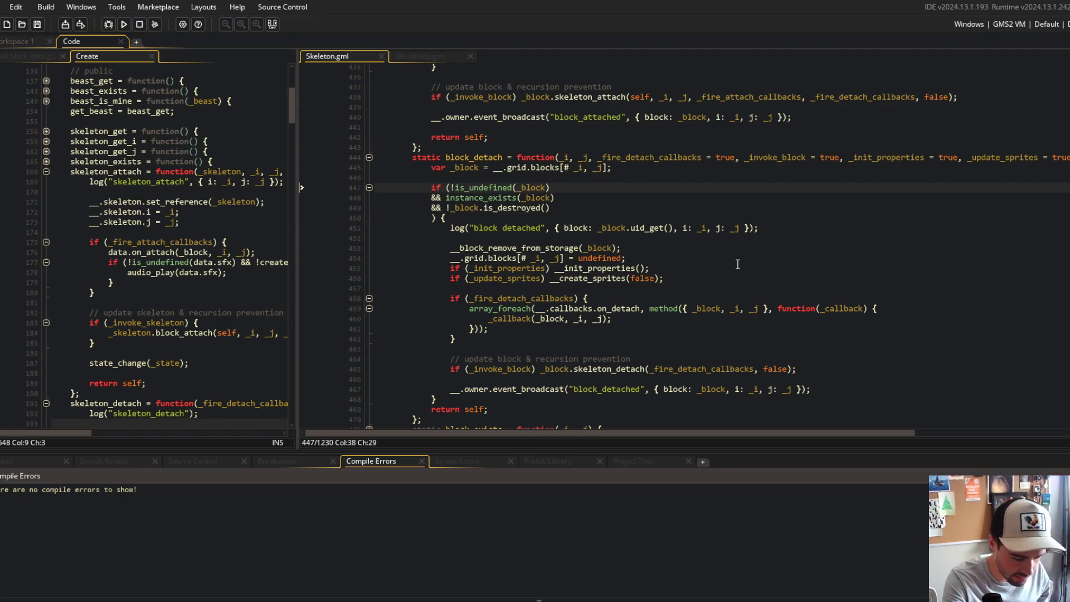
# - Switch to Streamlabs Desktop to show the brb text overlay, then return to GameMaker
pyautogui.hotkey('alt', 'Tab')
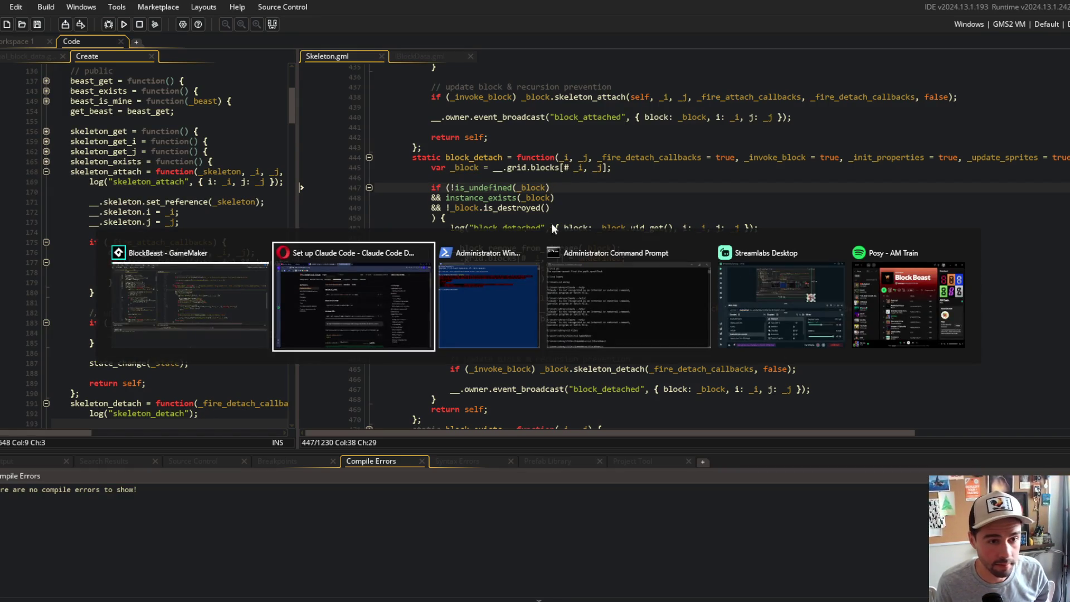
pyautogui.click(796, 310)
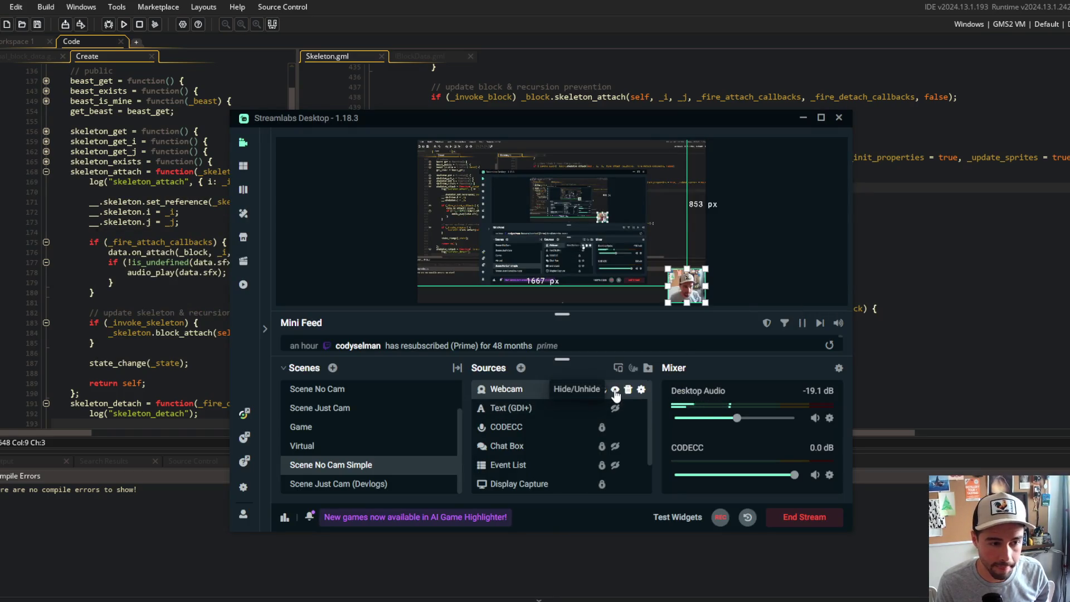
pyautogui.click(615, 408)
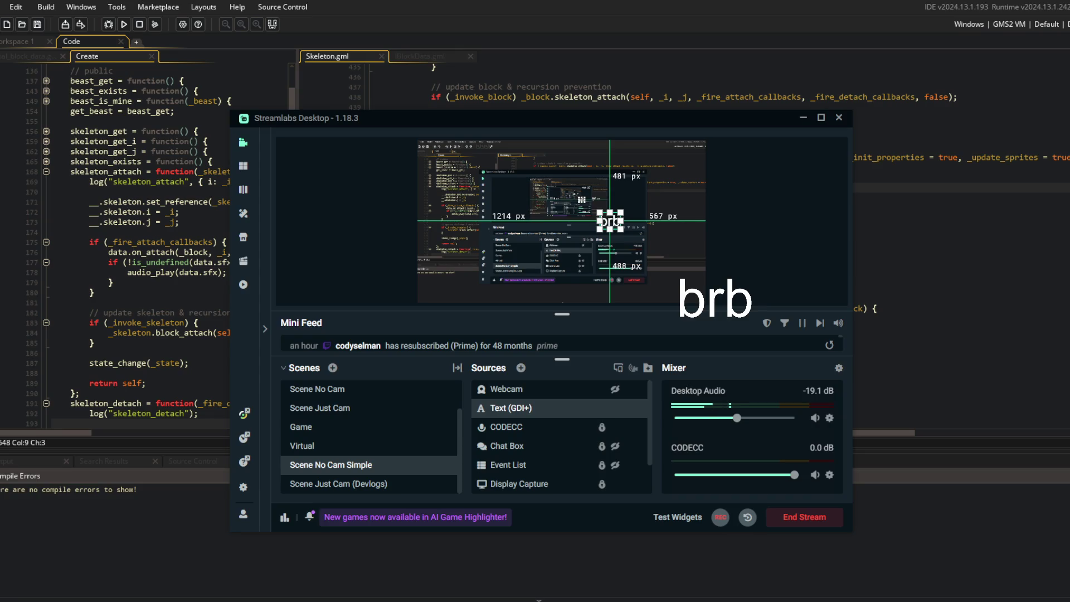
pyautogui.click(546, 68)
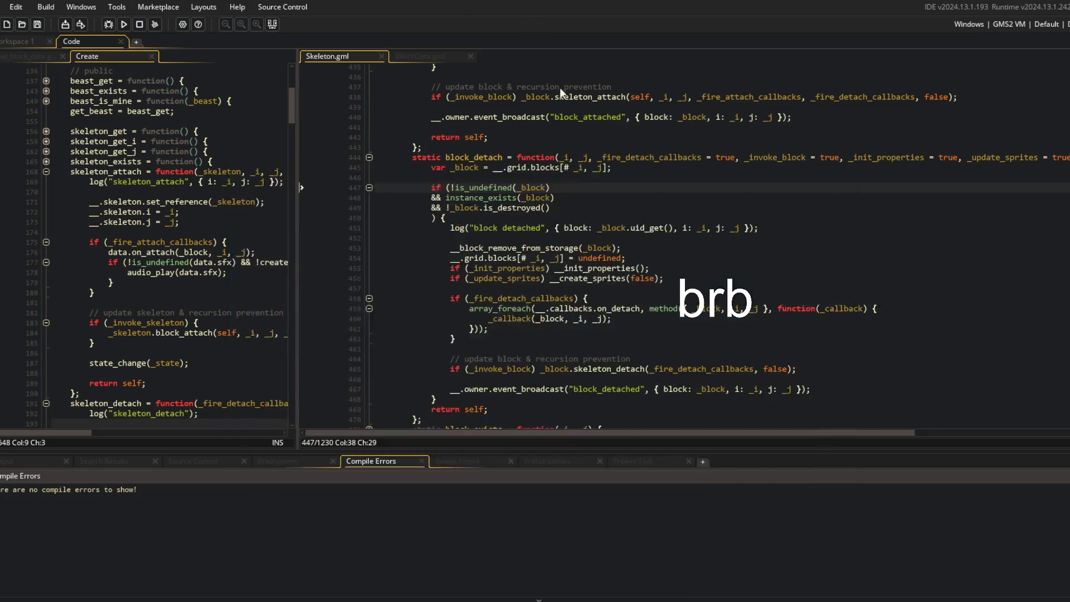
# - Delete the last character of the instance_exists condition on line 448 in block_detach
pyautogui.click(597, 198)
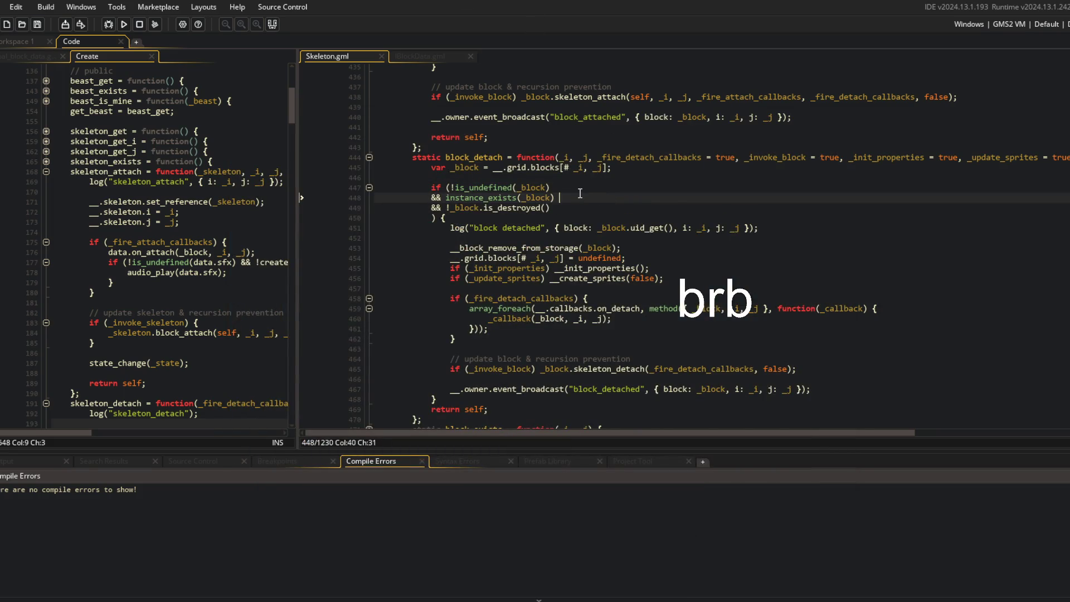
pyautogui.press('BackSpace')
pyautogui.press('Up')
pyautogui.press('Down')
pyautogui.press('Down')
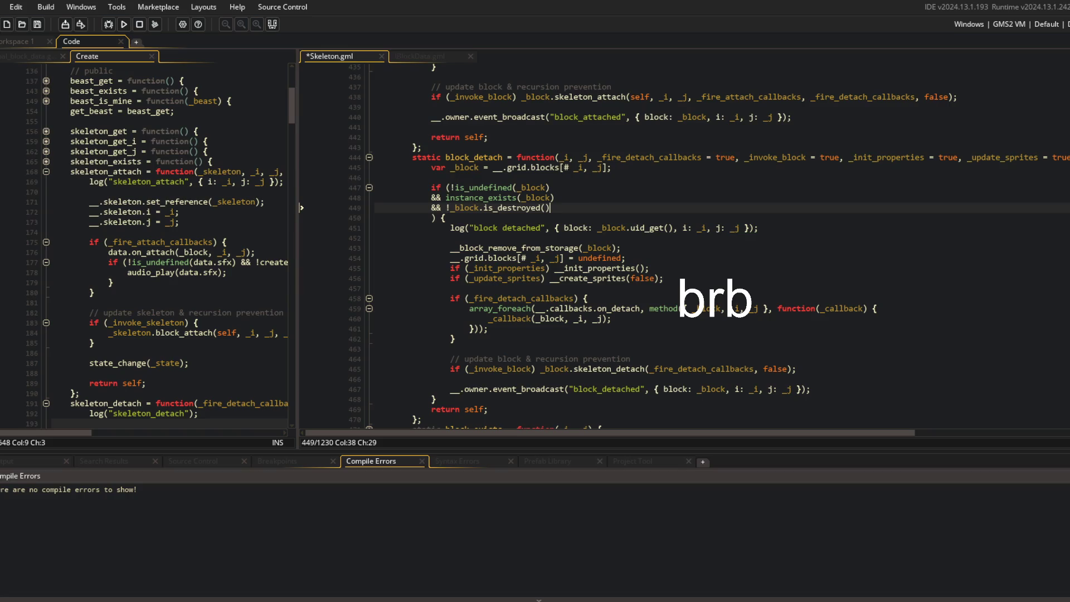
# - In Streamlabs Desktop, unhide the Webcam source and hide the brb Text (GDI+) source
pyautogui.hotkey('alt', 'Tab')
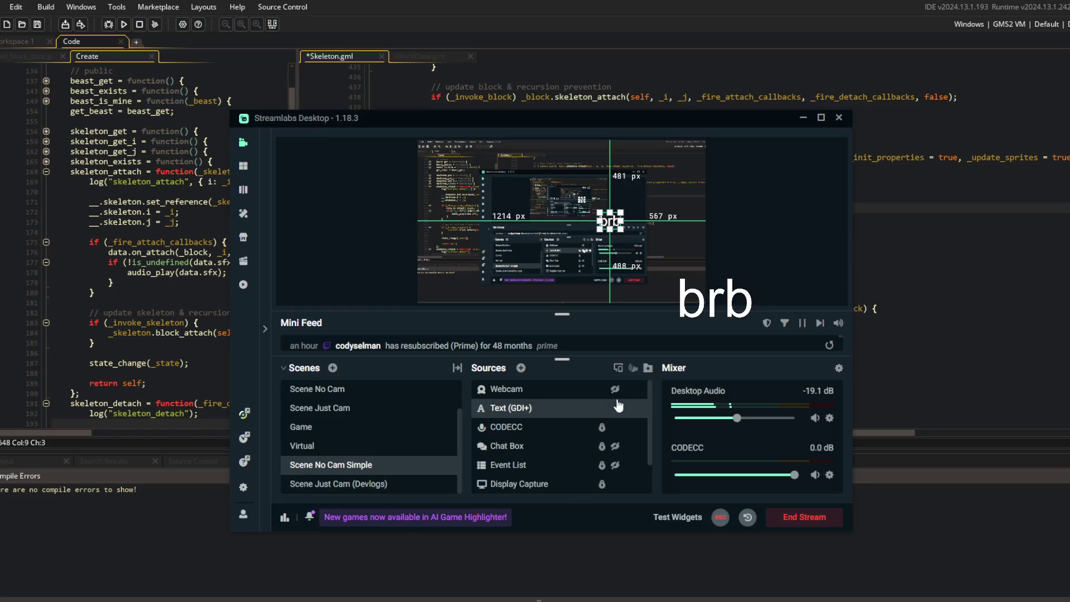
pyautogui.click(615, 390)
pyautogui.click(616, 408)
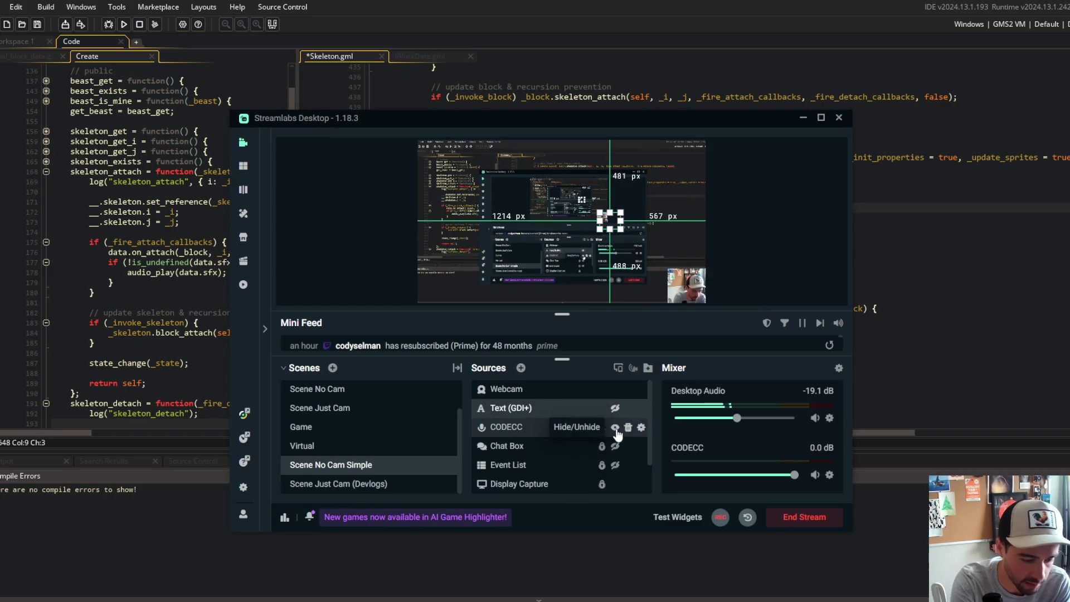
# - Back in Skeleton.gml, place the cursor on the empty line above the block_detach condition
pyautogui.hotkey('alt', 'Tab')
pyautogui.press('Down')
pyautogui.press('Down')
pyautogui.press('Down')
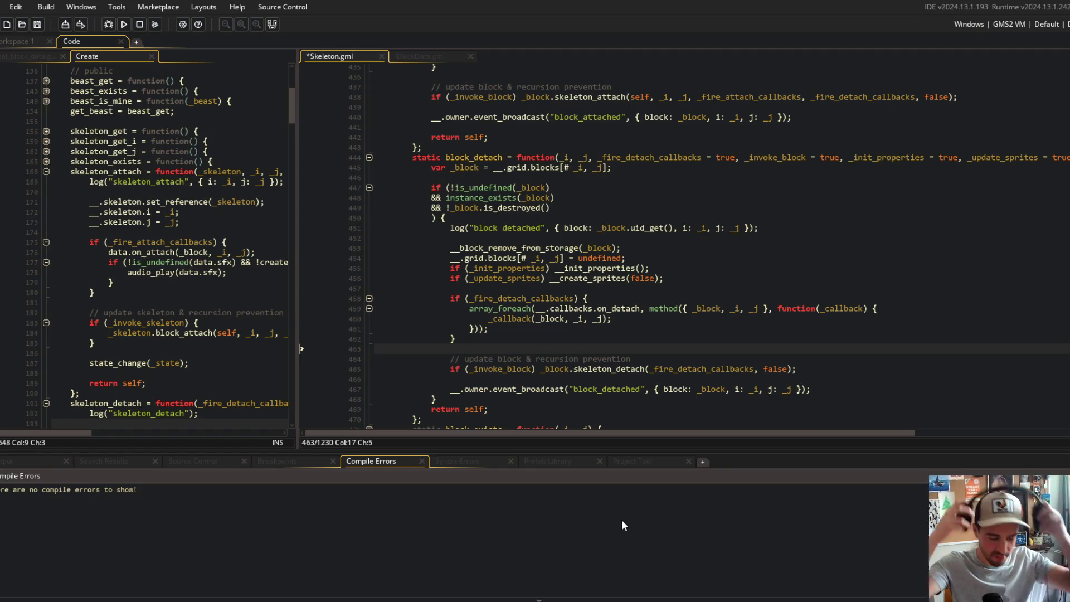
pyautogui.click(463, 177)
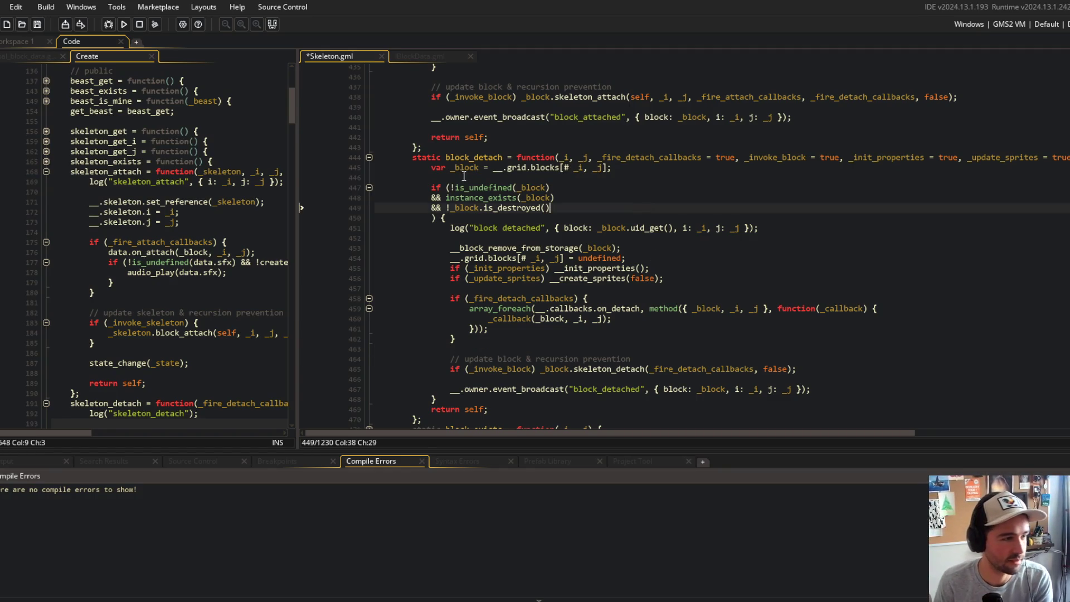